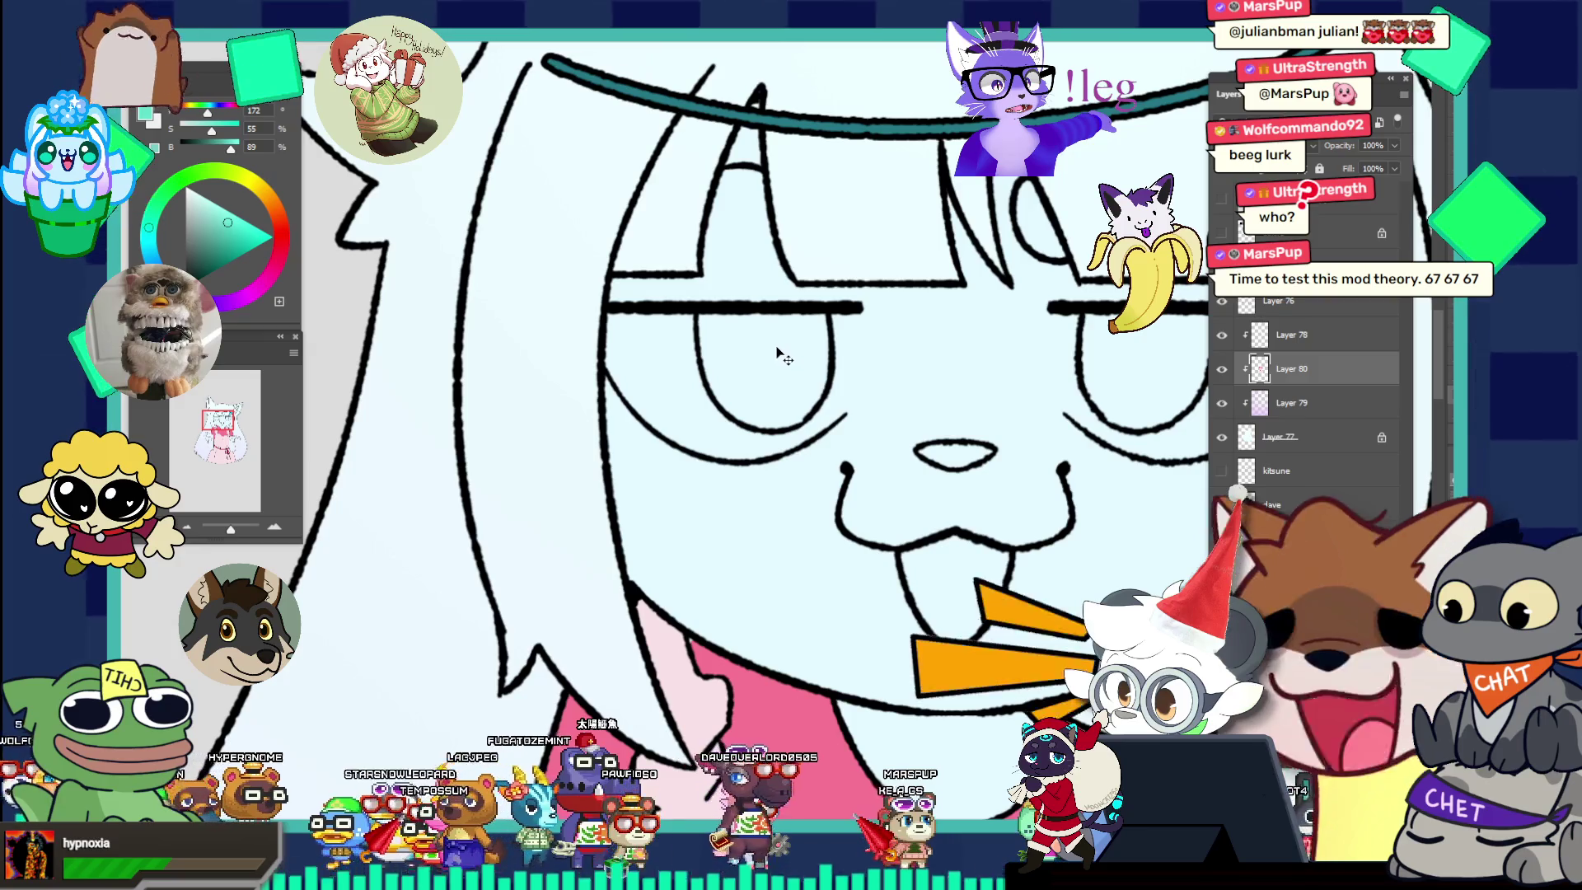
Magic-wand the eye on Layer 76, expand it by 1 px, and add a clipped layer above Layer 80.
{"action": "left_click", "coordinate": [703, 366], "text": "ctrl"}
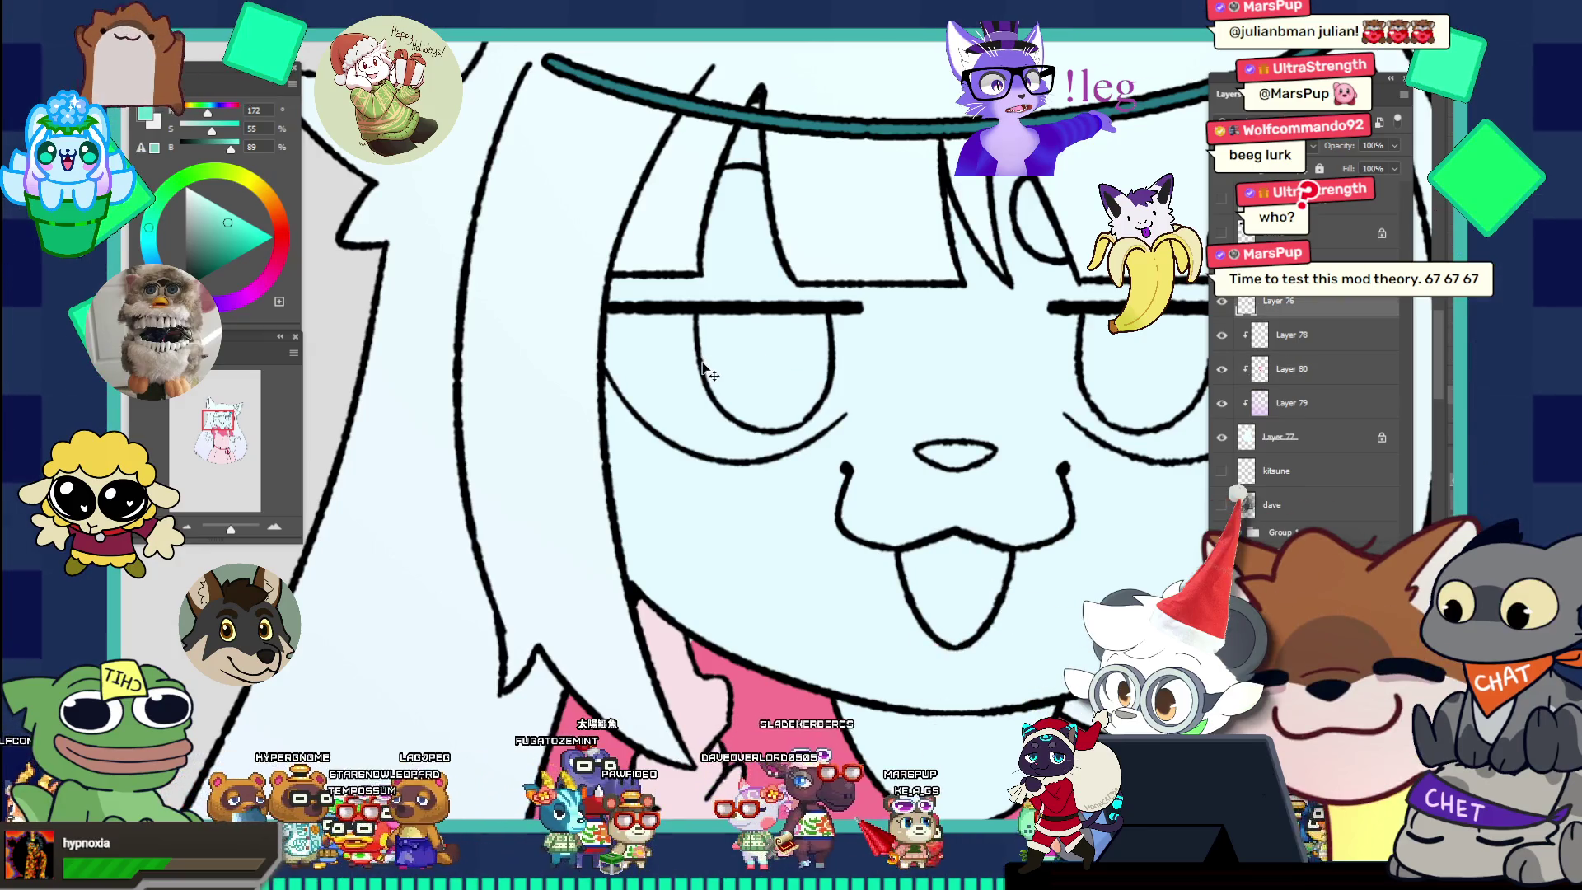
{"action": "left_click", "coordinate": [747, 367]}
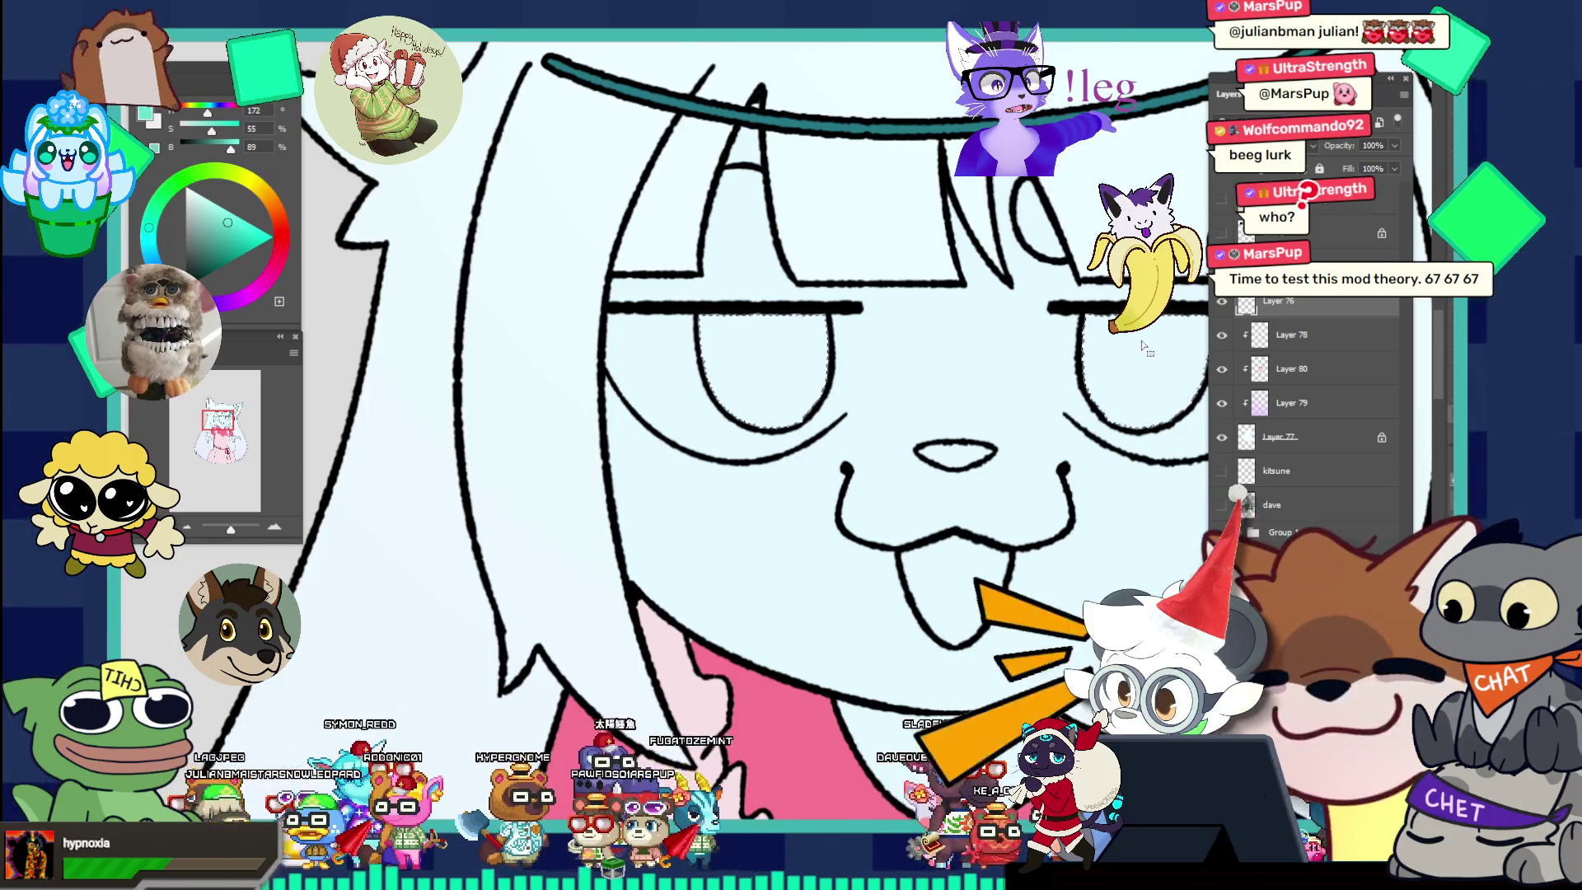
{"action": "key", "text": "alt+s"}
{"action": "key", "text": "m"}
{"action": "key", "text": "e"}
{"action": "key", "text": "Return"}
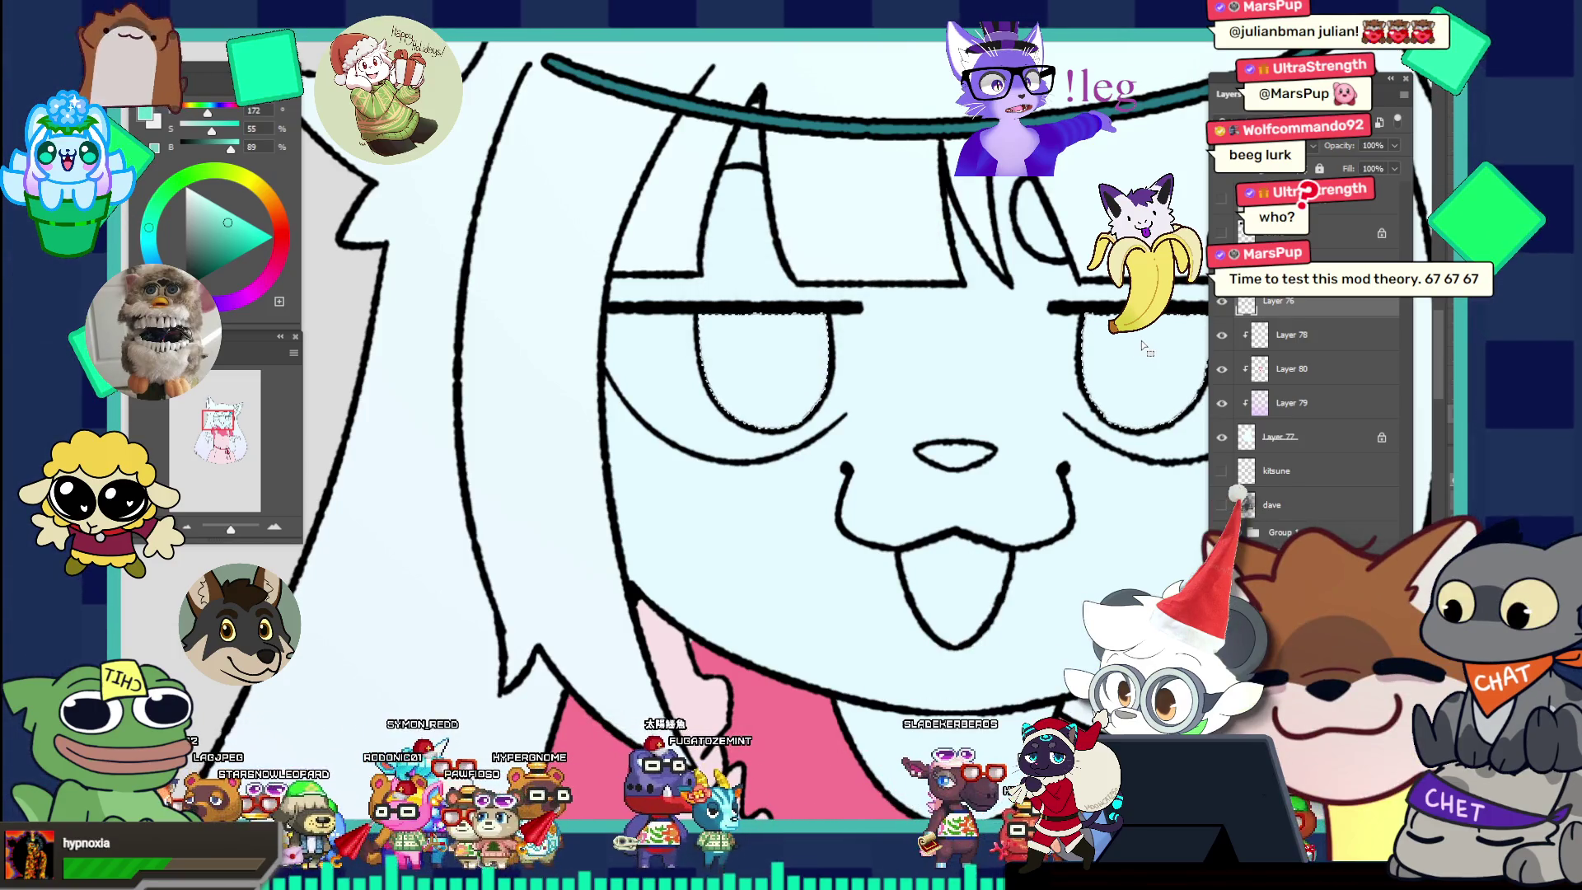
{"action": "left_click", "coordinate": [1291, 368]}
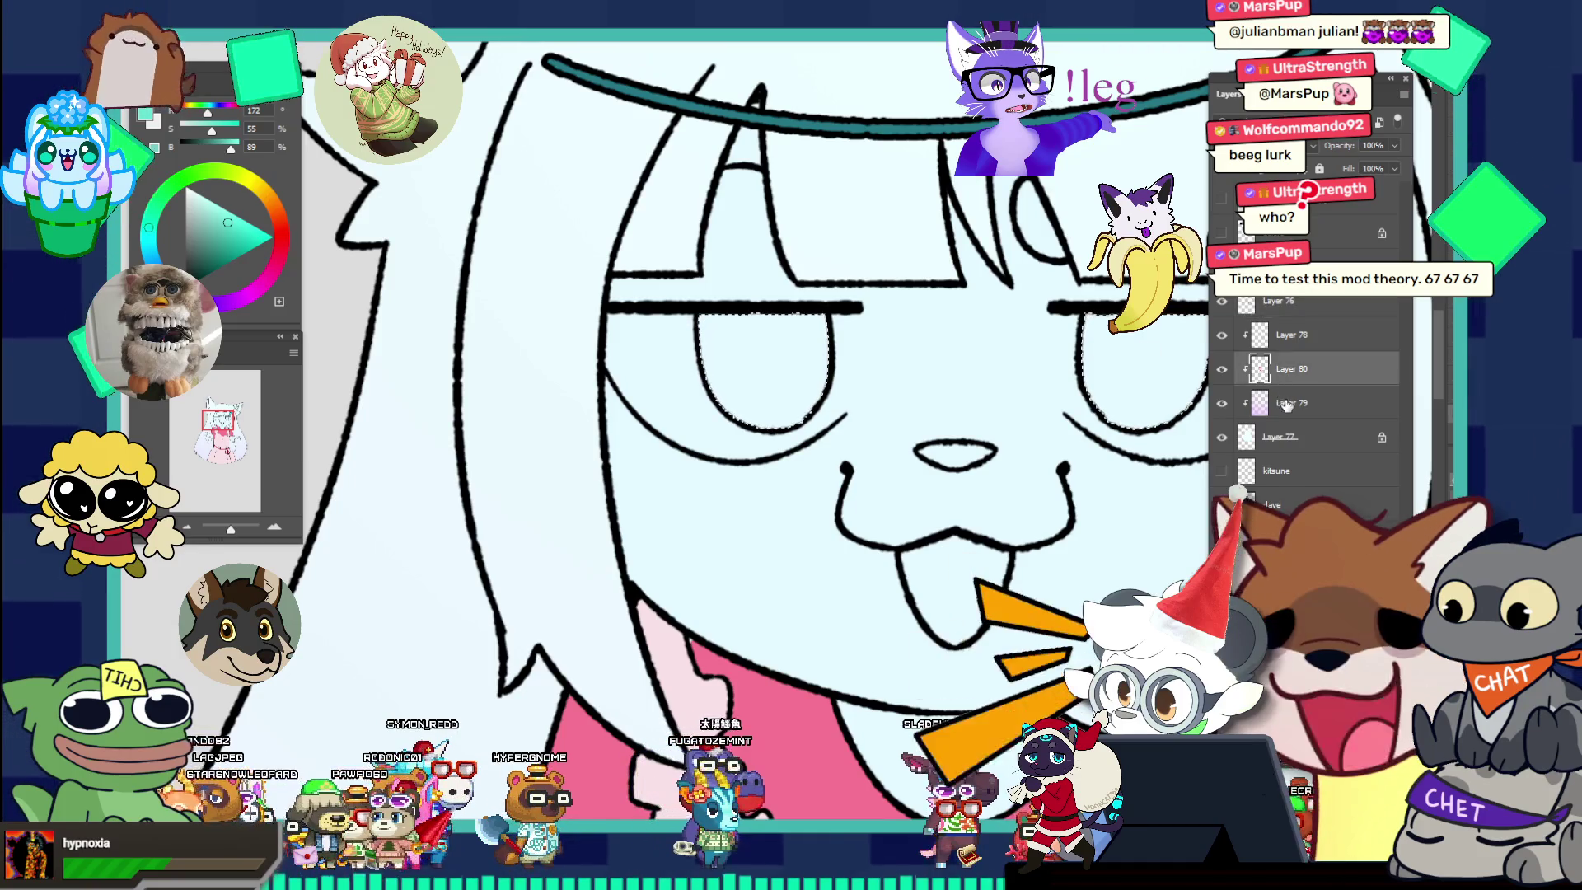
{"action": "key", "text": "ctrl+shift+alt+n"}
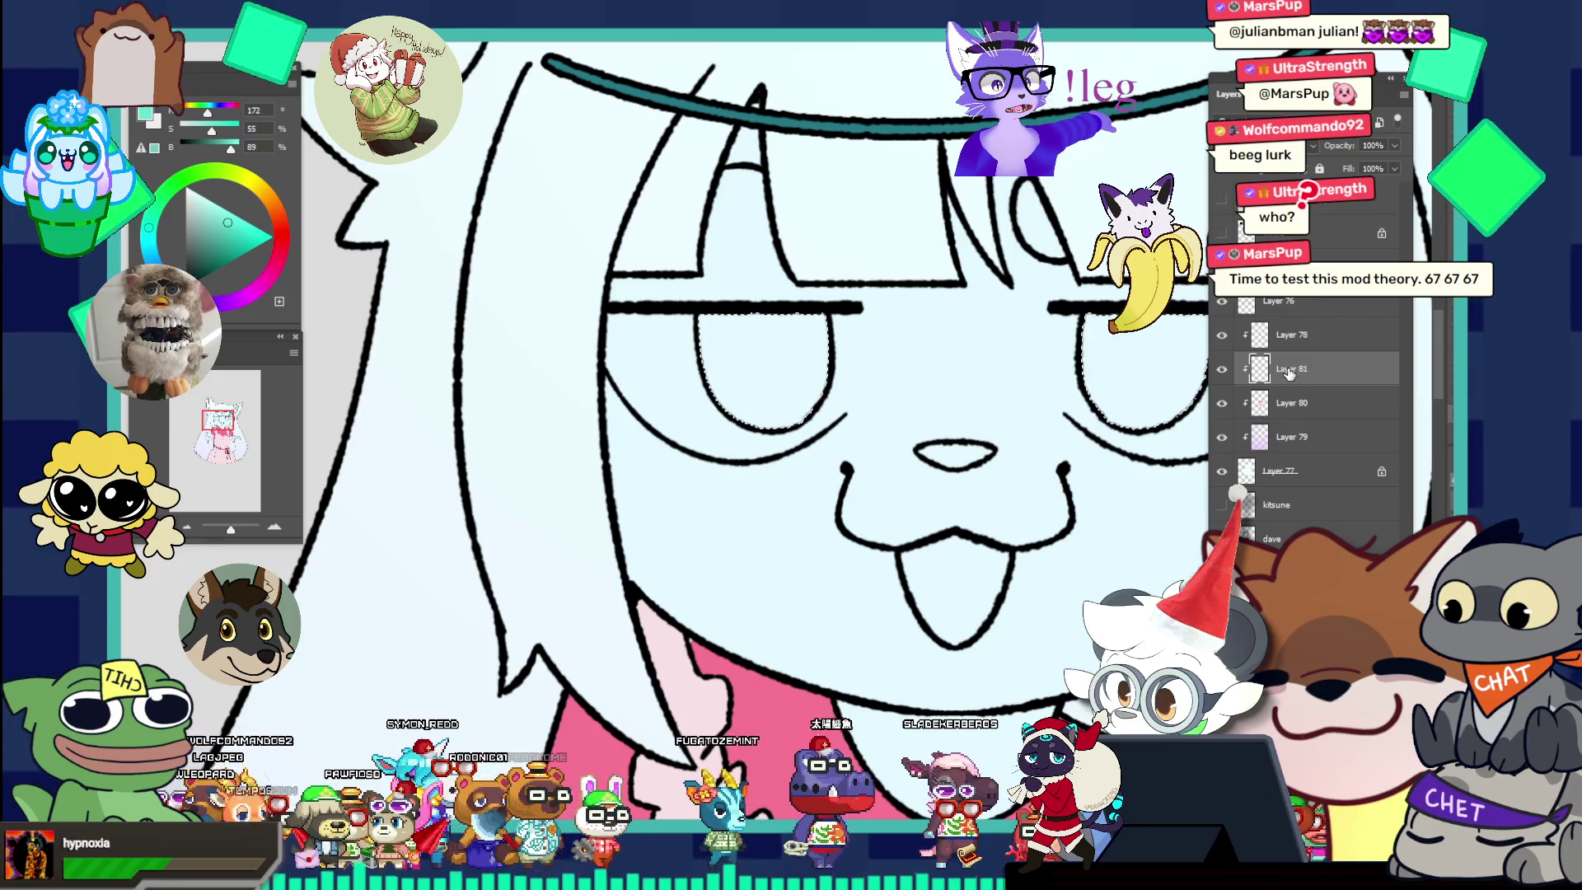
Move Layer 81 above Layer 78, fill the eye selection with teal, and zoom around the reference artwork.
{"action": "left_click_drag", "start_coordinate": [1289, 372], "coordinate": [1285, 334]}
{"action": "key", "text": "alt+BackSpace"}
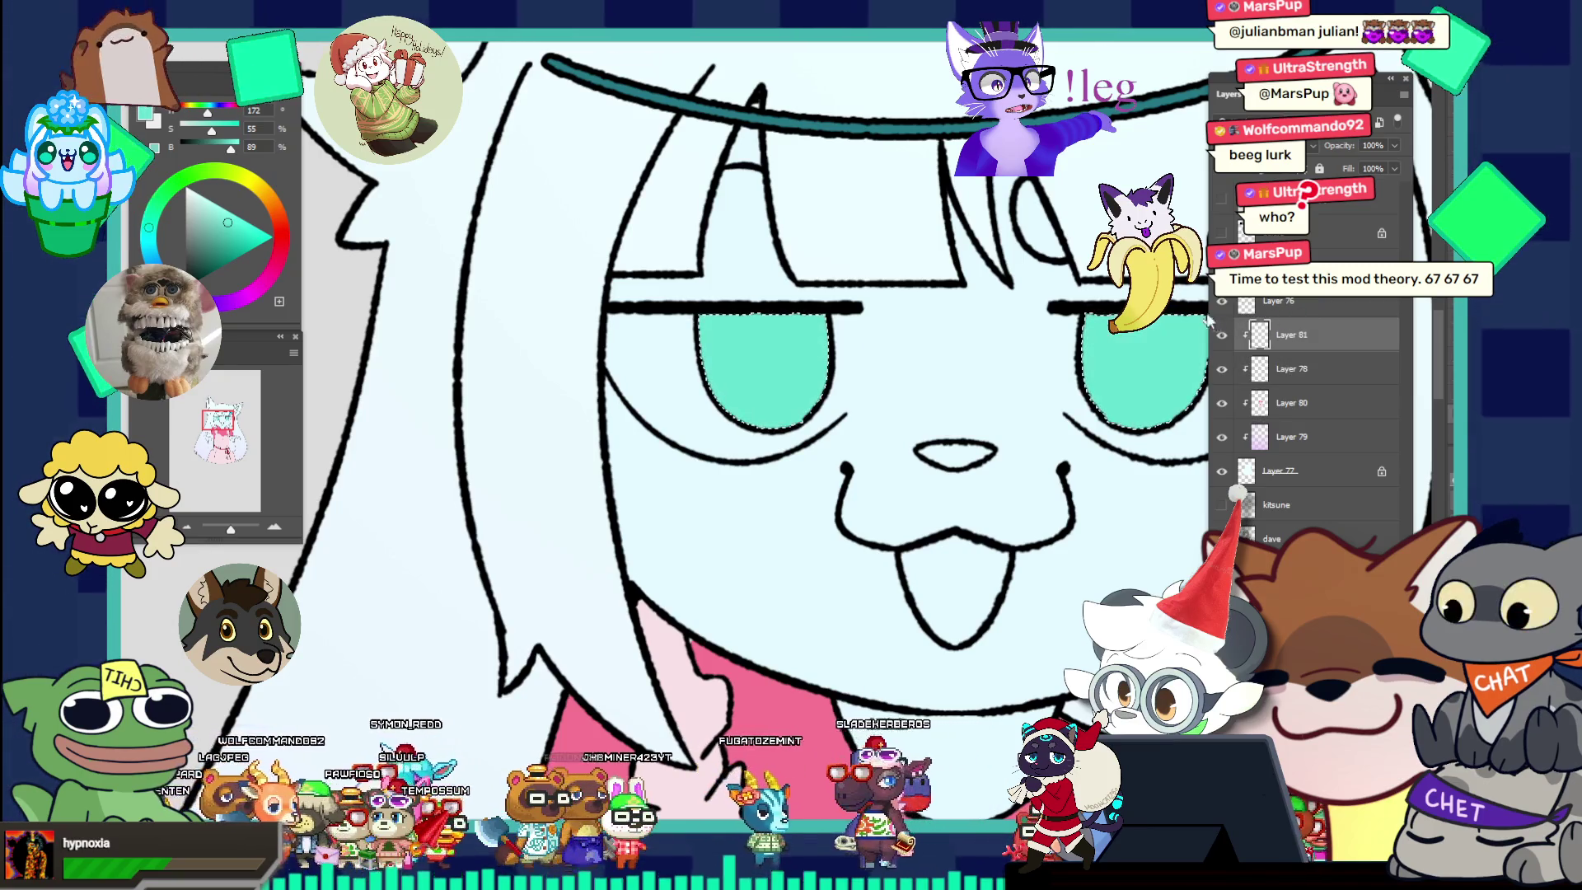
{"action": "left_click_drag", "start_coordinate": [925, 335], "coordinate": [844, 288]}
{"action": "mouse_move", "coordinate": [972, 326]}
{"action": "left_mouse_down"}
{"action": "mouse_move", "coordinate": [915, 299]}
{"action": "mouse_move", "coordinate": [1030, 317]}
{"action": "left_mouse_up"}
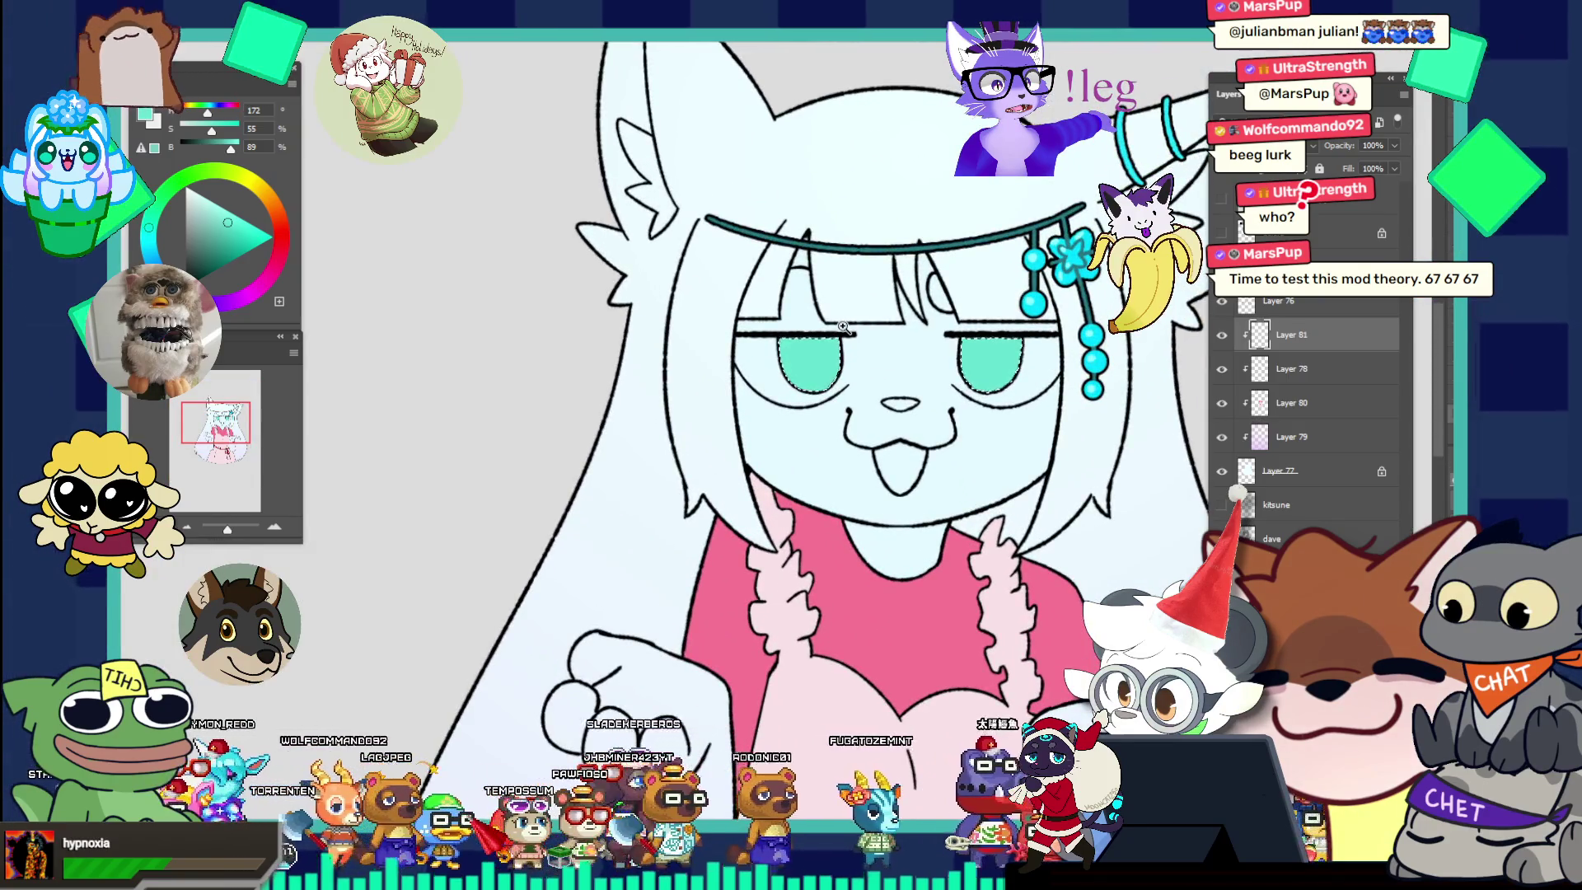
{"action": "left_click_drag", "start_coordinate": [840, 320], "coordinate": [889, 319]}
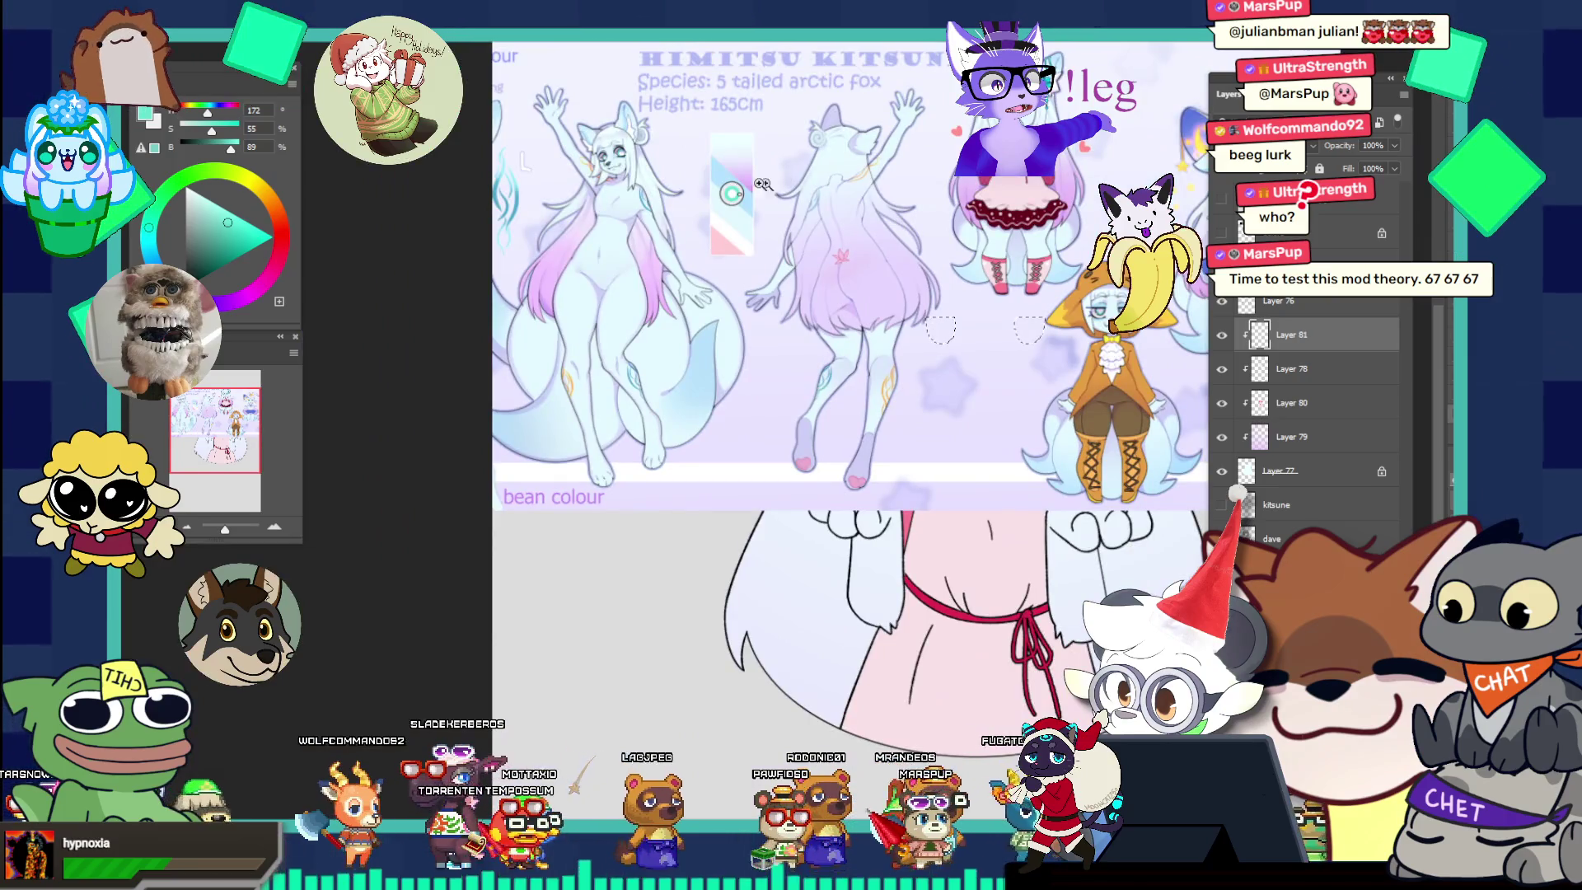
{"action": "left_click", "coordinate": [685, 145]}
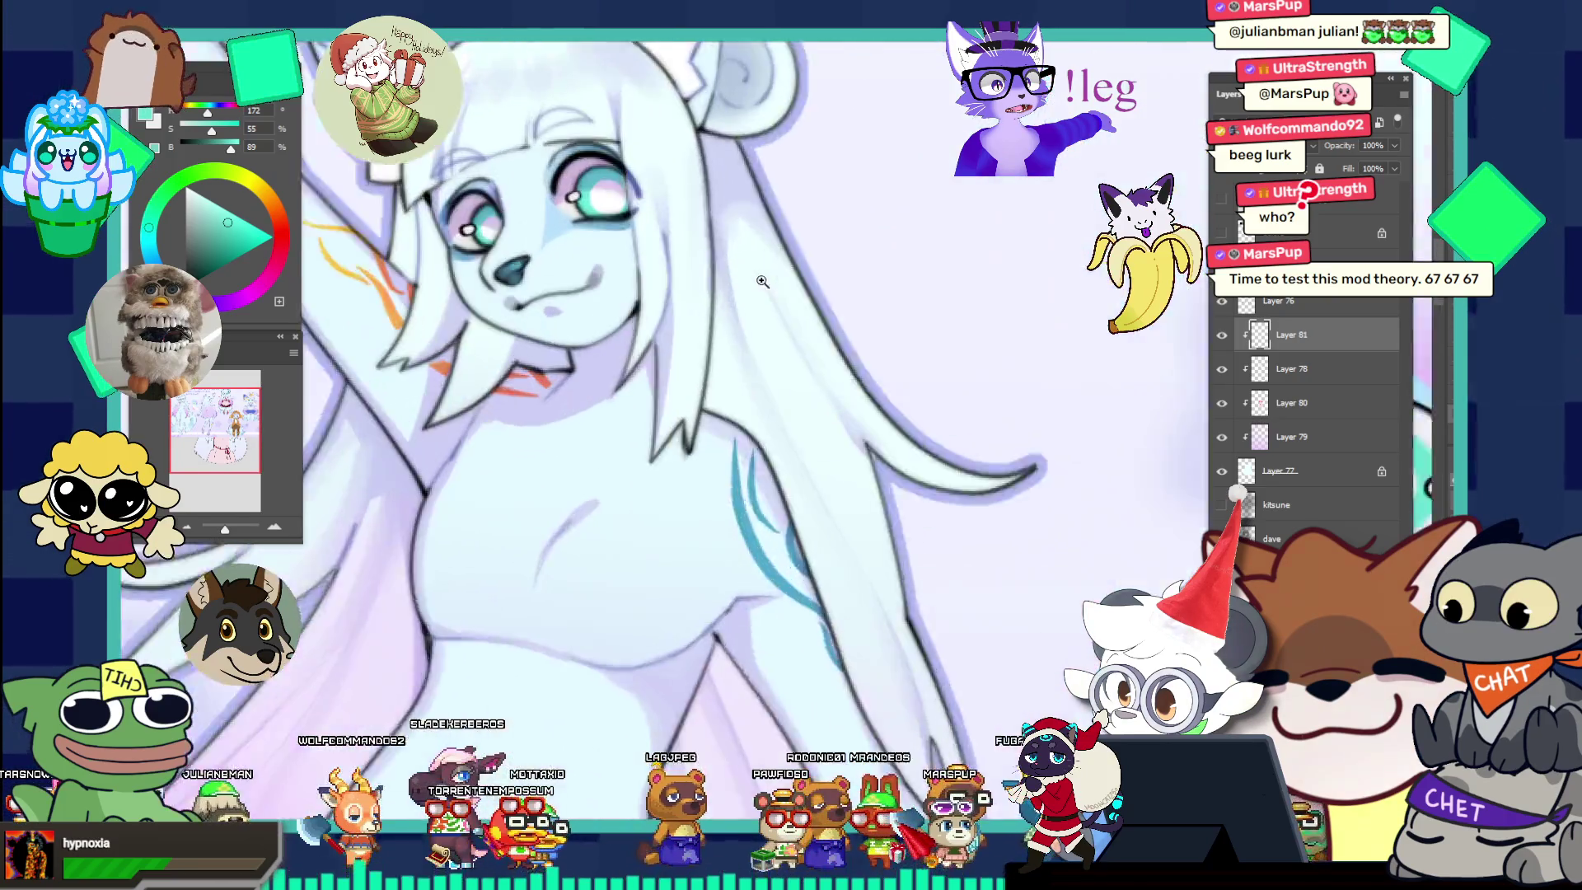
Back in the cat-girl document, zoom to the eyes, try a white highlight stroke, then undo it.
{"action": "key", "text": "ctrl+Tab"}
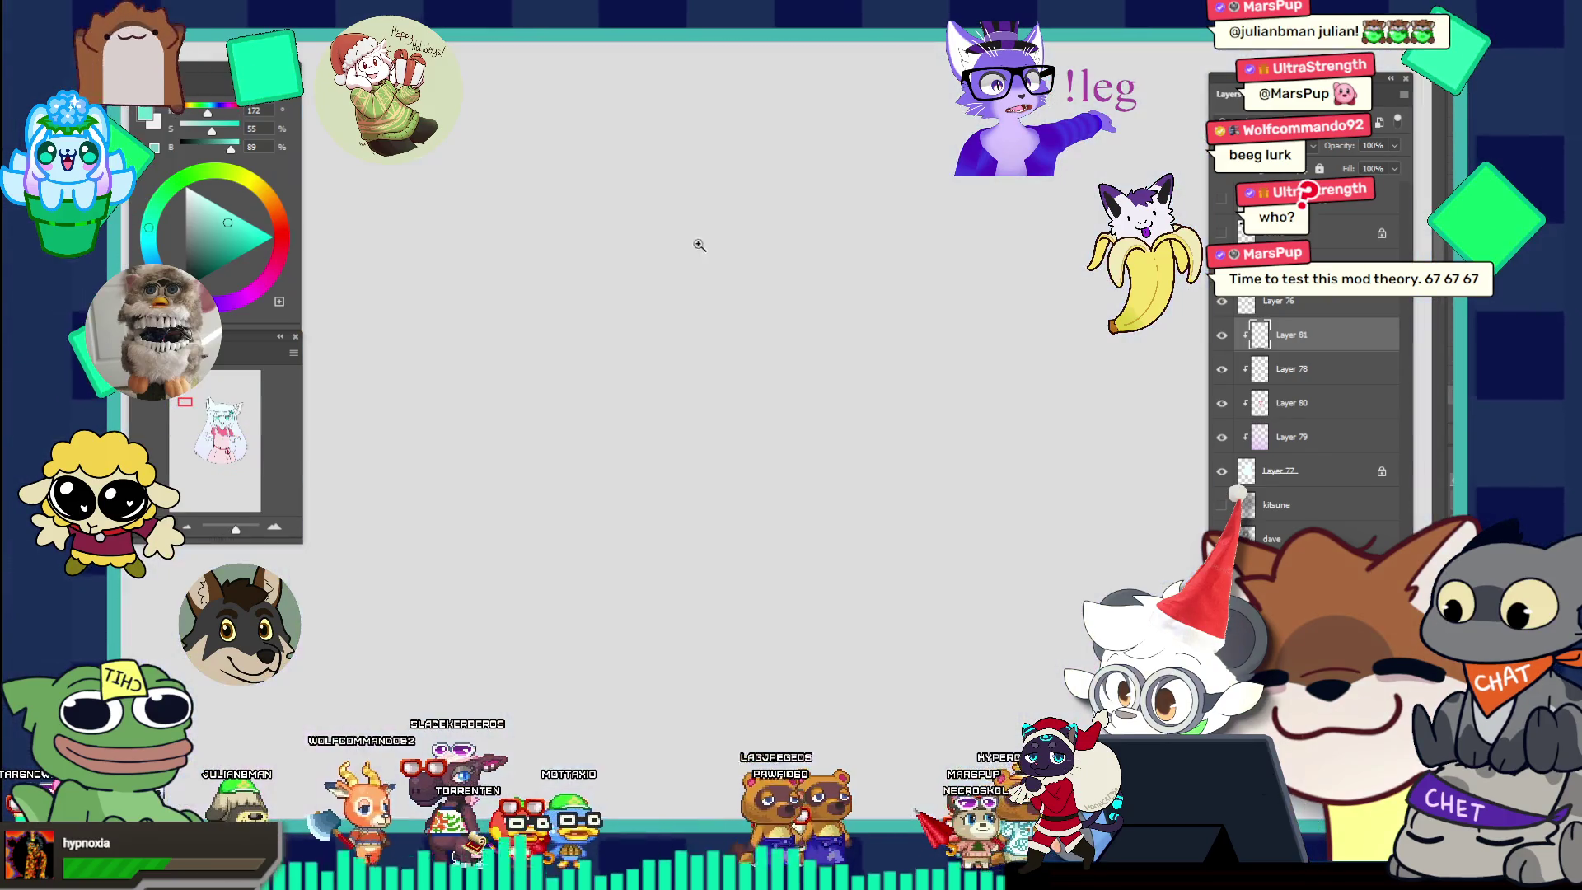
{"action": "key", "text": "ctrl+0"}
{"action": "left_click", "coordinate": [907, 370]}
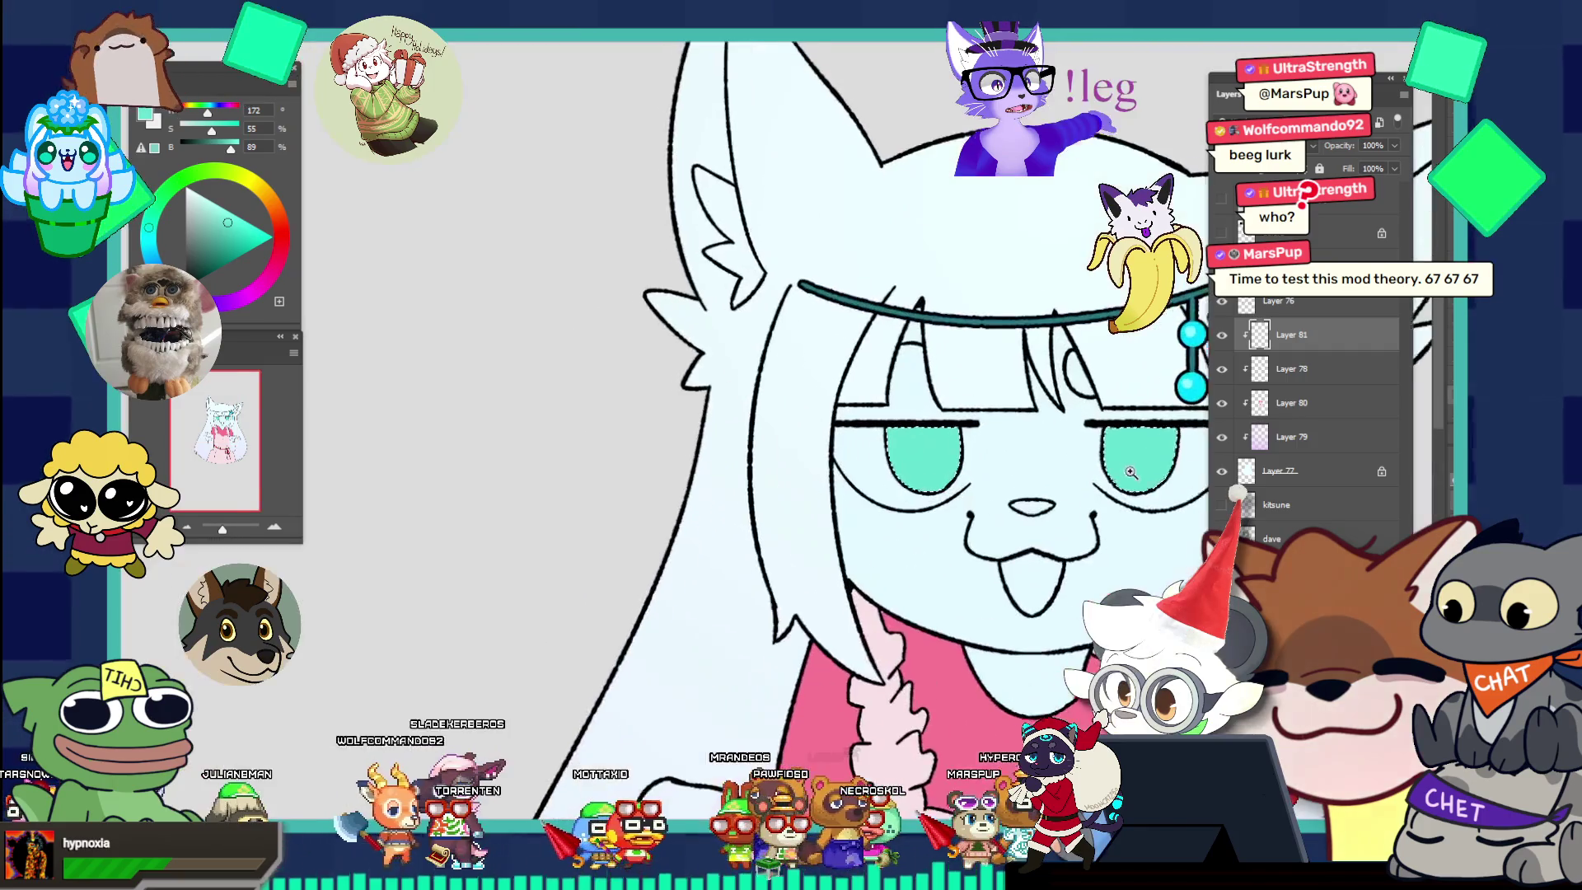
{"action": "left_click", "coordinate": [1087, 408]}
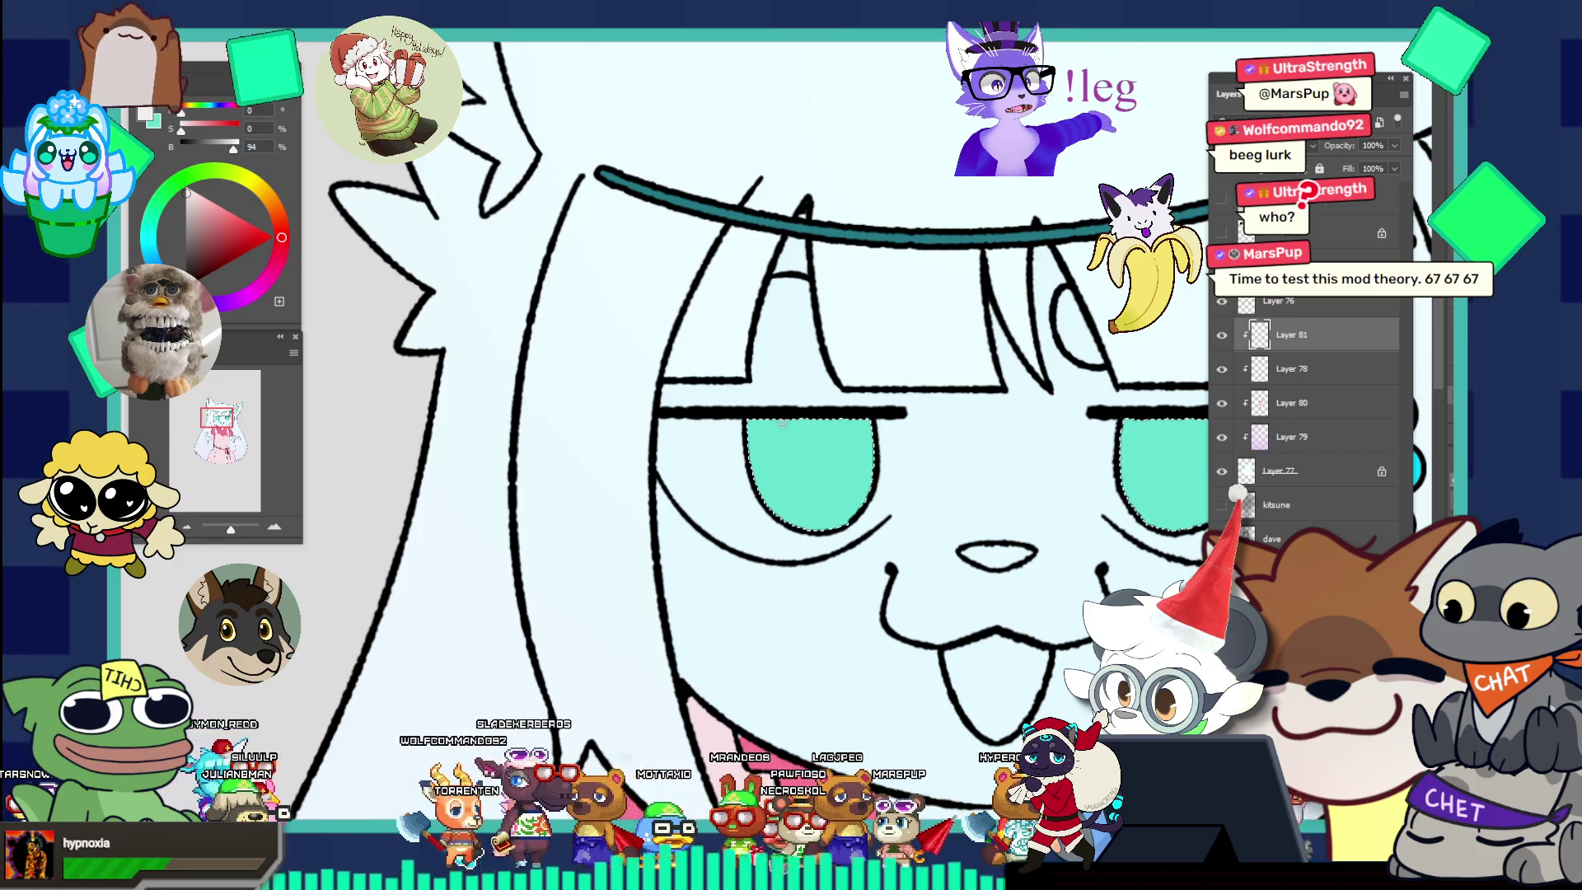
{"action": "key", "text": "ctrl+z"}
{"action": "left_click_drag", "start_coordinate": [779, 430], "coordinate": [844, 432]}
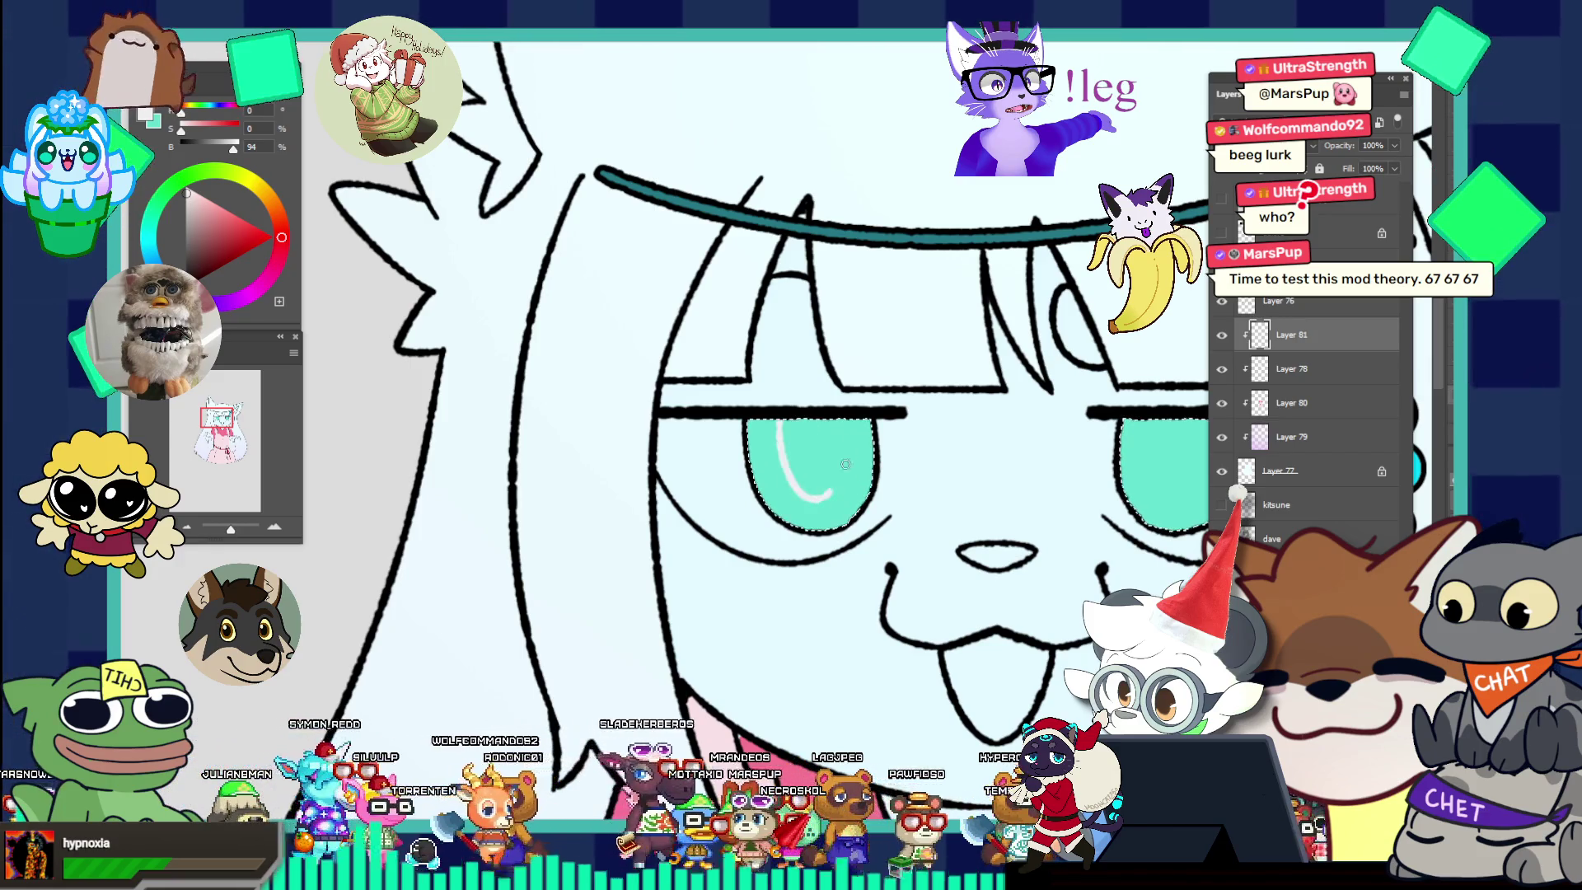
{"action": "key", "text": "ctrl+z"}
{"action": "key", "text": "ctrl+0"}
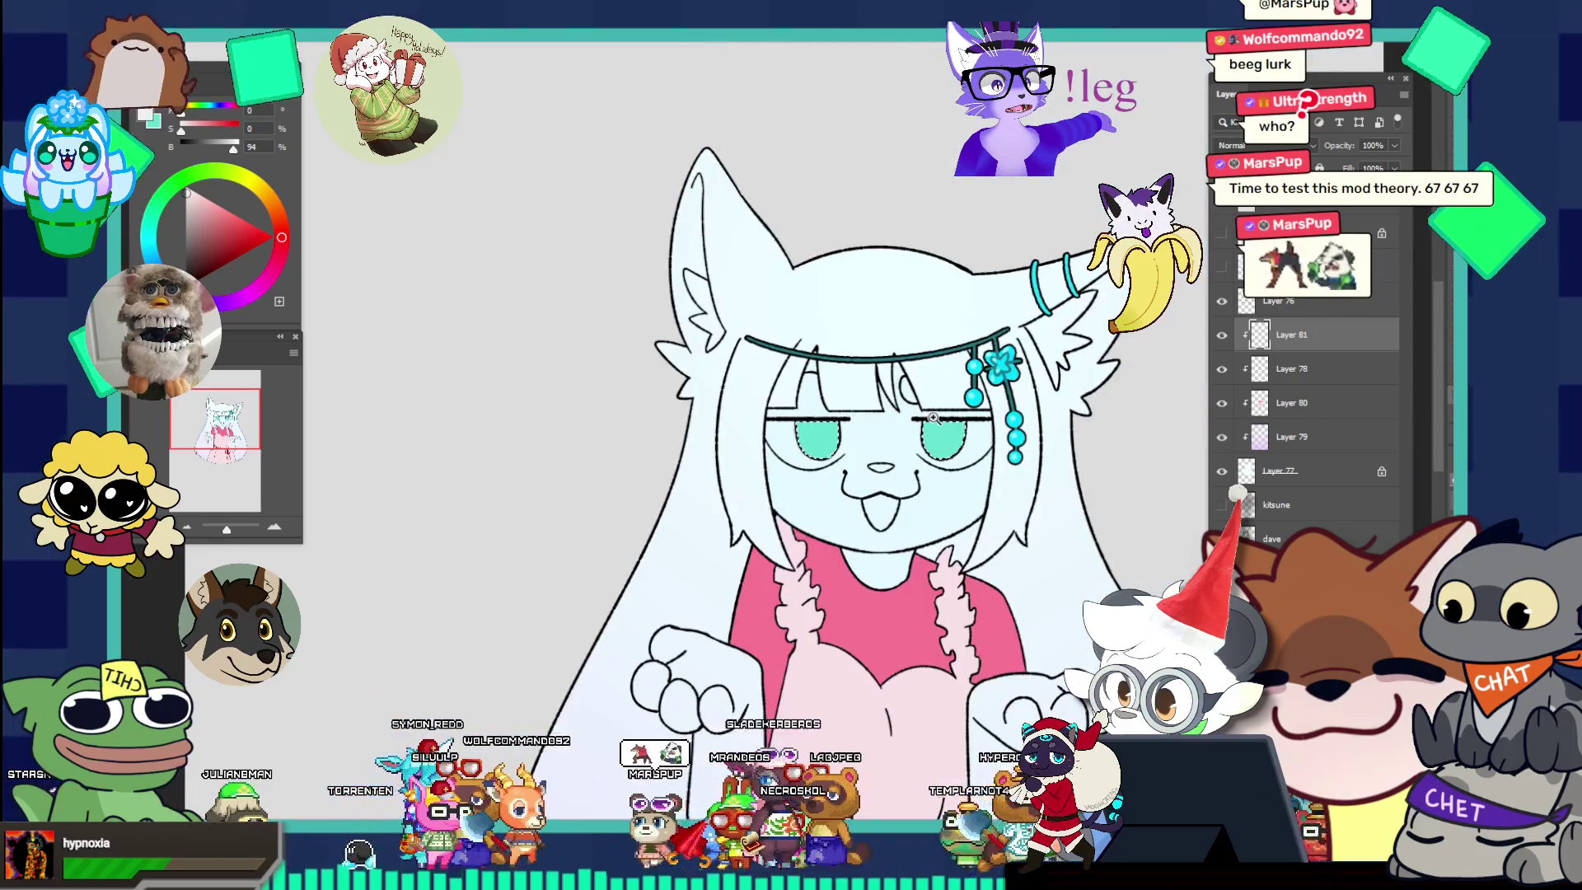
Enable Vertical symmetry and paint mirrored white highlight ovals in both teal eyes.
{"action": "left_click", "coordinate": [970, 417], "text": "ctrl"}
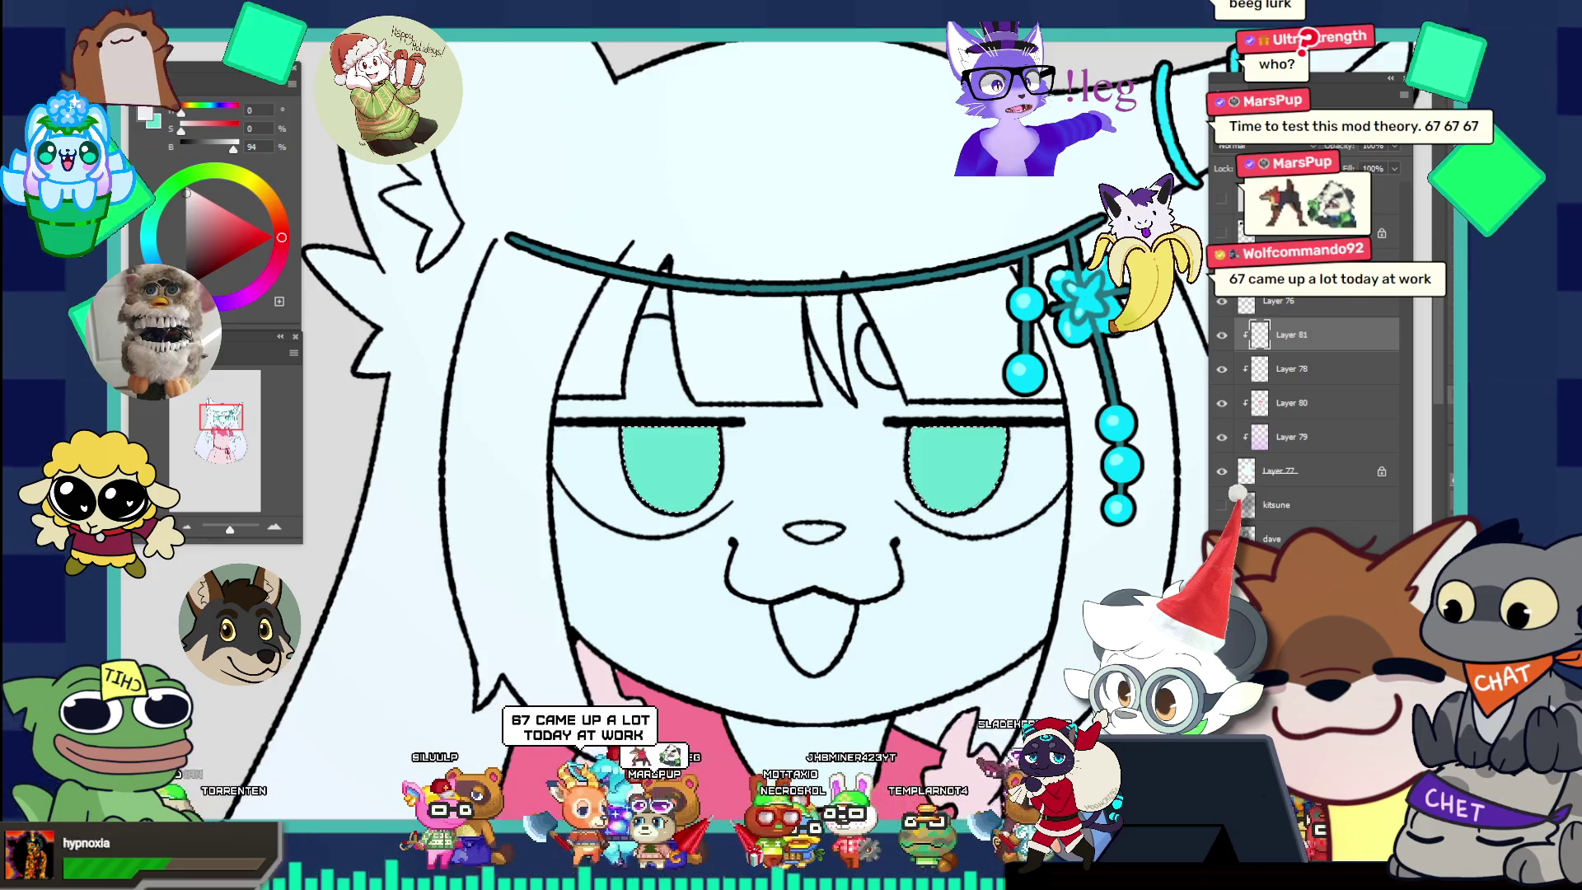
{"action": "left_click", "coordinate": [811, 37]}
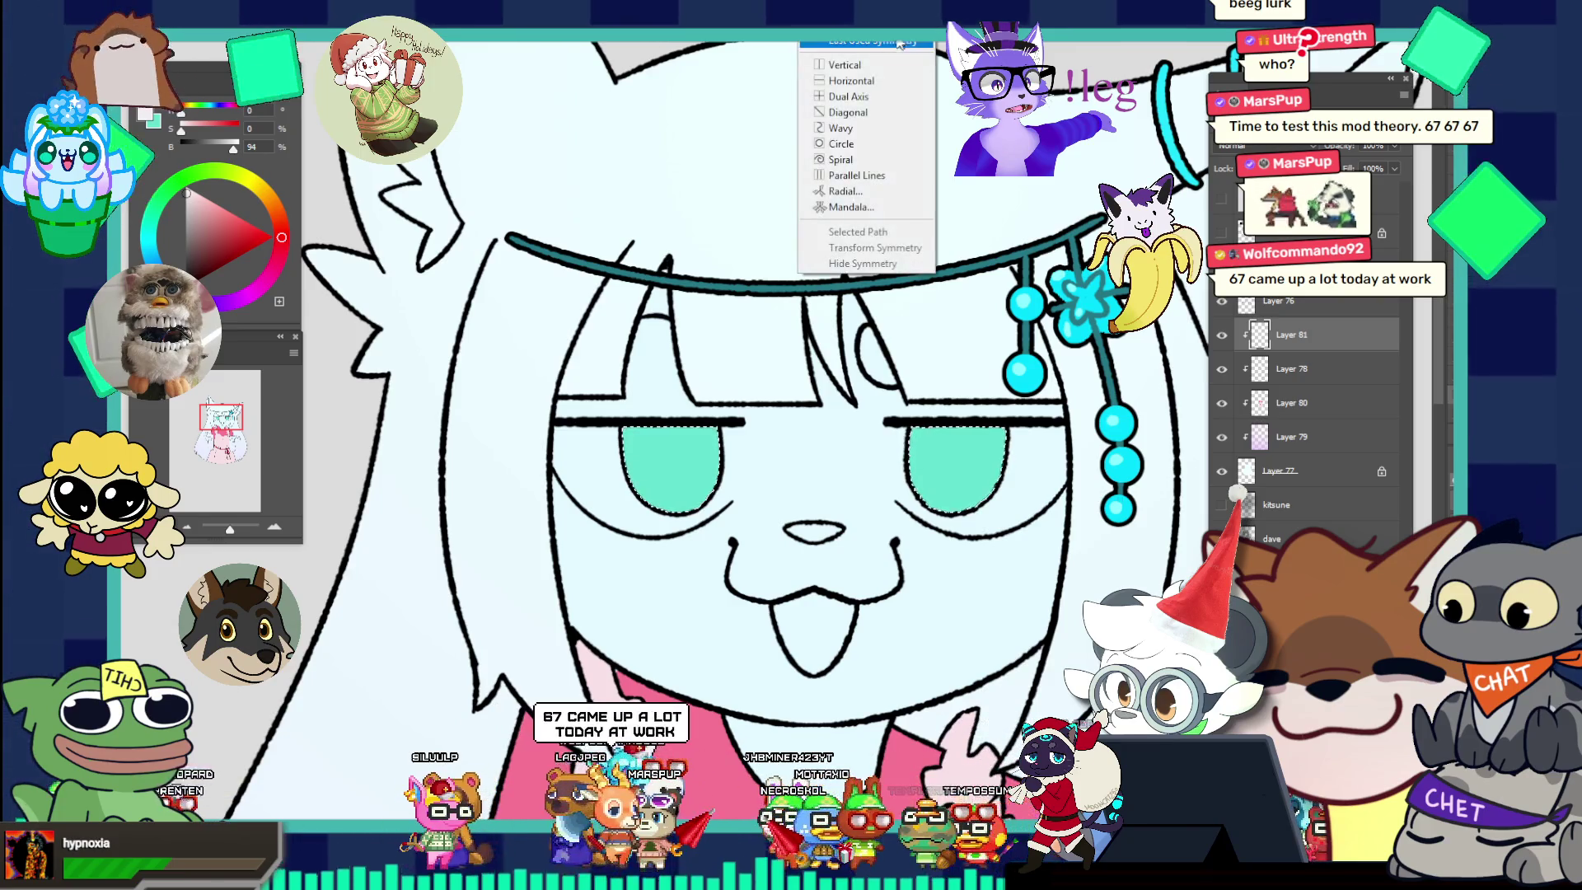
{"action": "left_click", "coordinate": [884, 48]}
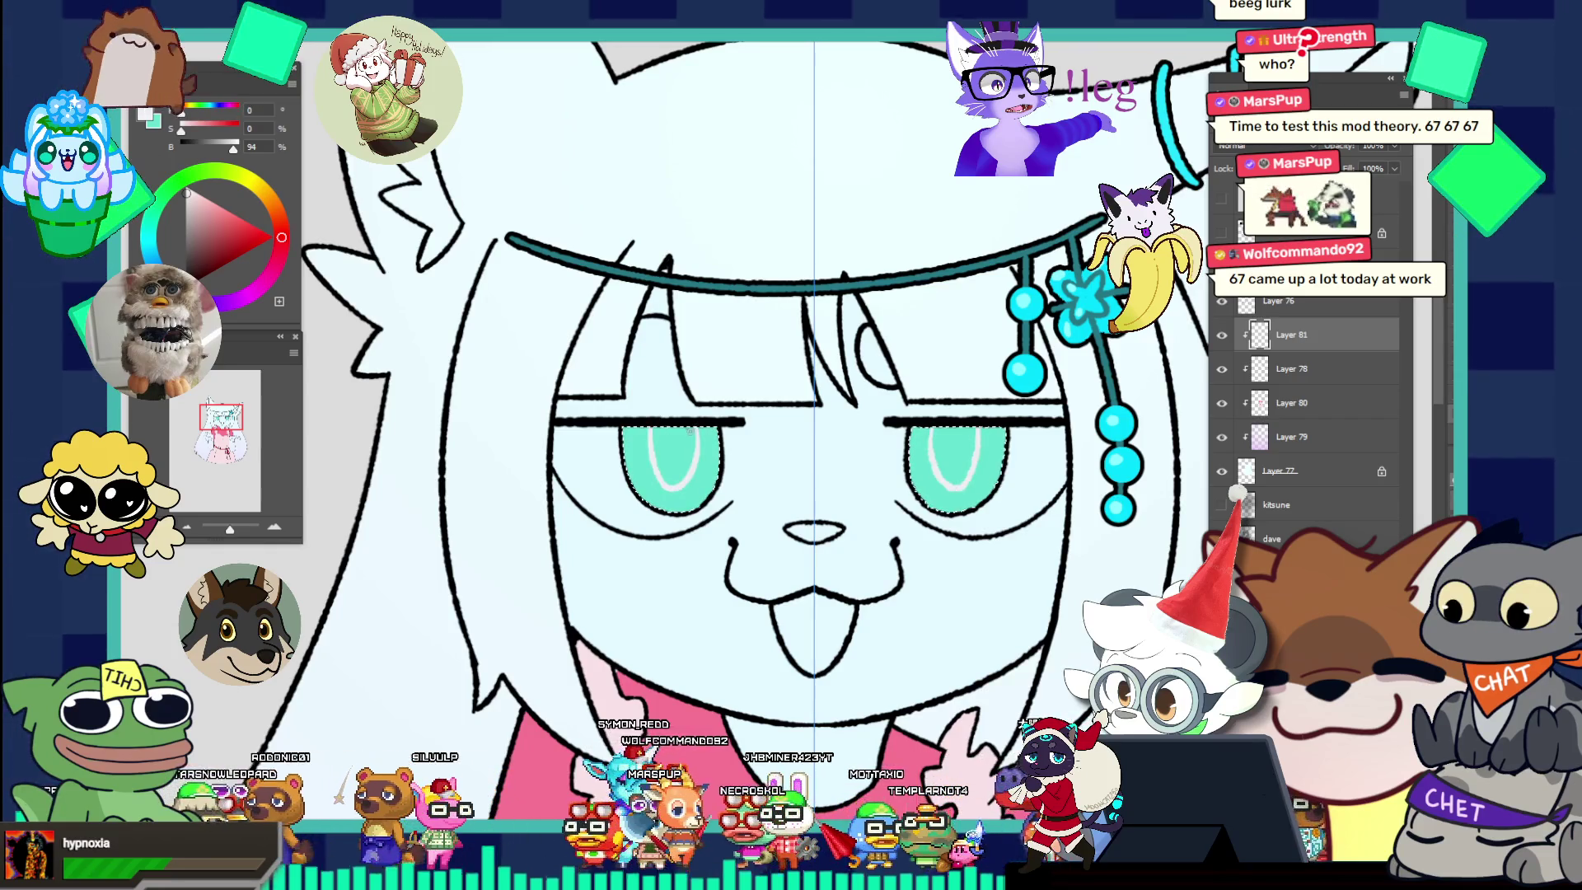
{"action": "left_click_drag", "start_coordinate": [648, 436], "coordinate": [681, 437]}
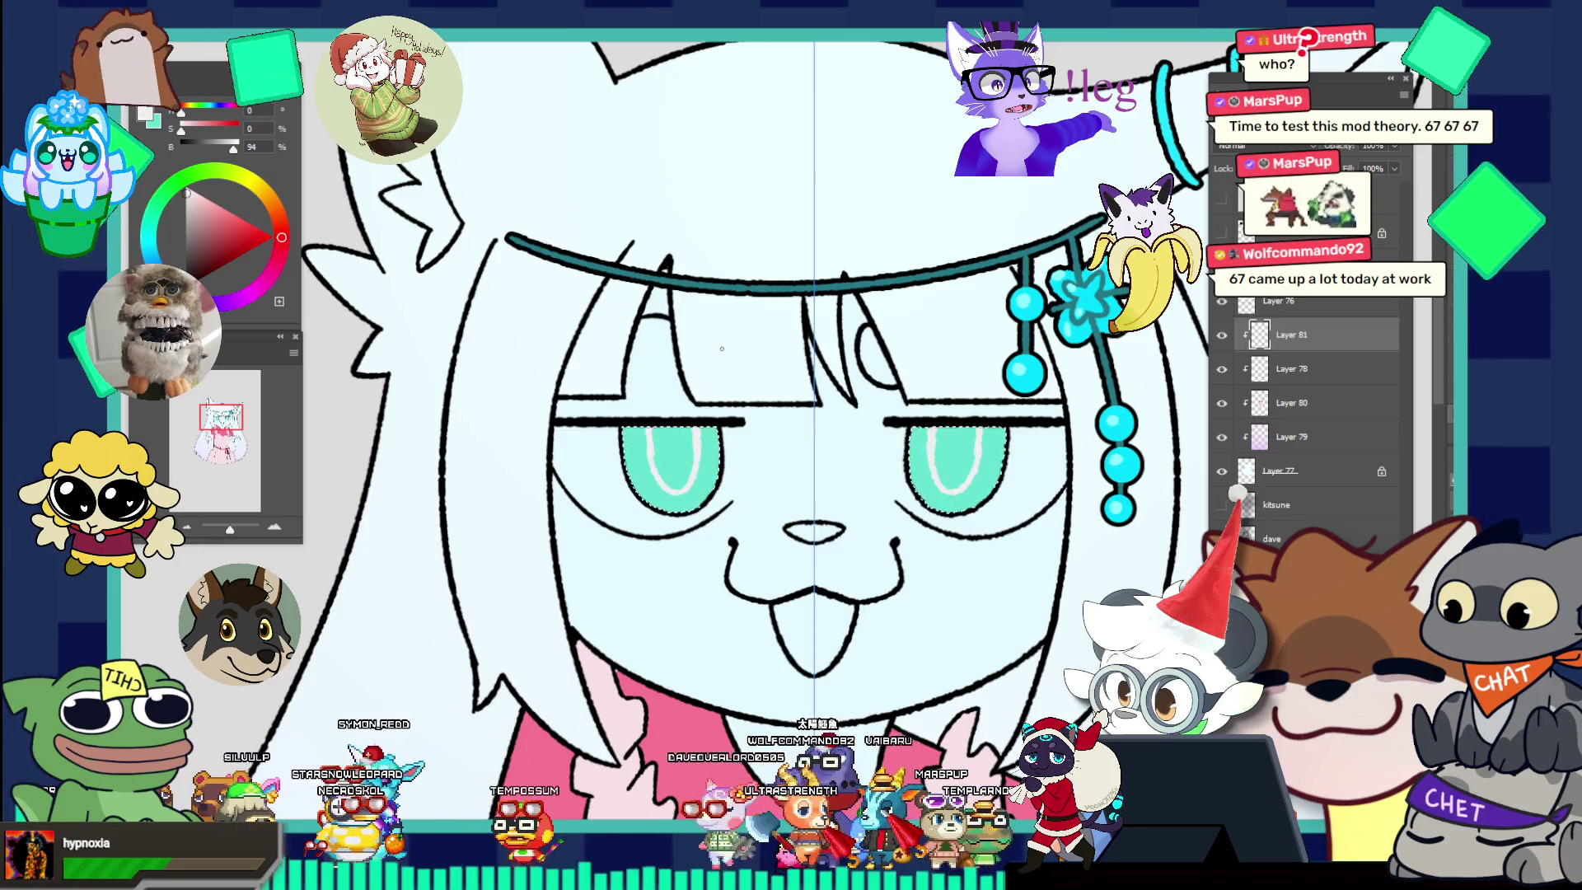
{"action": "left_click", "coordinate": [685, 454]}
Select both eyes' inner highlight areas, expand the selection, and fill it light grey.
{"action": "left_click", "coordinate": [937, 468], "text": "shift"}
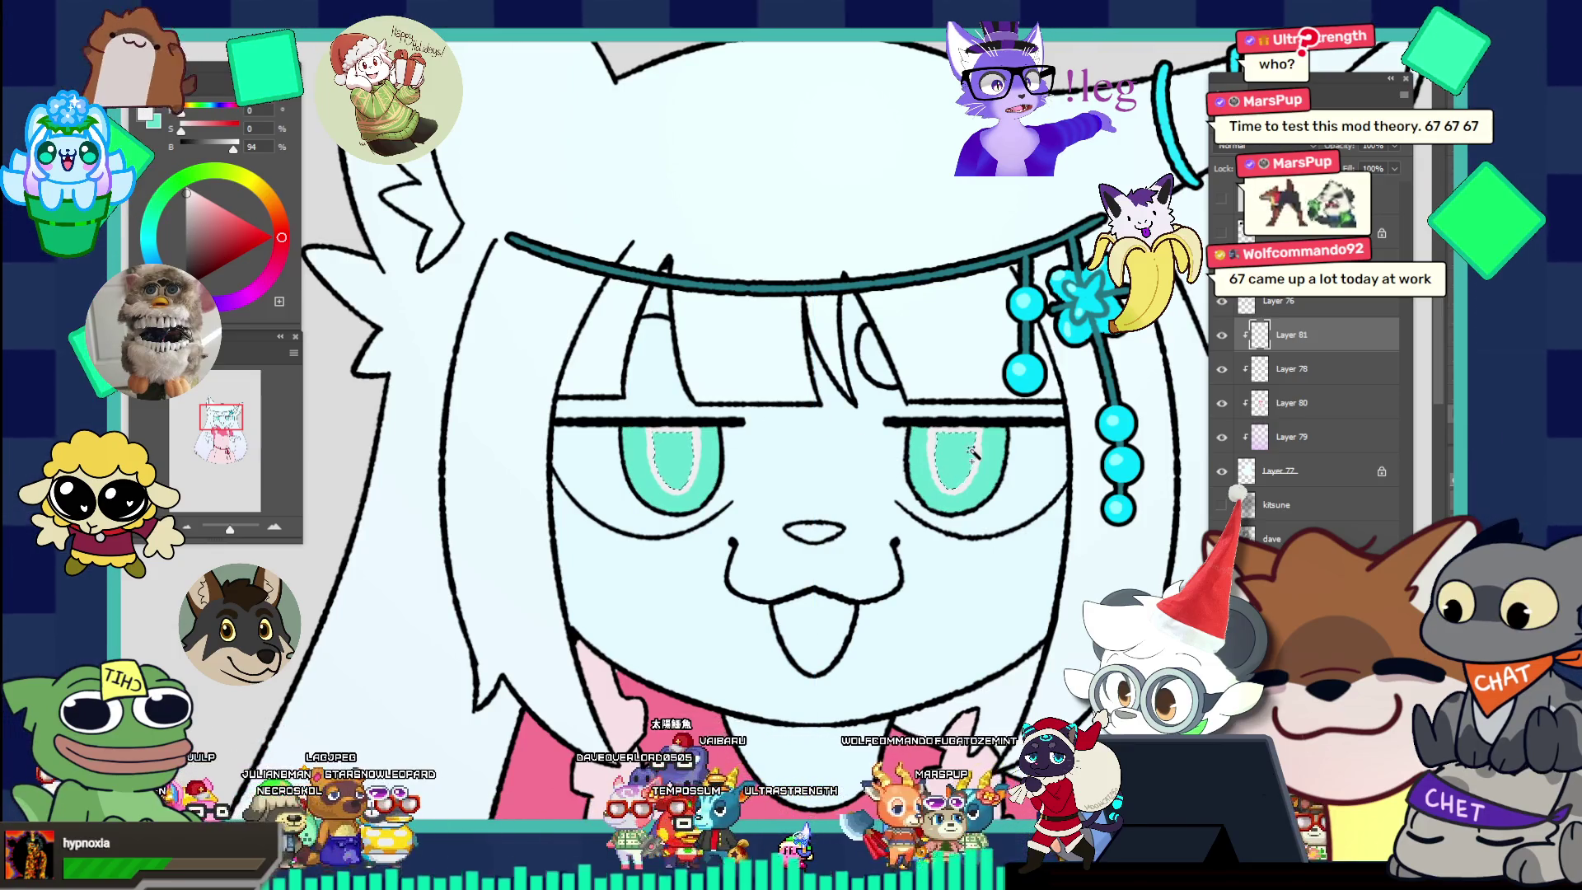
{"action": "key", "text": "alt+s"}
{"action": "key", "text": "m"}
{"action": "key", "text": "e"}
{"action": "key", "text": "Return"}
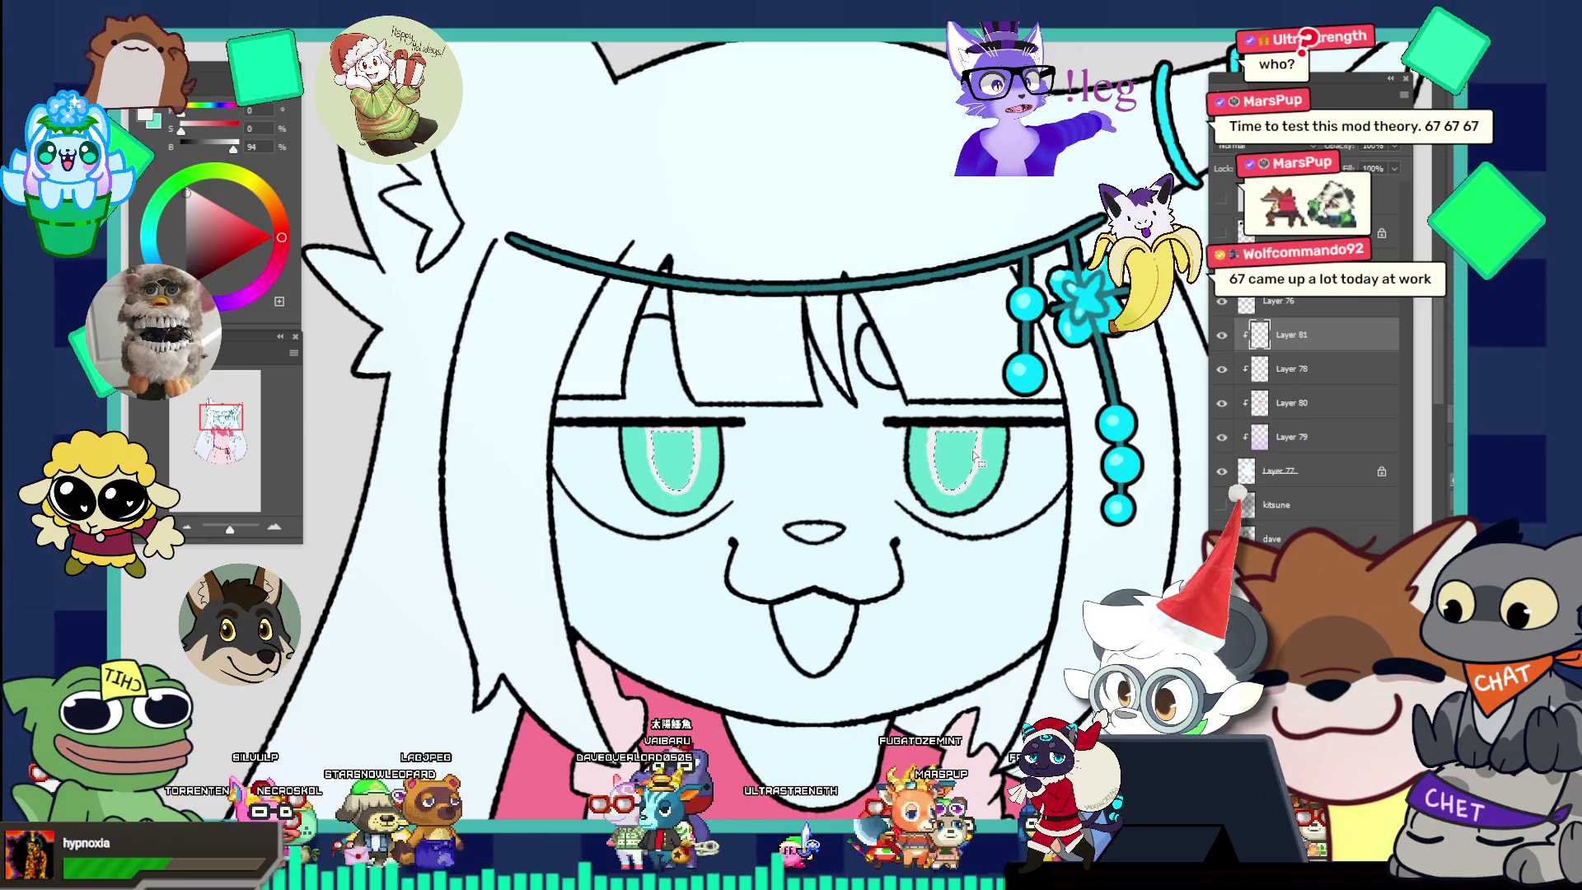
{"action": "key", "text": "alt+BackSpace"}
{"action": "key", "text": "alt+BackSpace"}
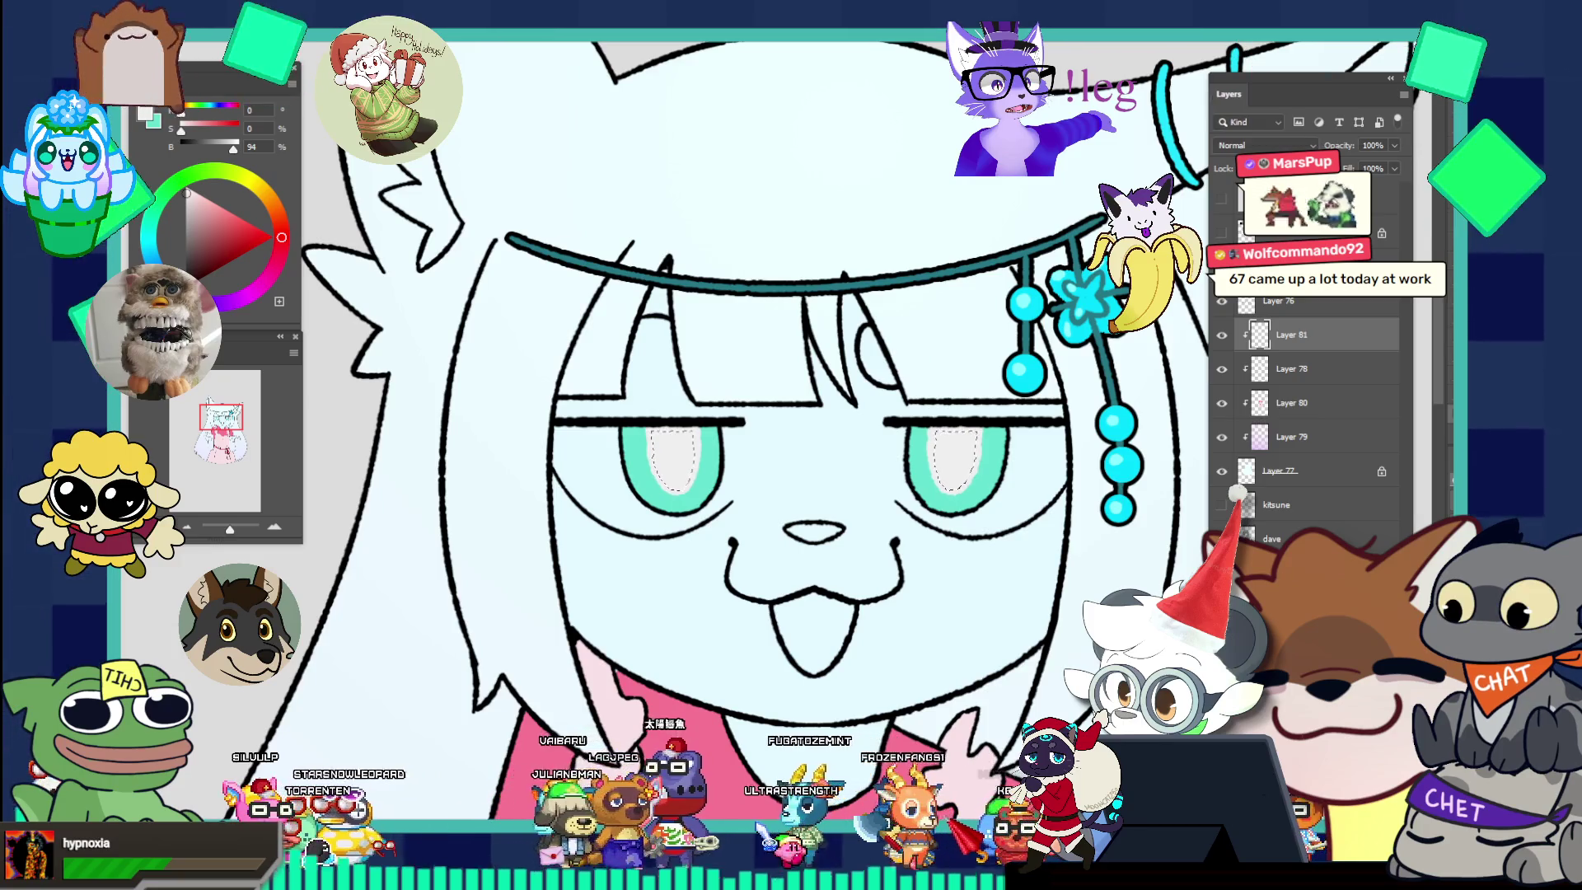
Zoom in on the eyes and set the painting colour to pure white.
{"action": "key", "text": "ctrl+0"}
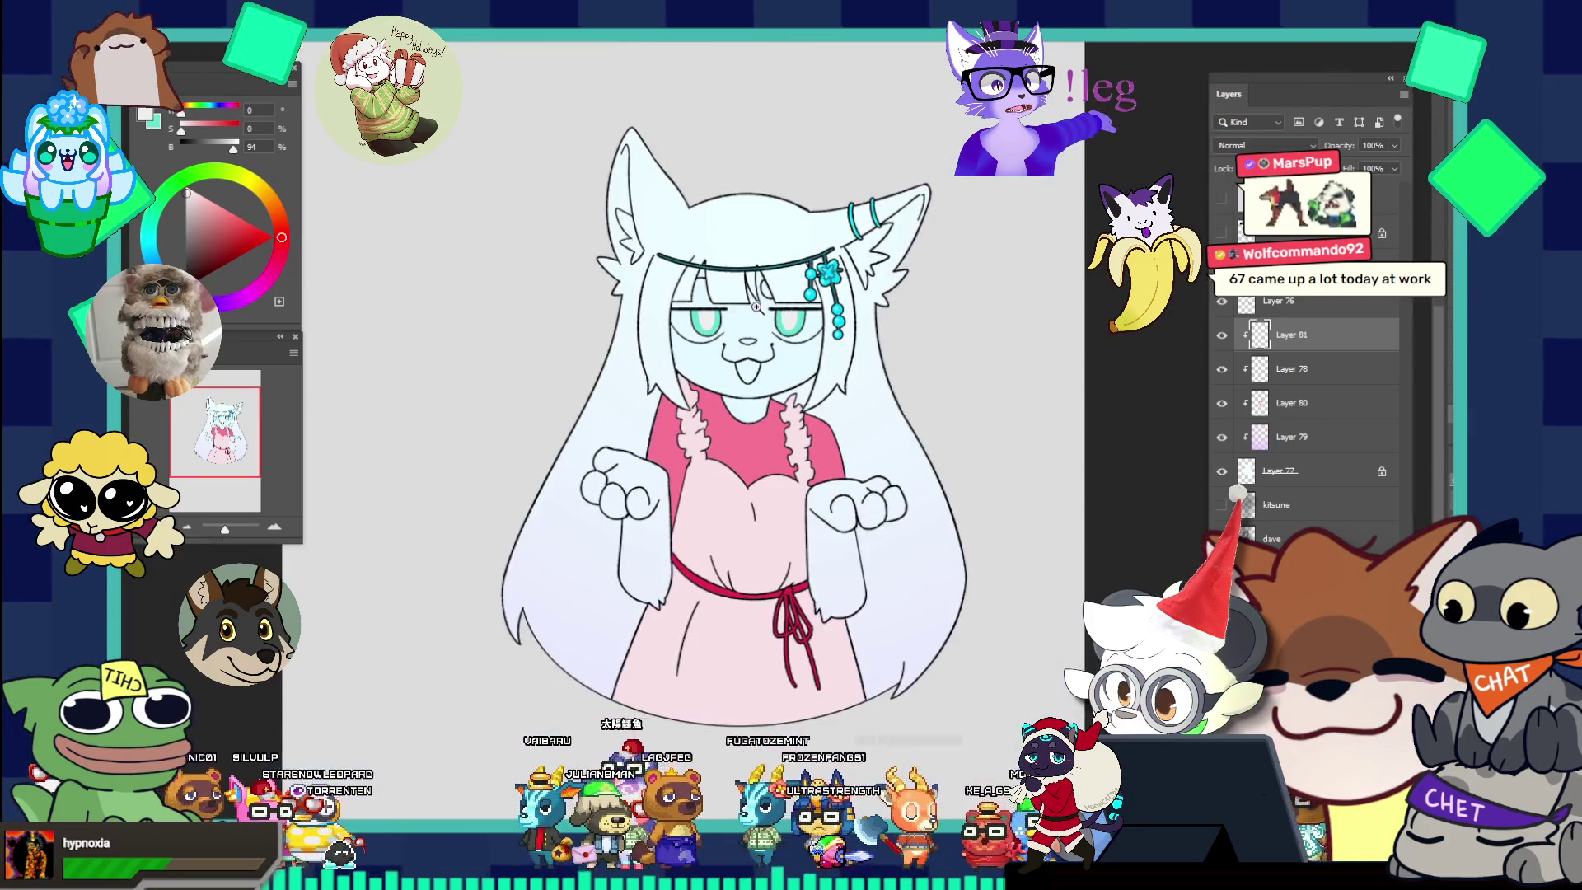
{"action": "left_click", "coordinate": [789, 290]}
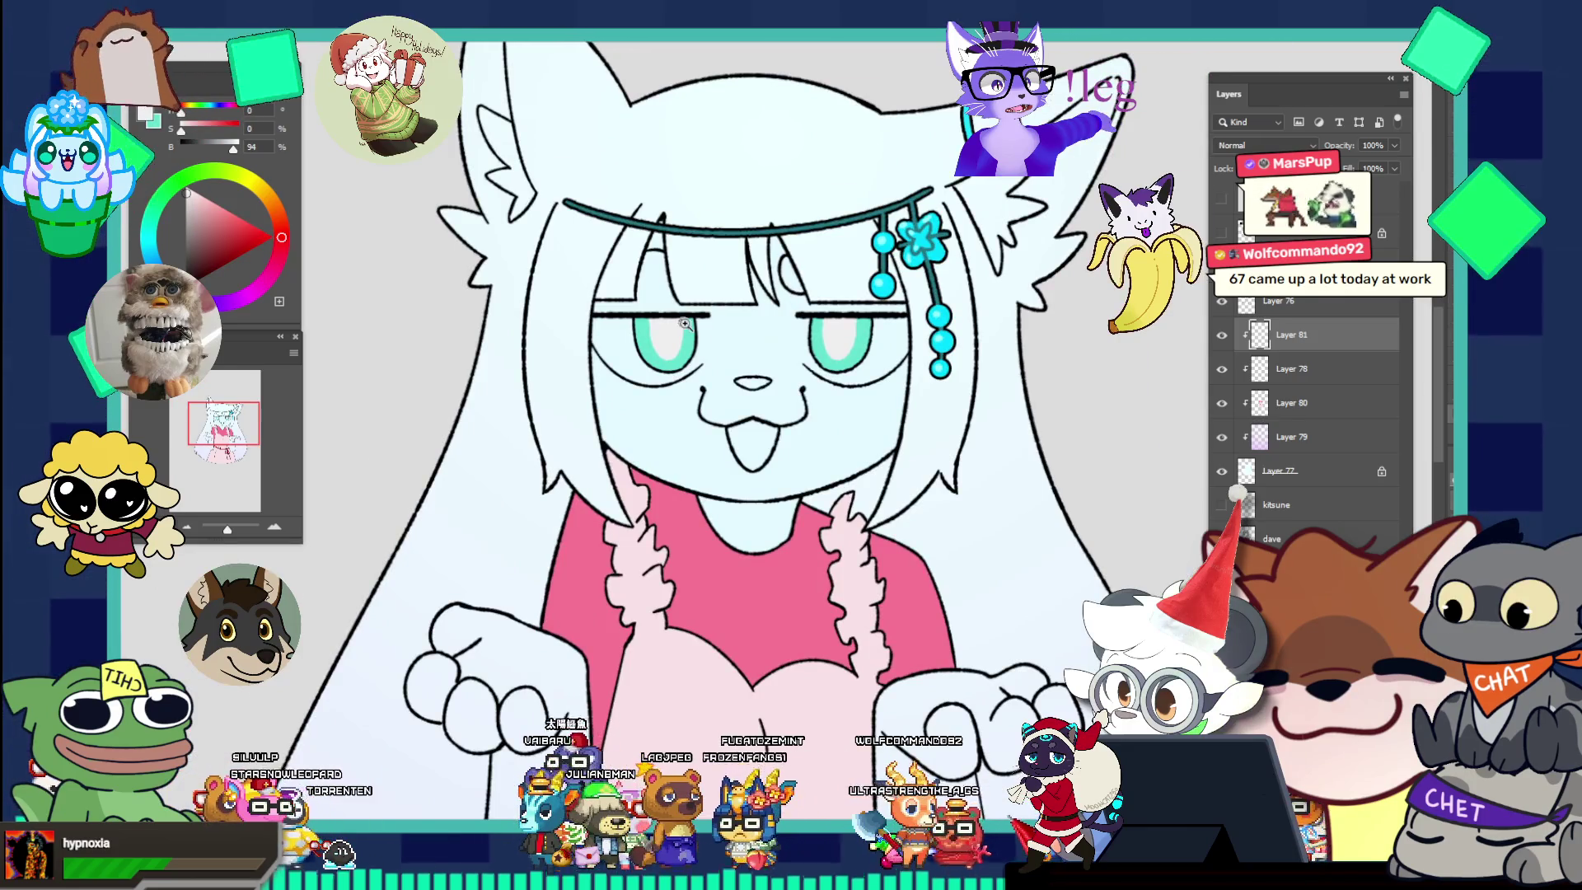
{"action": "left_click", "coordinate": [684, 324]}
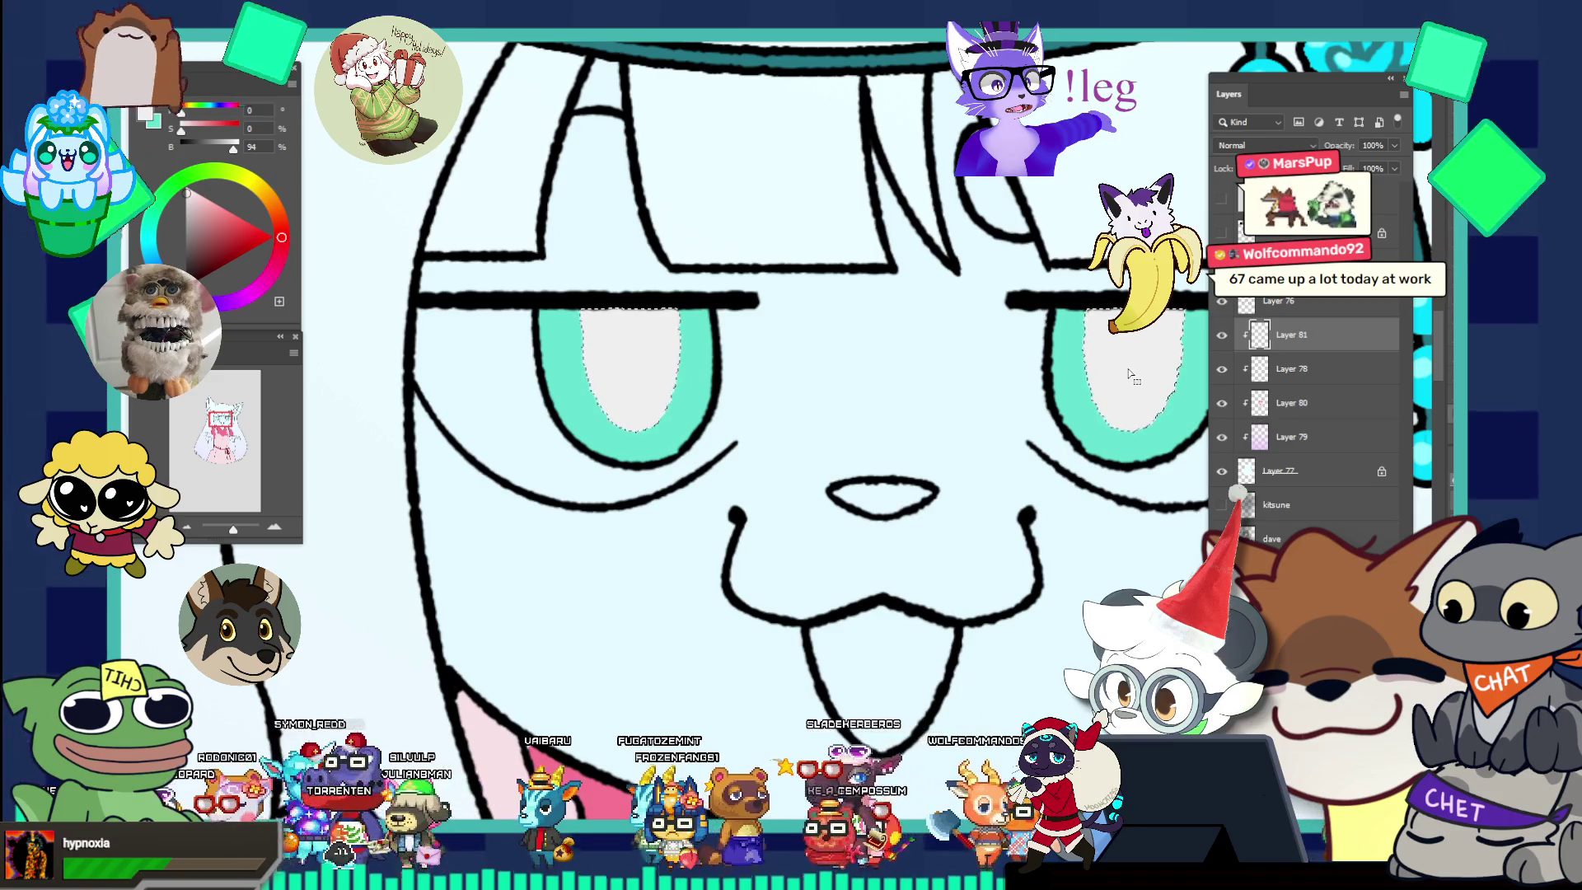
{"action": "left_click", "coordinate": [146, 116]}
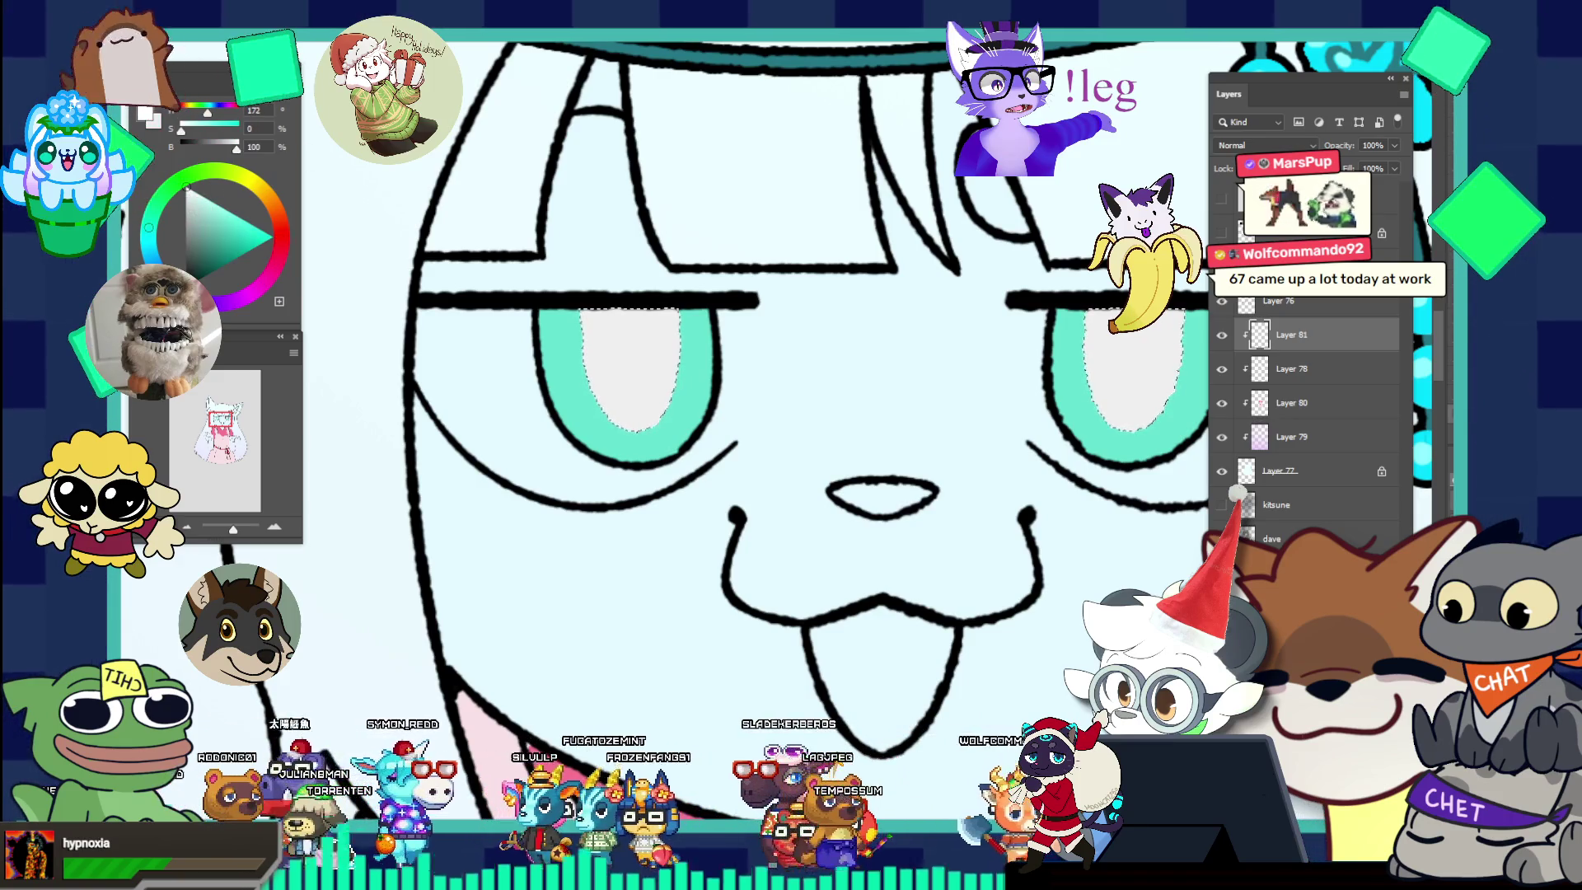
Paint-bucket both highlight centres white, swap back to light grey, and select both eye interiors.
{"action": "left_click", "coordinate": [646, 363]}
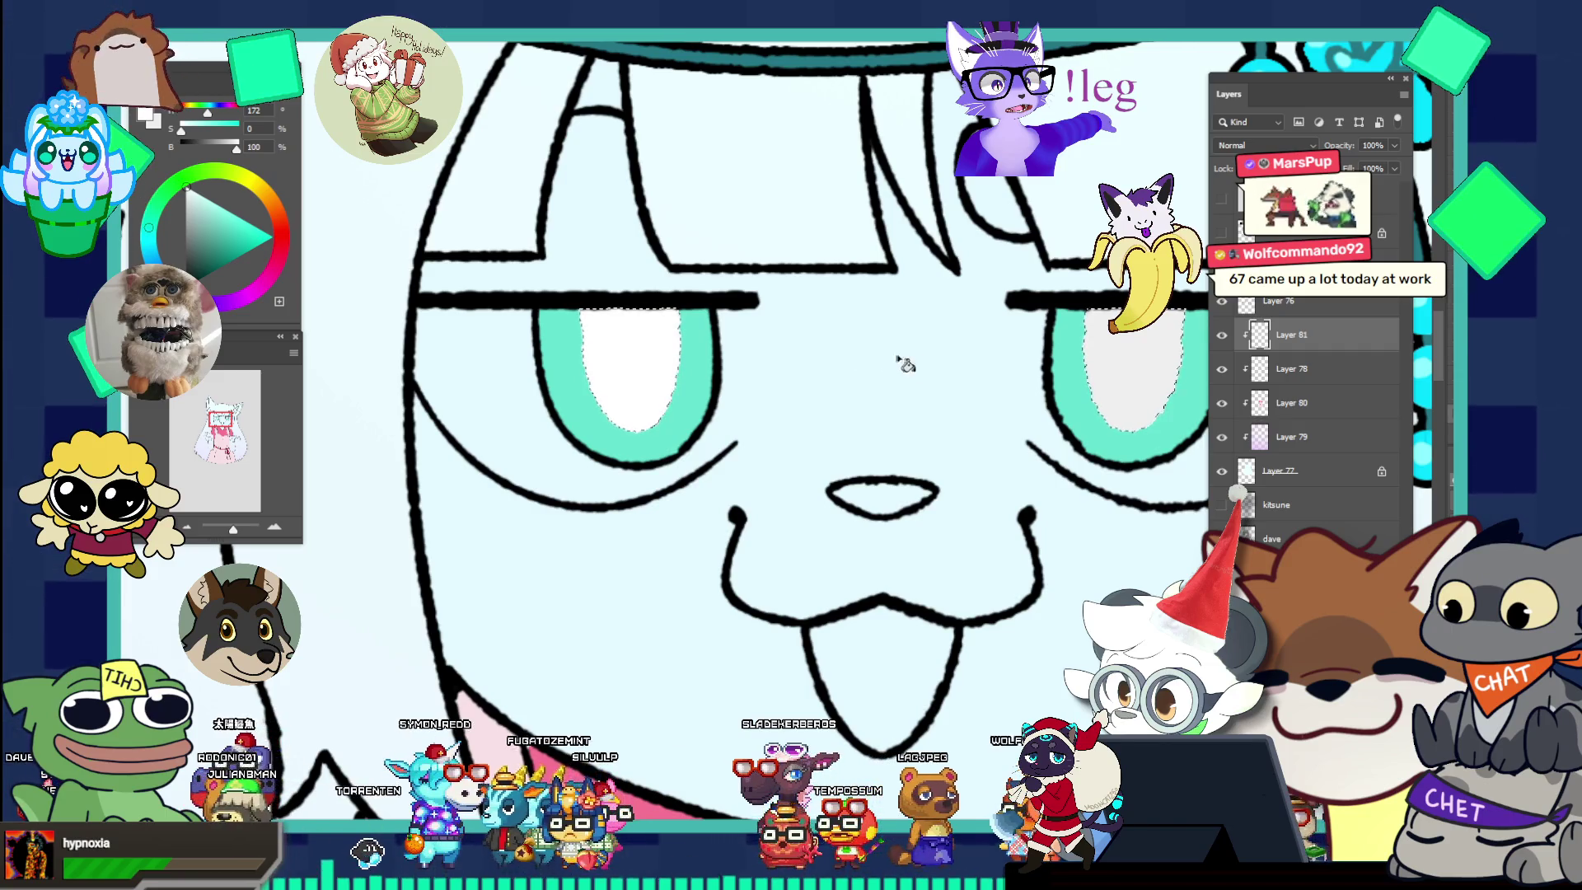
{"action": "left_click", "coordinate": [1100, 356]}
{"action": "scroll", "coordinate": [960, 258], "scroll_direction": "down", "scroll_amount": 3}
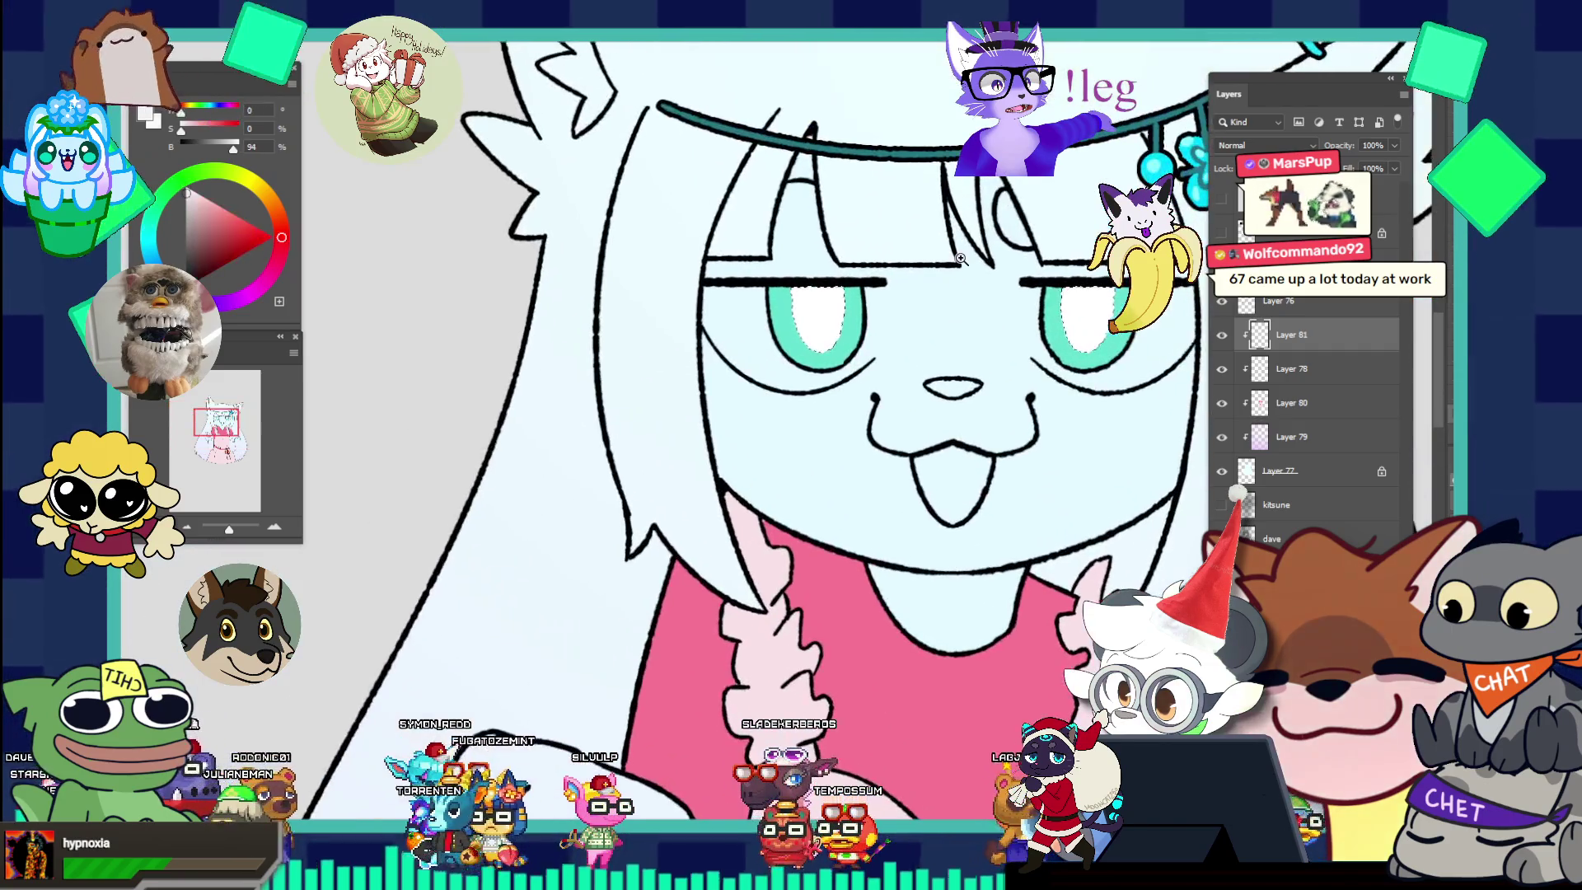
{"action": "scroll", "coordinate": [960, 258], "scroll_direction": "up", "scroll_amount": 1}
{"action": "key", "text": "x"}
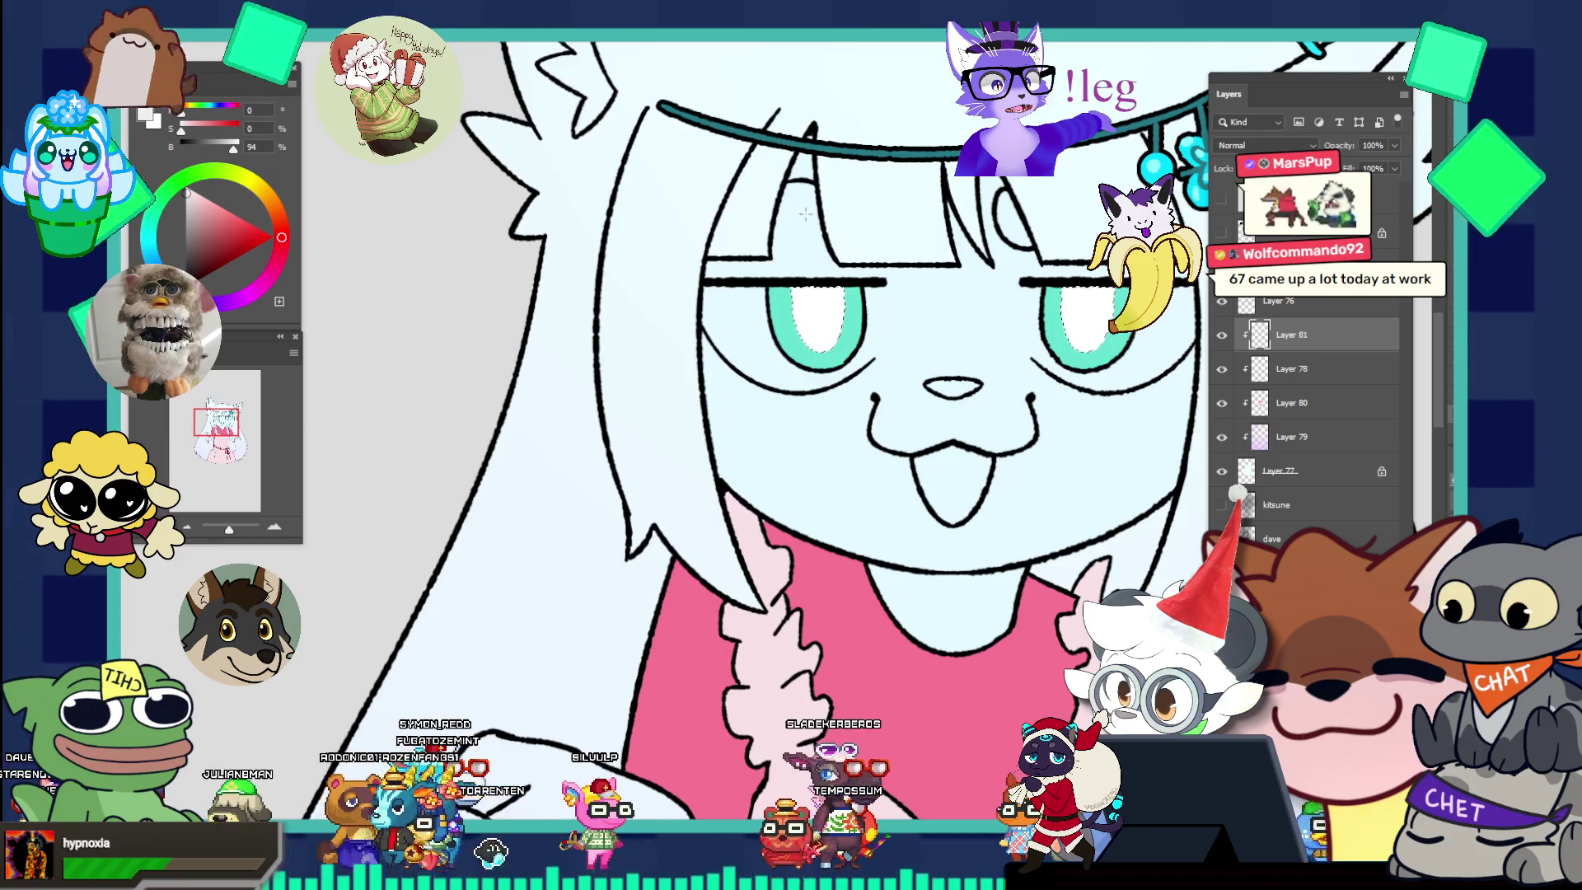
{"action": "scroll", "coordinate": [807, 229], "scroll_direction": "down", "scroll_amount": 3}
{"action": "scroll", "coordinate": [804, 233], "scroll_direction": "up", "scroll_amount": 4}
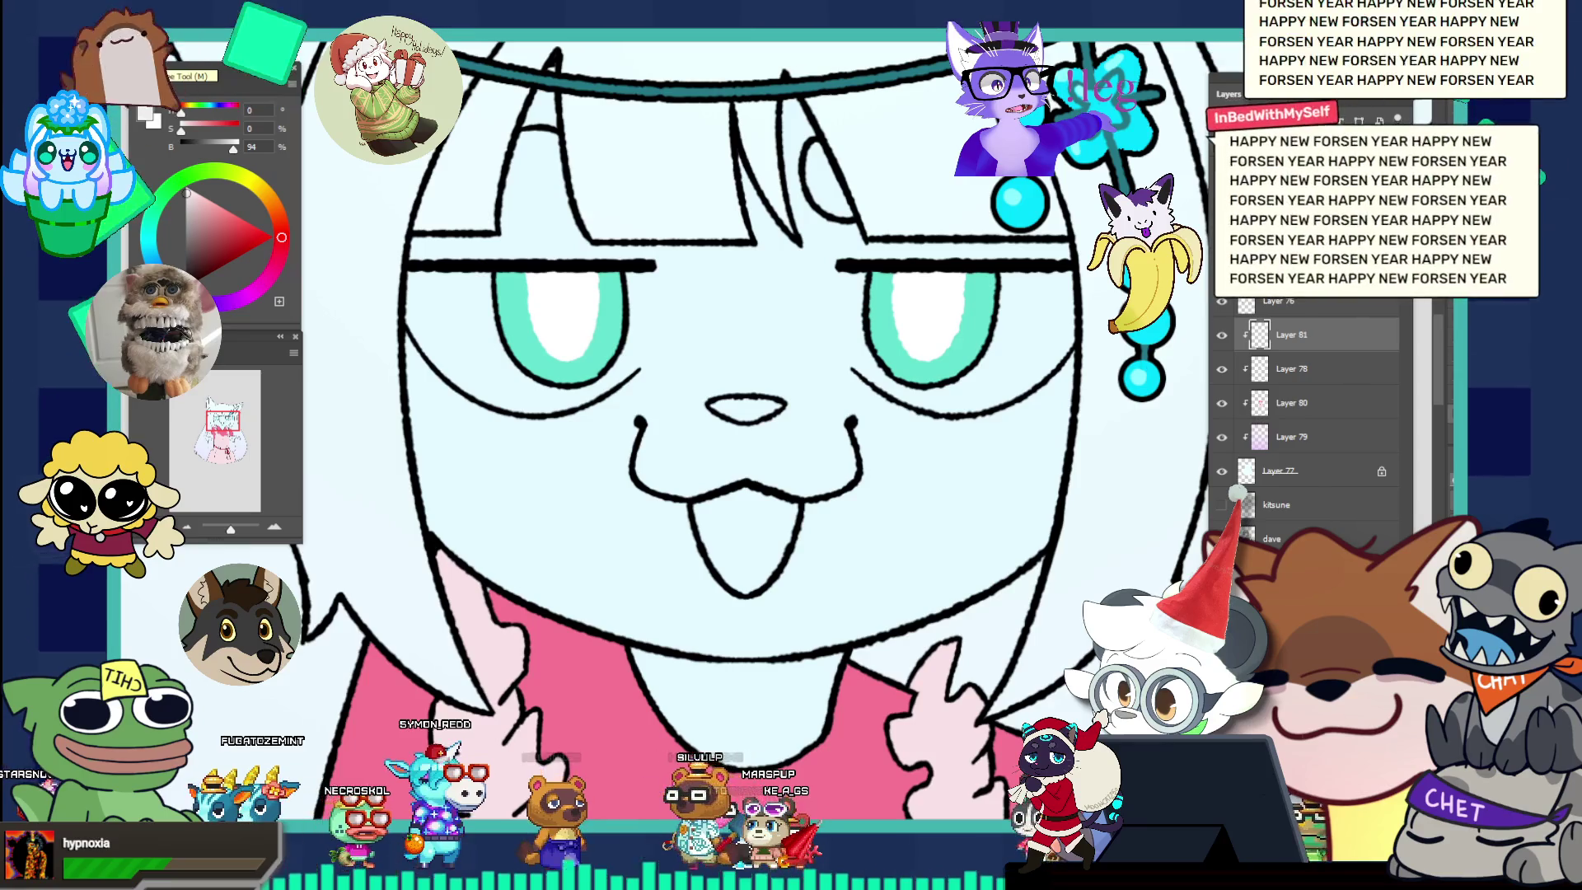
{"action": "left_click", "coordinate": [487, 265]}
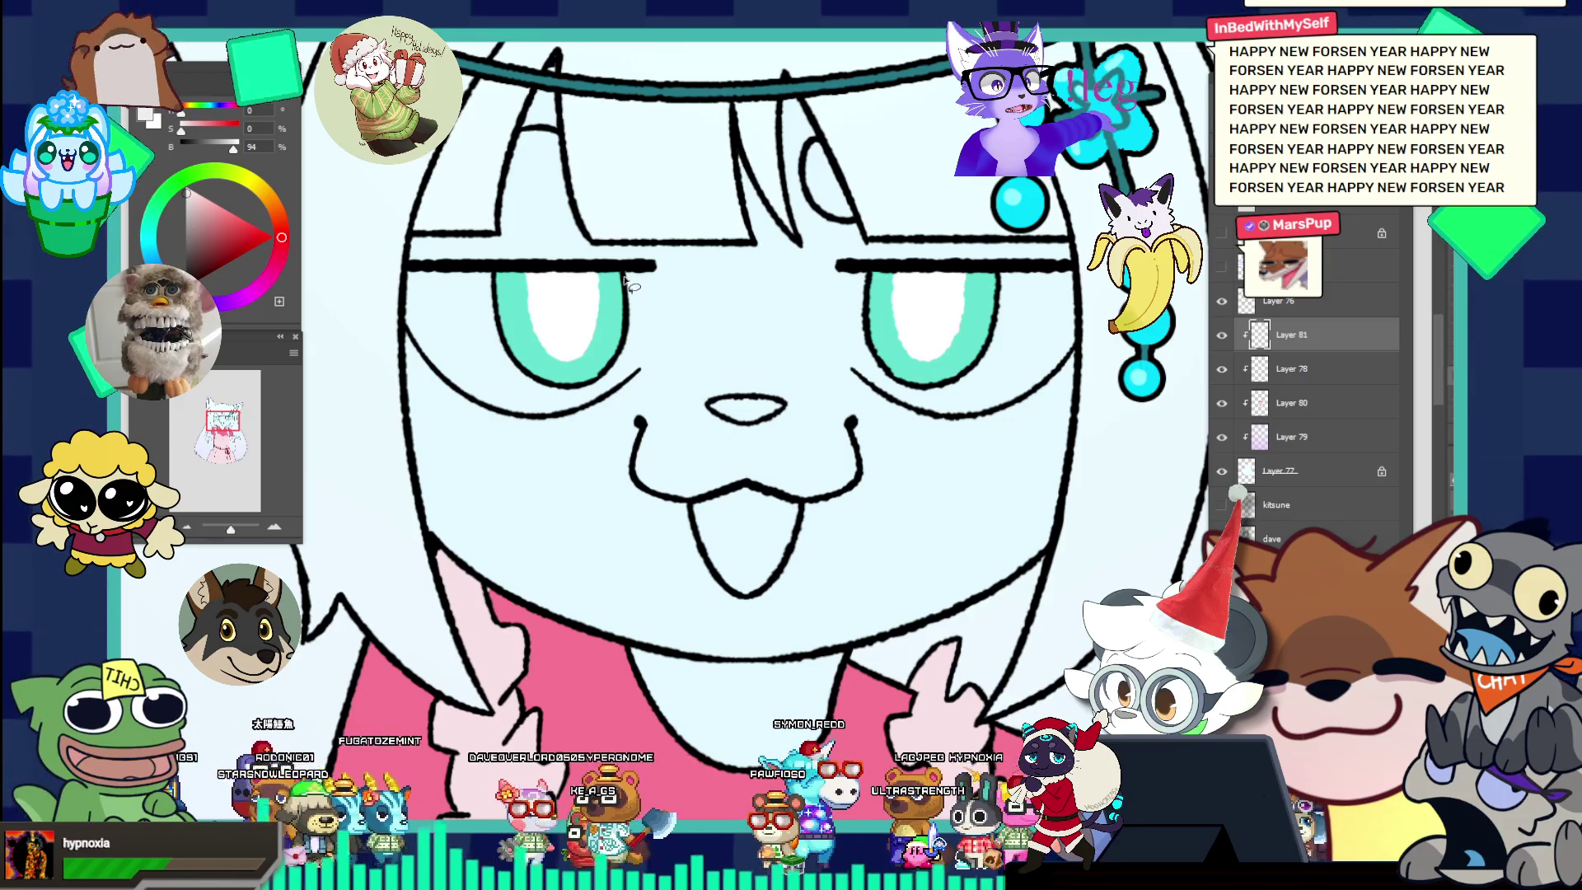
Brush faint pink beside both eyes with symmetry and lasso-clean the left eye's edge.
{"action": "left_click_drag", "start_coordinate": [652, 280], "coordinate": [641, 346]}
{"action": "key", "text": "ctrl+d"}
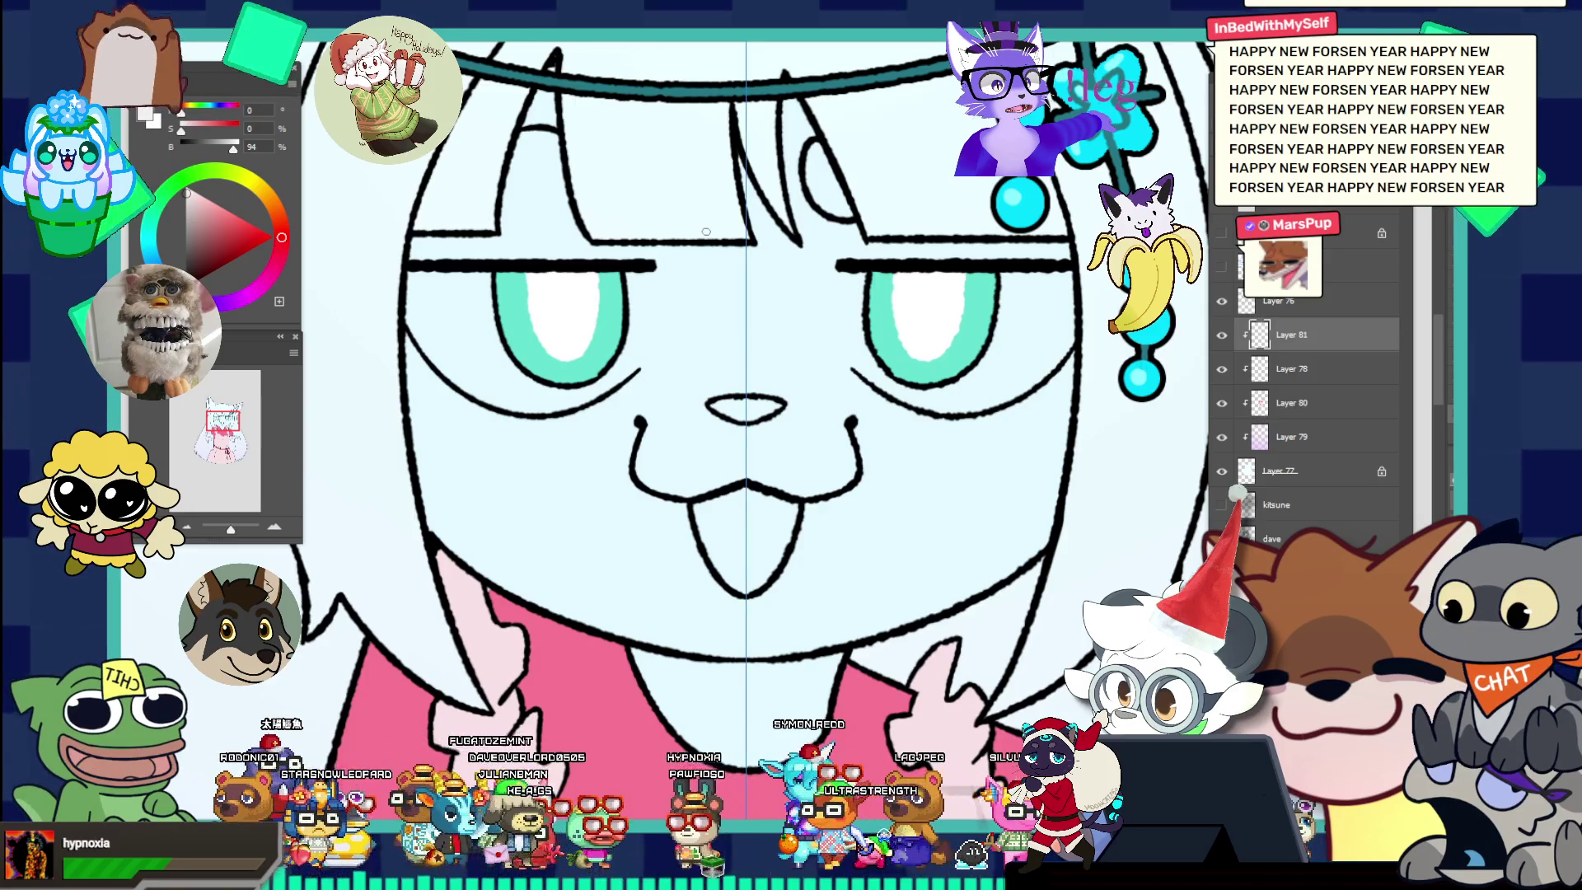
{"action": "left_click_drag", "start_coordinate": [842, 278], "coordinate": [840, 323]}
{"action": "left_click_drag", "start_coordinate": [651, 276], "coordinate": [647, 325]}
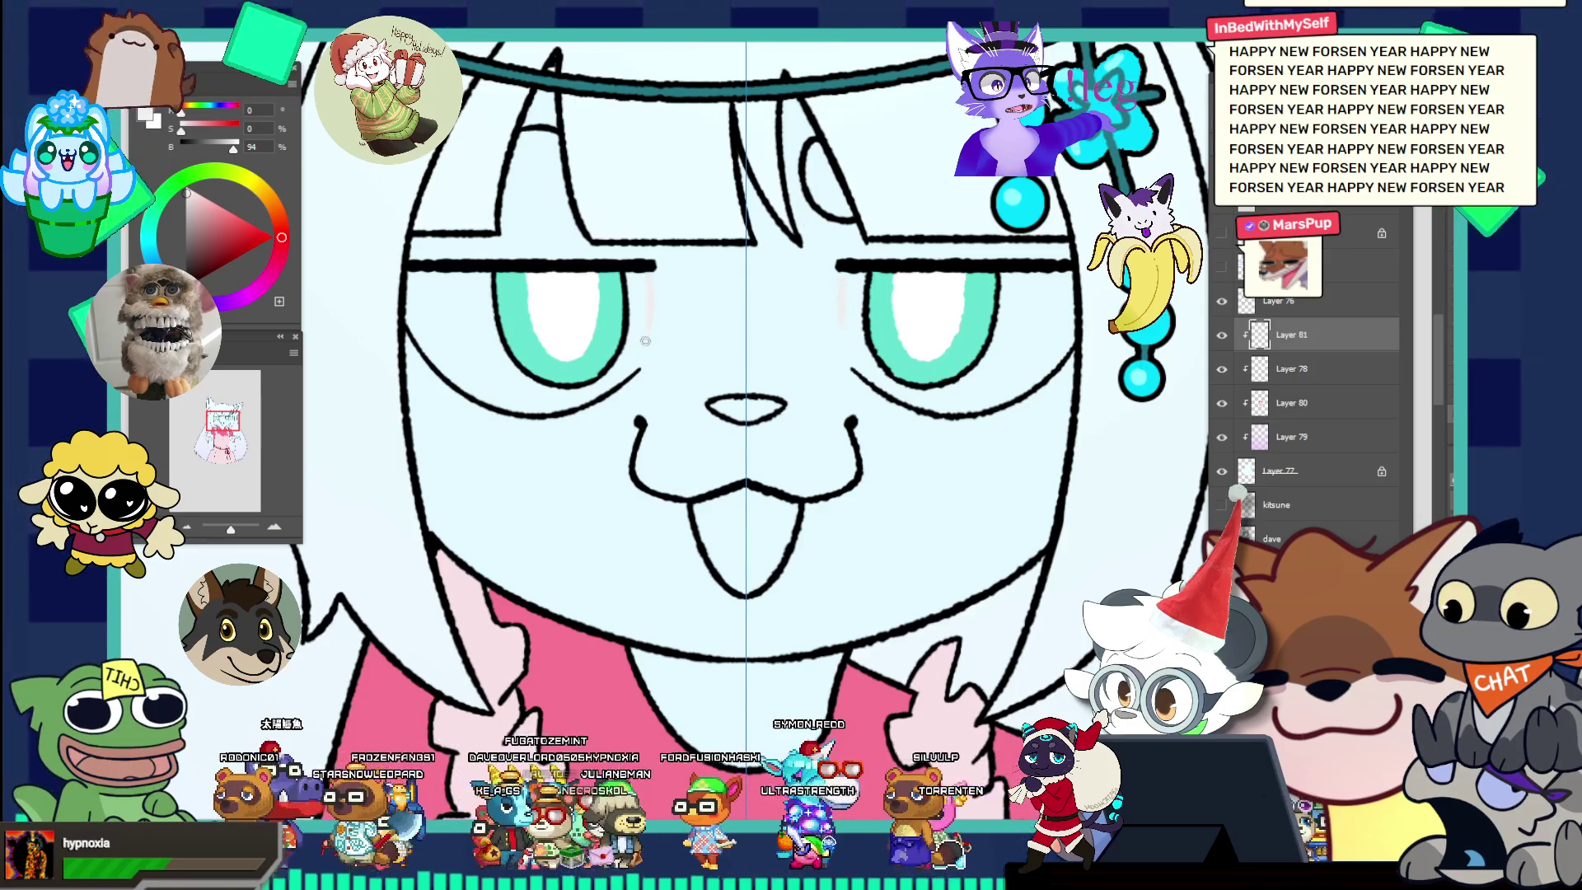
{"action": "left_click", "coordinate": [682, 294], "text": "alt"}
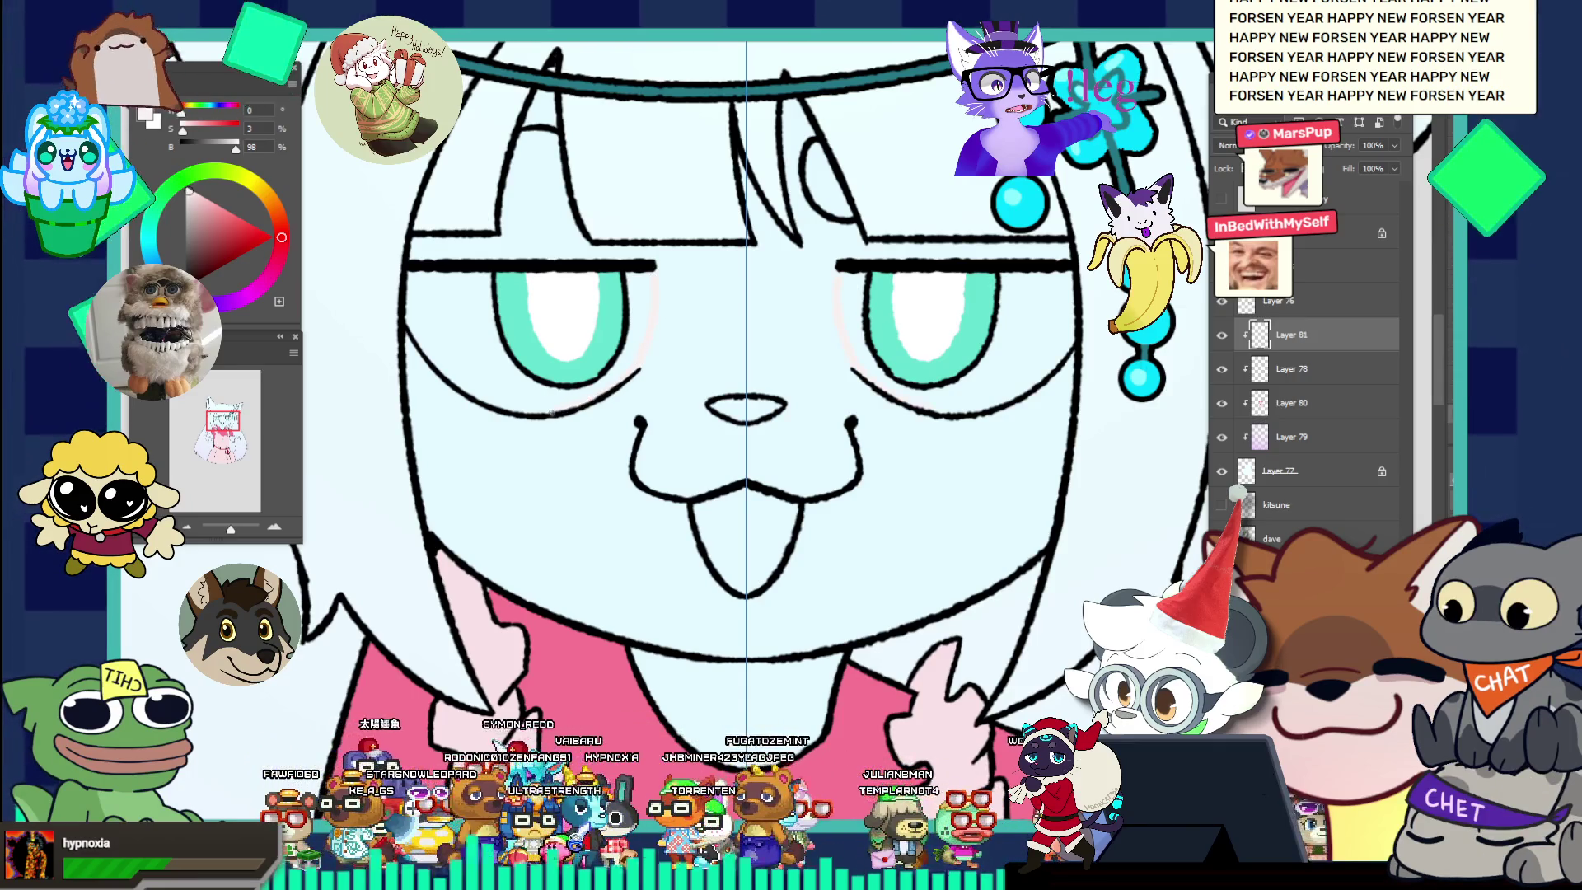
{"action": "left_click_drag", "start_coordinate": [654, 273], "coordinate": [626, 372]}
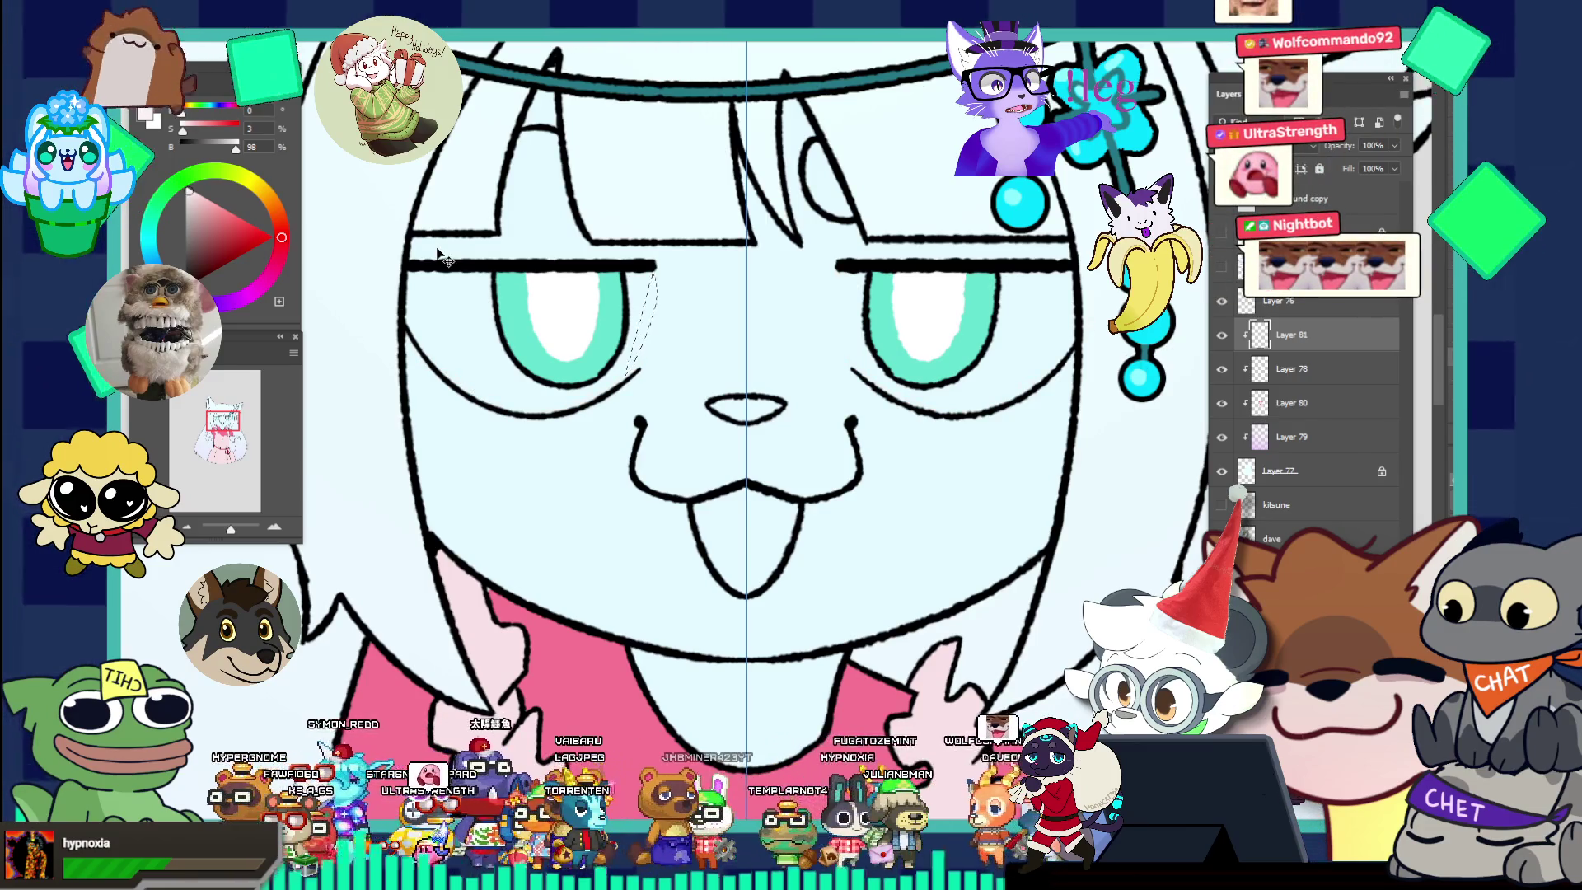
{"action": "key", "text": "ctrl+d"}
{"action": "left_click", "coordinate": [1276, 437]}
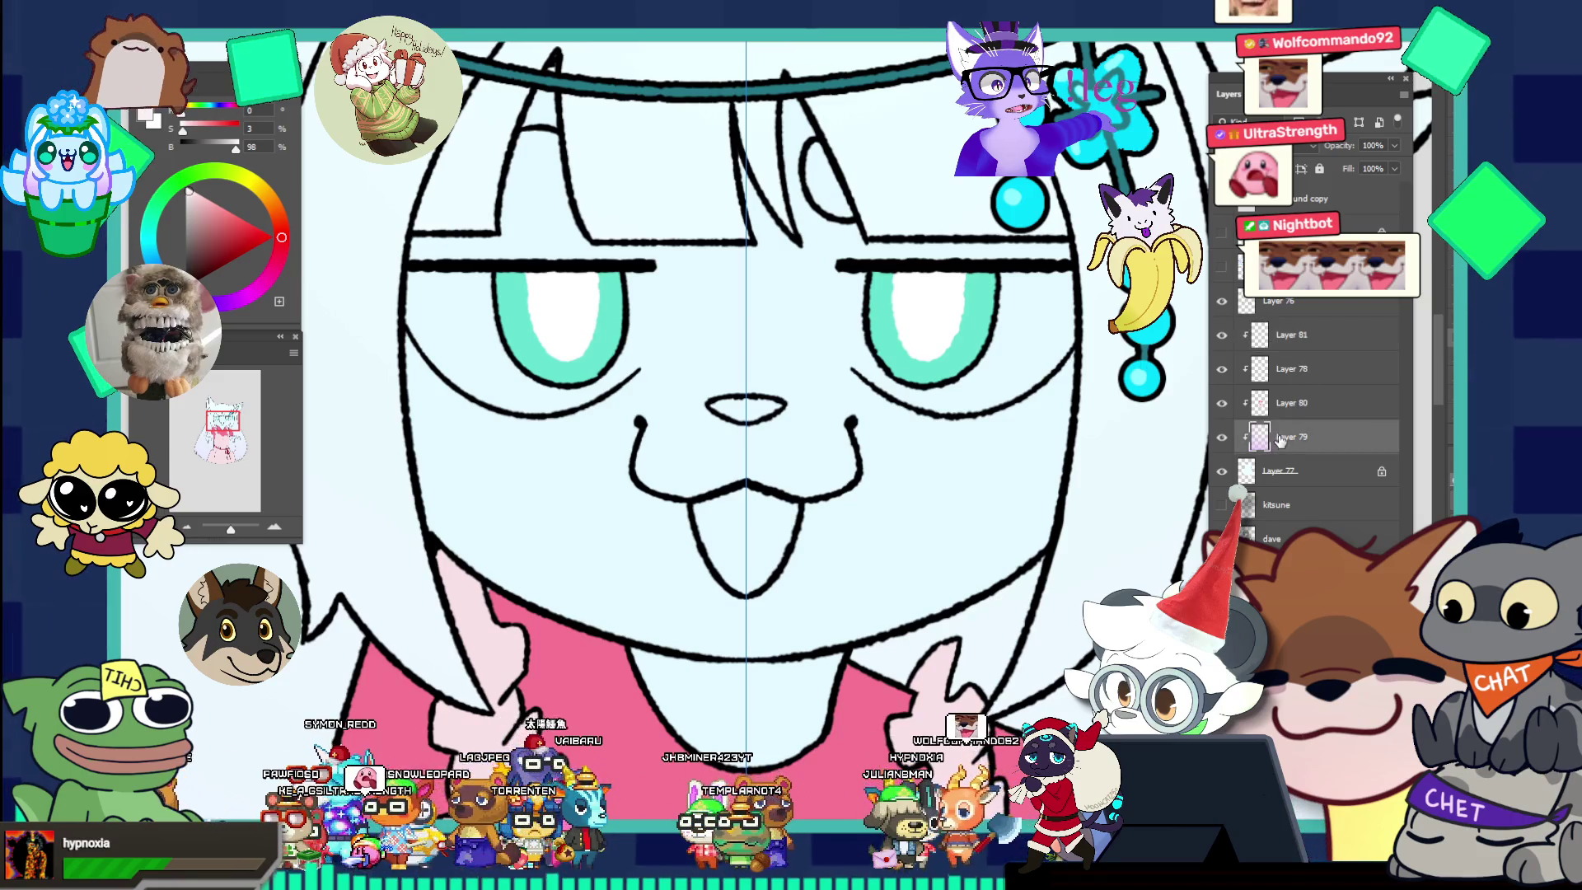
Add a new layer above Layer 78 and paint mirrored light shading beside both eyes.
{"action": "left_click", "coordinate": [1273, 369]}
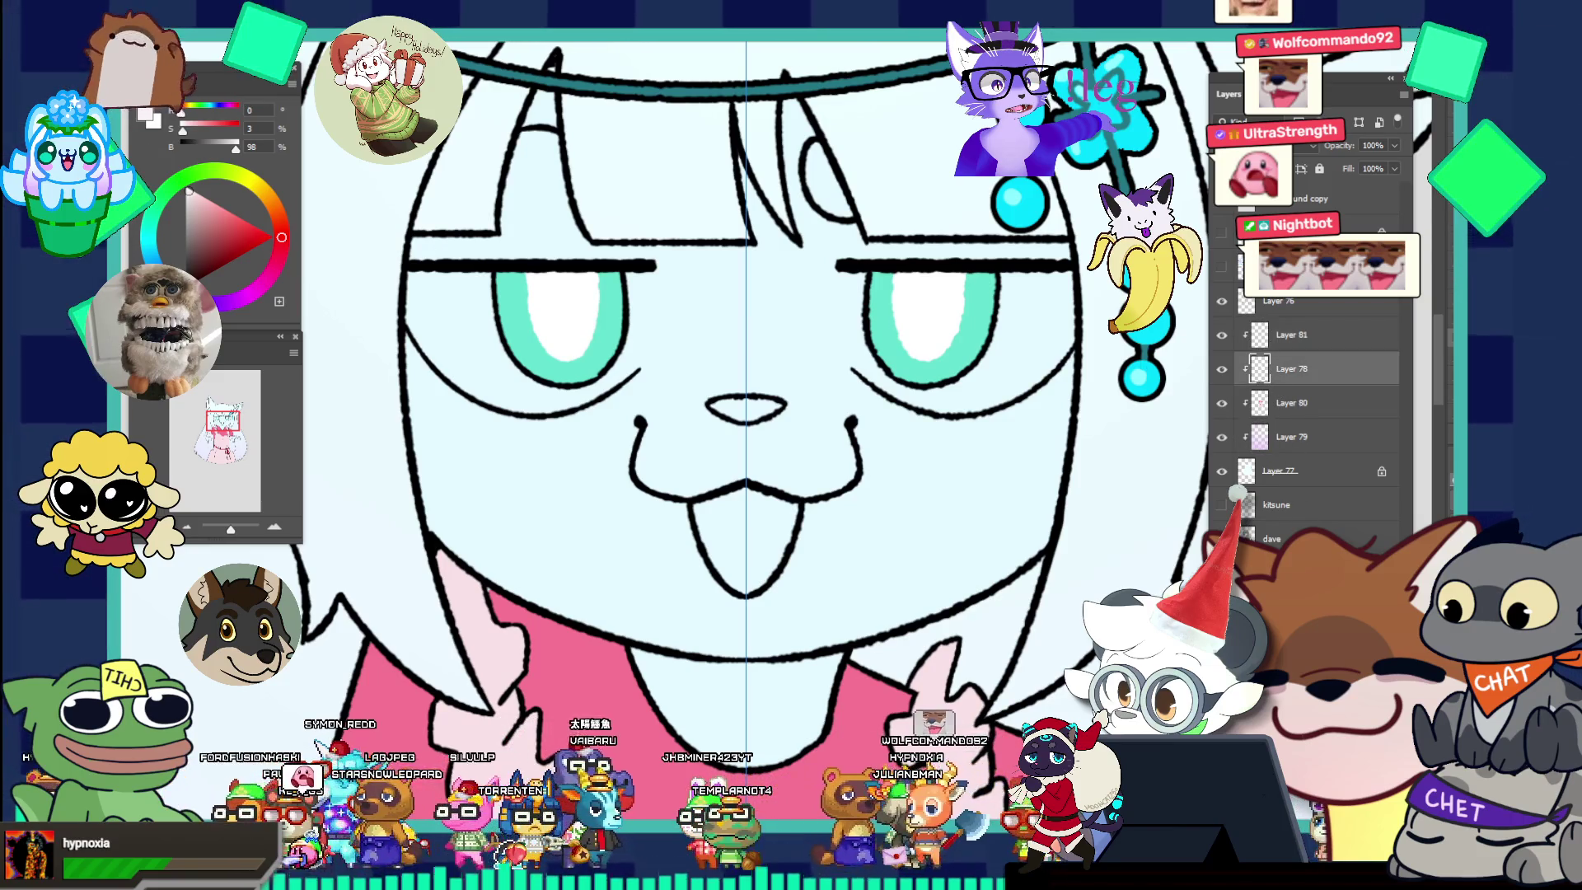
{"action": "left_click", "coordinate": [1292, 368], "text": "ctrl"}
{"action": "left_click", "coordinate": [1300, 382]}
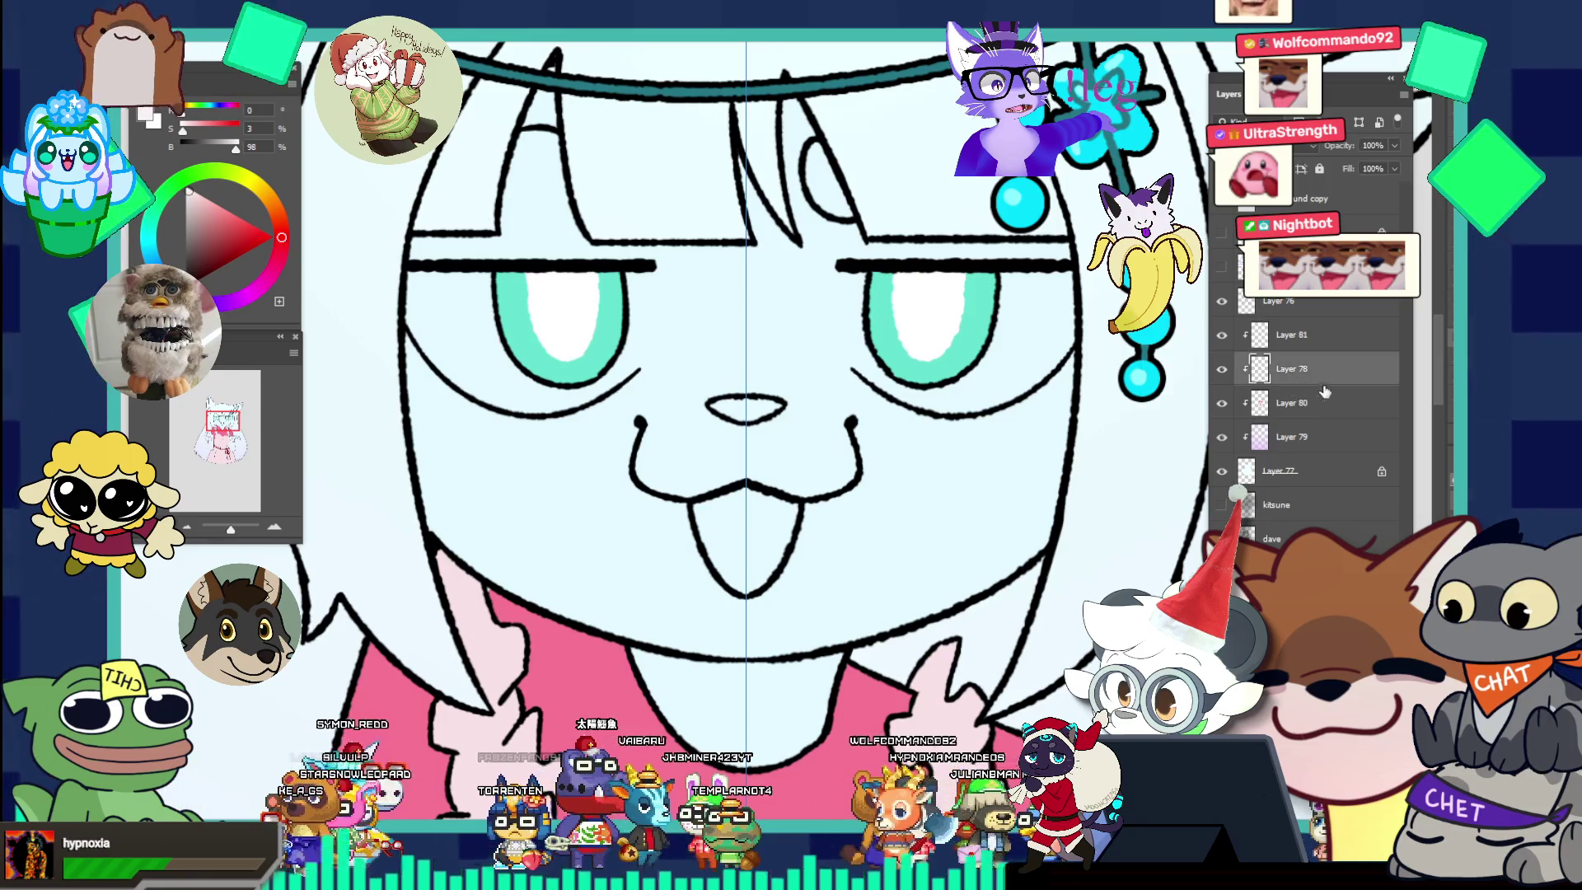
{"action": "key", "text": "ctrl+shift+alt+n"}
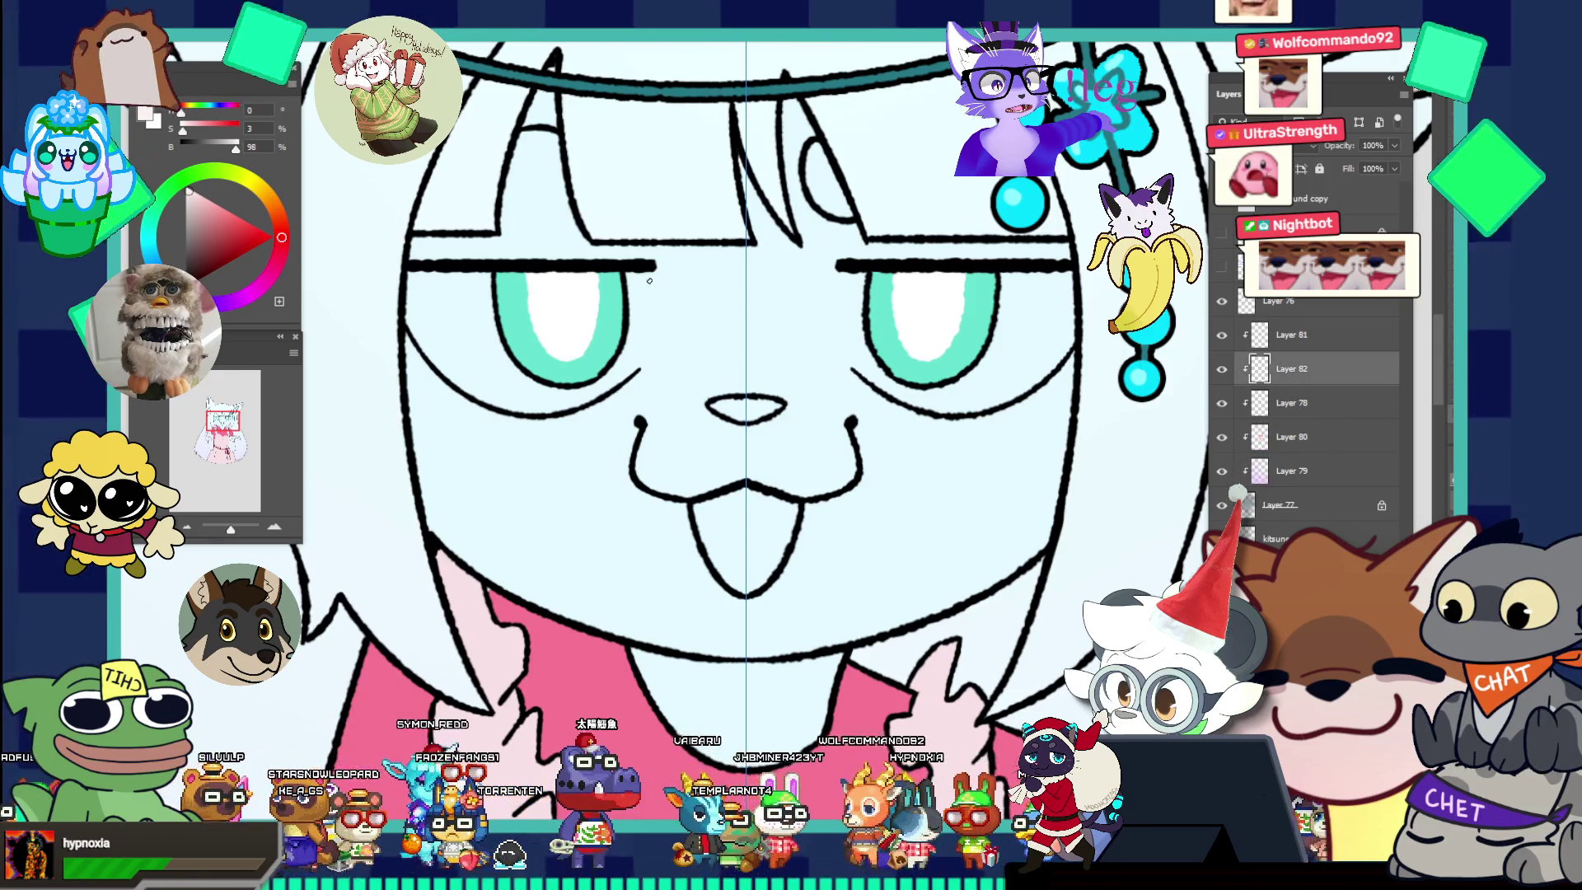
{"action": "mouse_move", "coordinate": [648, 270]}
{"action": "left_mouse_down"}
{"action": "mouse_move", "coordinate": [634, 371]}
{"action": "mouse_move", "coordinate": [558, 410]}
{"action": "mouse_move", "coordinate": [483, 403]}
{"action": "mouse_move", "coordinate": [401, 311]}
{"action": "left_mouse_up"}
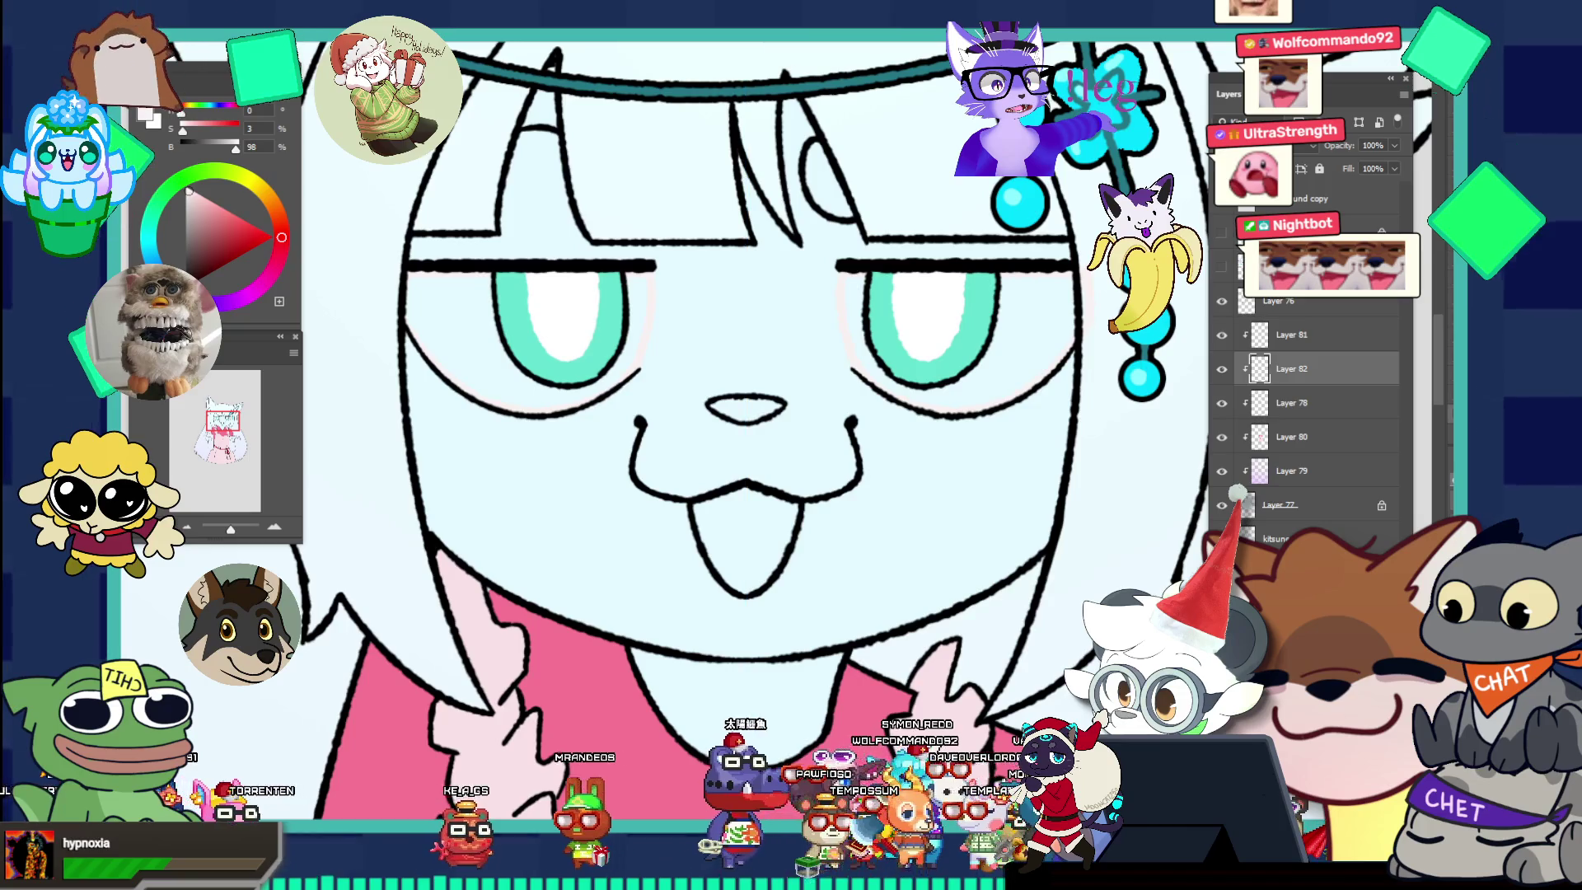
Select and slightly expand both eye areas, then zoom on the reference's orange-hooded face.
{"action": "left_click", "coordinate": [968, 321], "text": "shift"}
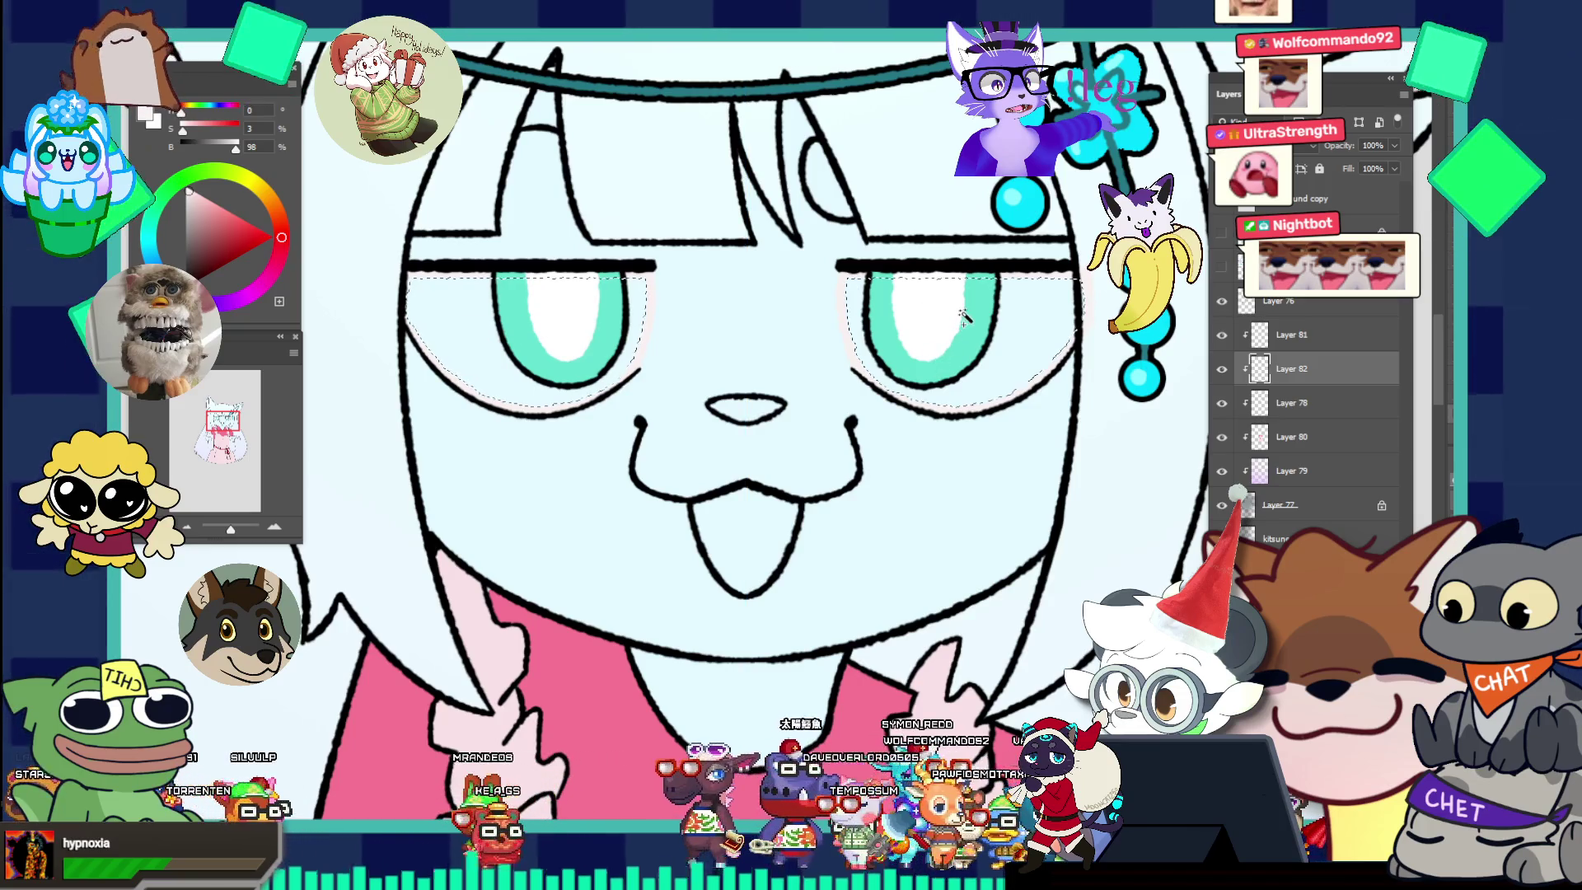
{"action": "key", "text": "F2"}
{"action": "key", "text": "Return"}
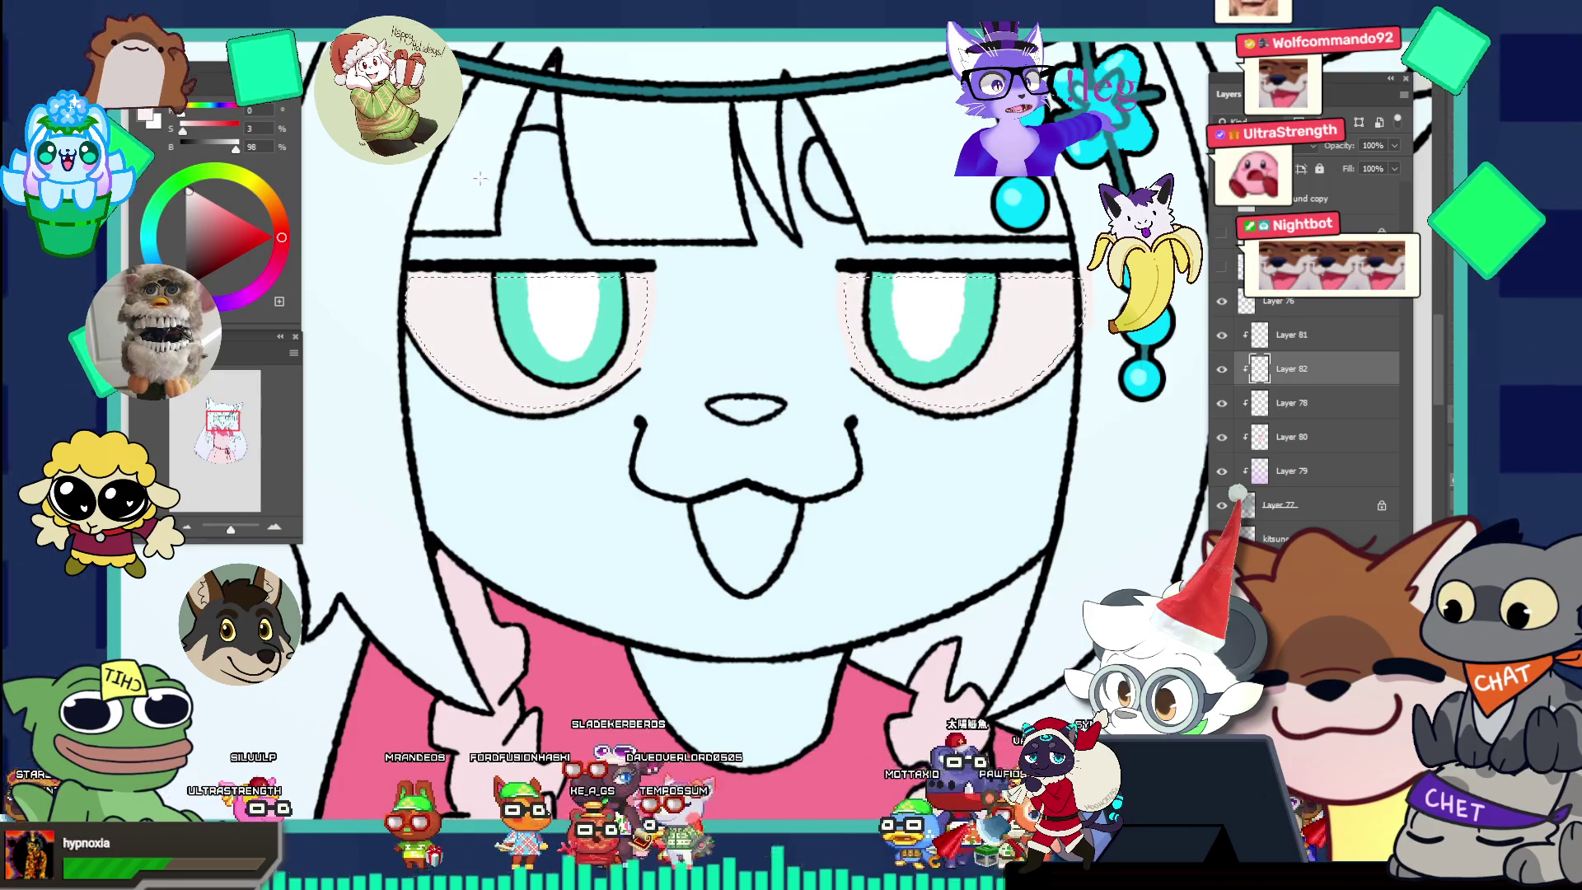
{"action": "key", "text": "ctrl+0"}
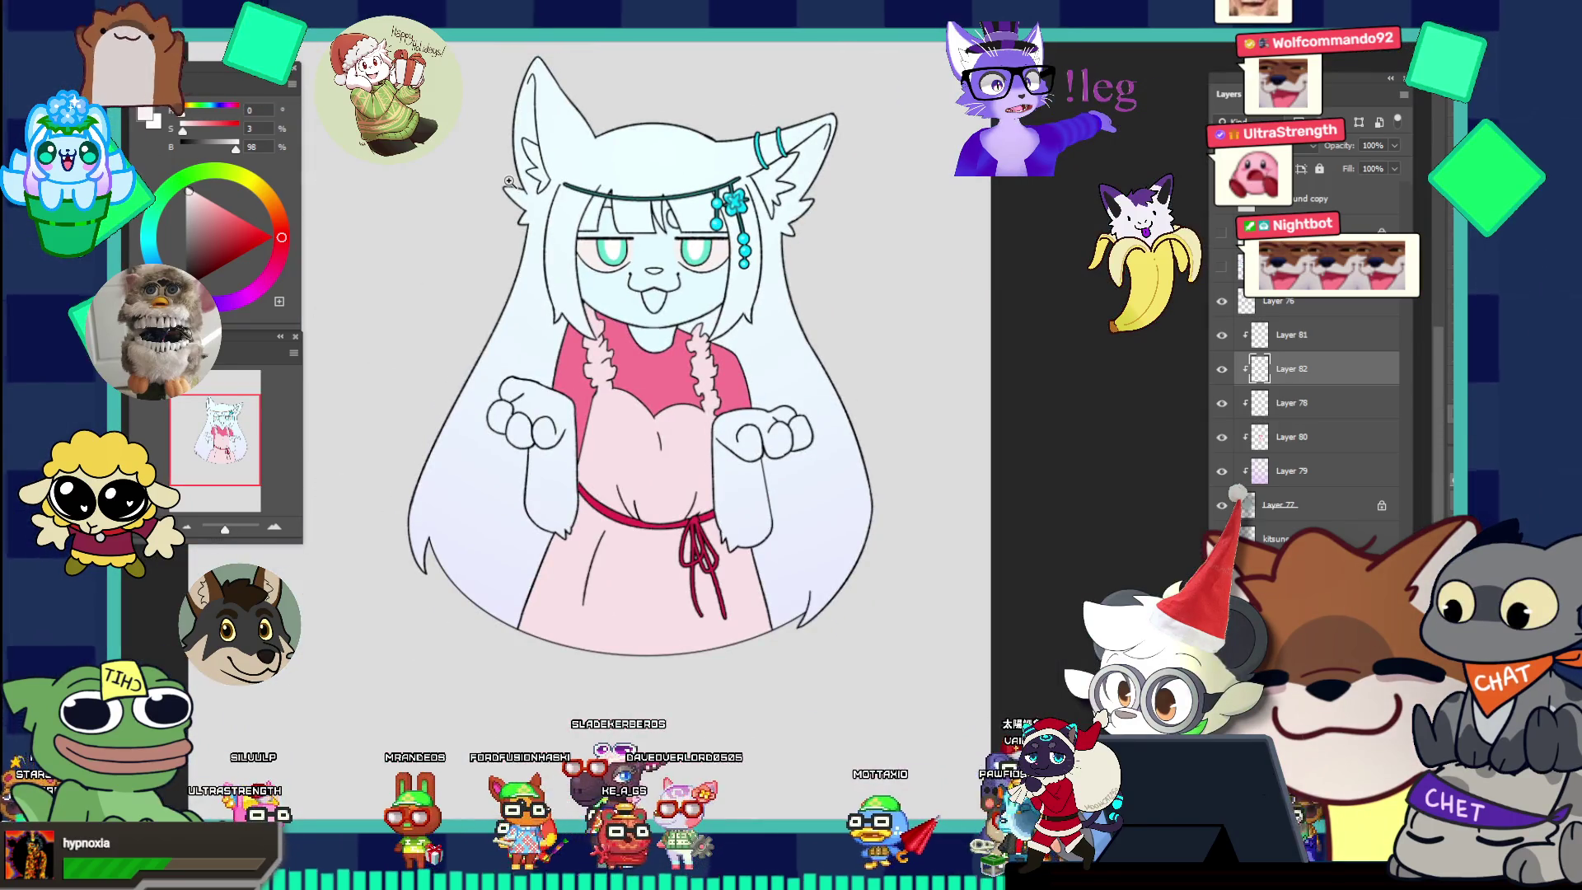
{"action": "key", "text": "ctrl+Tab"}
{"action": "mouse_move", "coordinate": [791, 206]}
{"action": "left_mouse_down"}
{"action": "mouse_move", "coordinate": [922, 313]}
{"action": "mouse_move", "coordinate": [849, 258]}
{"action": "left_mouse_up"}
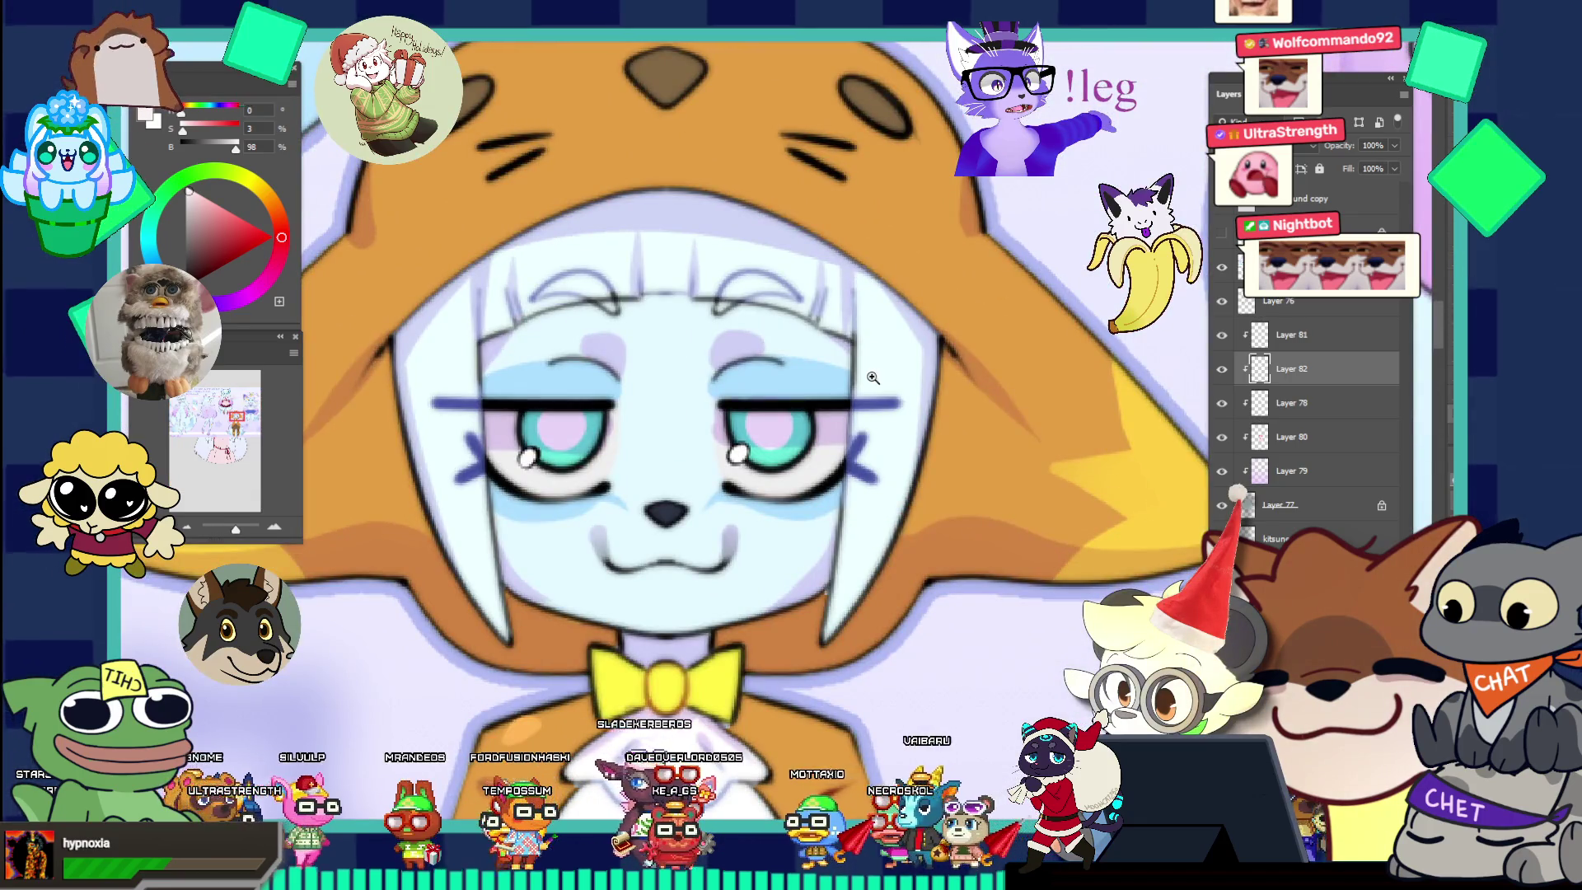
Sample the reference's lavender and brush thin lavender strokes along both upper eyelids and corners.
{"action": "left_click", "coordinate": [823, 424]}
{"action": "key", "text": "ctrl+Tab"}
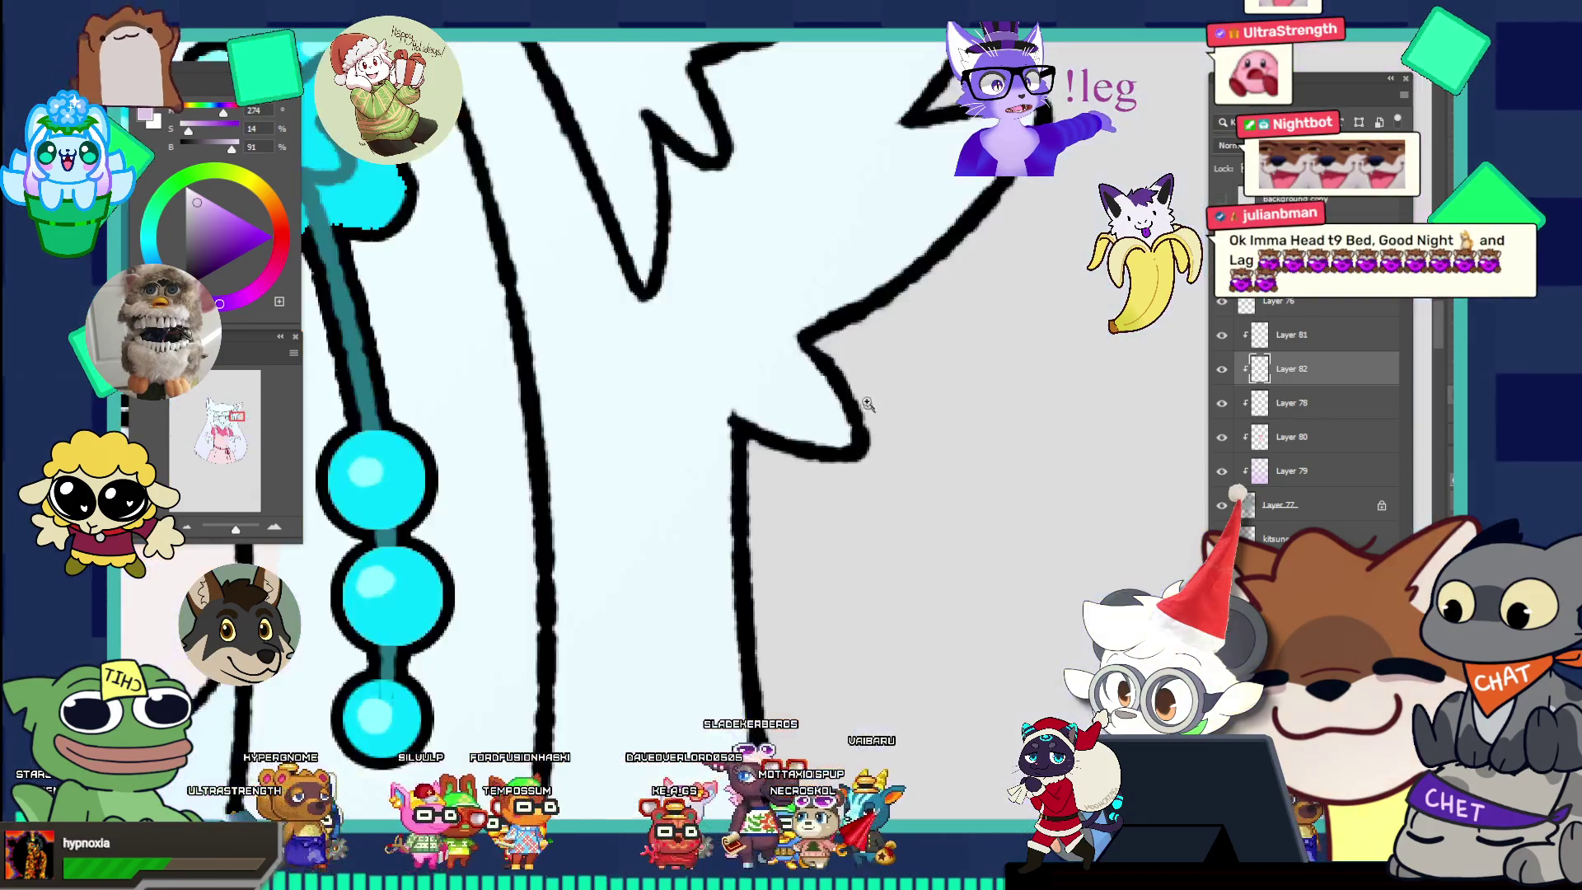
{"action": "left_click", "coordinate": [484, 441]}
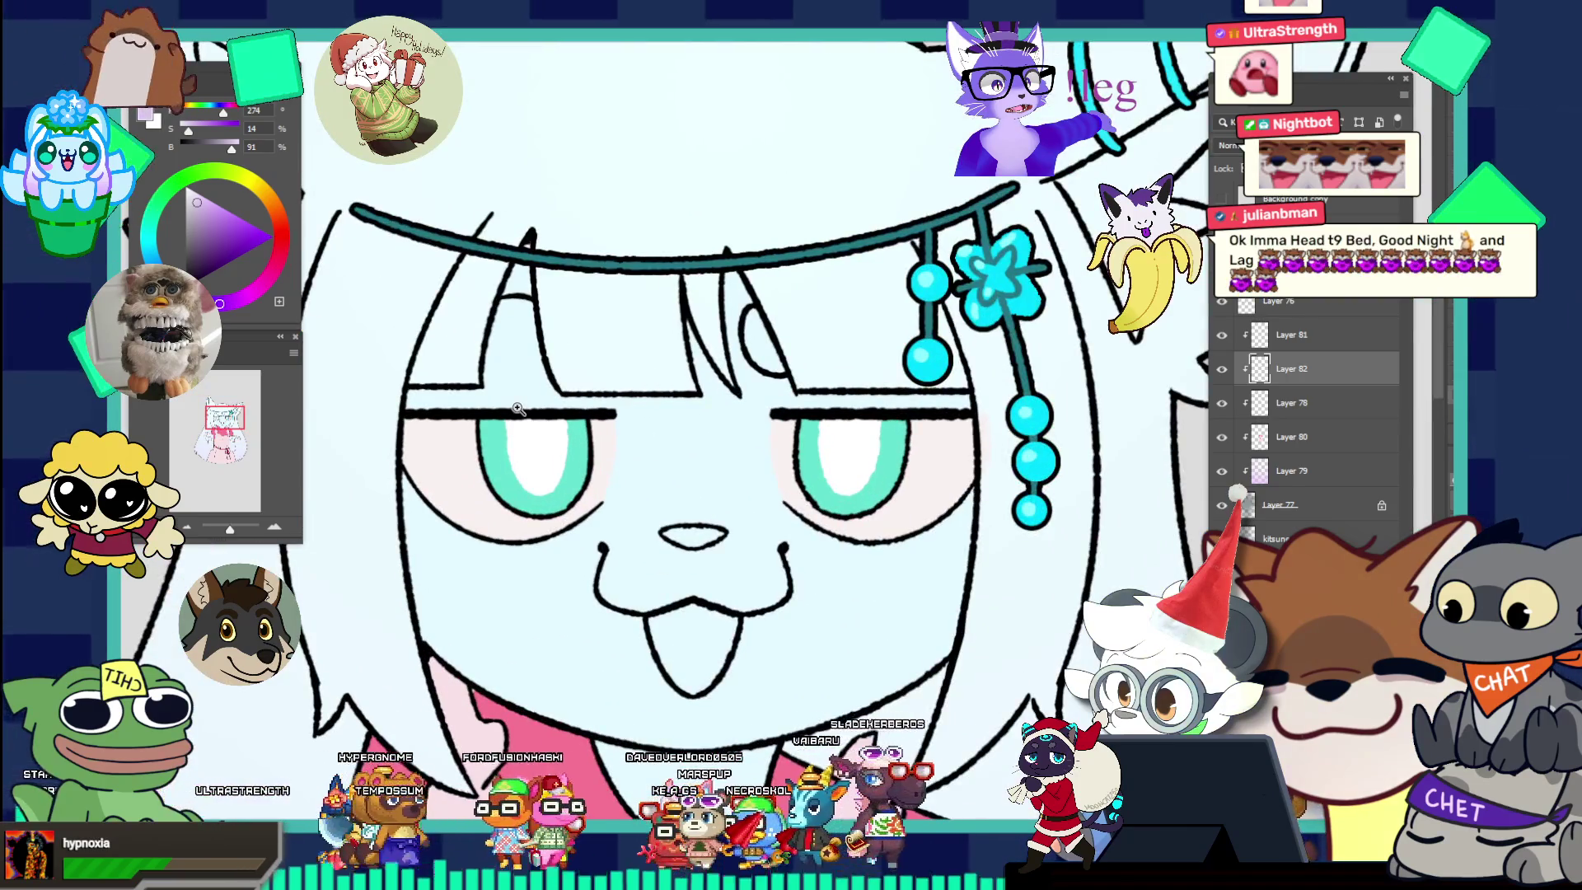
{"action": "left_click_drag", "start_coordinate": [405, 433], "coordinate": [465, 433]}
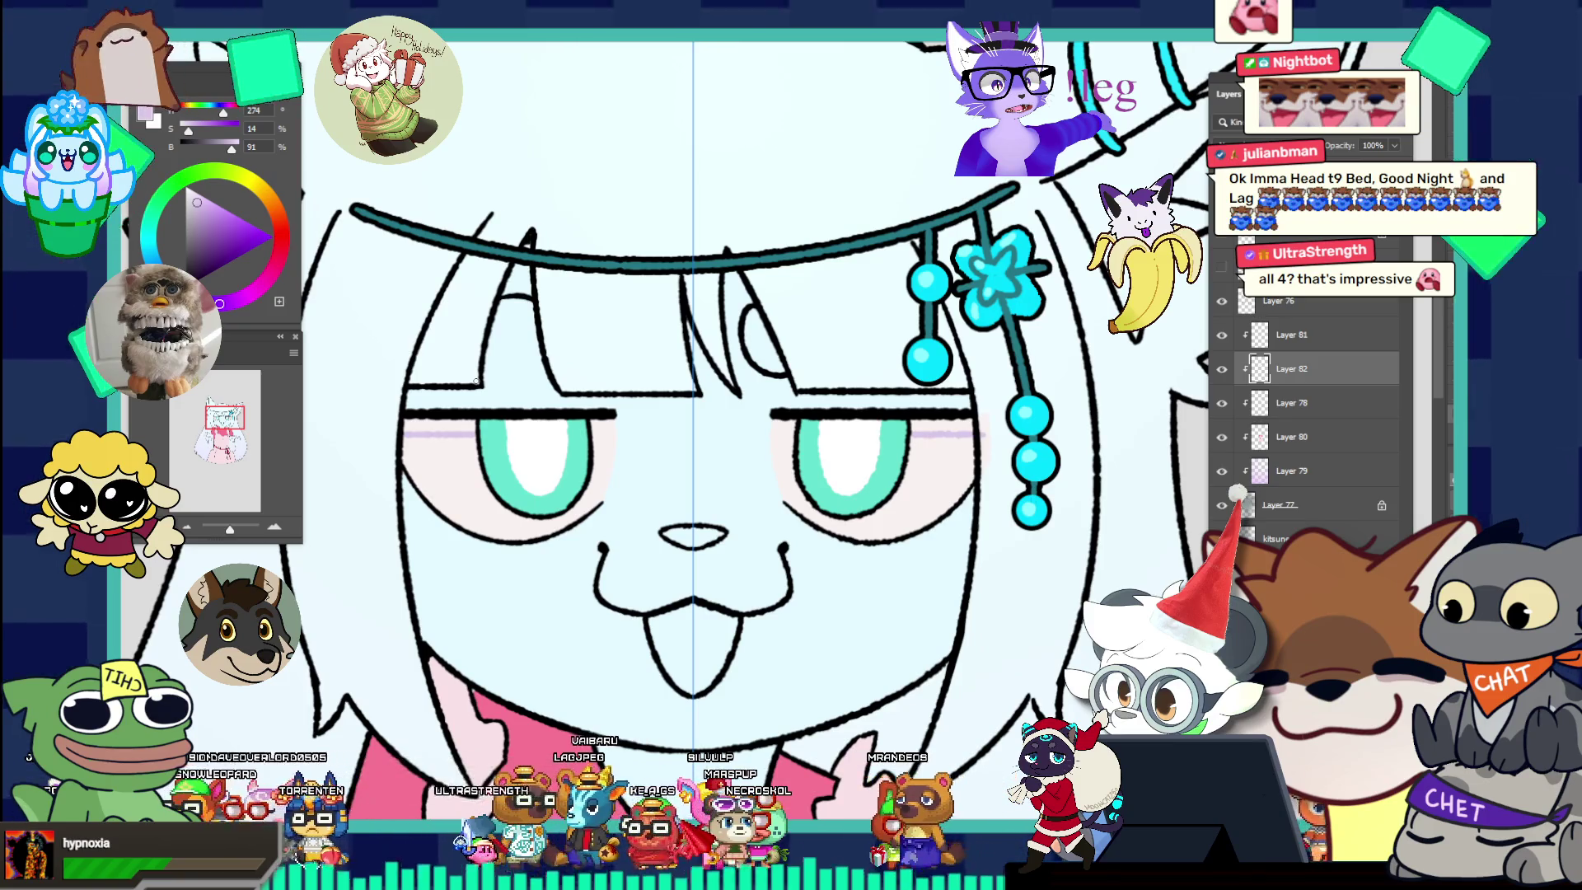
{"action": "key", "text": "ctrl+z"}
{"action": "left_click_drag", "start_coordinate": [403, 443], "coordinate": [478, 444]}
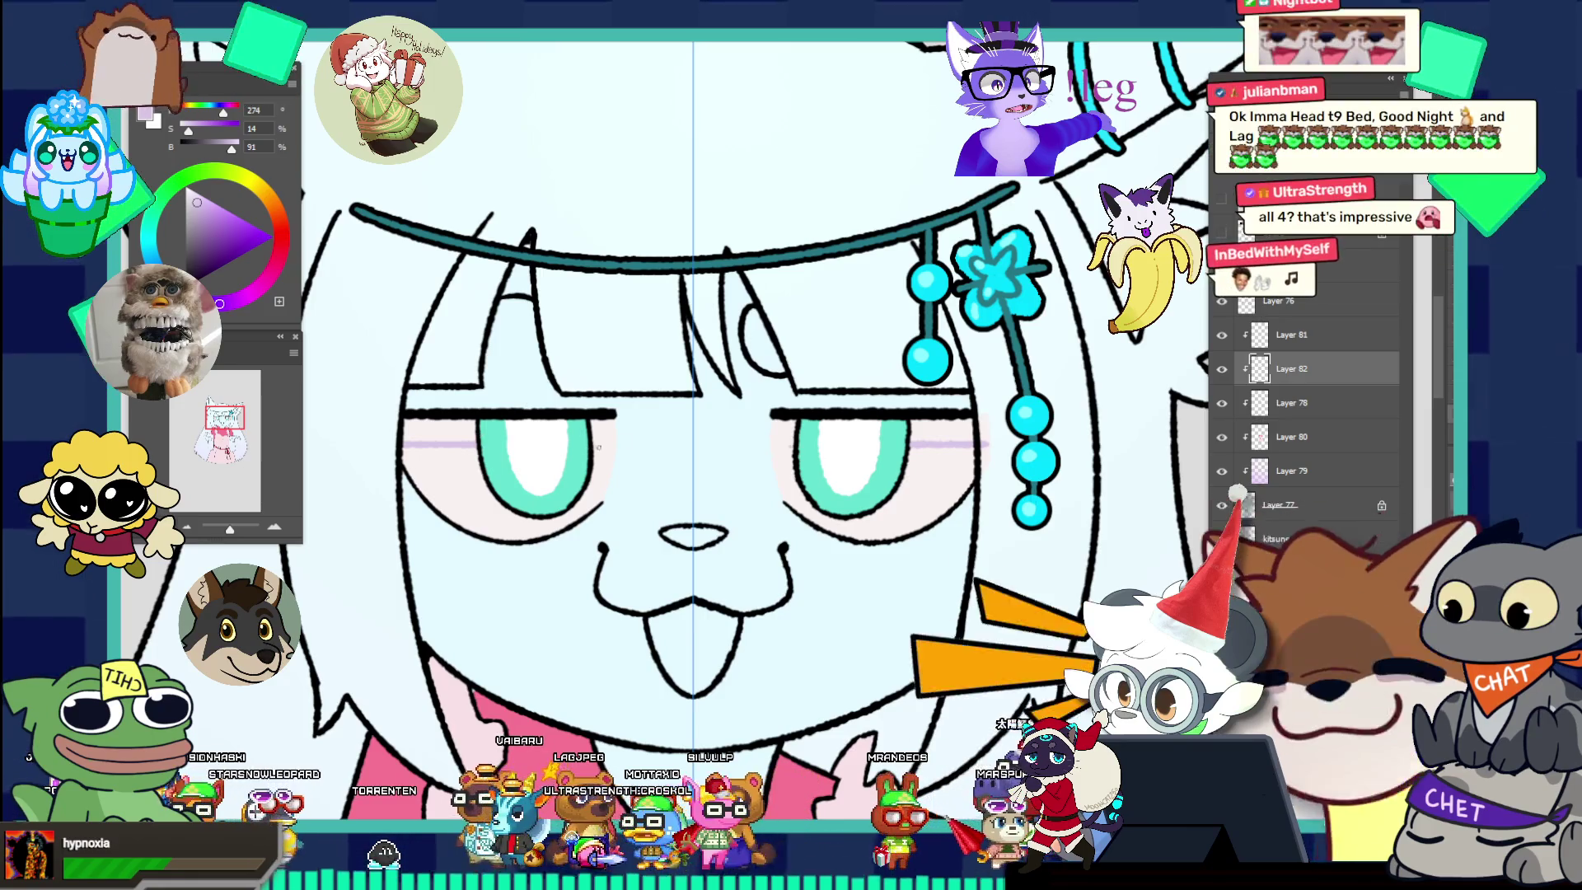
{"action": "left_click_drag", "start_coordinate": [598, 447], "coordinate": [614, 443]}
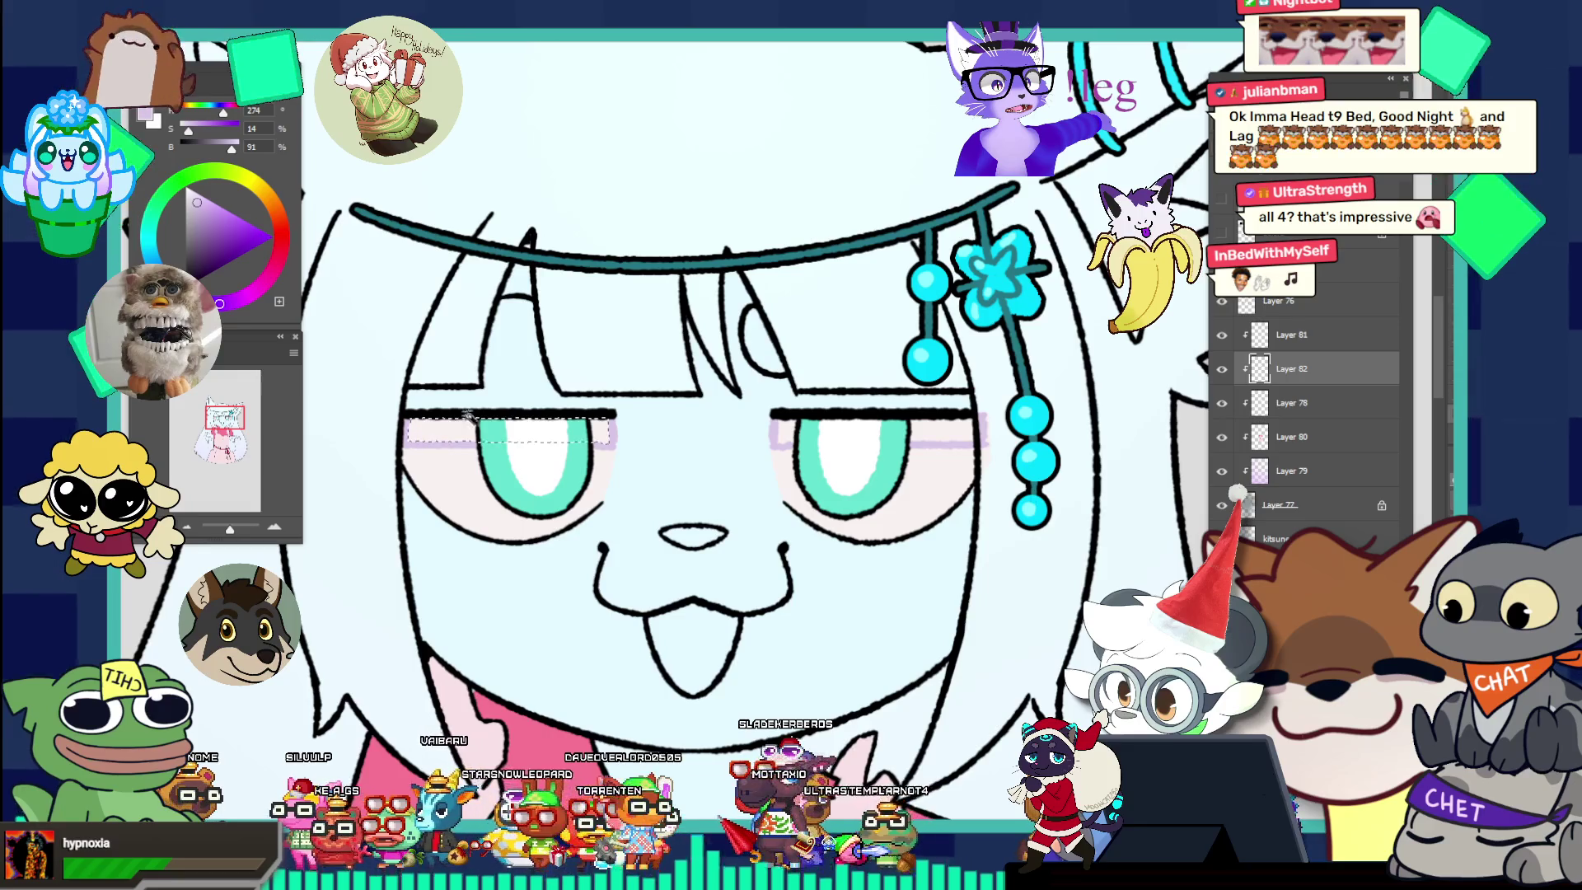
Select both eyelid shadow areas, expand by 1 px, and fill them with lavender.
{"action": "left_click", "coordinate": [859, 420], "text": "shift"}
{"action": "key", "text": "alt+s"}
{"action": "key", "text": "m"}
{"action": "key", "text": "e"}
{"action": "key", "text": "Return"}
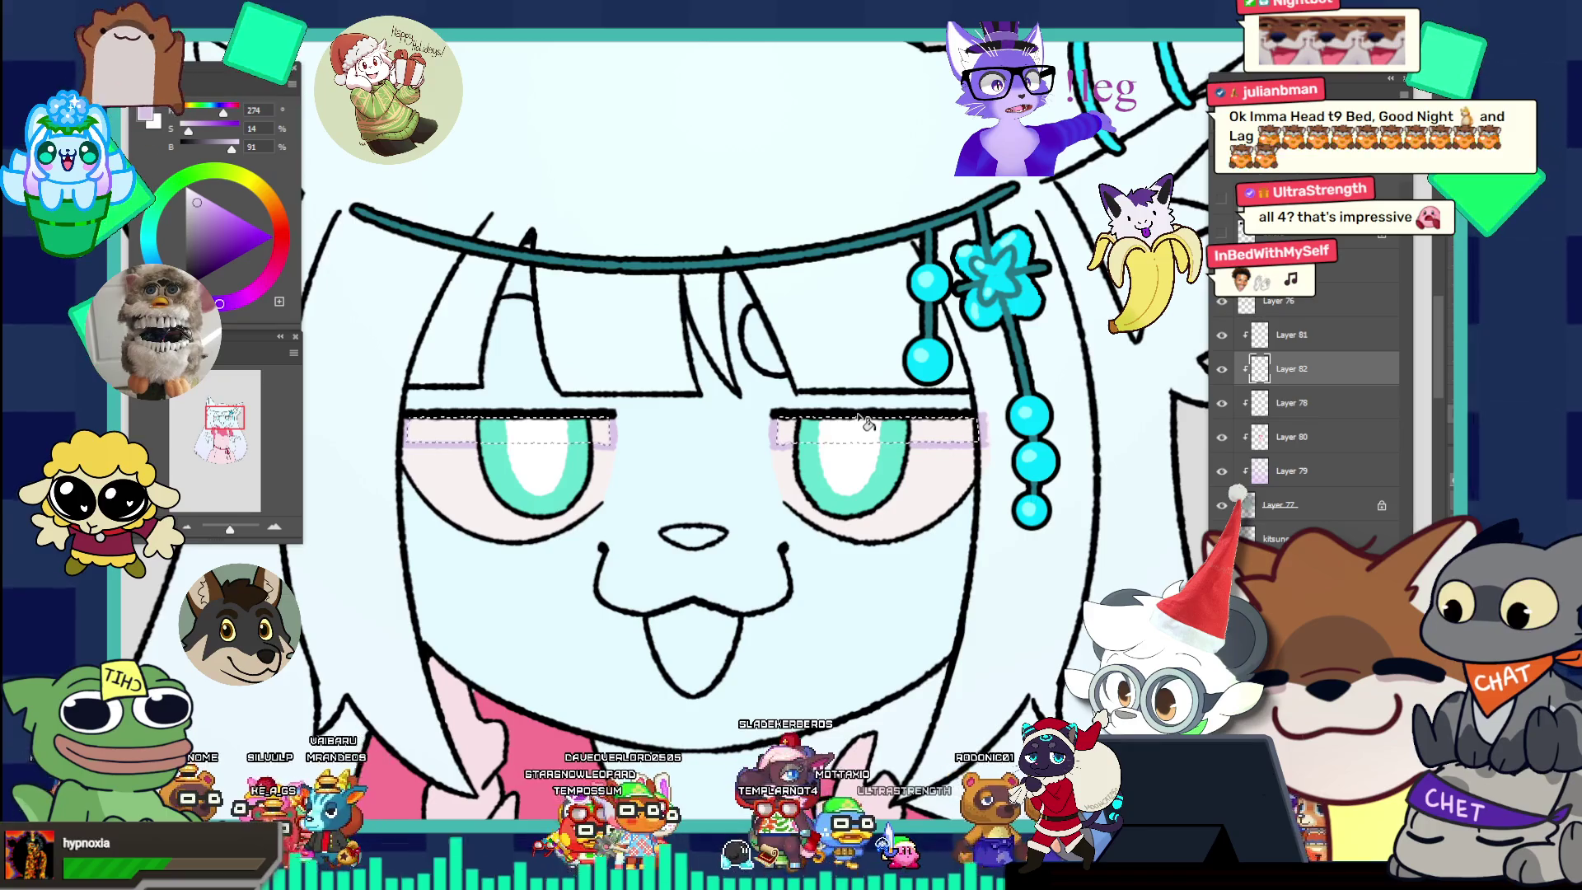
{"action": "left_click", "coordinate": [865, 423]}
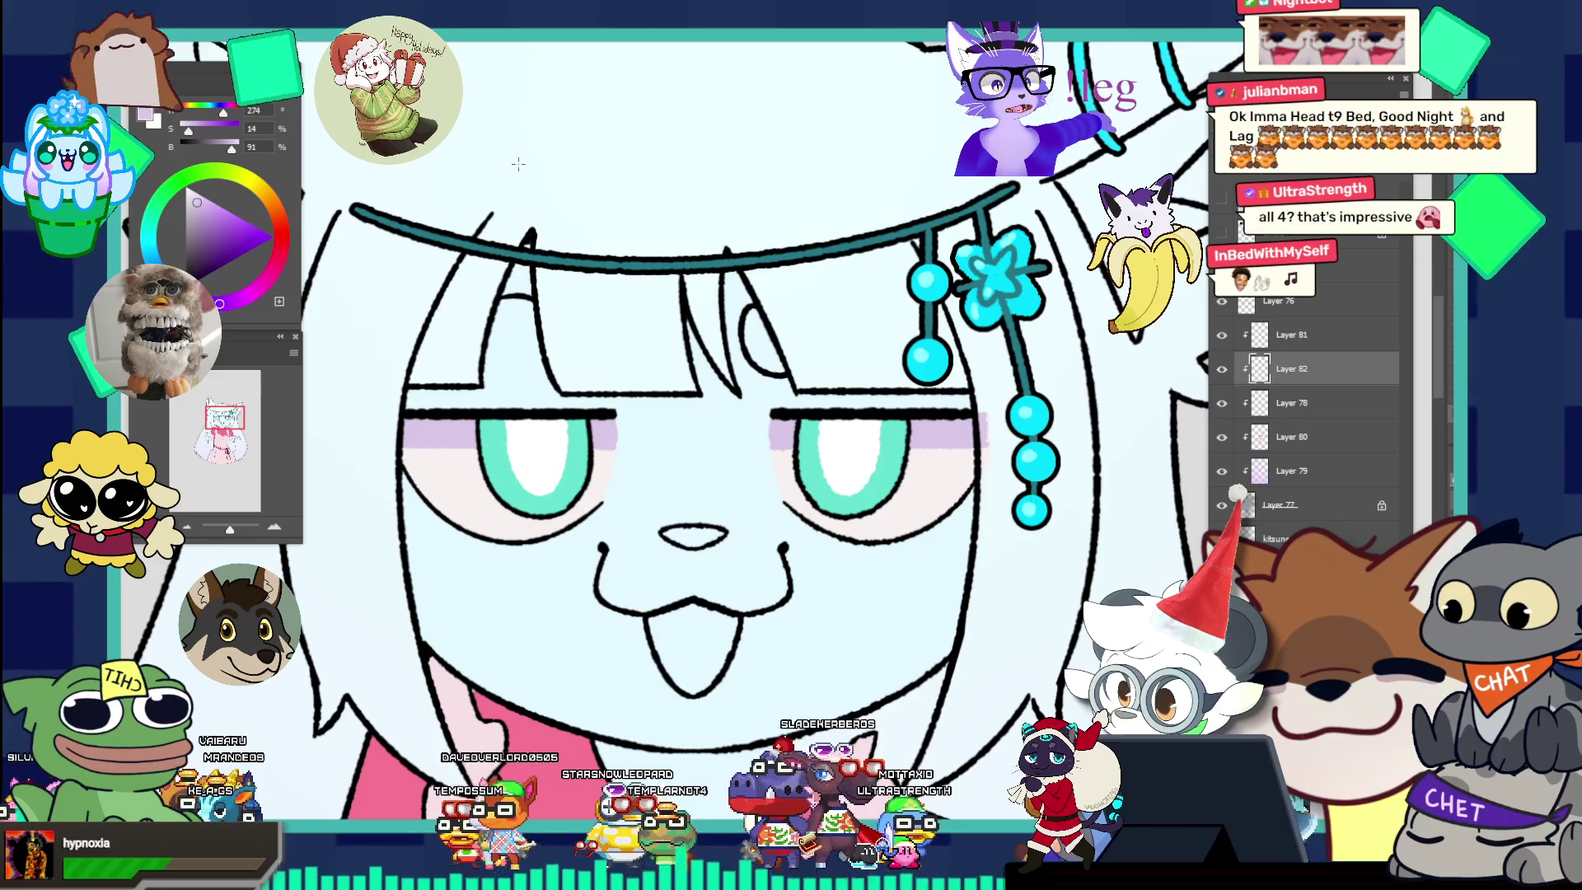
Lock Layer 81 and add a clipped Layer 83 above it, zoomed on the left eye.
{"action": "key", "text": "ctrl+0"}
{"action": "left_click", "coordinate": [708, 298]}
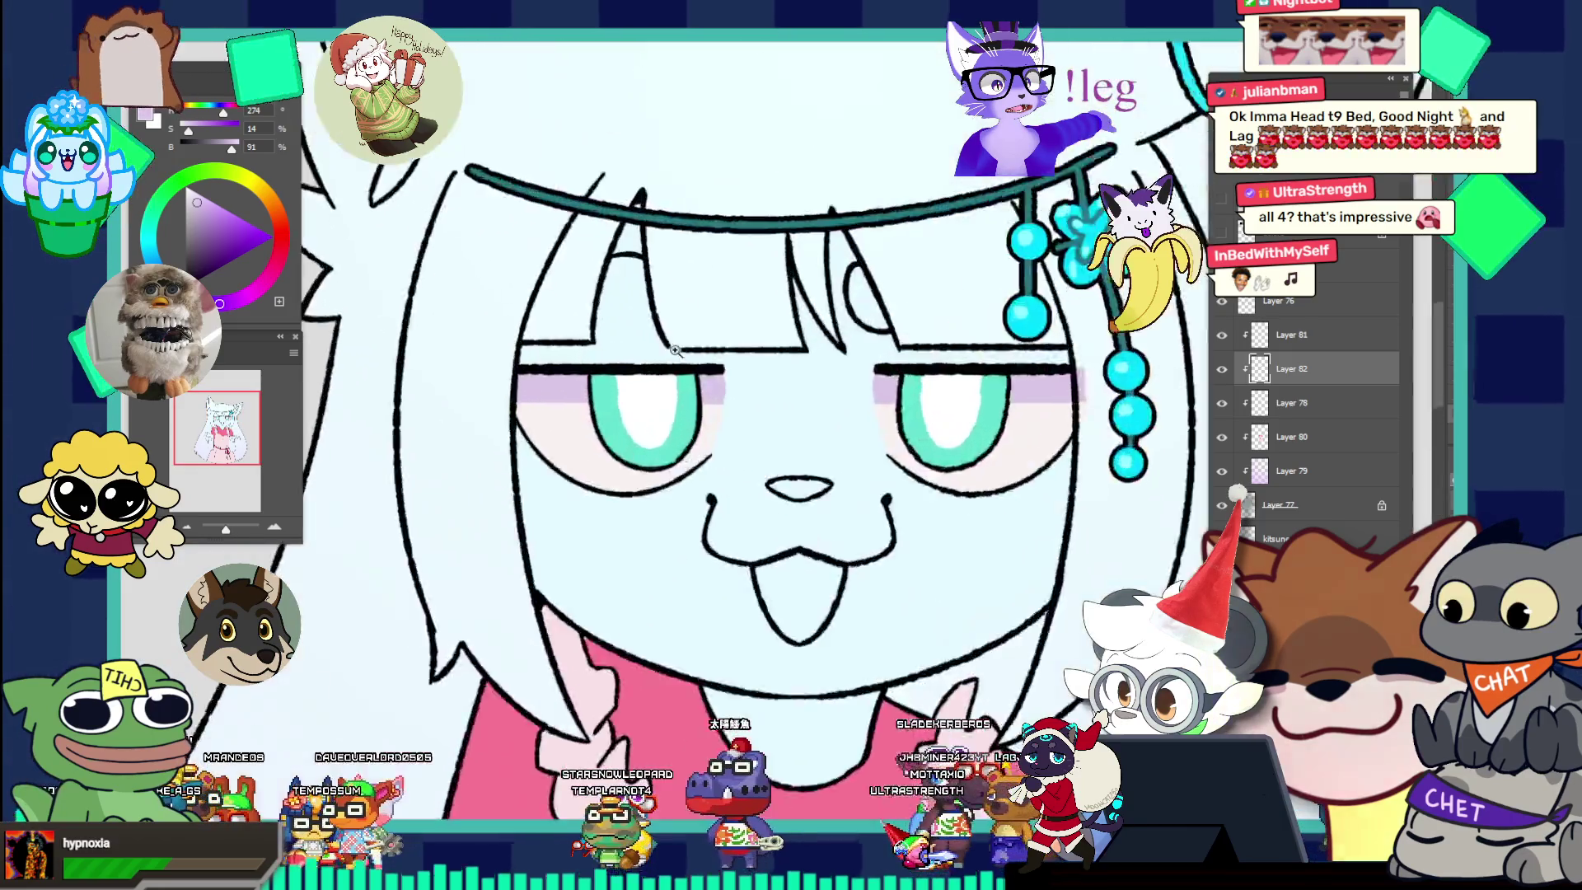
{"action": "left_click", "coordinate": [709, 298]}
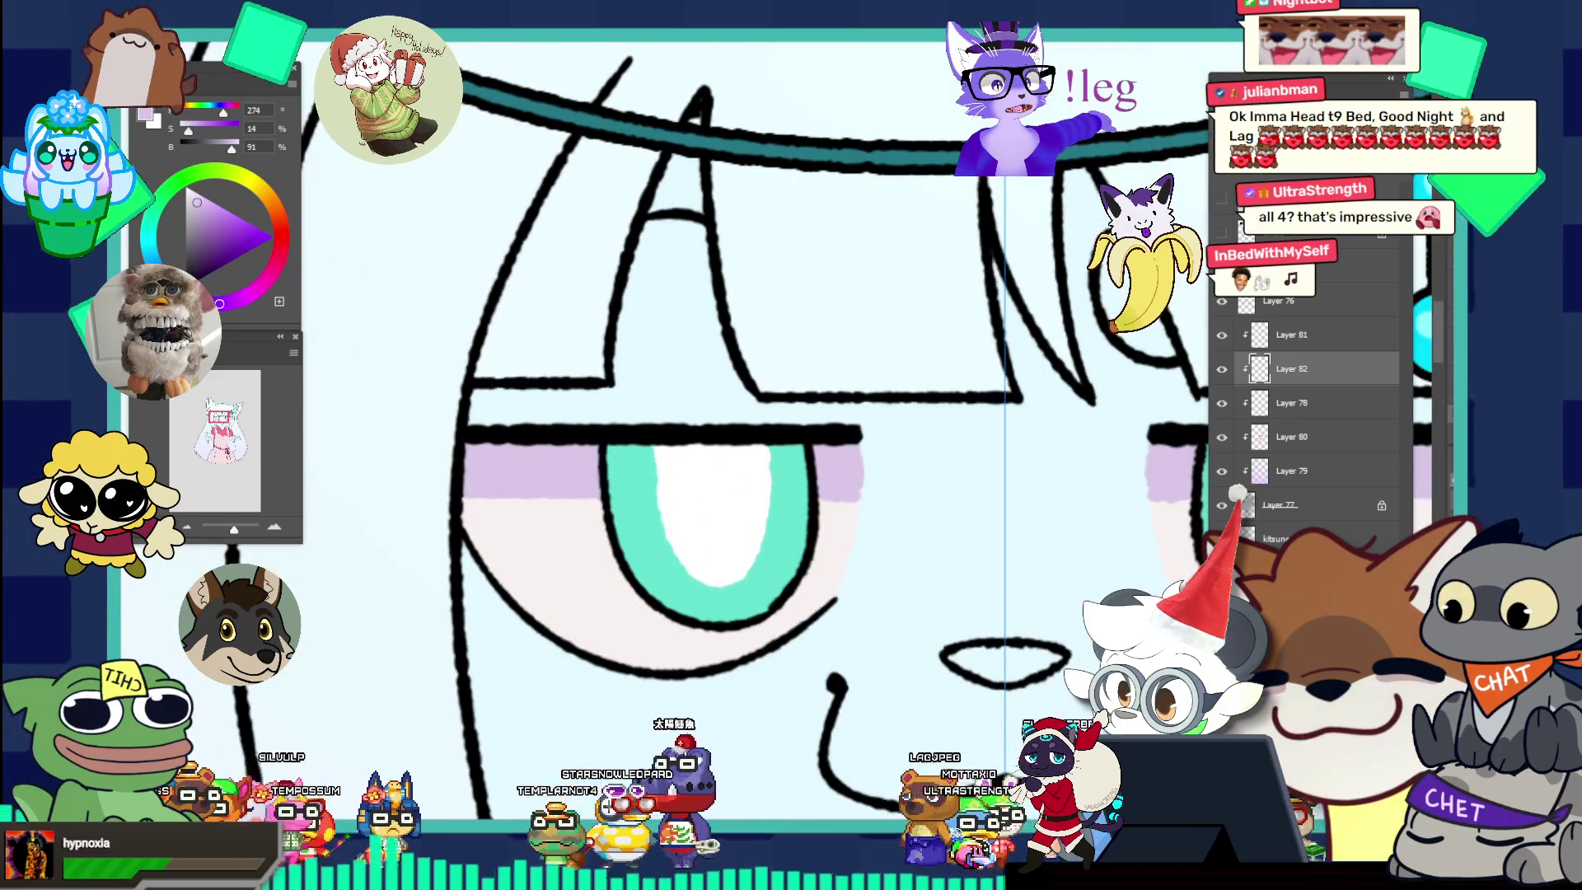
{"action": "left_click", "coordinate": [1291, 334]}
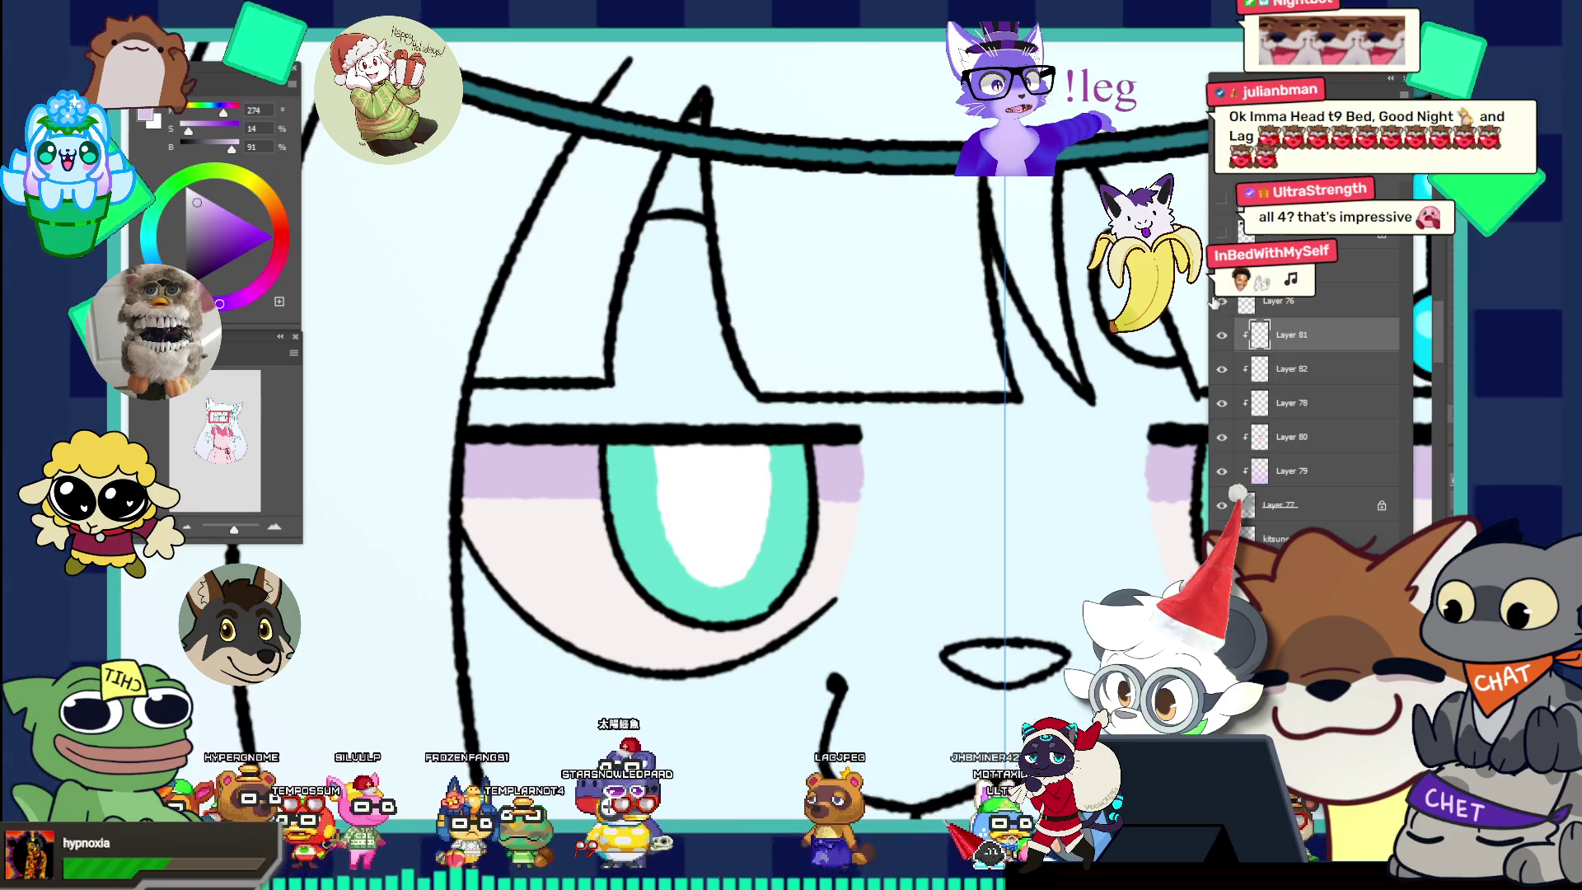
{"action": "key", "text": "slash"}
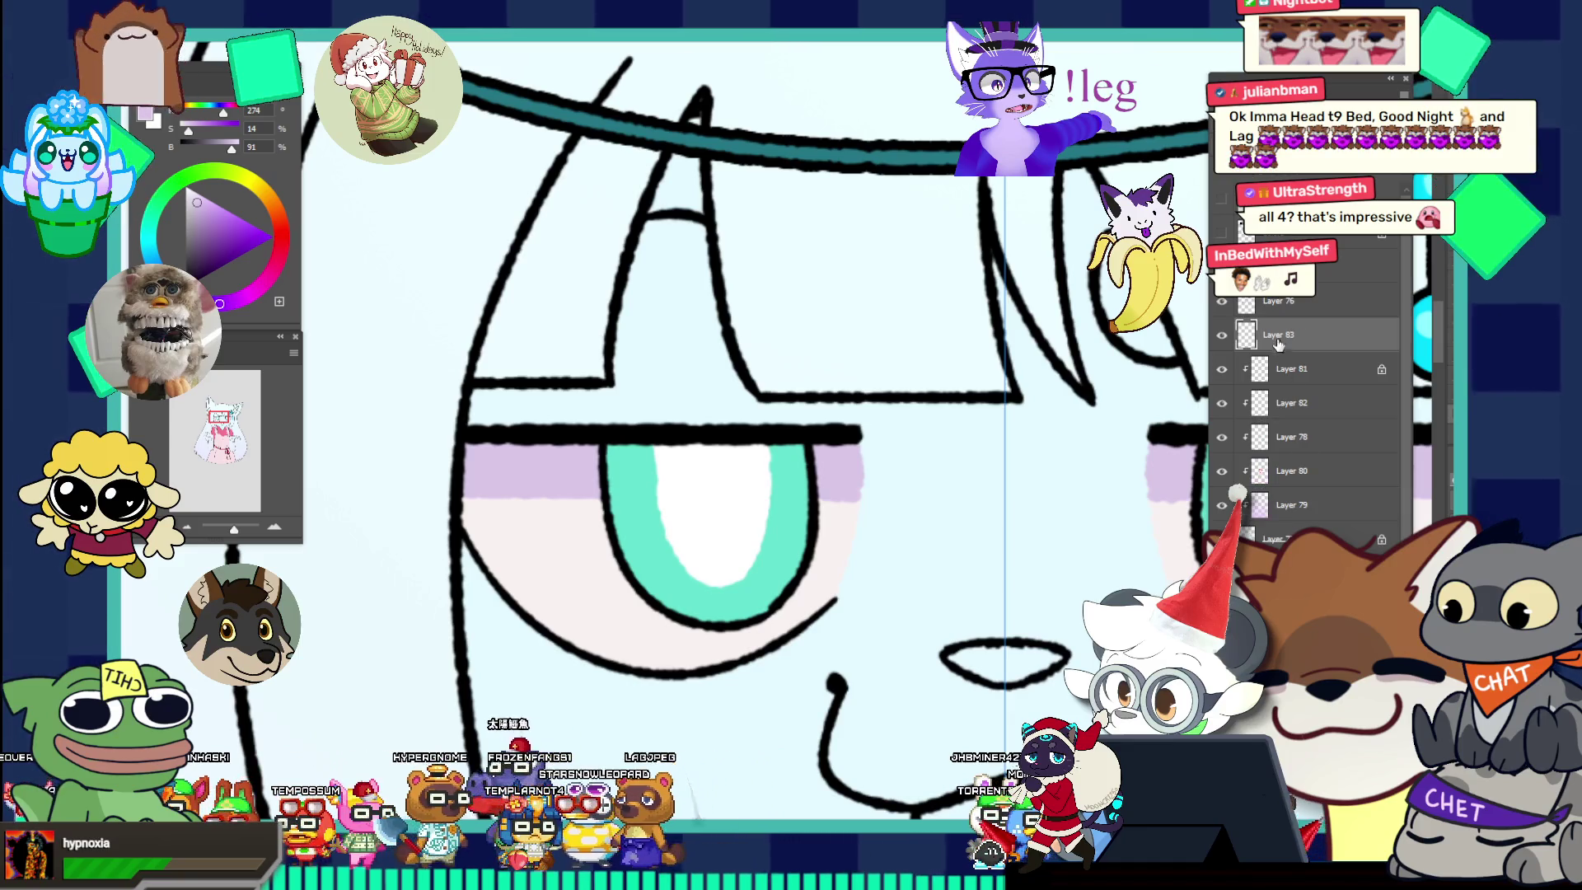
{"action": "left_click", "coordinate": [1285, 372]}
{"action": "key", "text": "ctrl+shift+alt+n"}
{"action": "left_click_drag", "start_coordinate": [1285, 377], "coordinate": [1287, 329]}
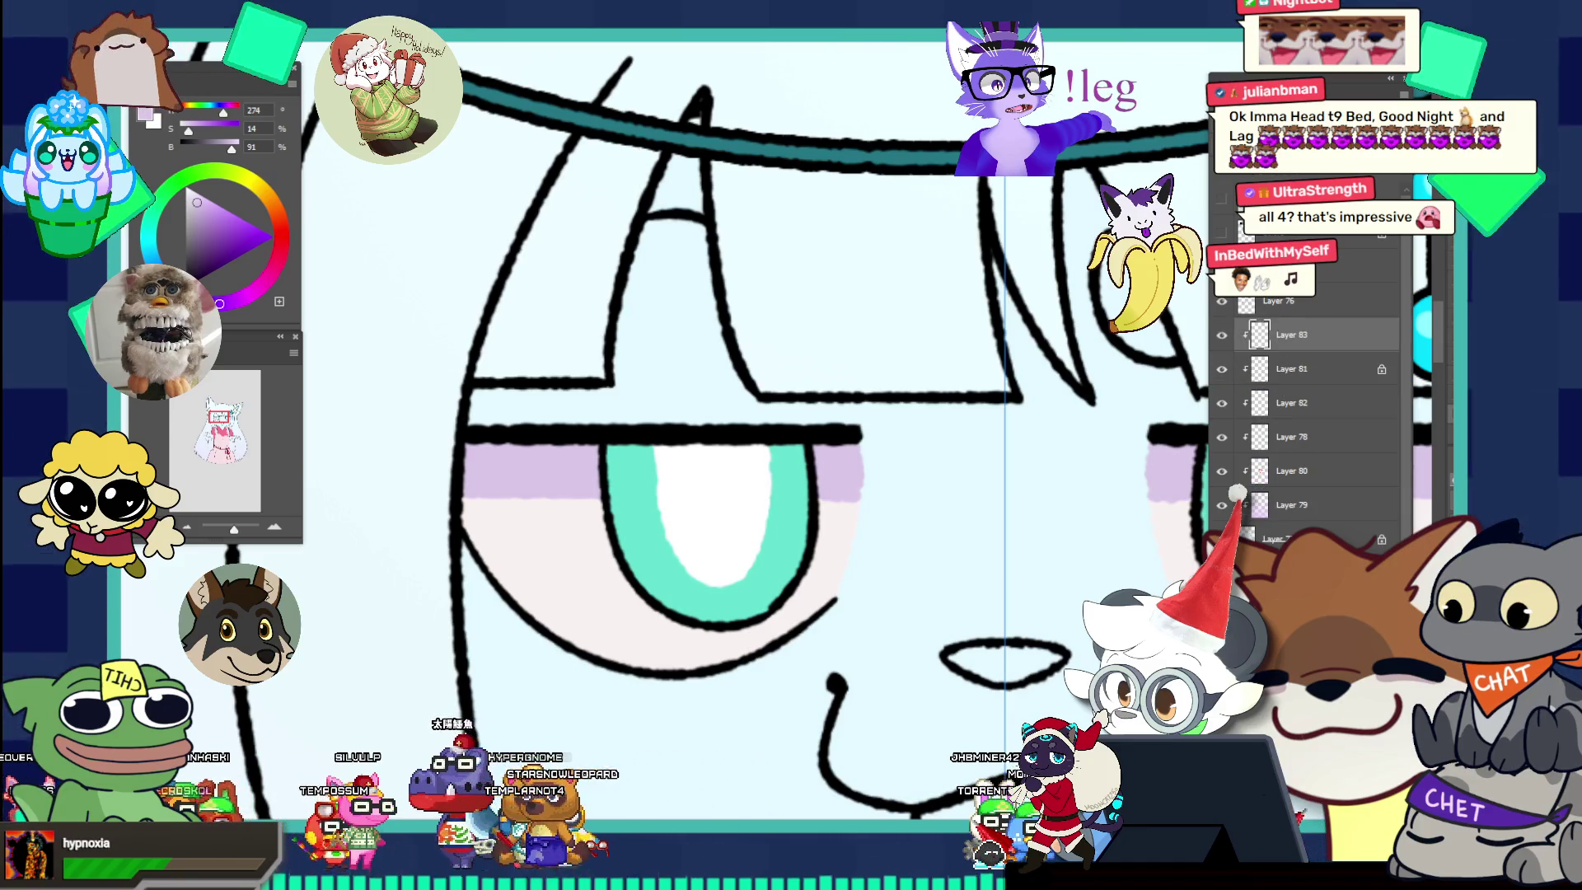
Shade the top of the left iris darker teal and cover its white streak with lavender.
{"action": "left_click_drag", "start_coordinate": [610, 495], "coordinate": [777, 493]}
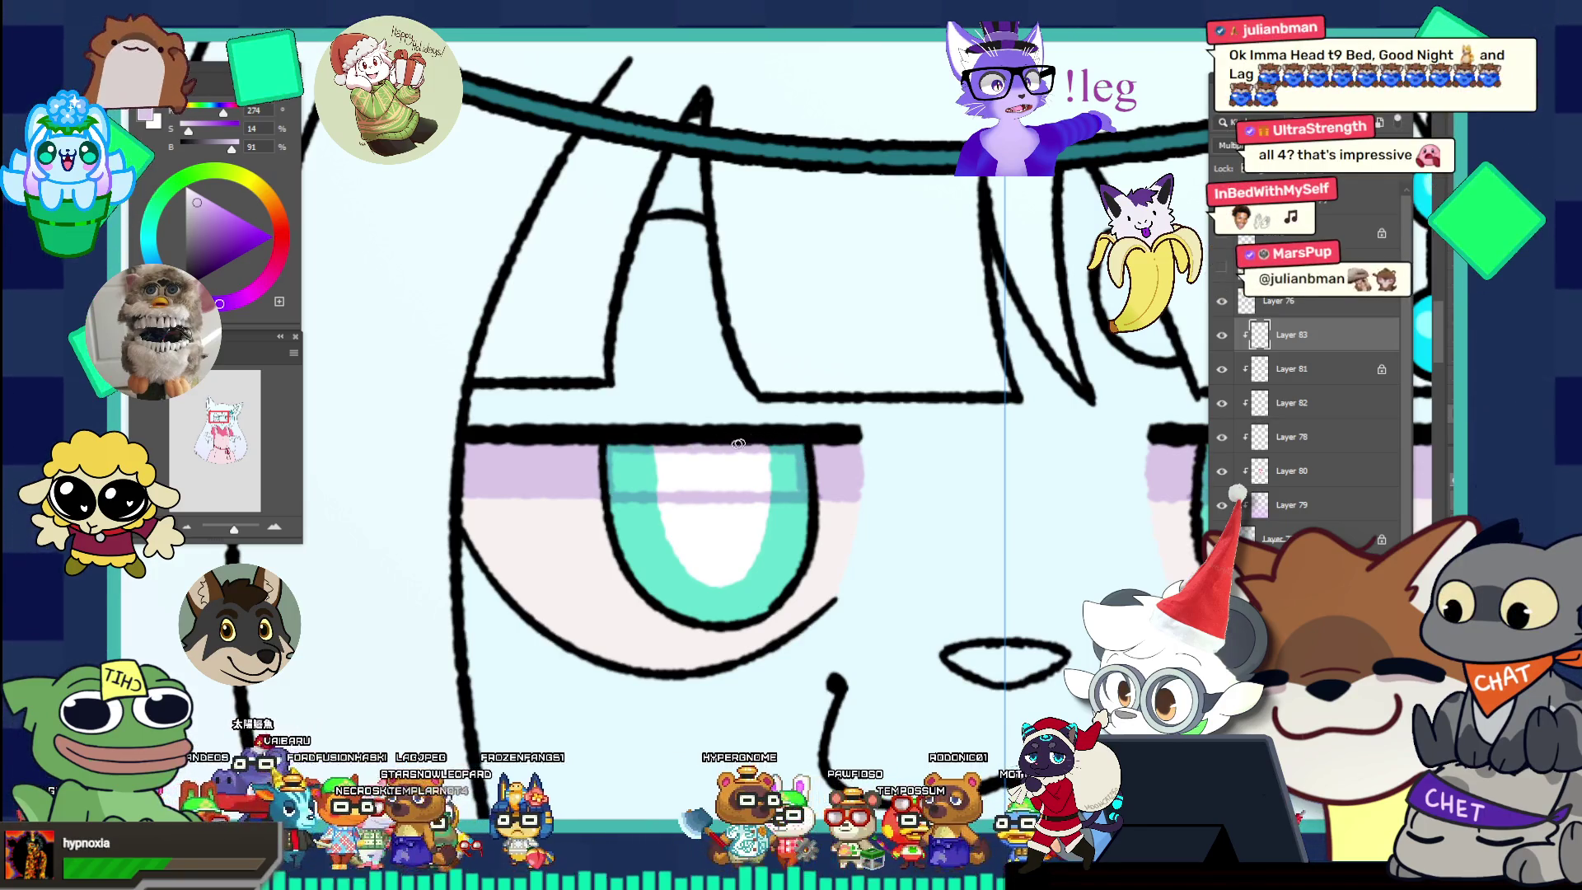
{"action": "mouse_move", "coordinate": [626, 452]}
{"action": "left_mouse_down"}
{"action": "mouse_move", "coordinate": [675, 487]}
{"action": "mouse_move", "coordinate": [754, 472]}
{"action": "left_mouse_up"}
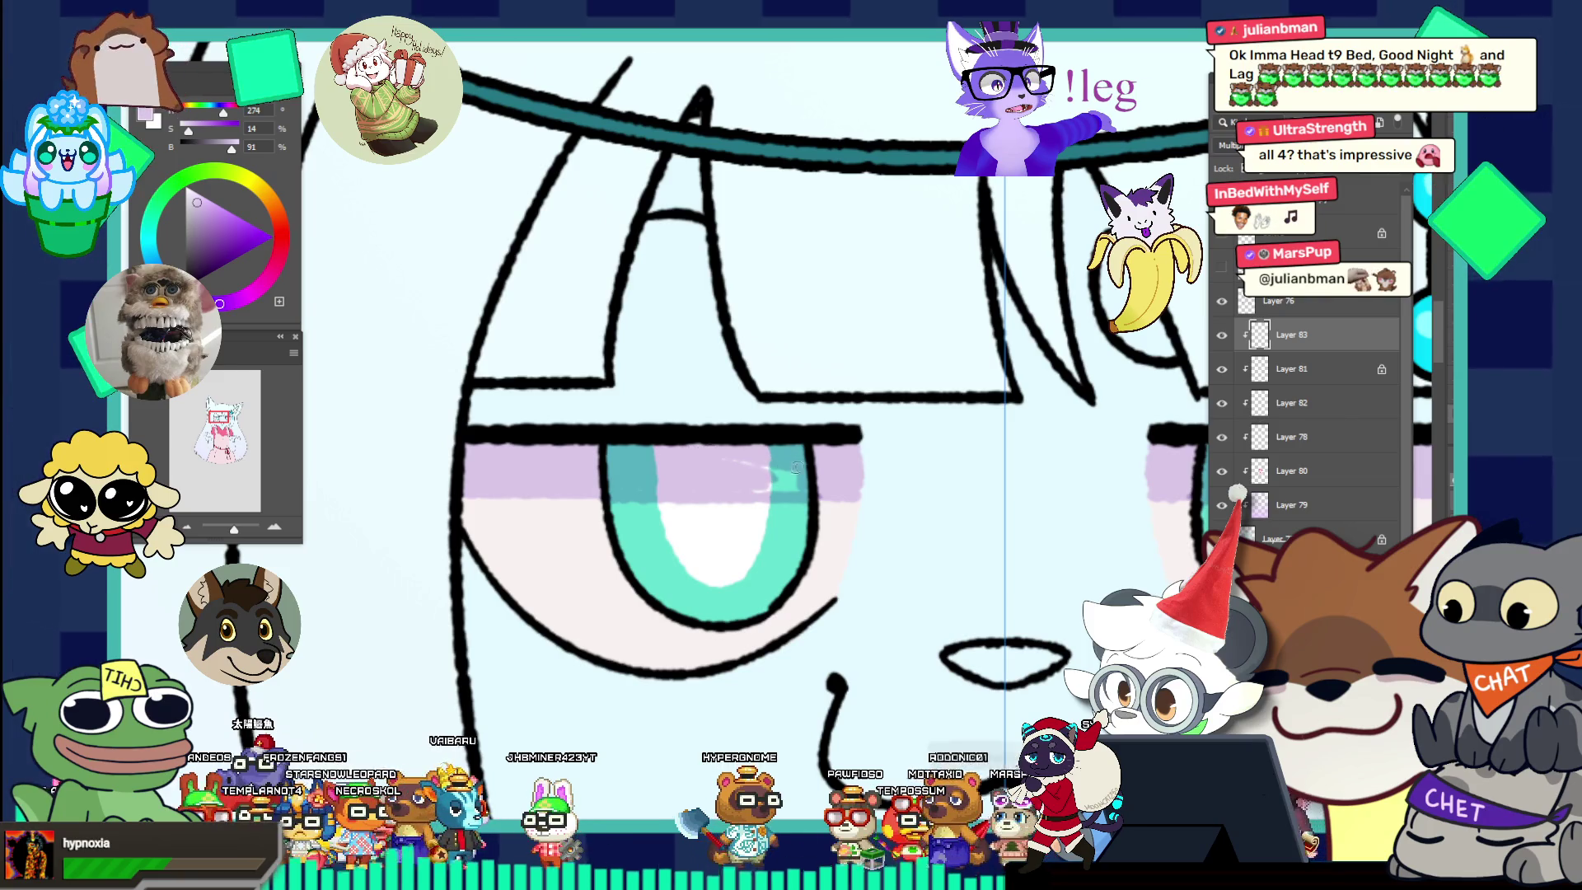
{"action": "left_click_drag", "start_coordinate": [746, 462], "coordinate": [775, 483]}
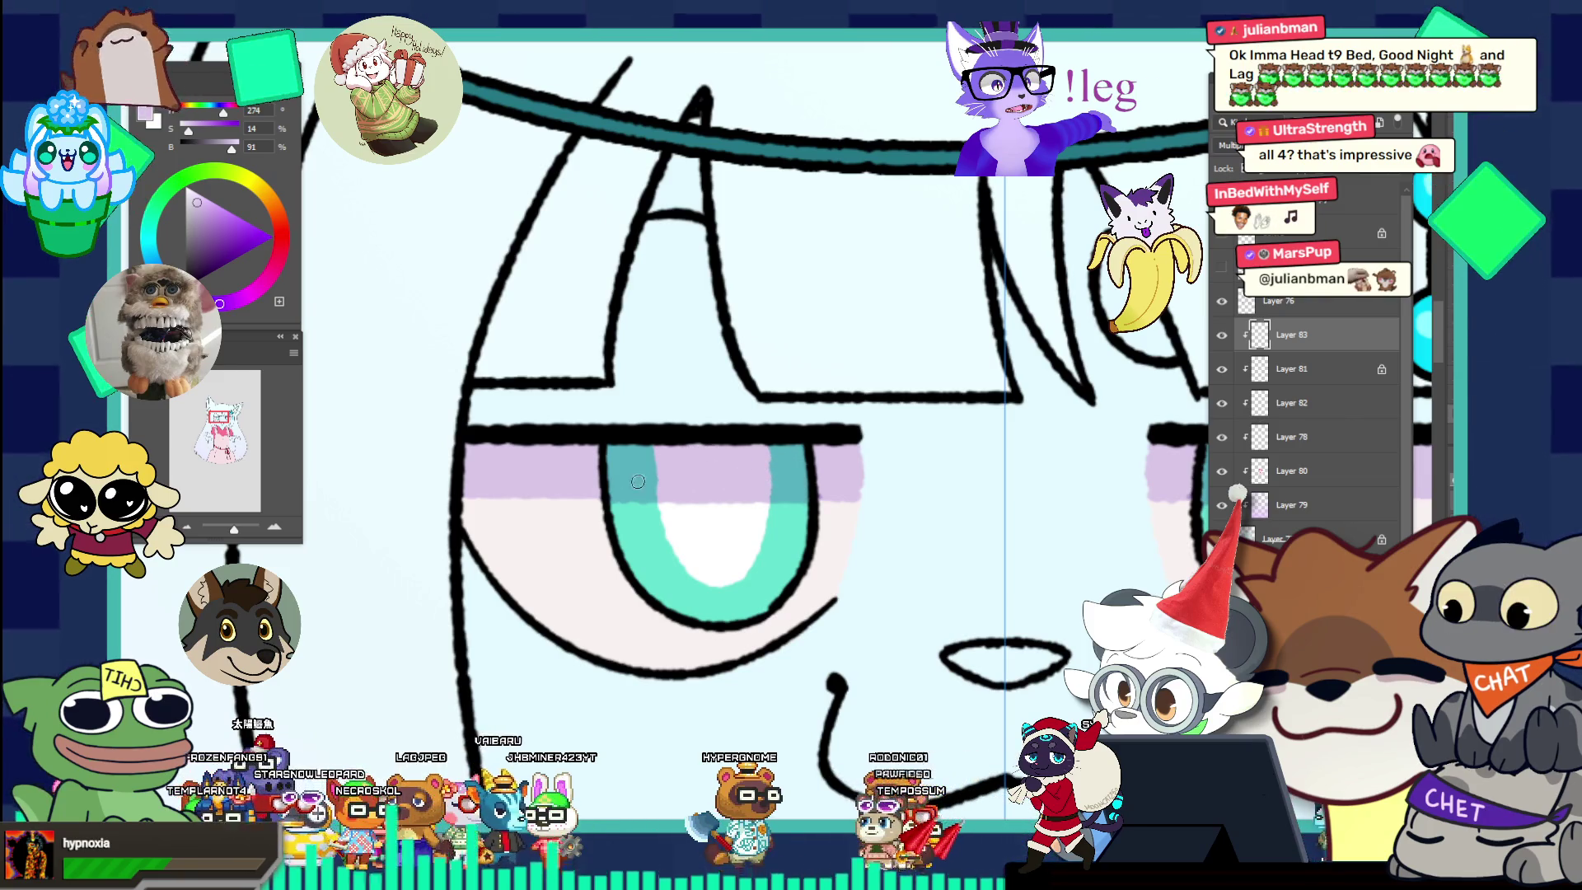
{"action": "key", "text": "ctrl+0"}
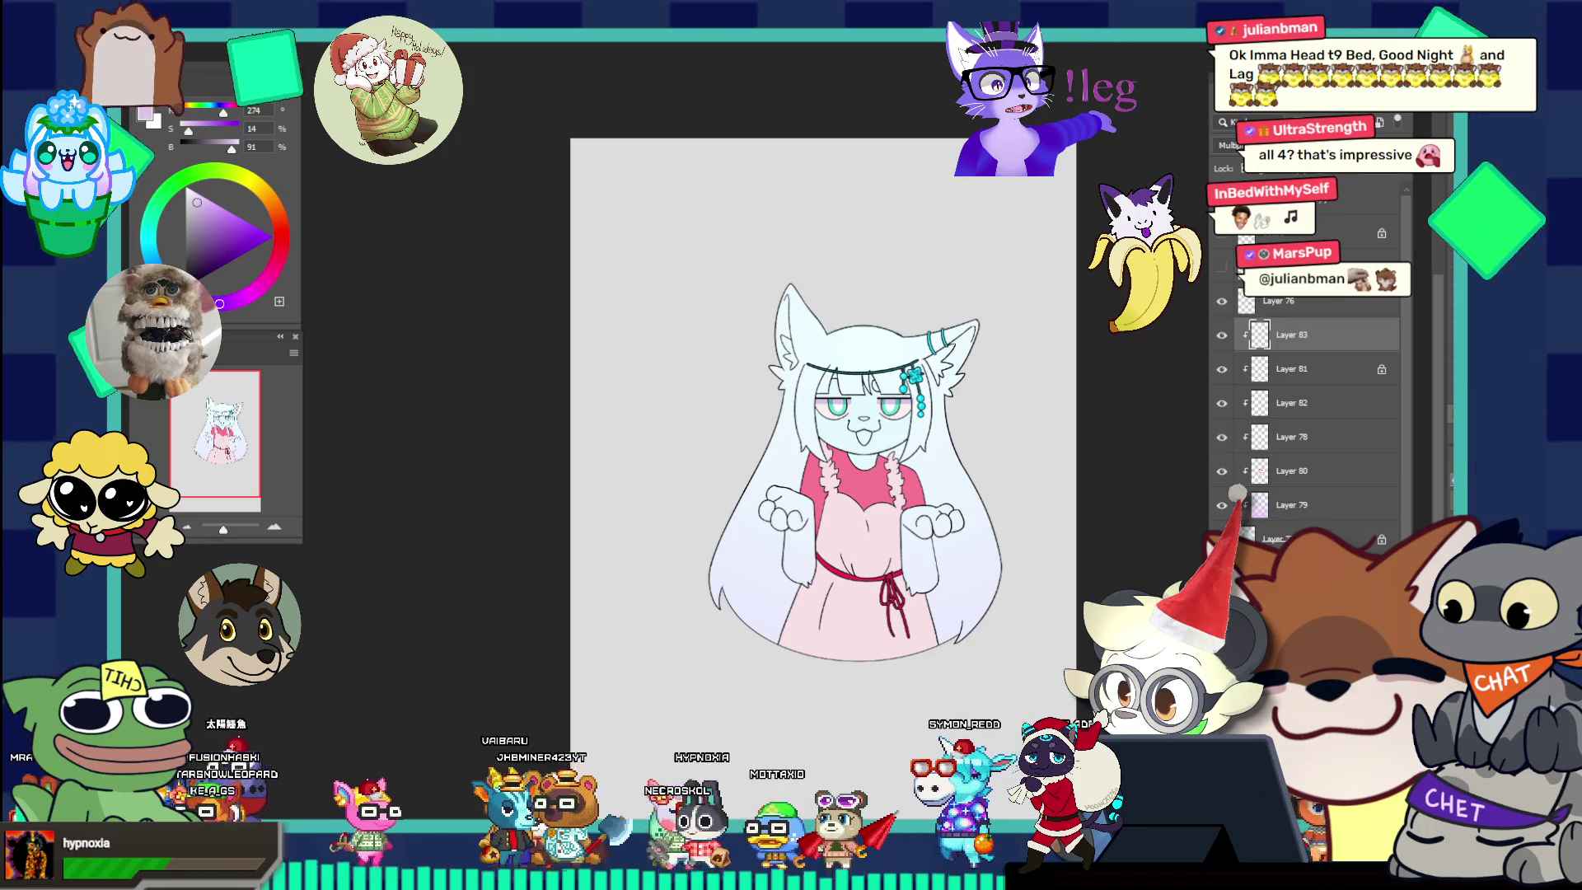
Paste the character reference sheet onto the canvas and zoom in on the chibi character.
{"action": "key", "text": "ctrl+v"}
{"action": "left_click", "coordinate": [888, 272]}
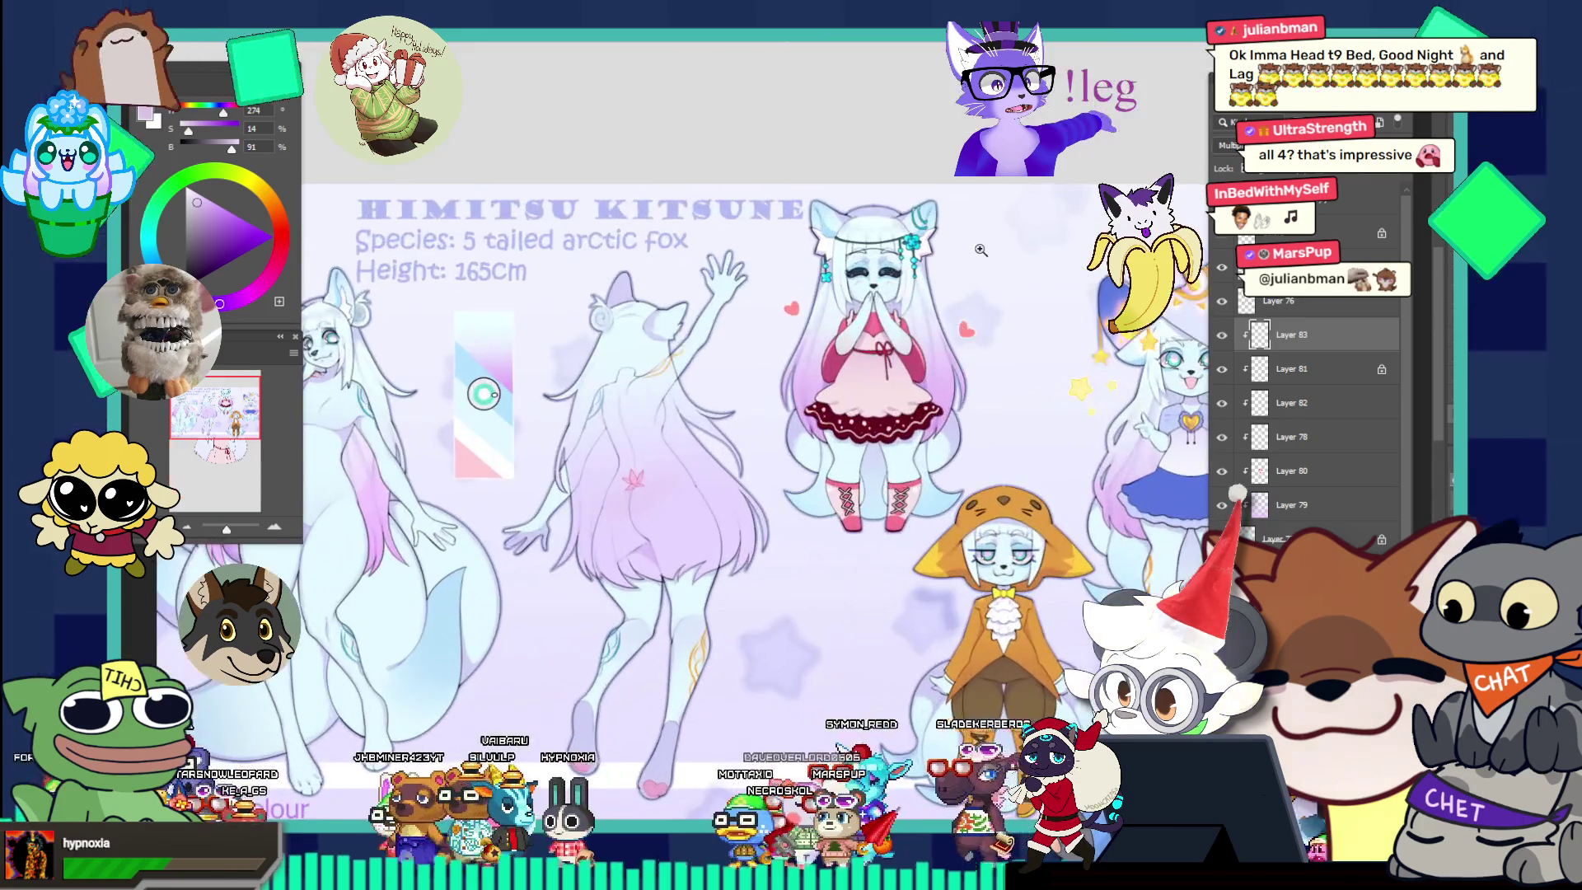
{"action": "left_click", "coordinate": [1184, 397]}
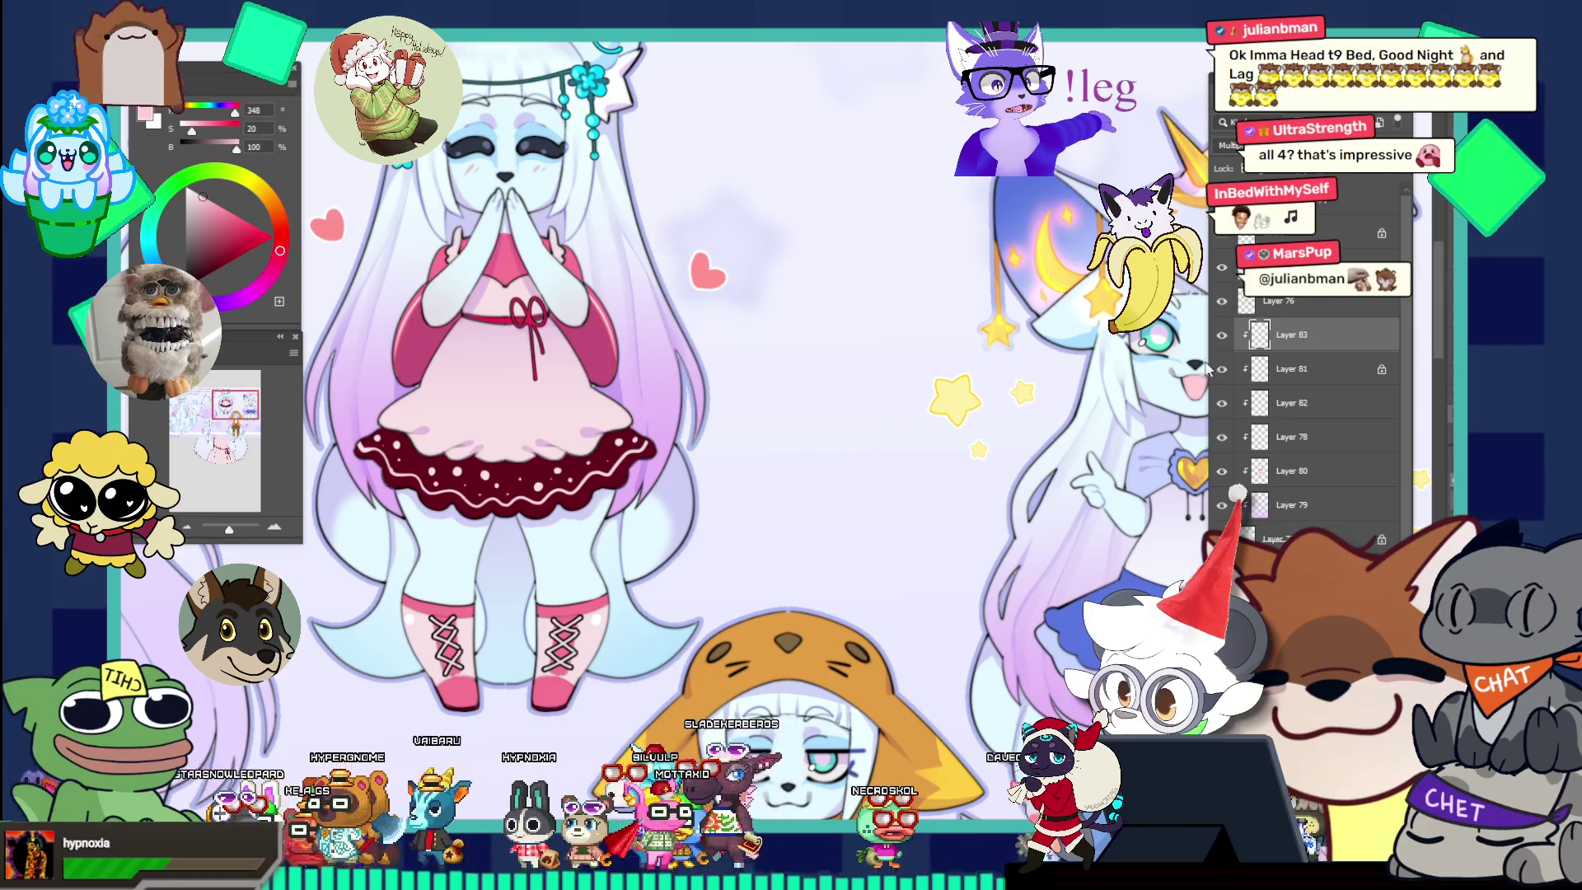
Hide the reference, zoom in close on the face, and darken the nose's lower edge.
{"action": "left_click", "coordinate": [1221, 267]}
{"action": "key", "text": "ctrl+0"}
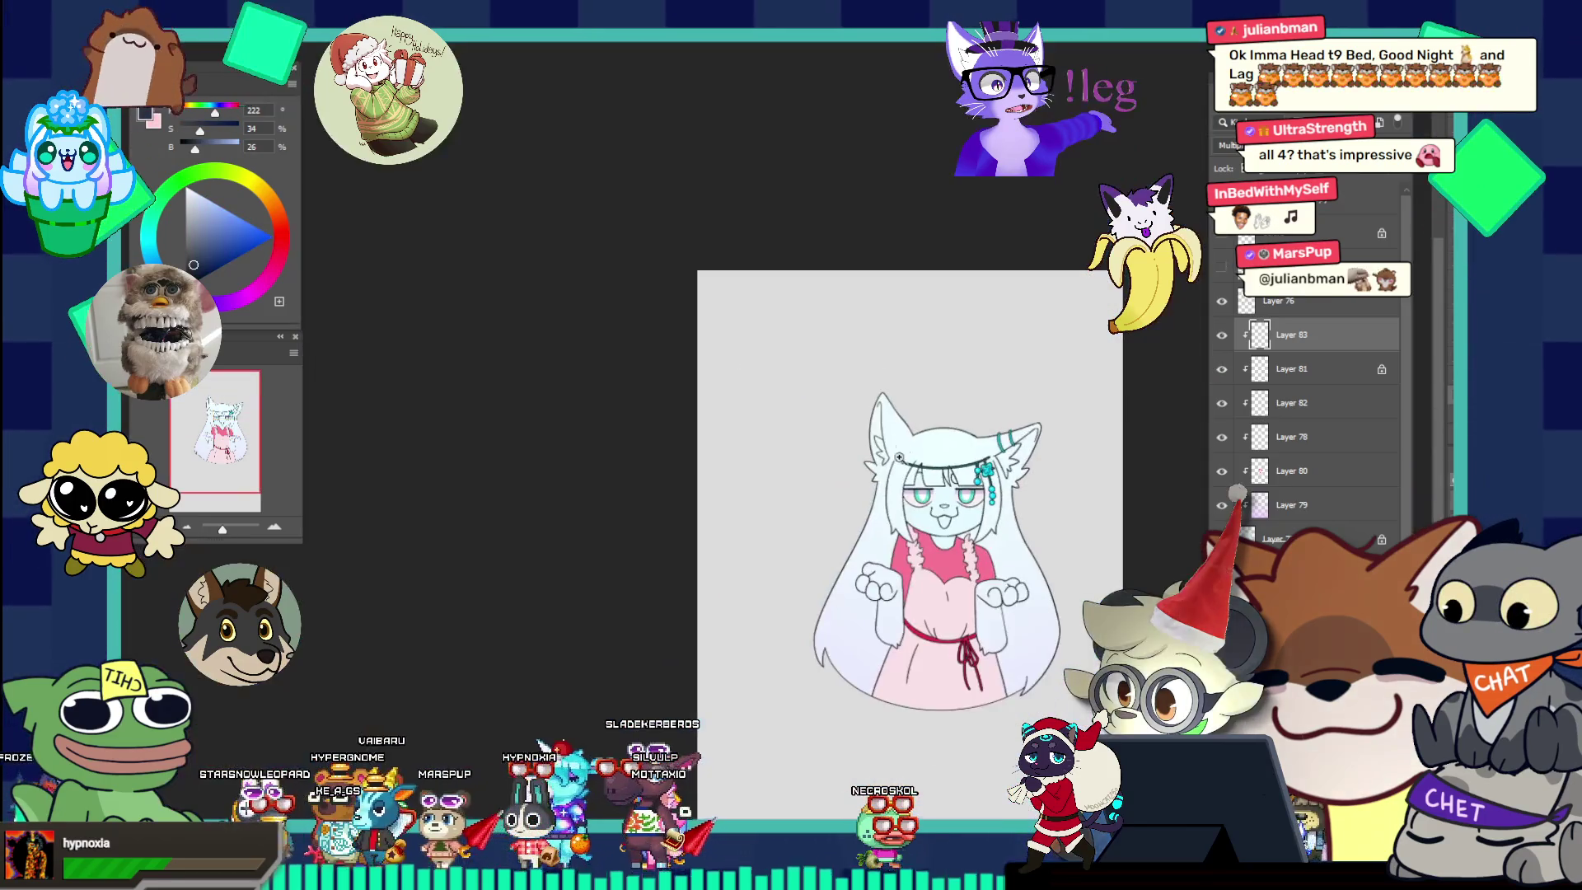
{"action": "left_click", "coordinate": [1052, 558]}
{"action": "left_click", "coordinate": [1052, 558]}
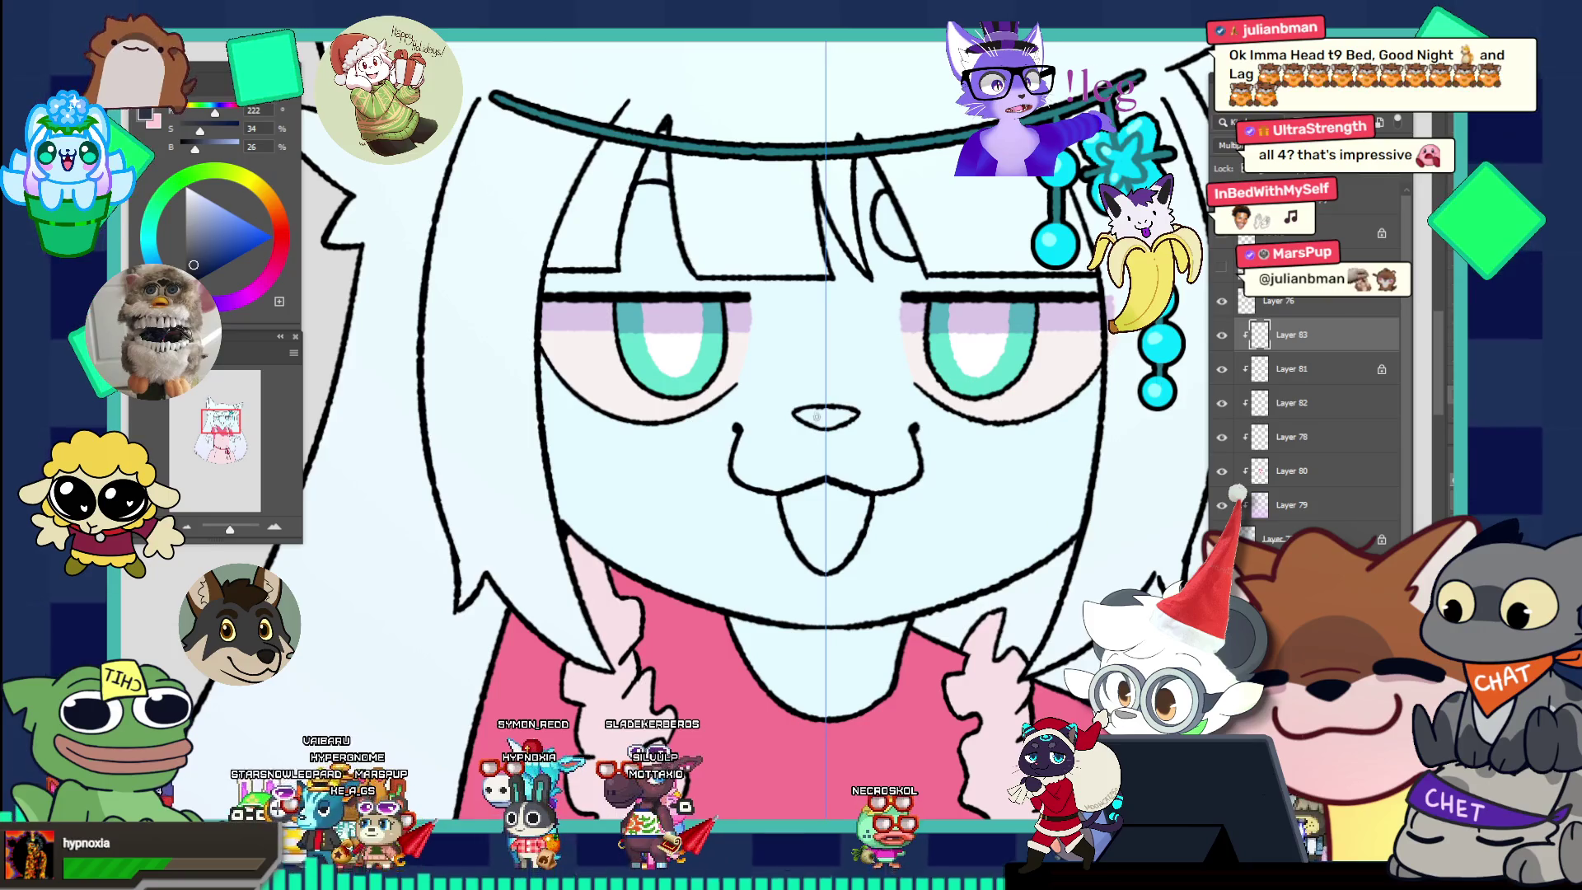
{"action": "mouse_move", "coordinate": [856, 412]}
{"action": "left_mouse_down"}
{"action": "mouse_move", "coordinate": [795, 415]}
{"action": "mouse_move", "coordinate": [818, 415]}
{"action": "left_mouse_up"}
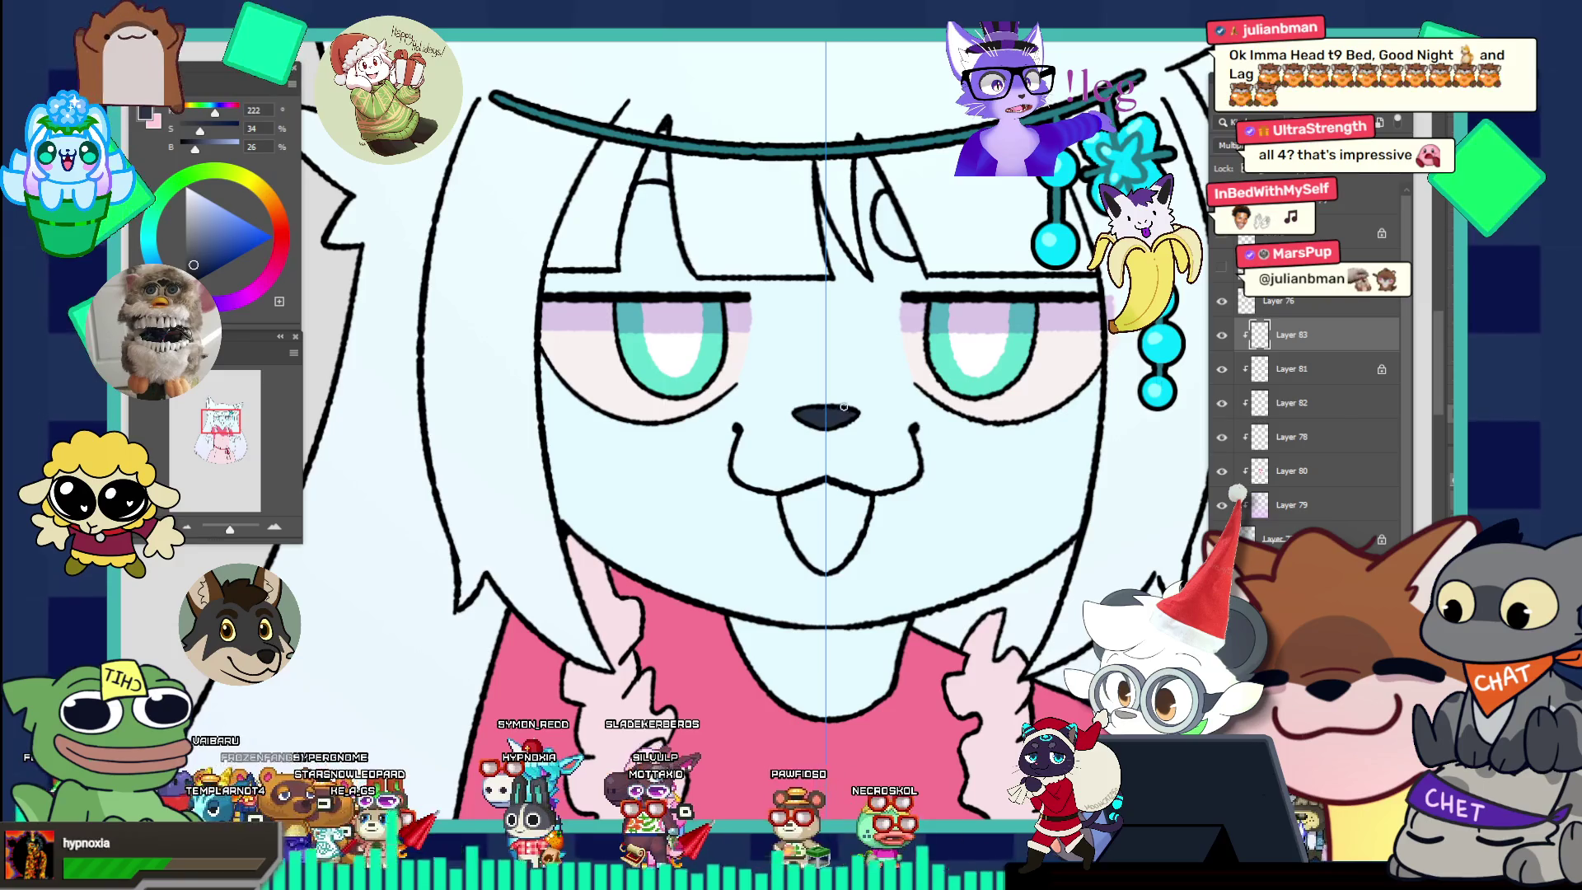
Paint the tongue pink over its white centre, then shade its upper part with a darker pink.
{"action": "left_click_drag", "start_coordinate": [789, 519], "coordinate": [814, 556]}
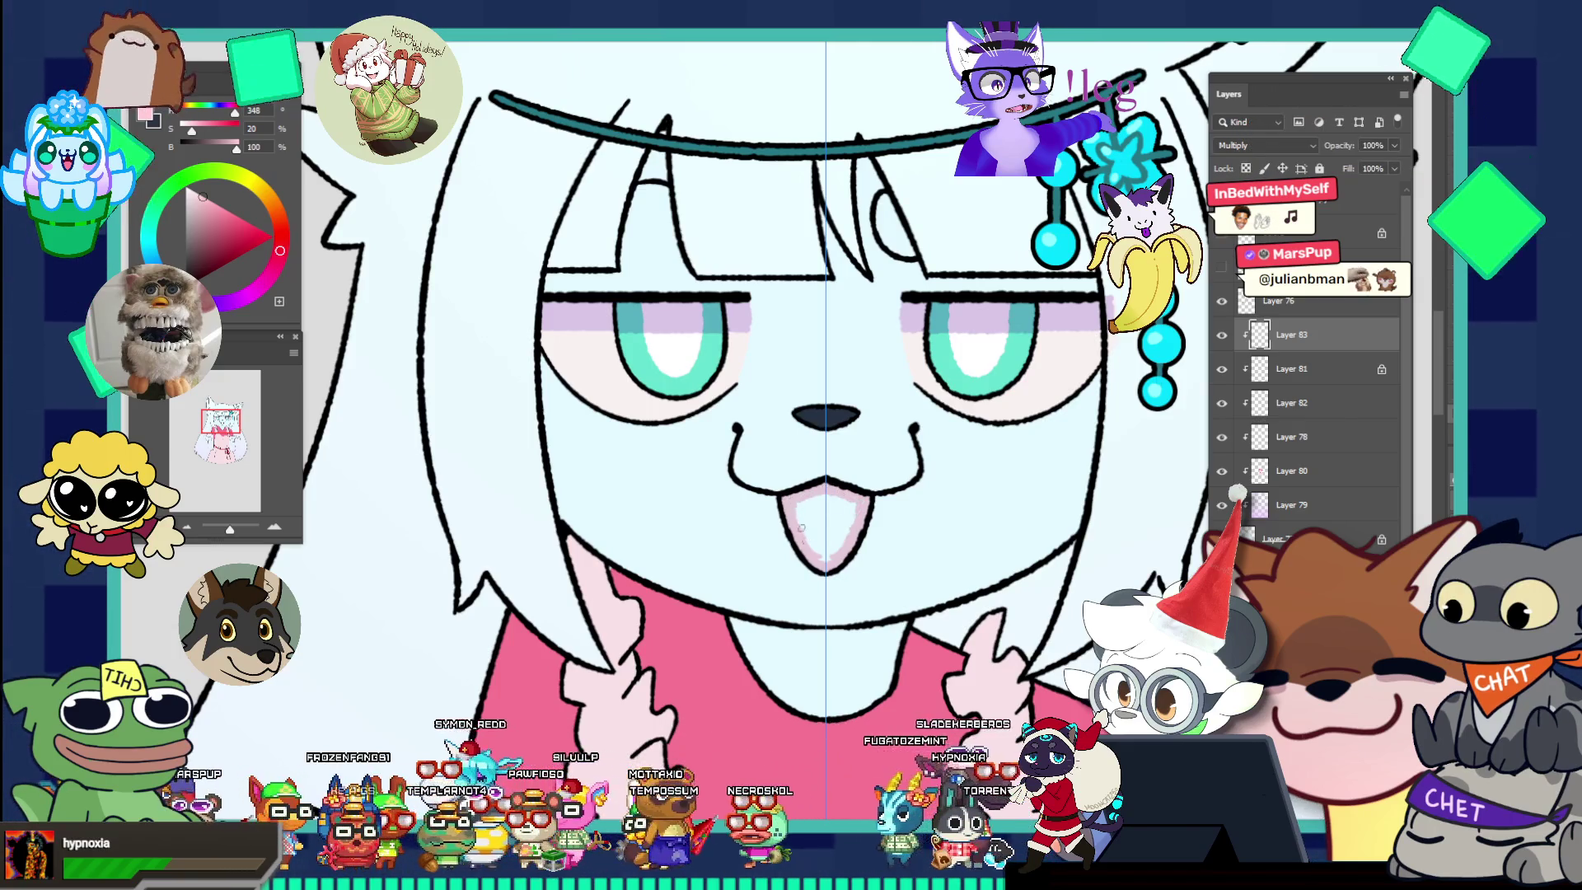
{"action": "left_click_drag", "start_coordinate": [821, 561], "coordinate": [832, 498]}
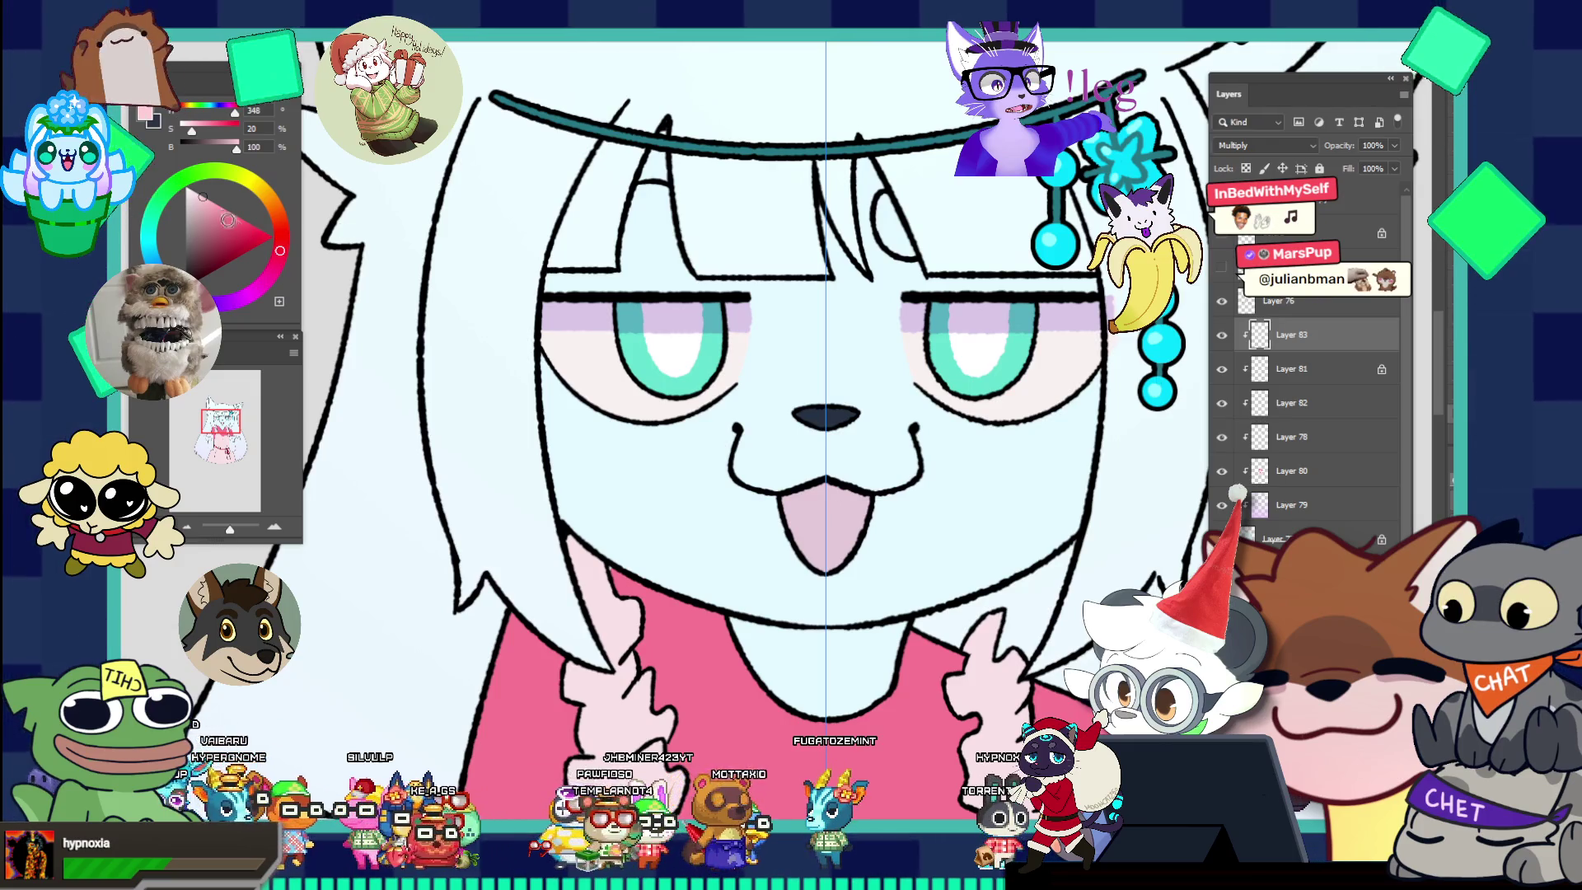
{"action": "left_click", "coordinate": [211, 216]}
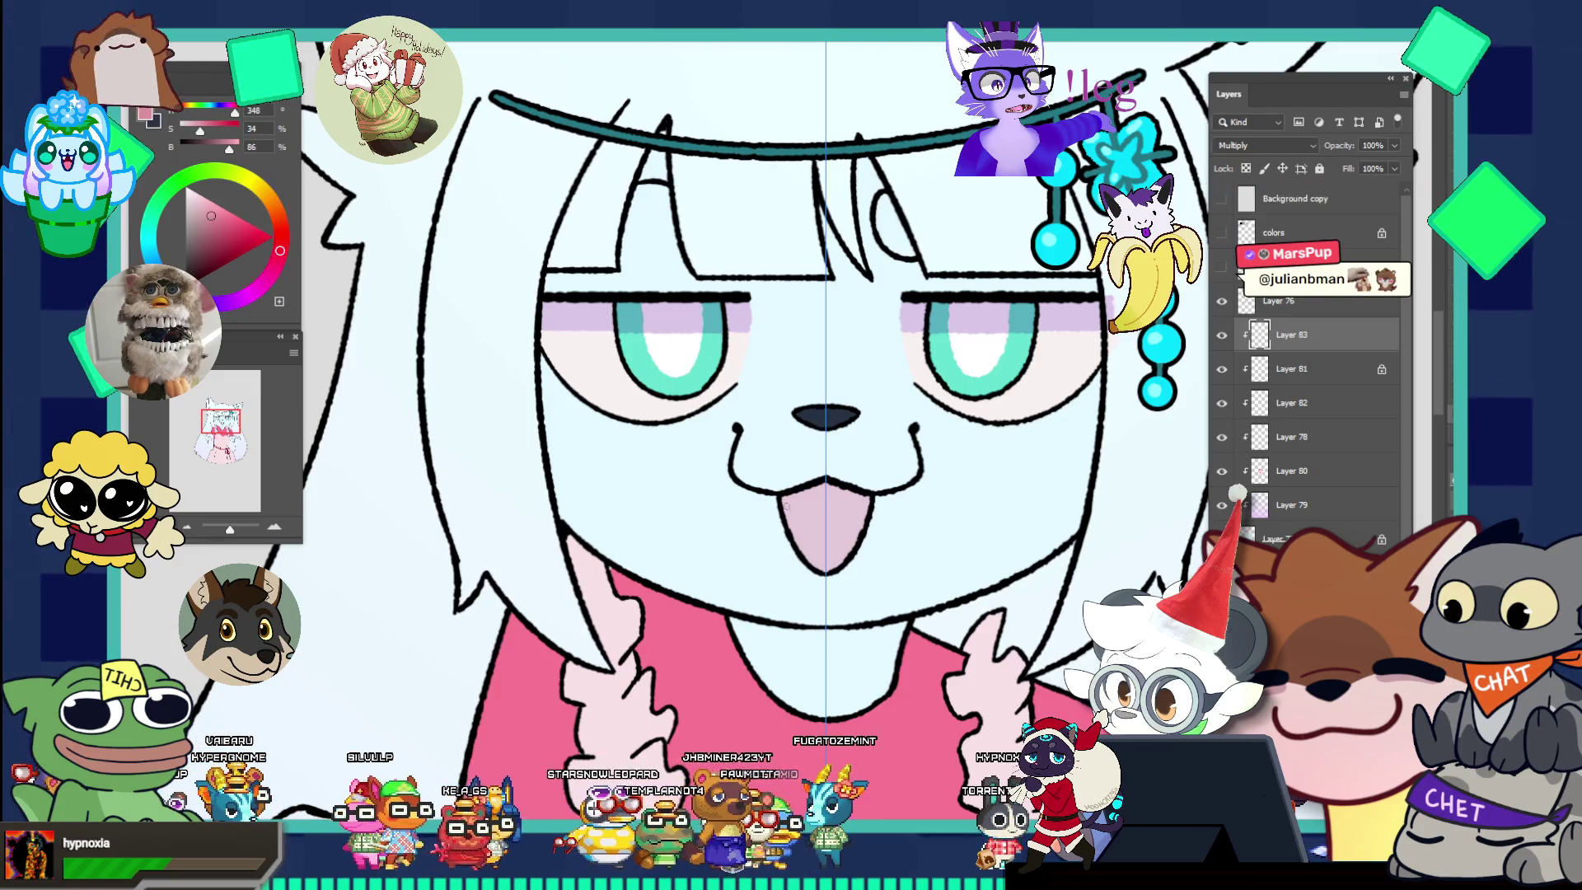
{"action": "left_click_drag", "start_coordinate": [799, 519], "coordinate": [798, 495]}
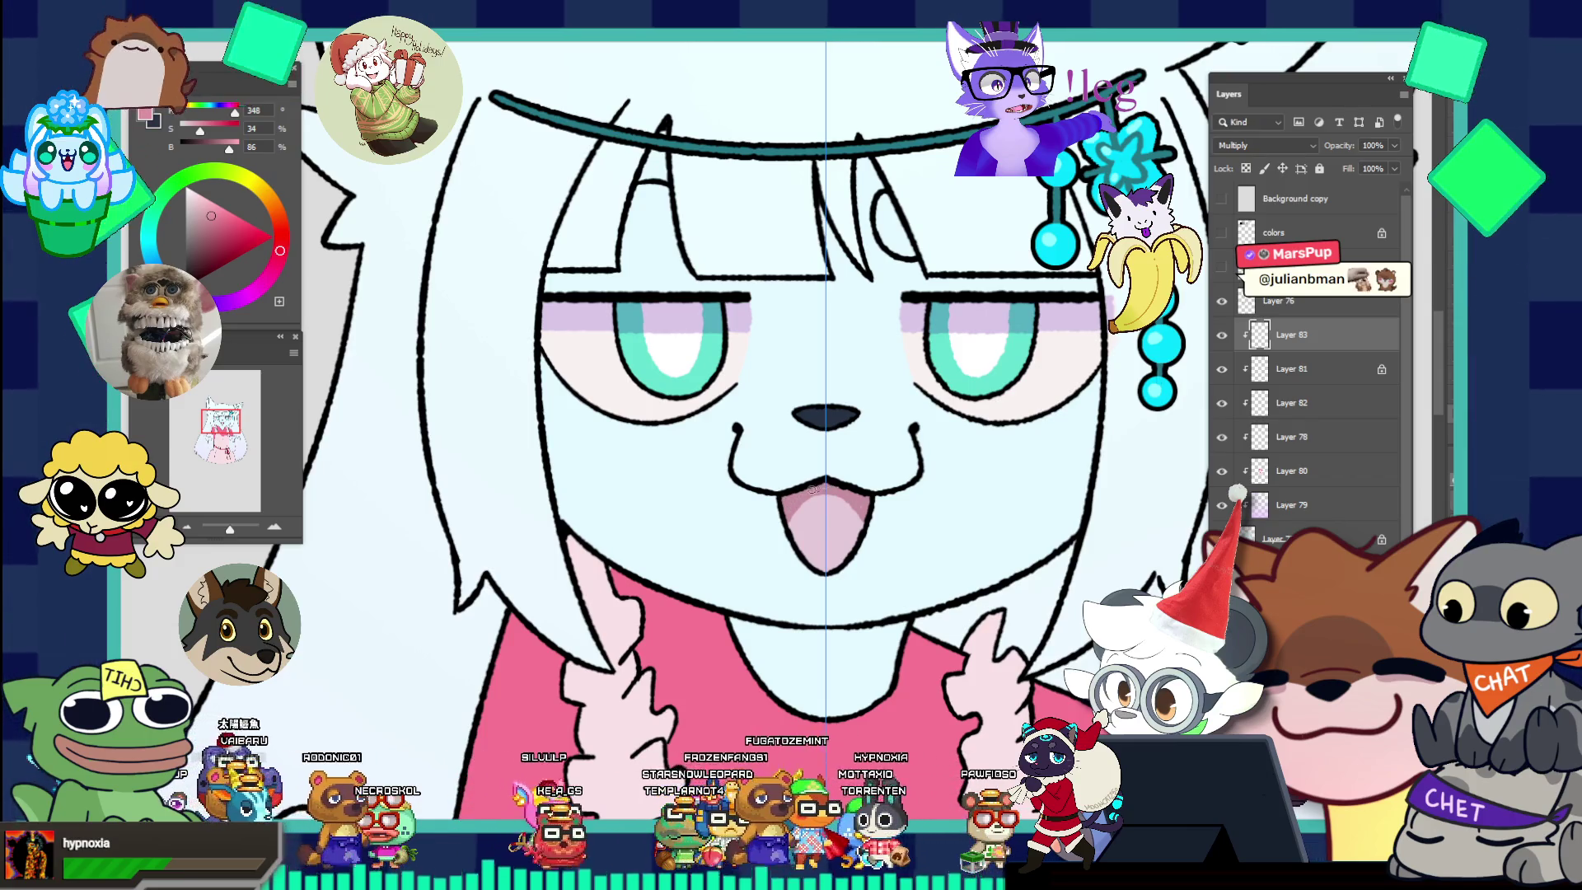
{"action": "scroll", "coordinate": [827, 471], "scroll_direction": "down", "scroll_amount": 5}
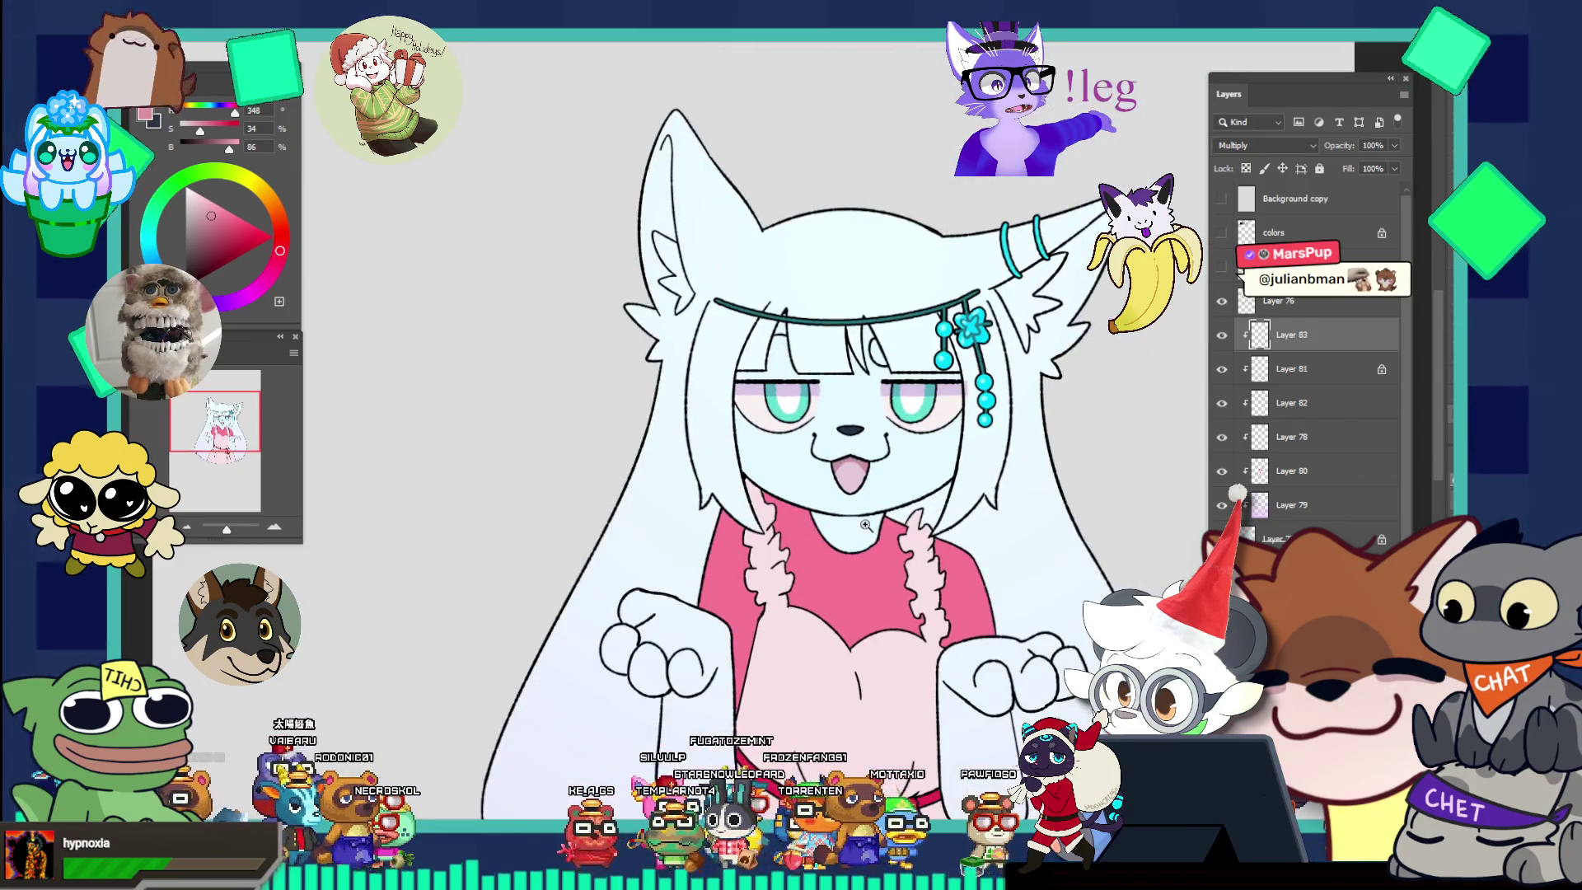
Sample the tongue's light pink and set the shading layer's blending mode to Normal.
{"action": "scroll", "coordinate": [912, 479], "scroll_direction": "up", "scroll_amount": 4}
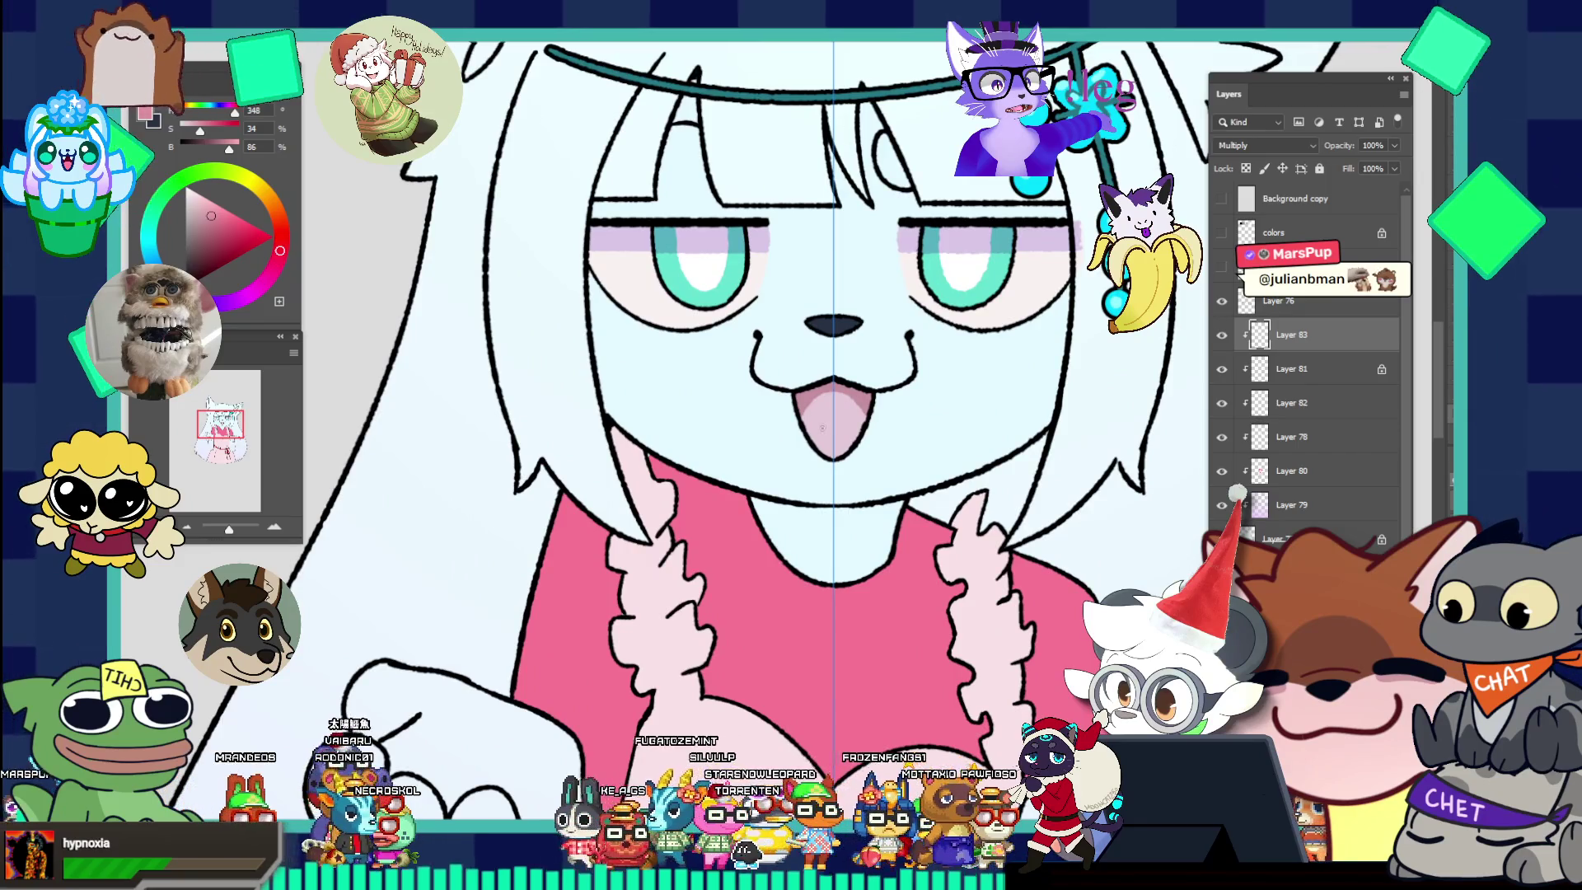
{"action": "scroll", "coordinate": [836, 447], "scroll_direction": "up", "scroll_amount": 4}
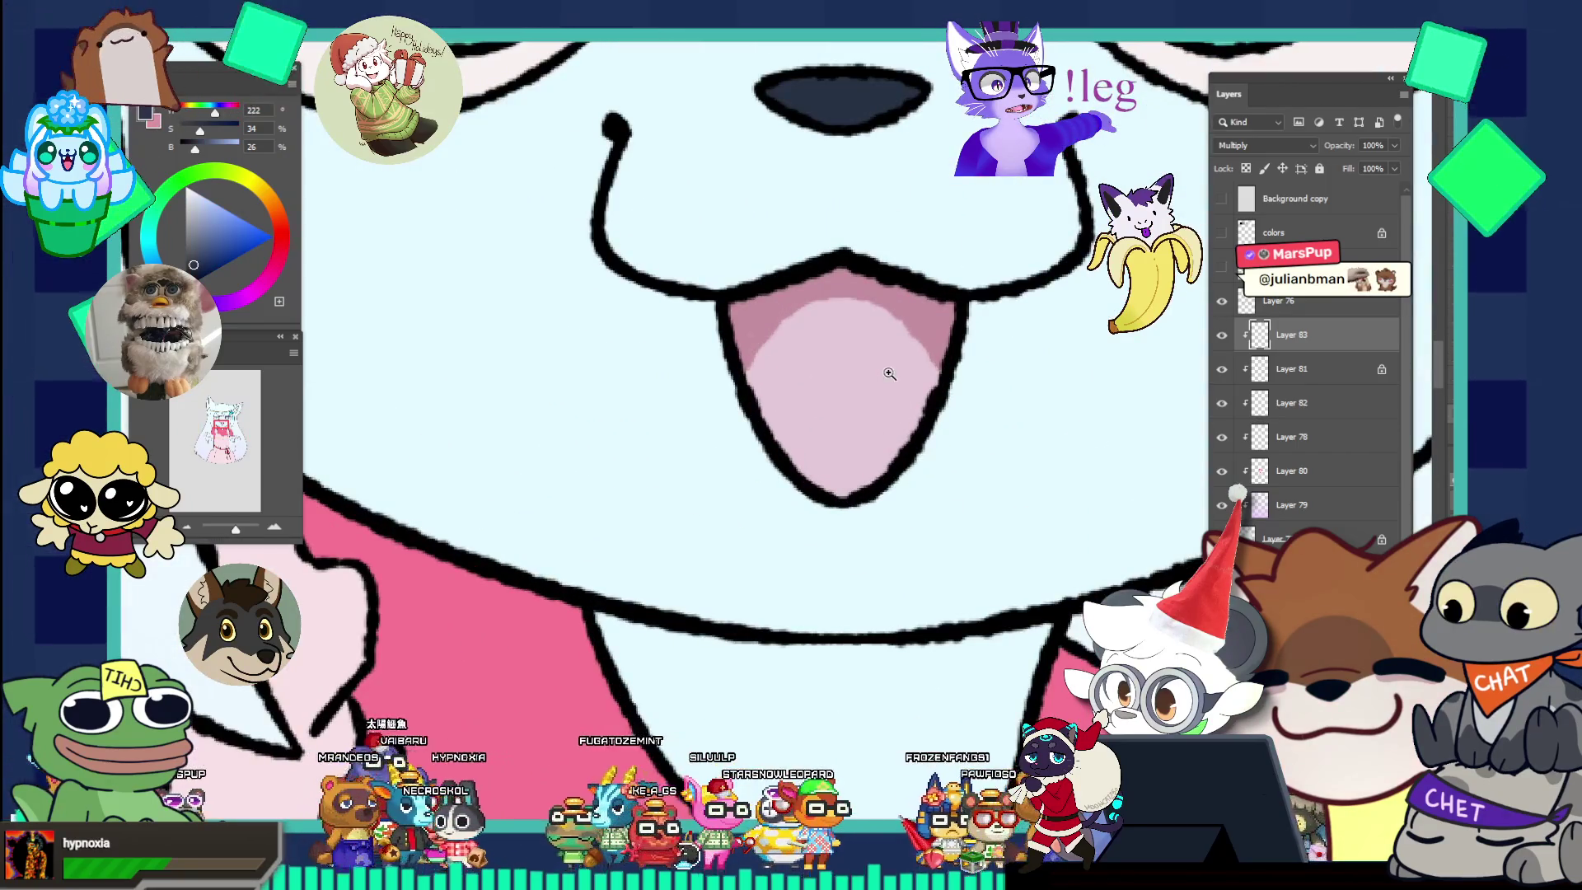
{"action": "scroll", "coordinate": [878, 408], "scroll_direction": "down", "scroll_amount": 2}
{"action": "left_click", "coordinate": [887, 431], "text": "alt"}
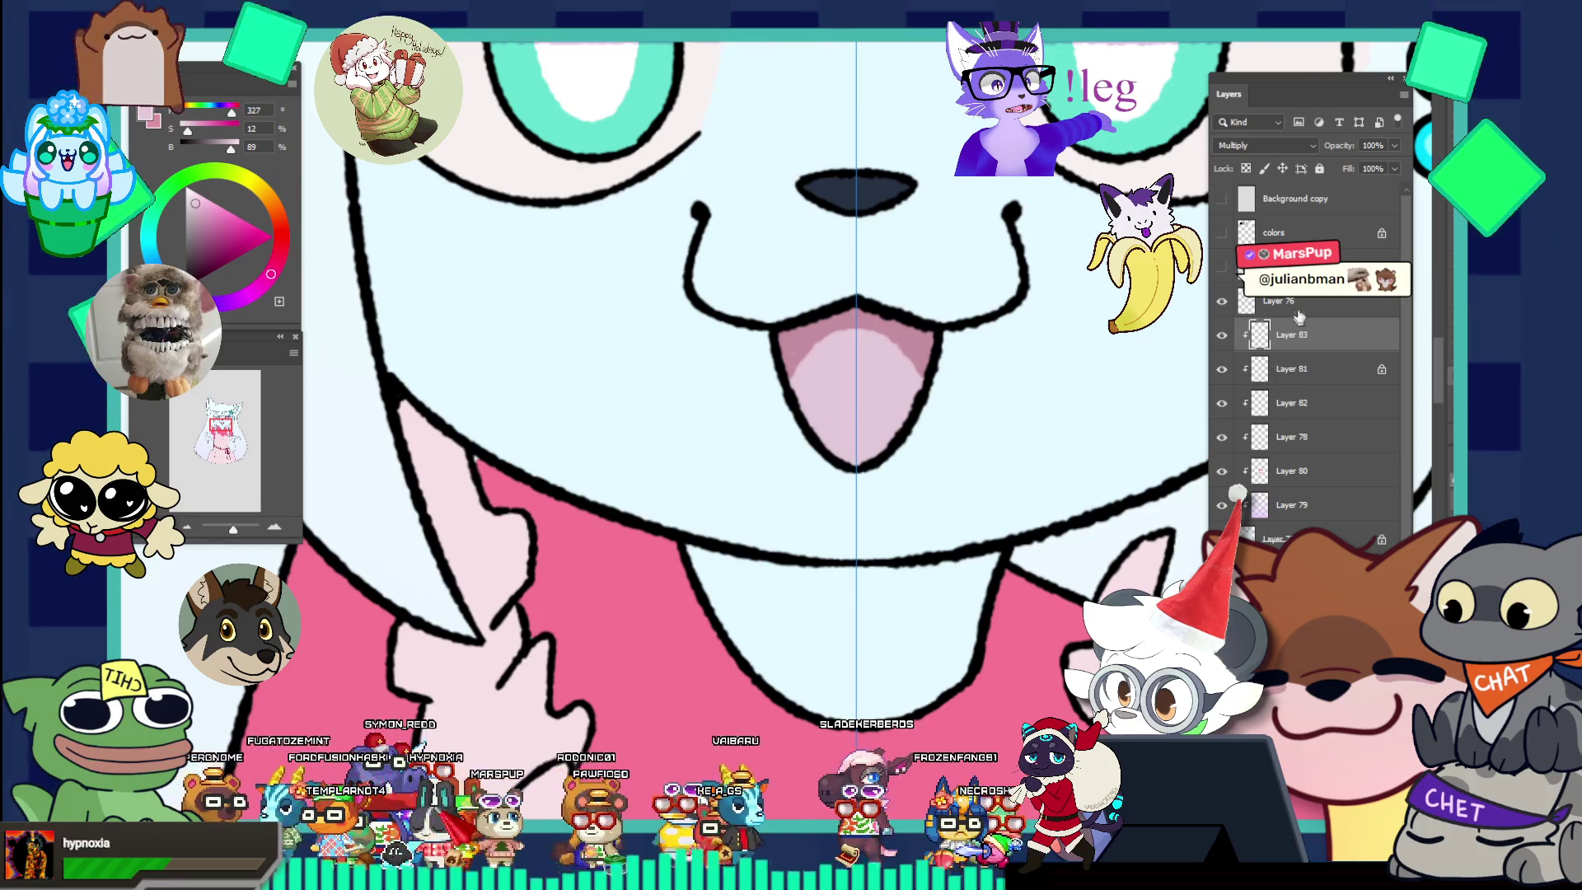
{"action": "left_click", "coordinate": [1245, 145]}
{"action": "left_click", "coordinate": [1244, 160]}
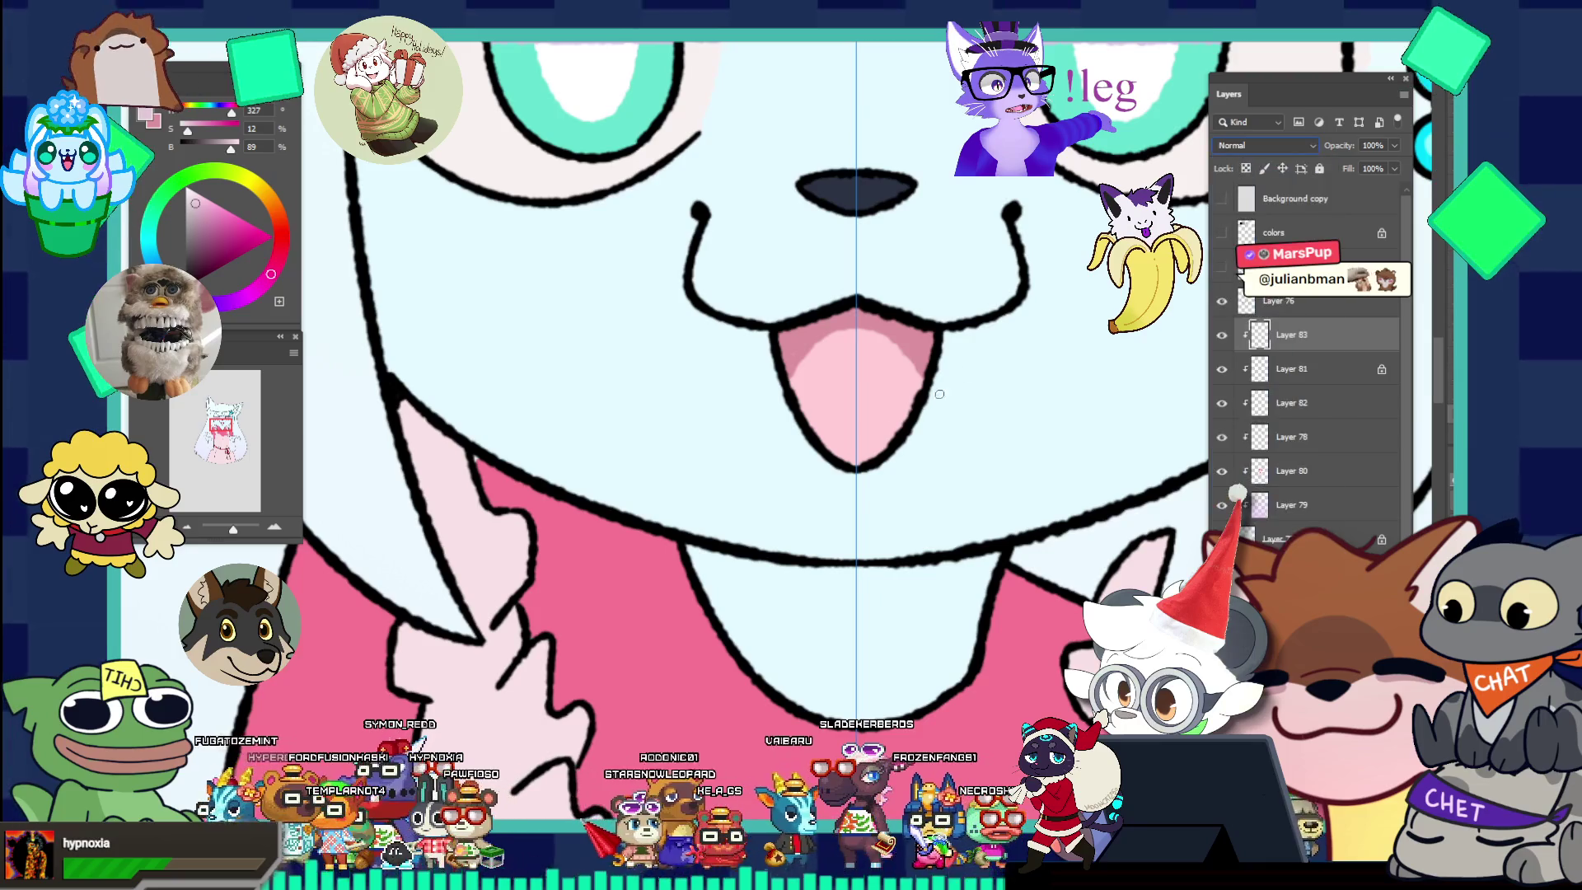
Eyedrop the tongue's pink, then pick black and ink a mirrored stroke along the chin.
{"action": "key", "text": "i"}
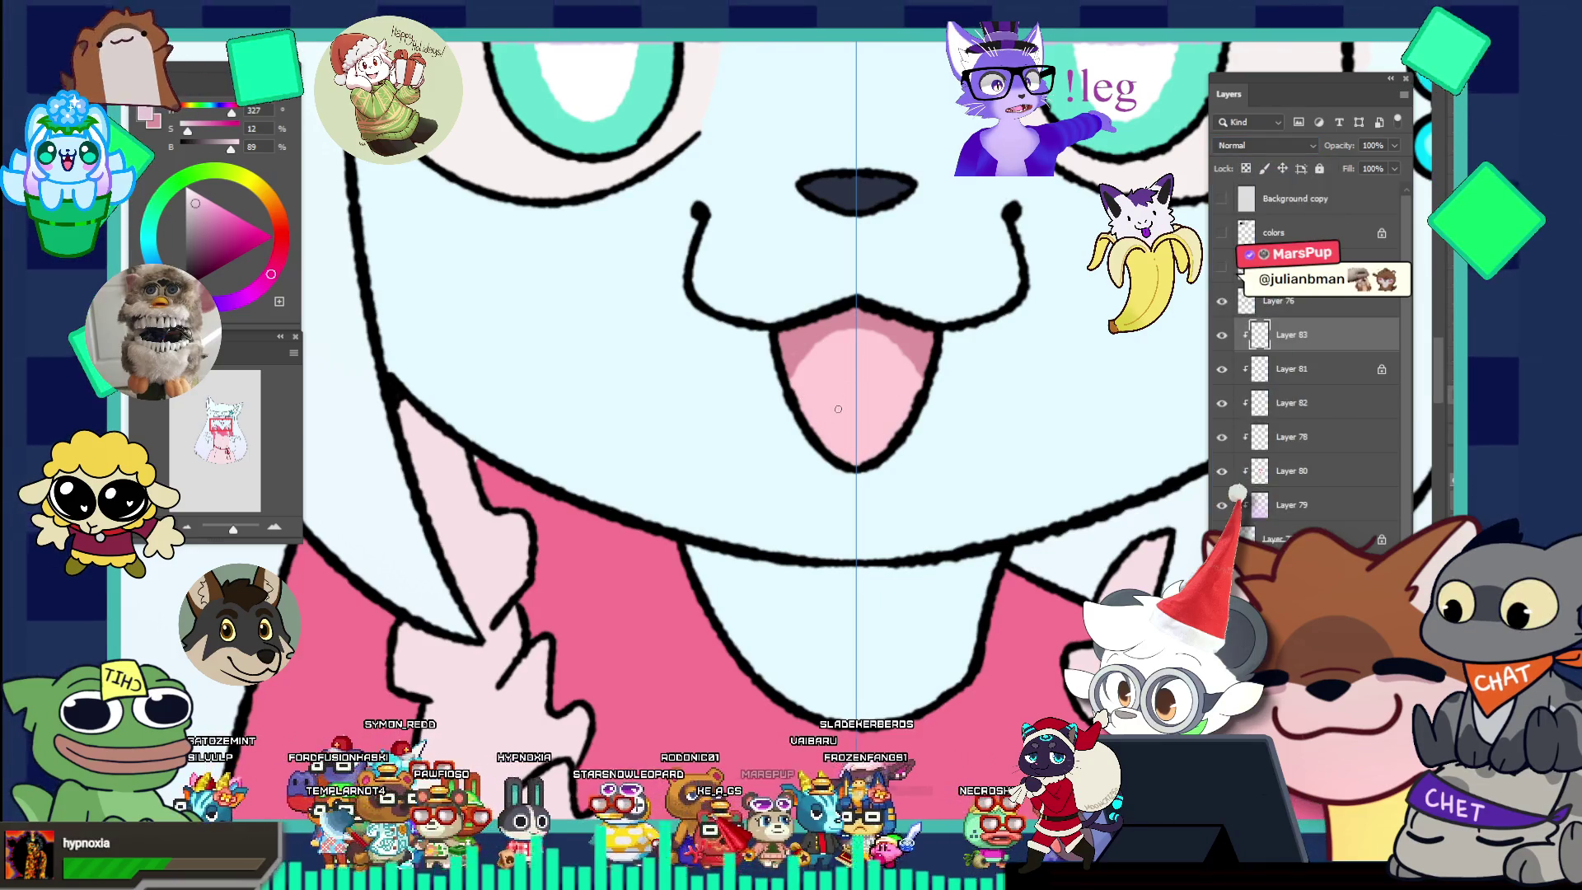
{"action": "left_click", "coordinate": [902, 404]}
{"action": "left_click", "coordinate": [831, 434]}
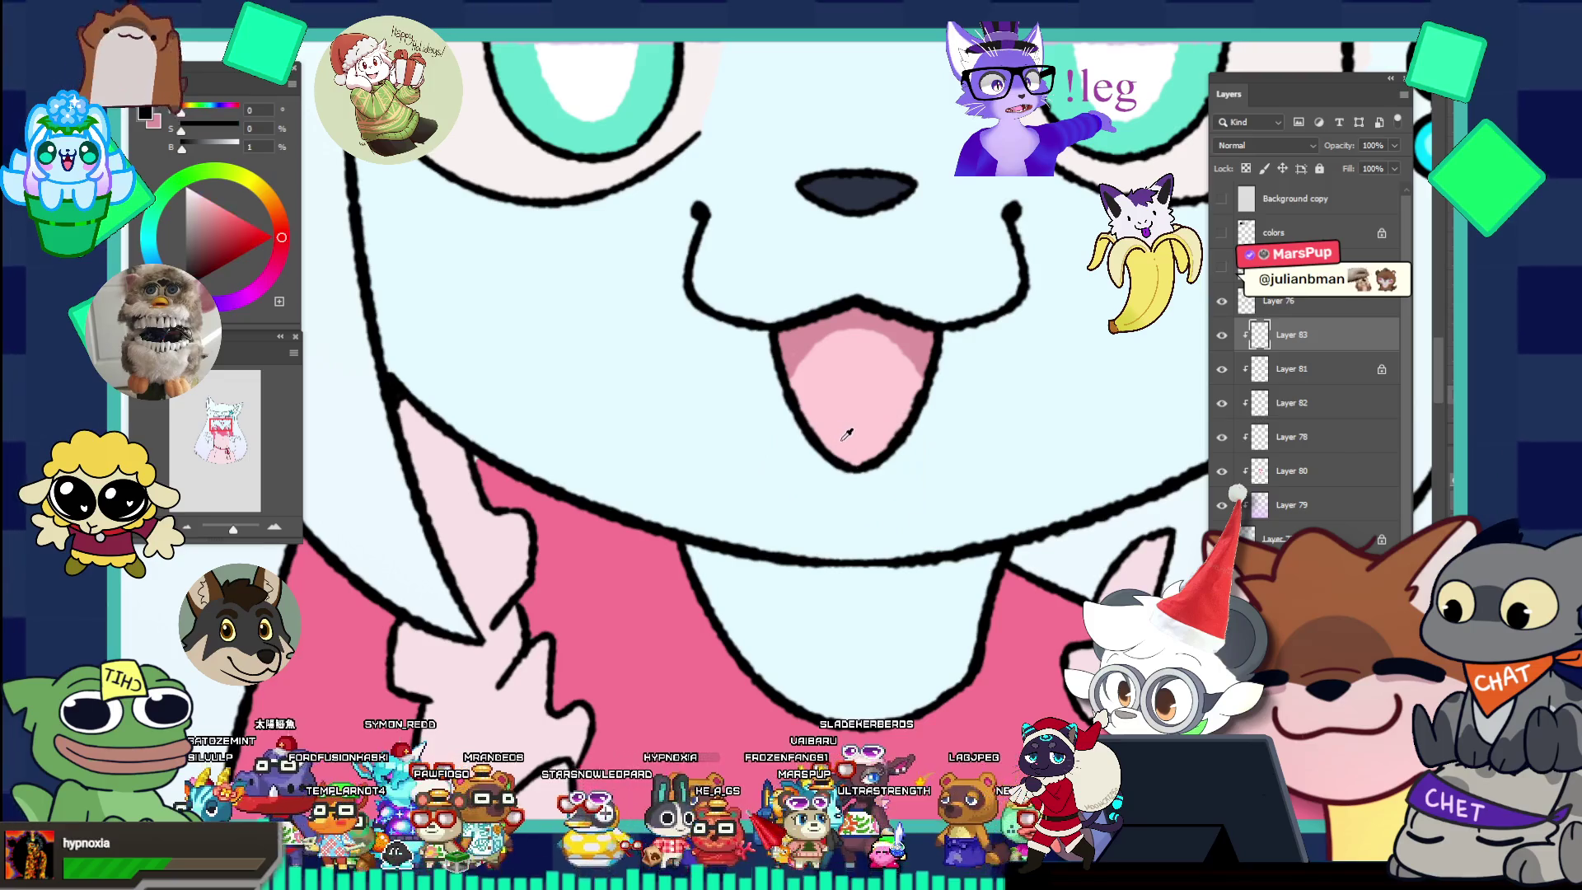
{"action": "key", "text": "b"}
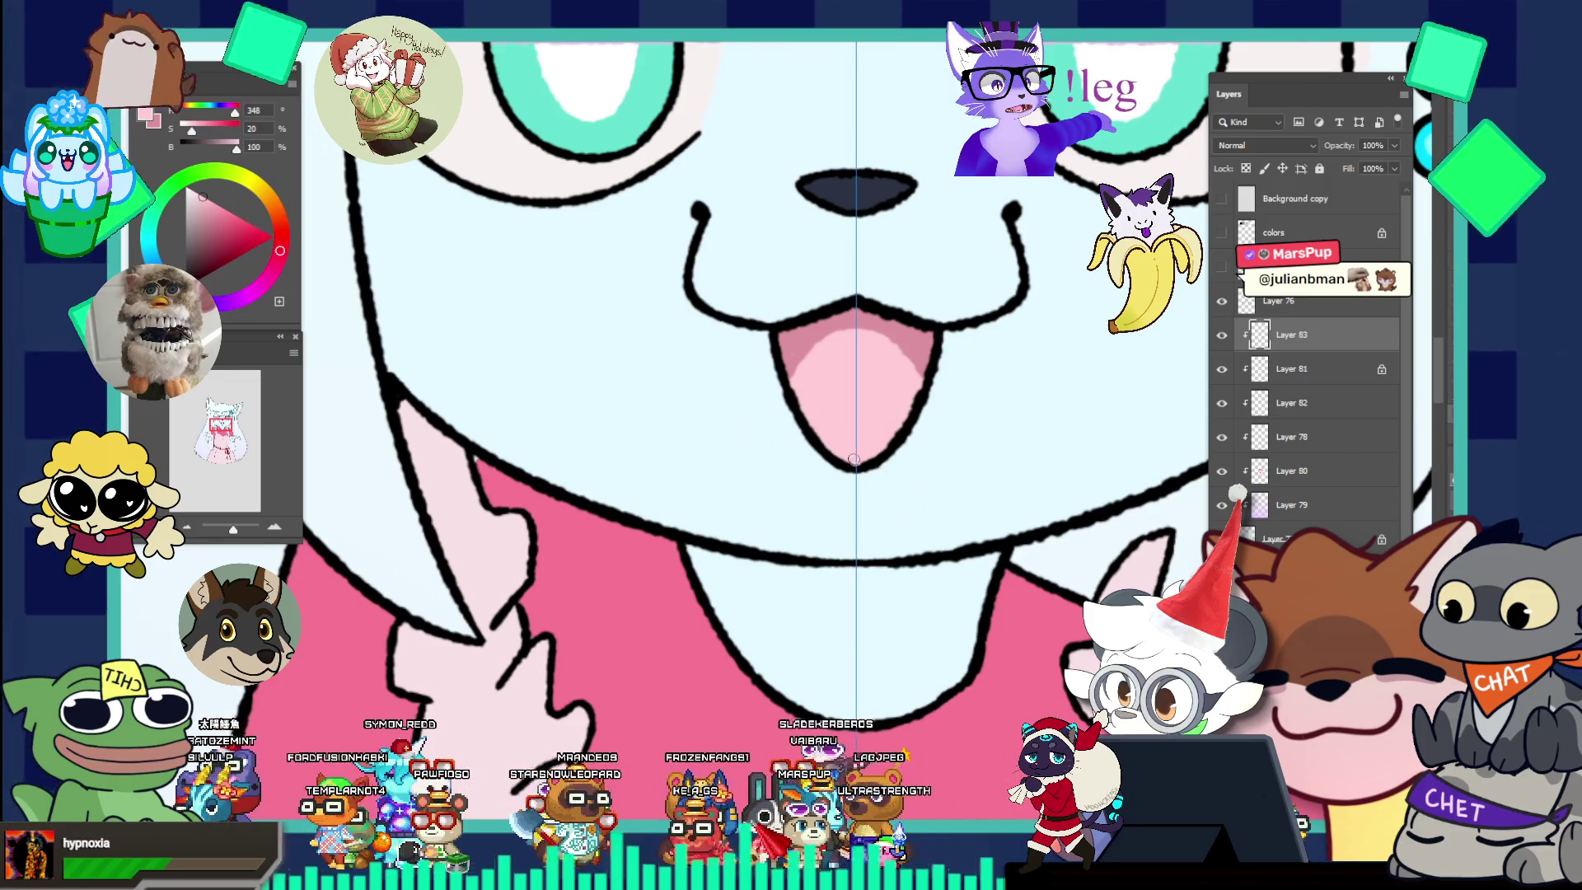
{"action": "key", "text": "ctrl+0"}
{"action": "scroll", "coordinate": [886, 432], "scroll_direction": "up", "scroll_amount": 2}
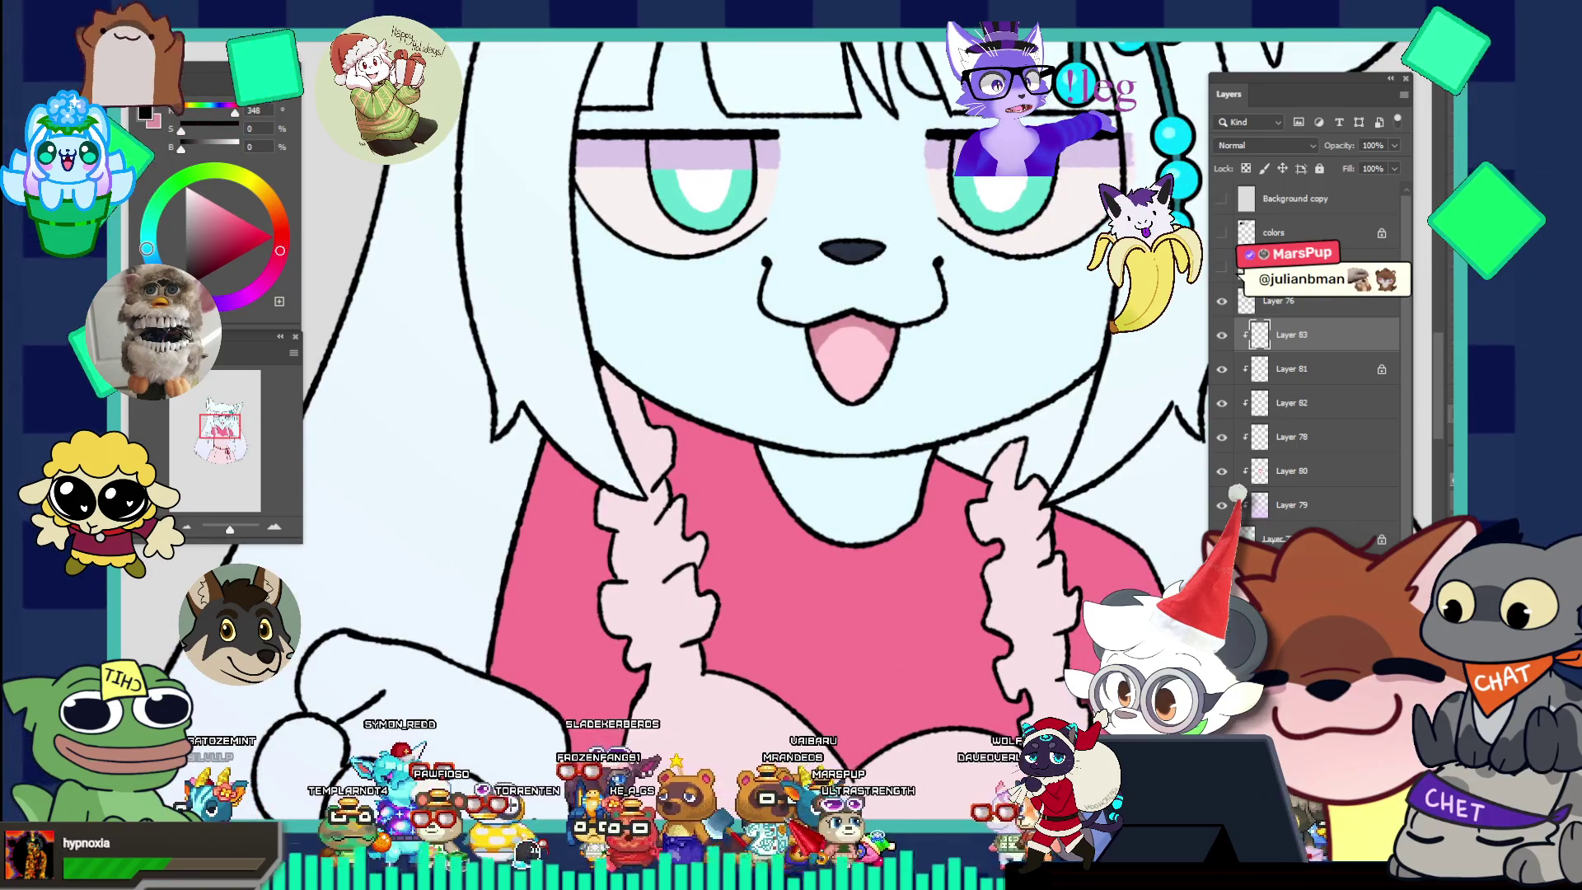
{"action": "left_click", "coordinate": [867, 389], "text": "alt"}
{"action": "key", "text": "ctrl+0"}
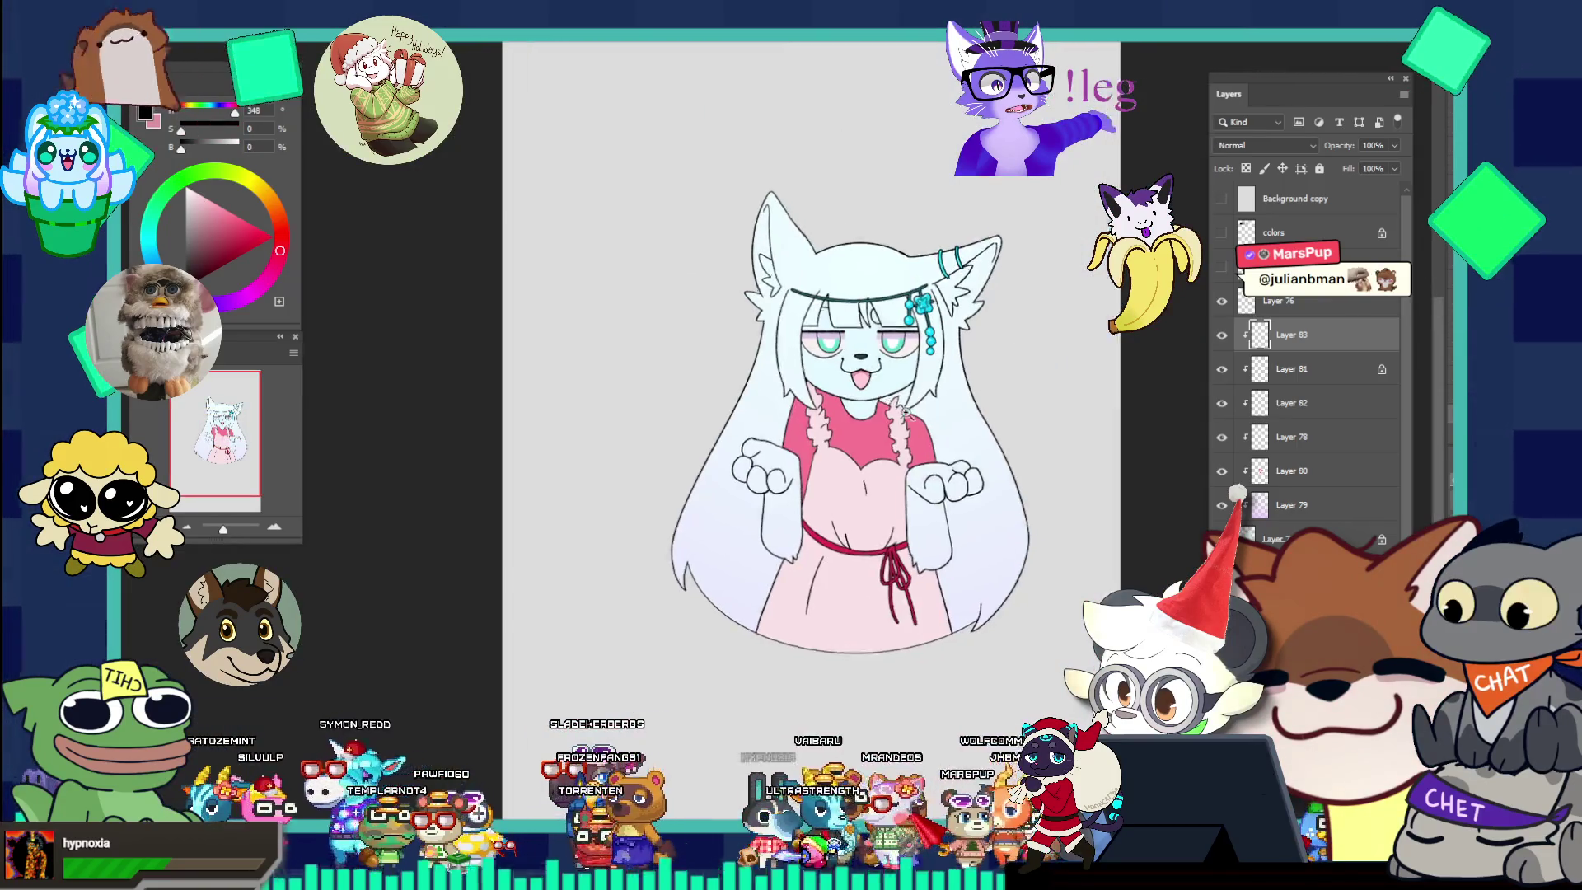
{"action": "scroll", "coordinate": [915, 359], "scroll_direction": "up", "scroll_amount": 3}
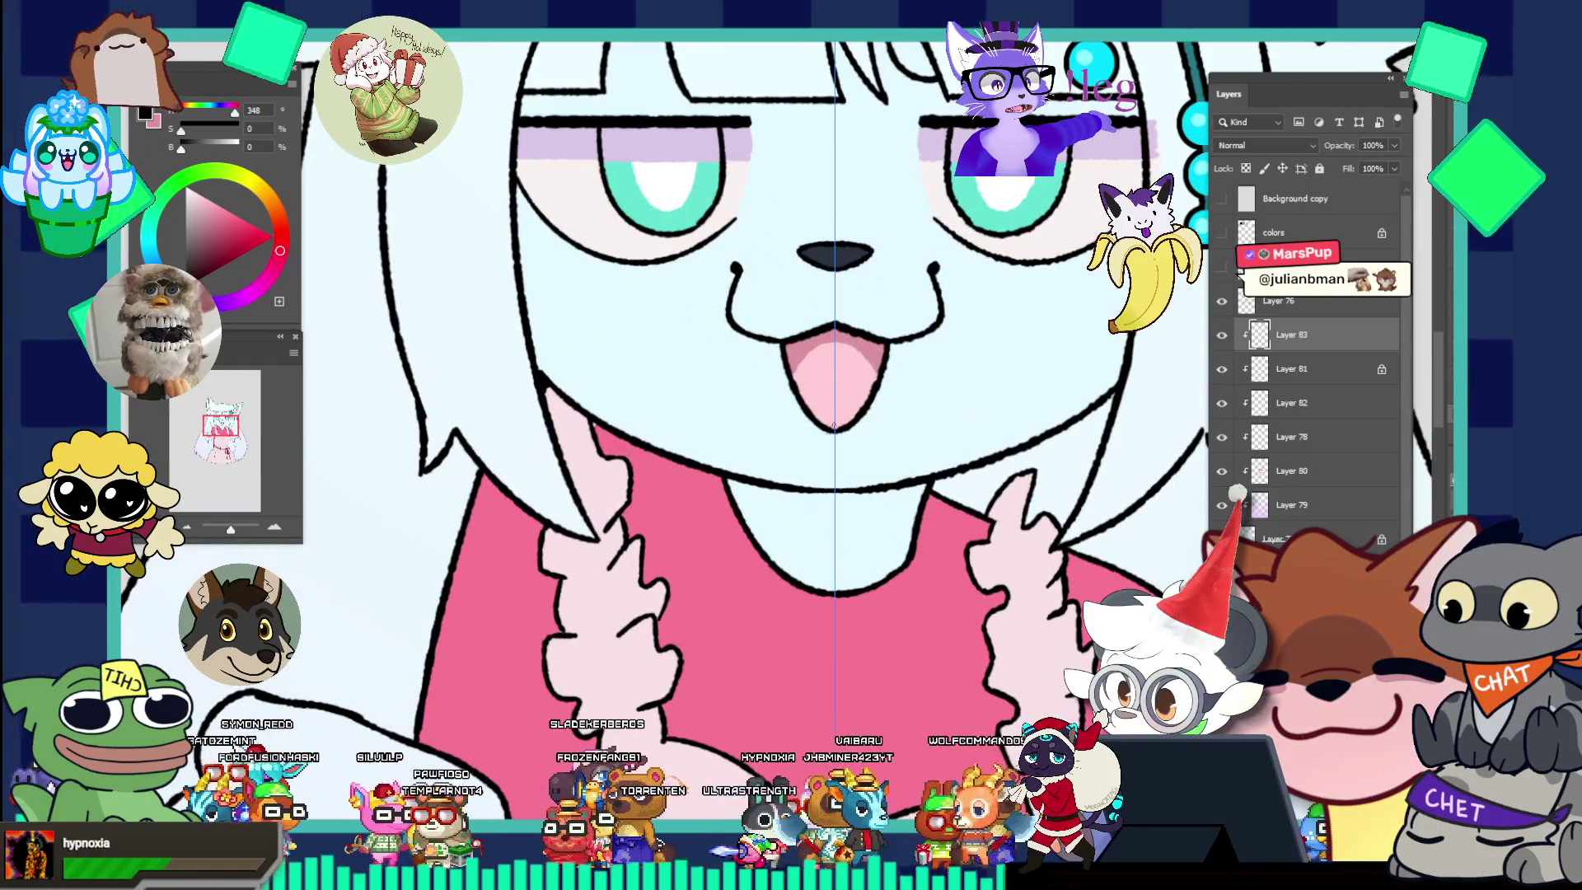
{"action": "left_click_drag", "start_coordinate": [729, 485], "coordinate": [818, 511]}
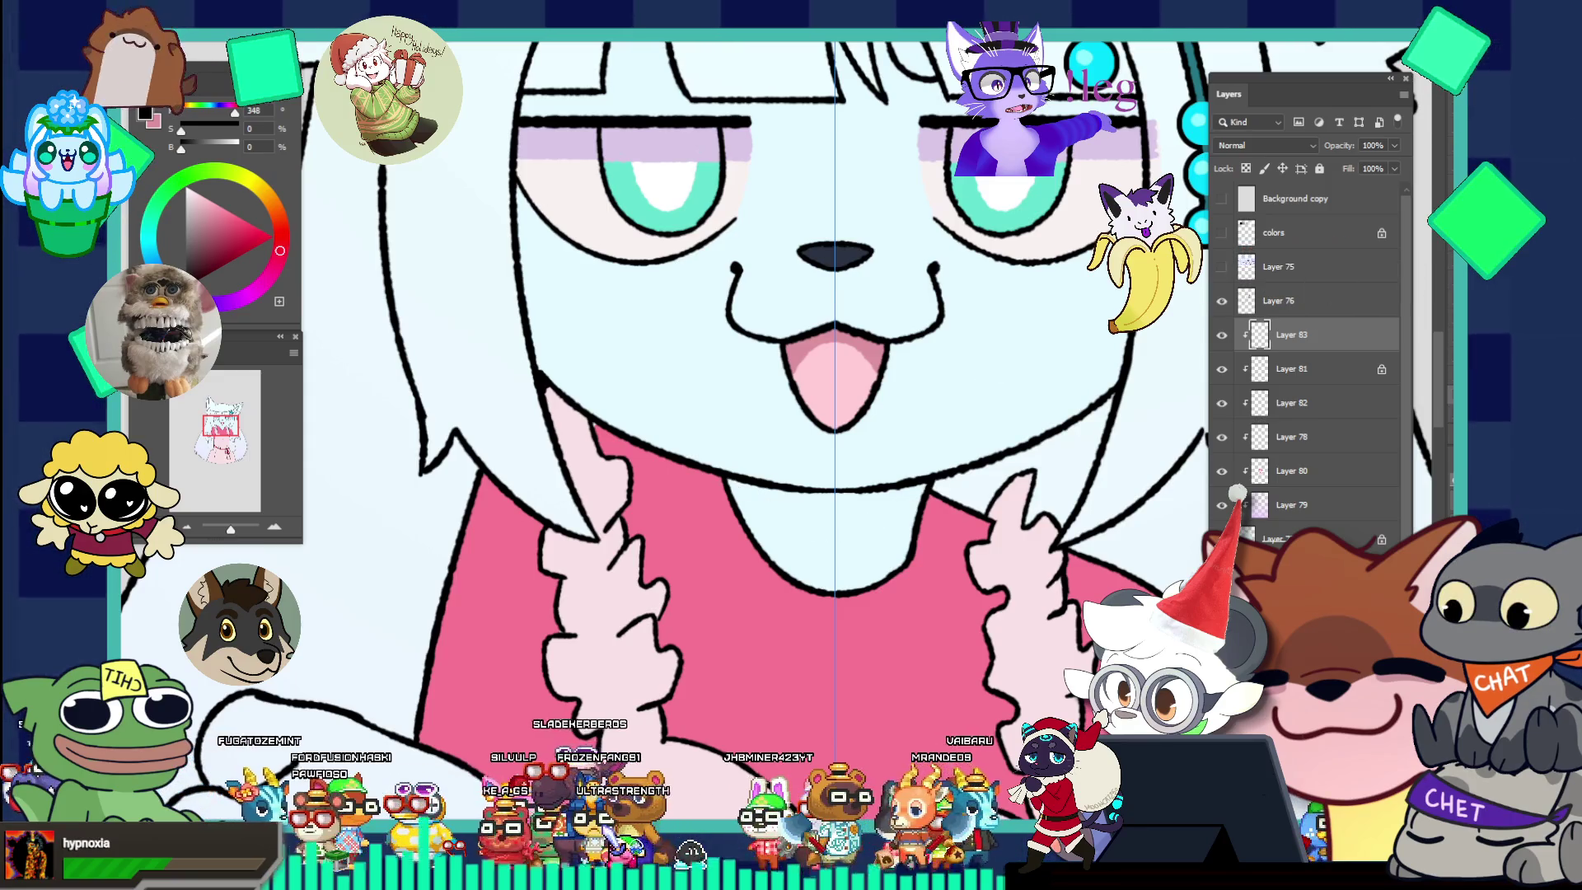
Turn off symmetry painting and draw a dark line along the neck under the chin.
{"action": "left_click", "coordinate": [811, 38]}
{"action": "left_click", "coordinate": [806, 210]}
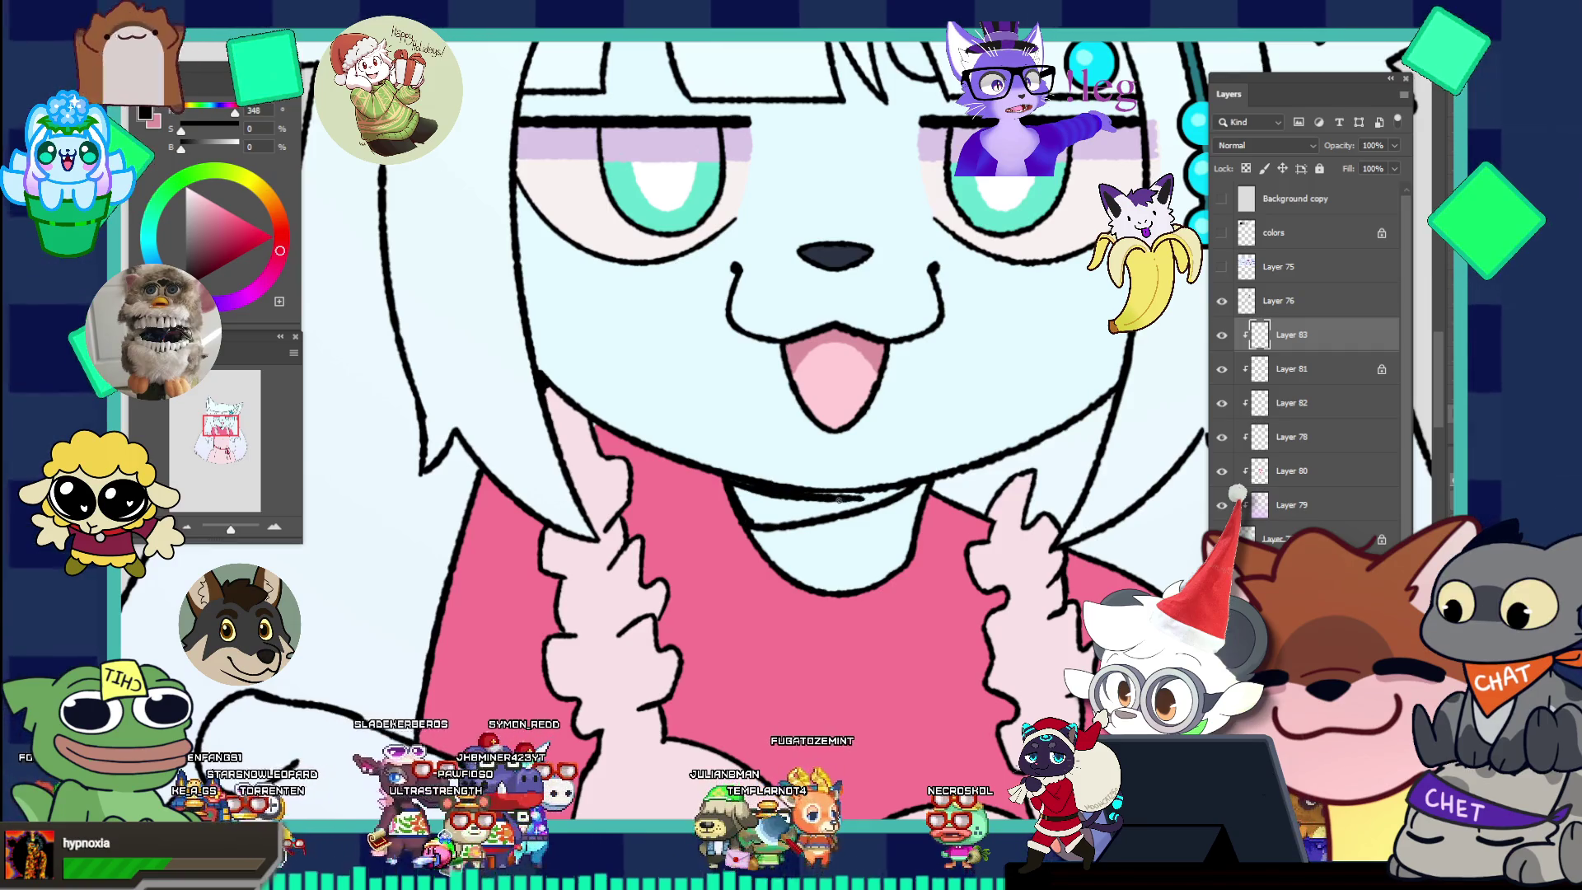
{"action": "left_click_drag", "start_coordinate": [775, 490], "coordinate": [860, 500]}
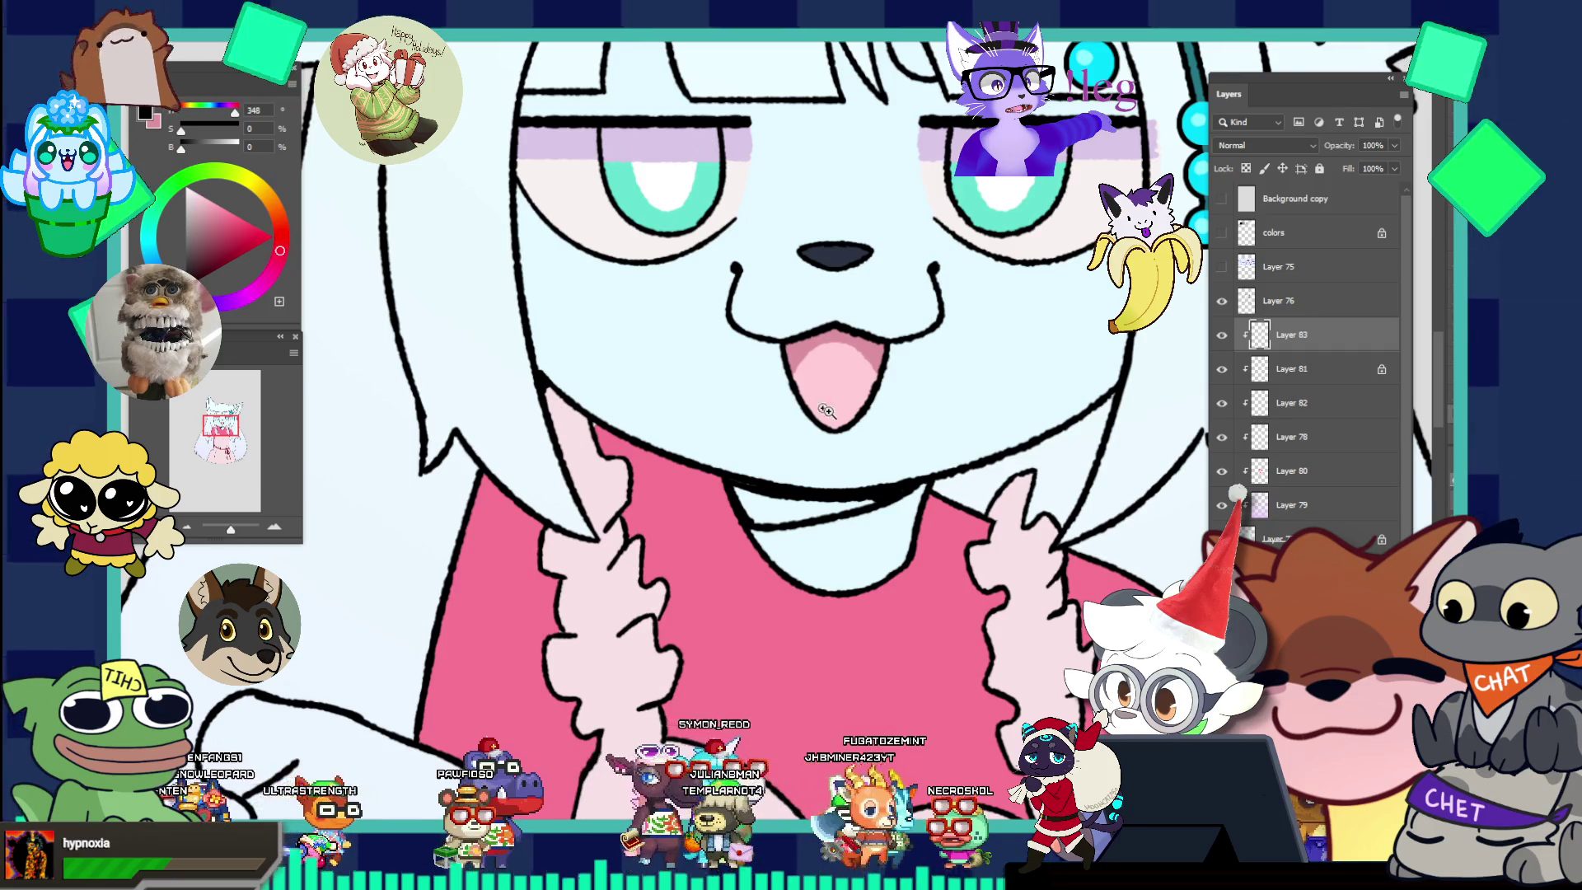
{"action": "left_click", "coordinate": [873, 470], "text": "ctrl+alt"}
{"action": "left_click", "coordinate": [903, 442], "text": "ctrl"}
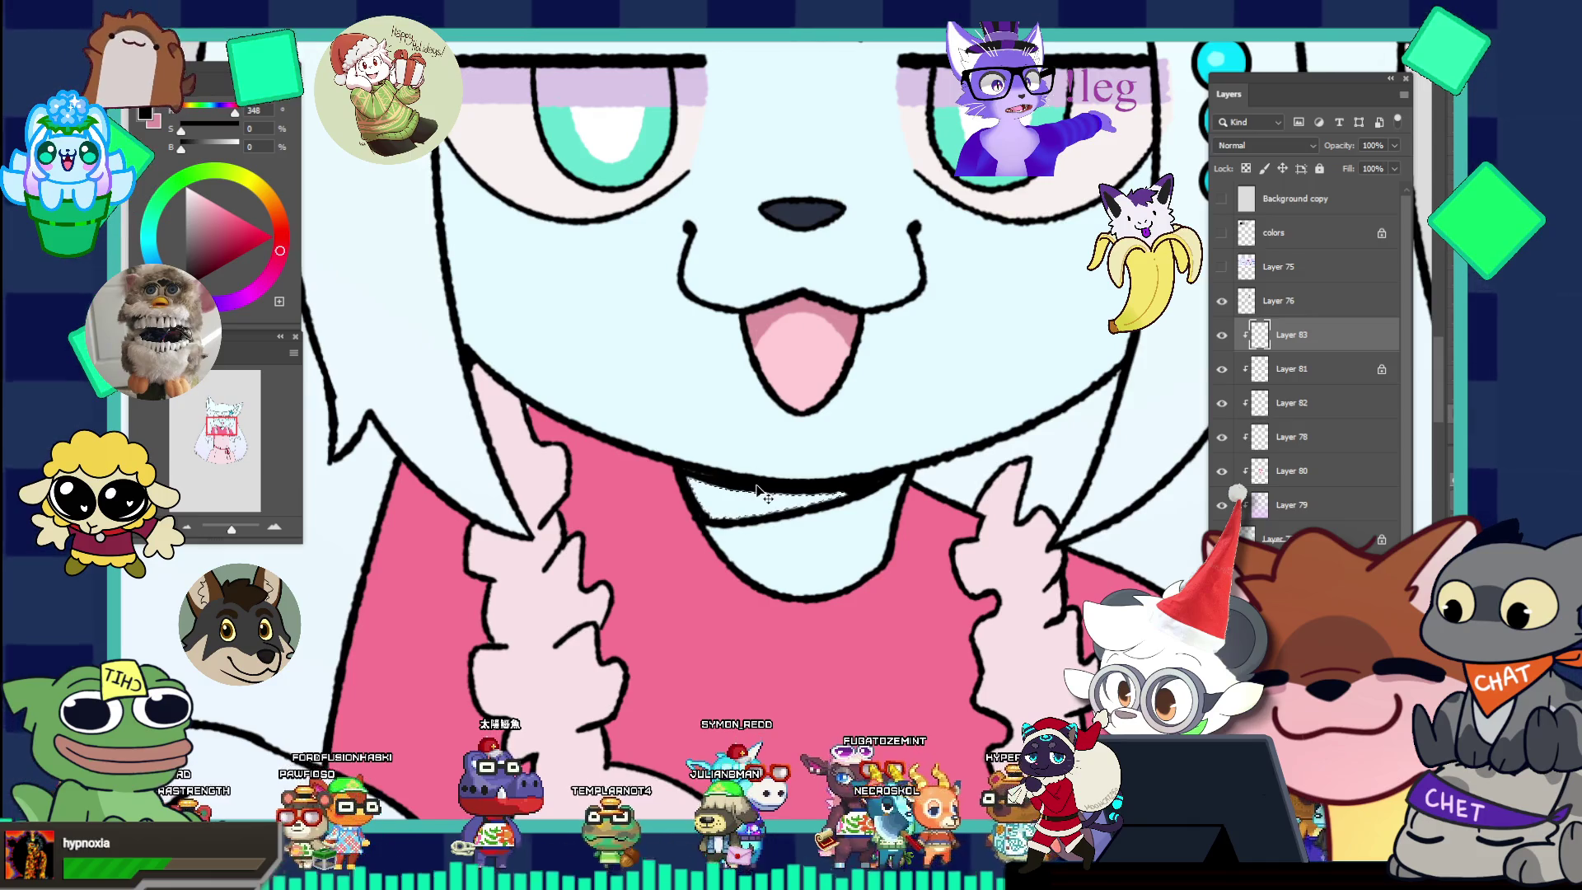
Expand the under-chin selection by 1 pixel and fill it with black foreground colour.
{"action": "key", "text": "ctrl+alt+e"}
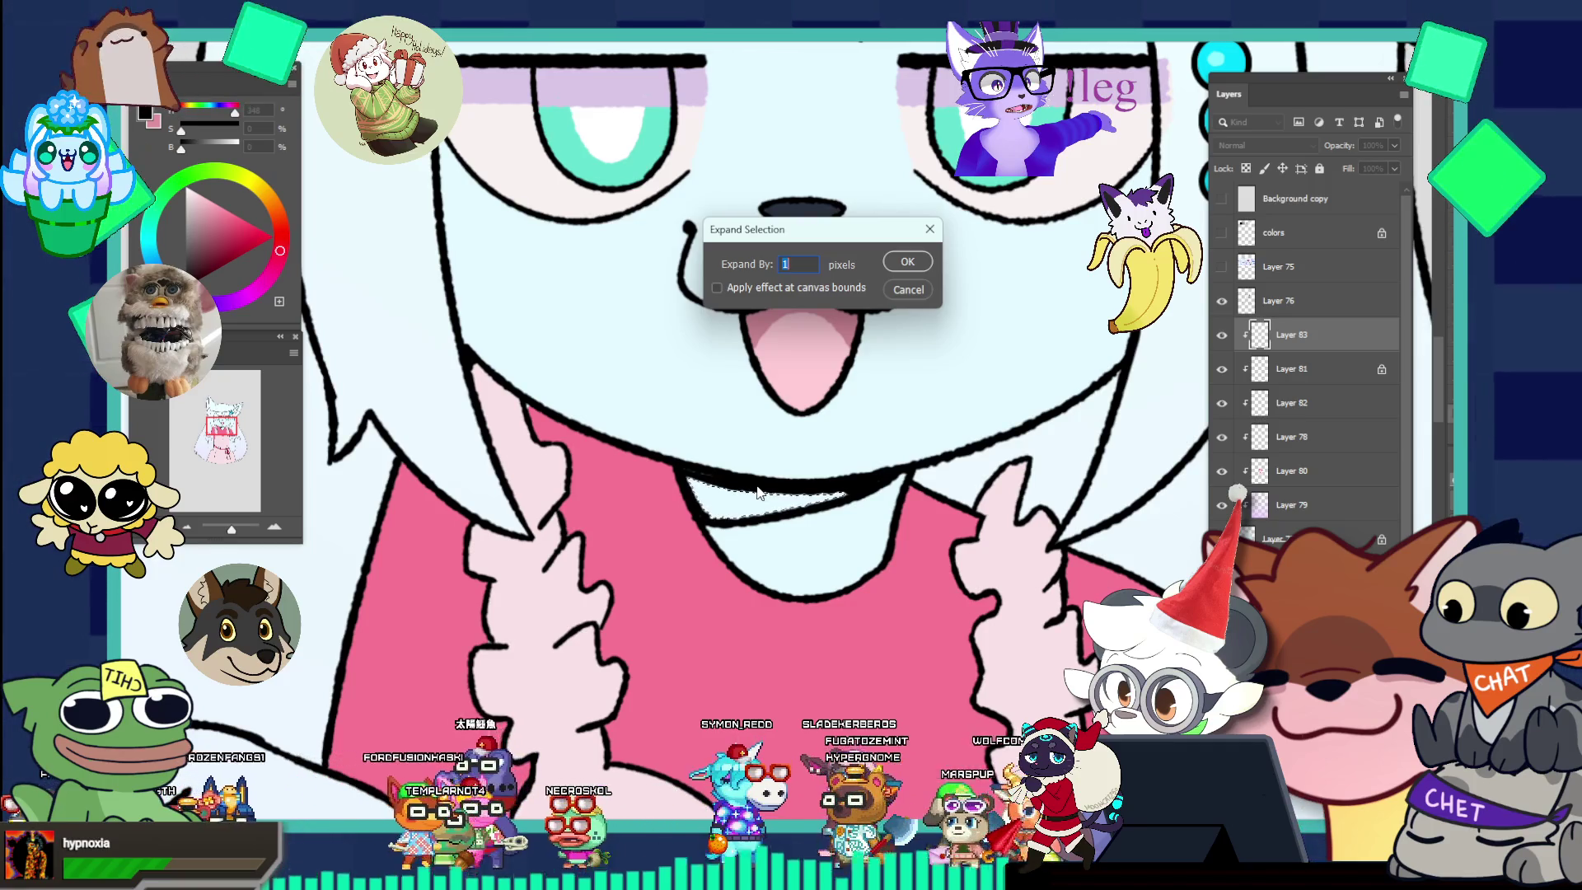
{"action": "key", "text": "Return"}
{"action": "key", "text": "alt+BackSpace"}
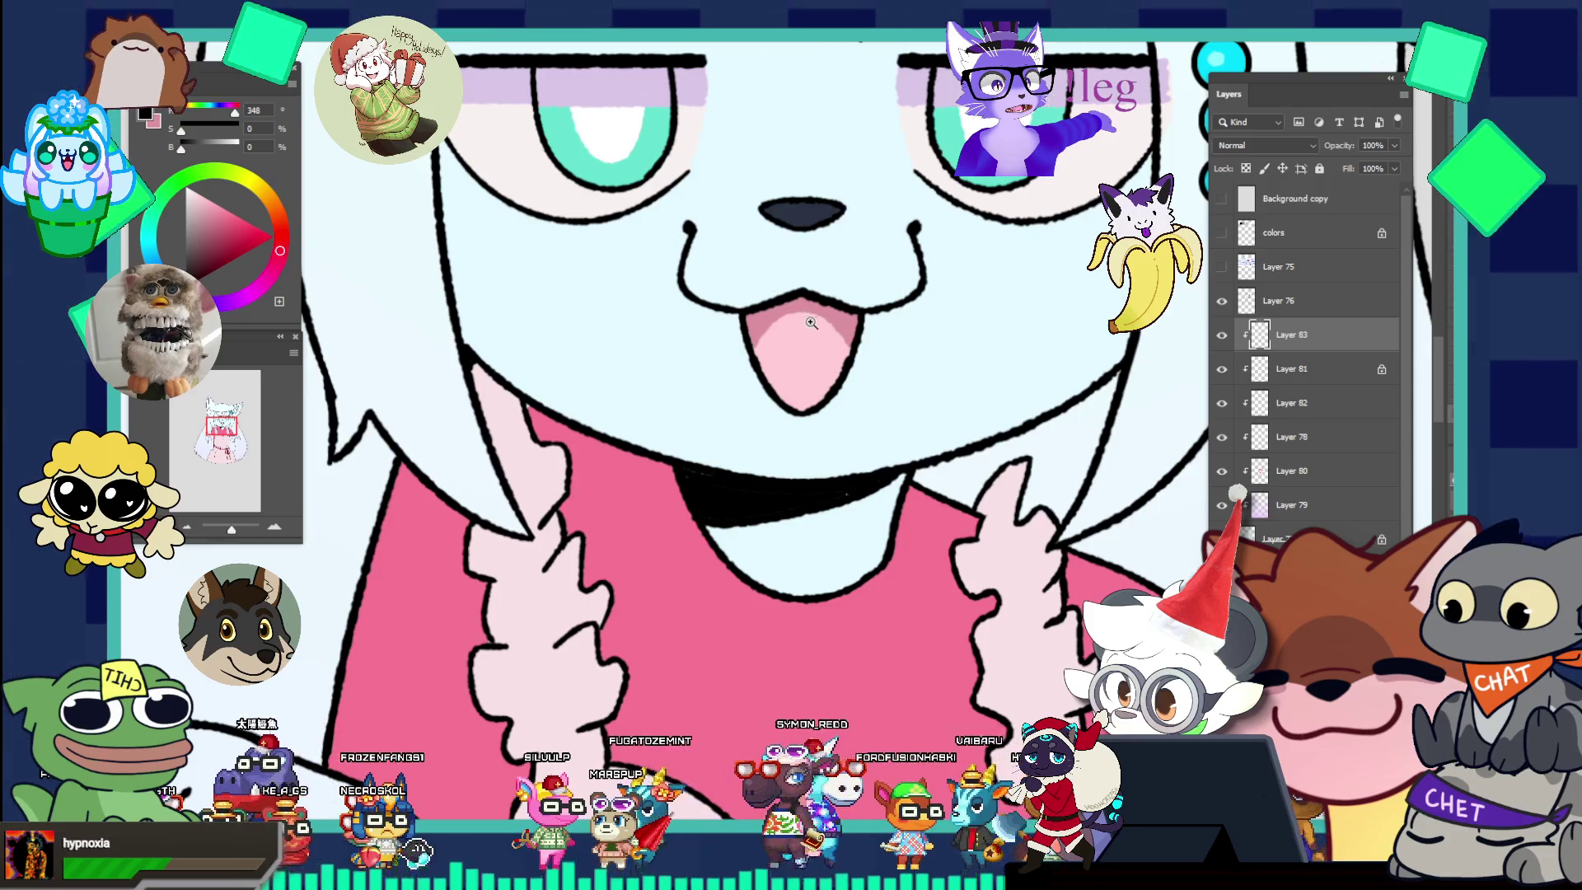
{"action": "scroll", "coordinate": [721, 228], "scroll_direction": "down", "scroll_amount": 5}
{"action": "scroll", "coordinate": [877, 331], "scroll_direction": "up", "scroll_amount": 5}
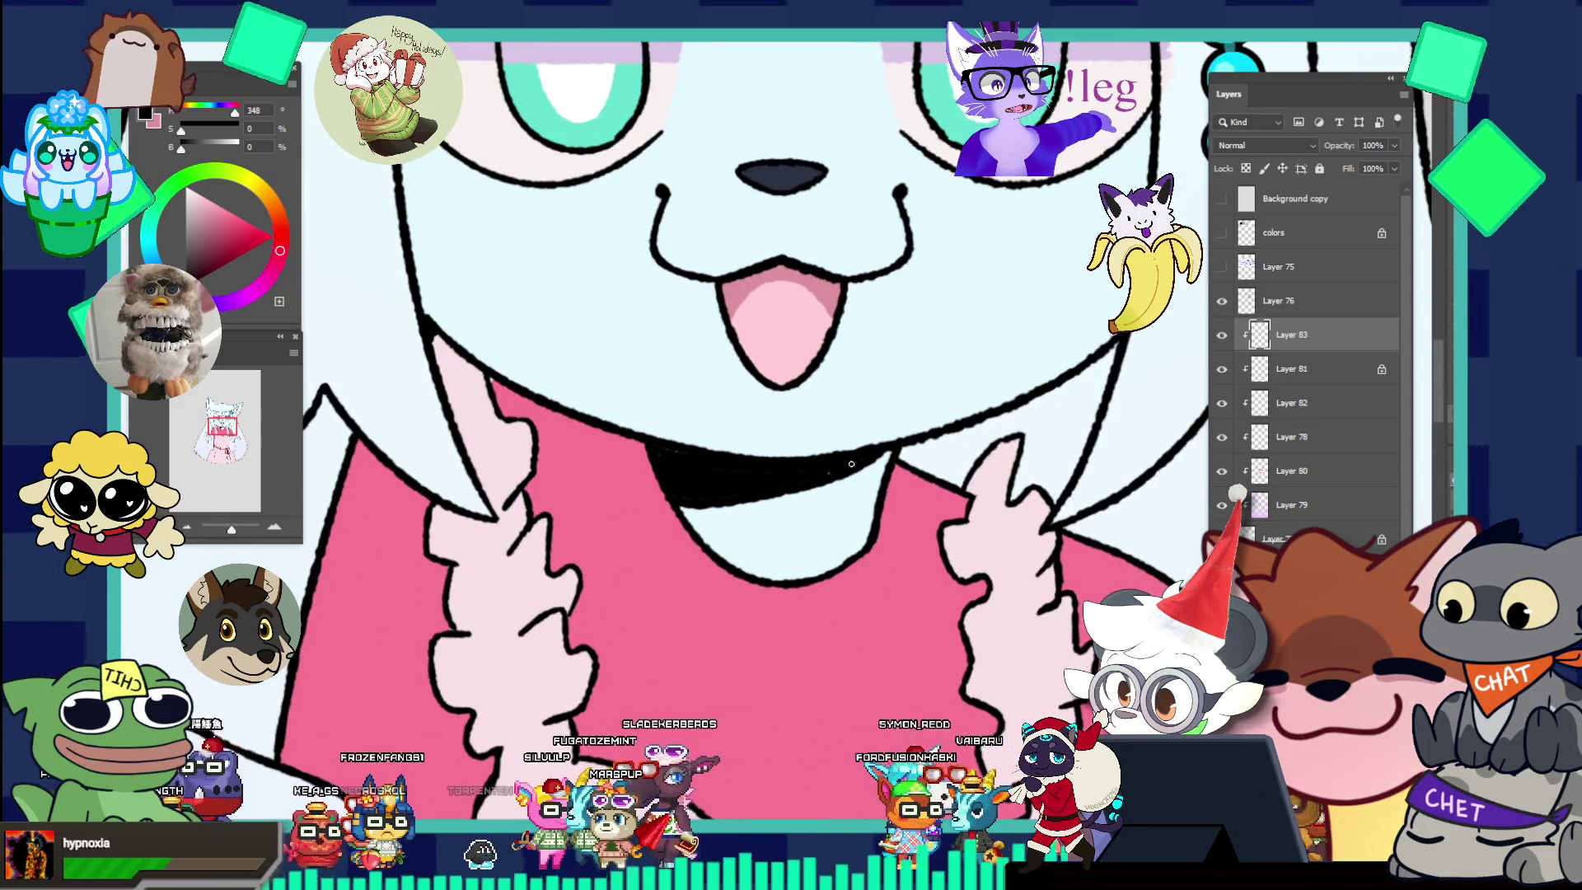
{"action": "scroll", "coordinate": [794, 426], "scroll_direction": "down", "scroll_amount": 3}
{"action": "scroll", "coordinate": [794, 426], "scroll_direction": "down", "scroll_amount": 1}
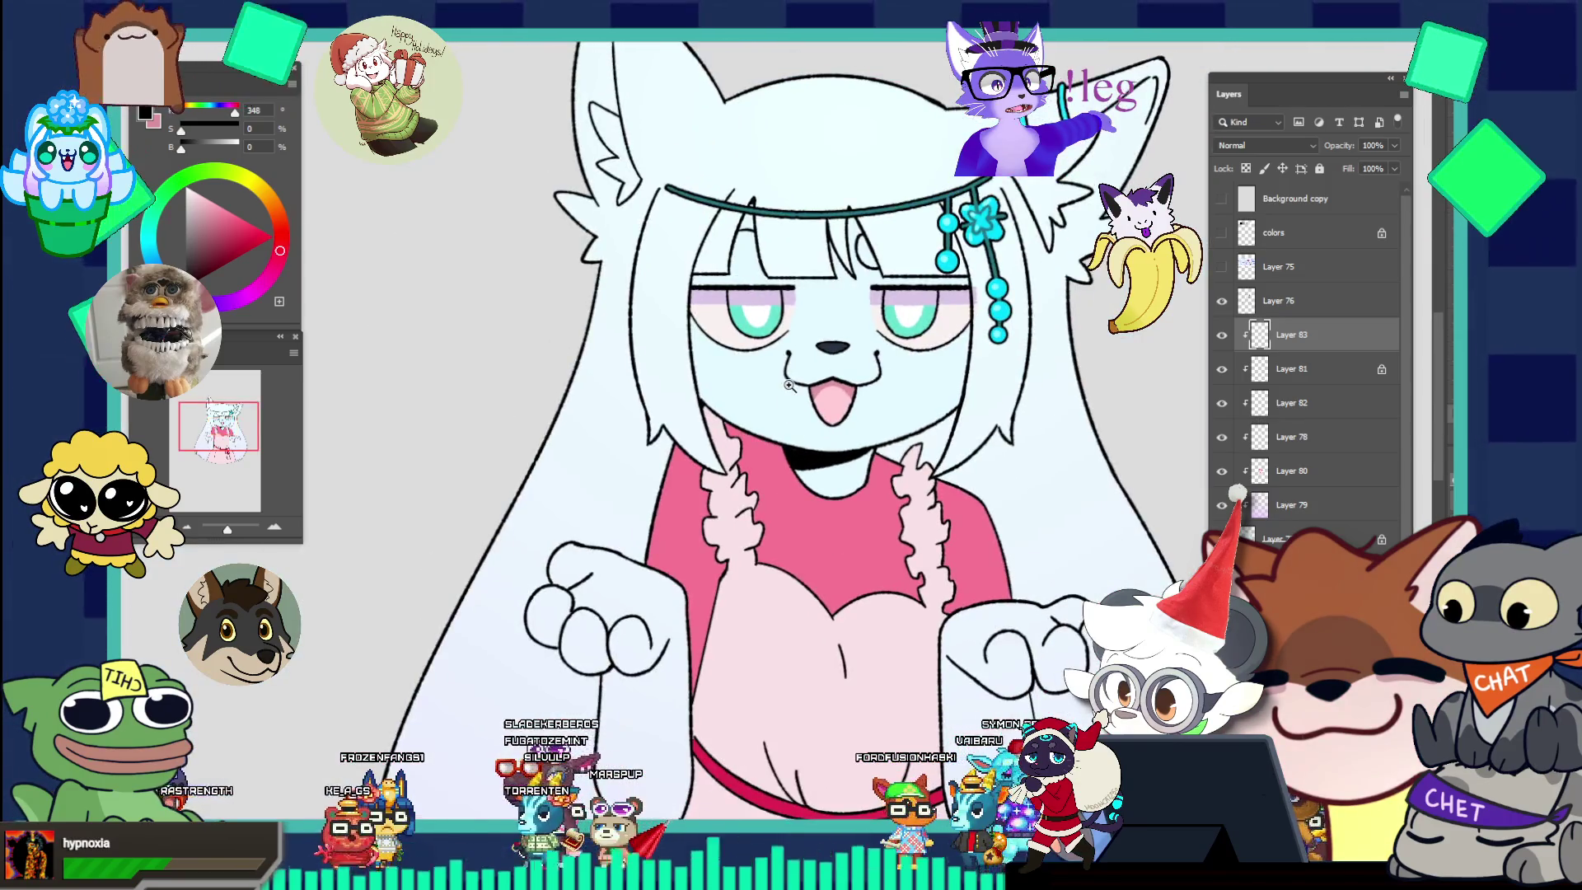
Lock transparency on Layer 83 and pick a darker blue-grey shading colour based on the face's blue.
{"action": "left_click", "coordinate": [1246, 169]}
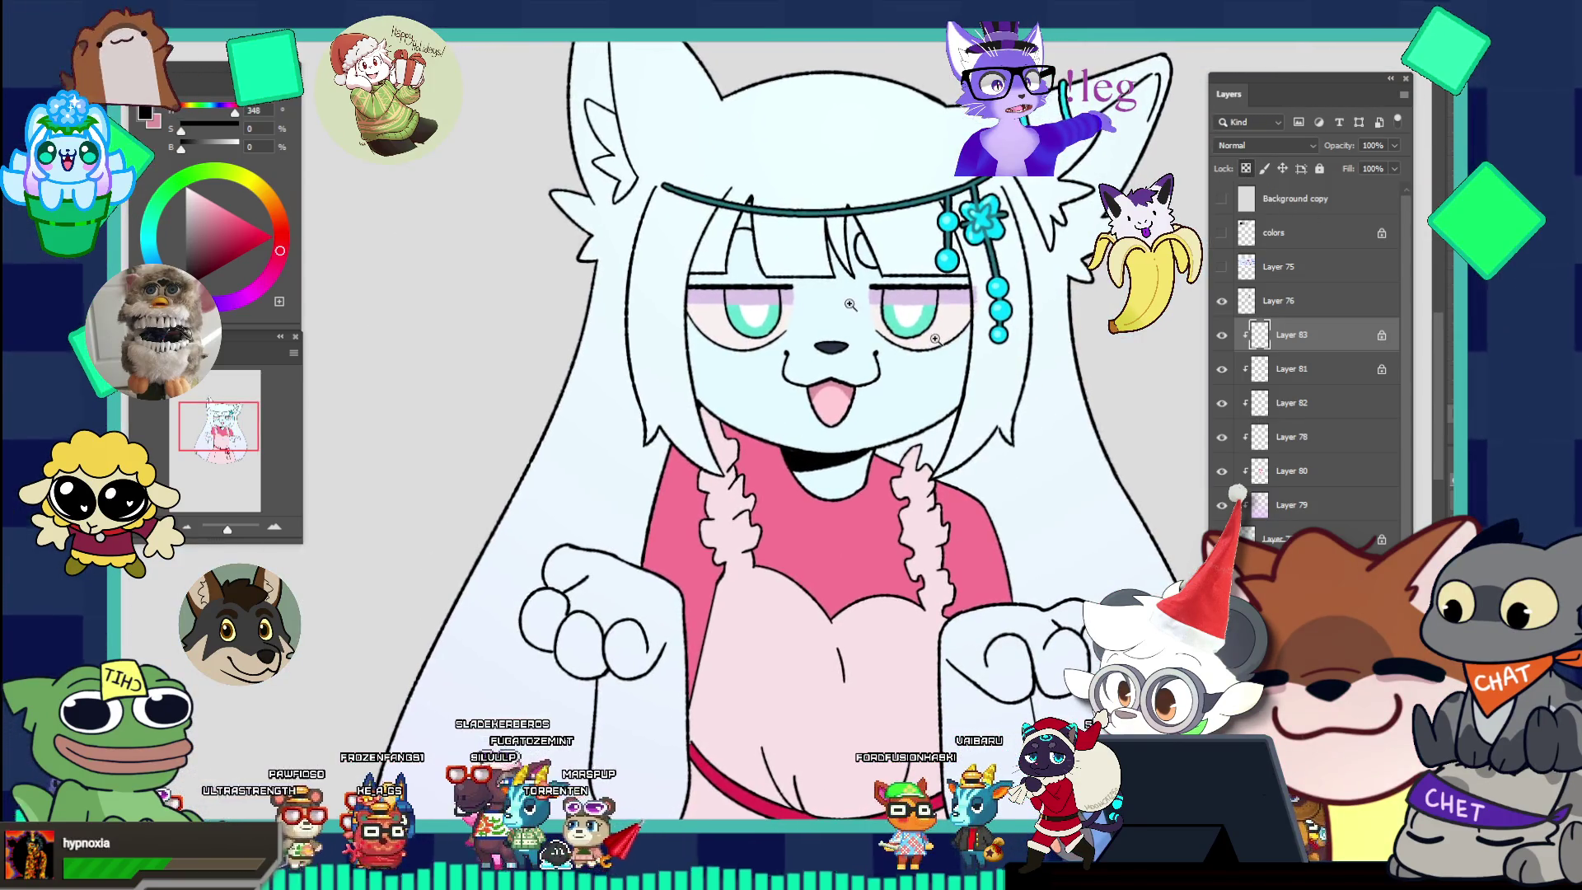
{"action": "scroll", "coordinate": [896, 419], "scroll_direction": "up", "scroll_amount": 1}
{"action": "scroll", "coordinate": [897, 418], "scroll_direction": "down", "scroll_amount": 2}
{"action": "scroll", "coordinate": [896, 419], "scroll_direction": "up", "scroll_amount": 2}
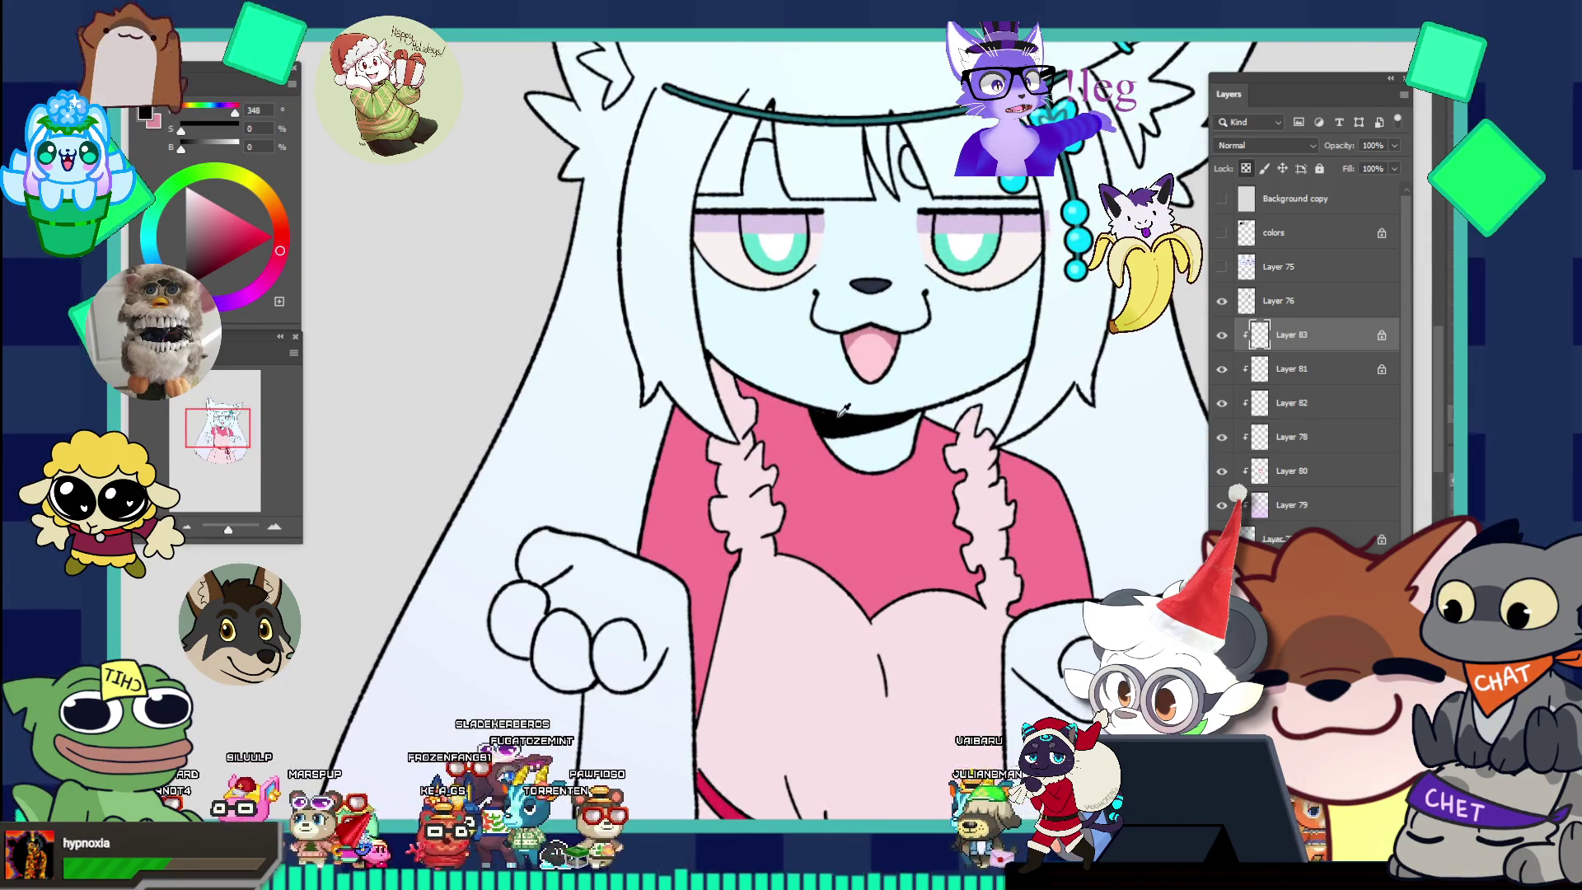
{"action": "left_click", "coordinate": [822, 317]}
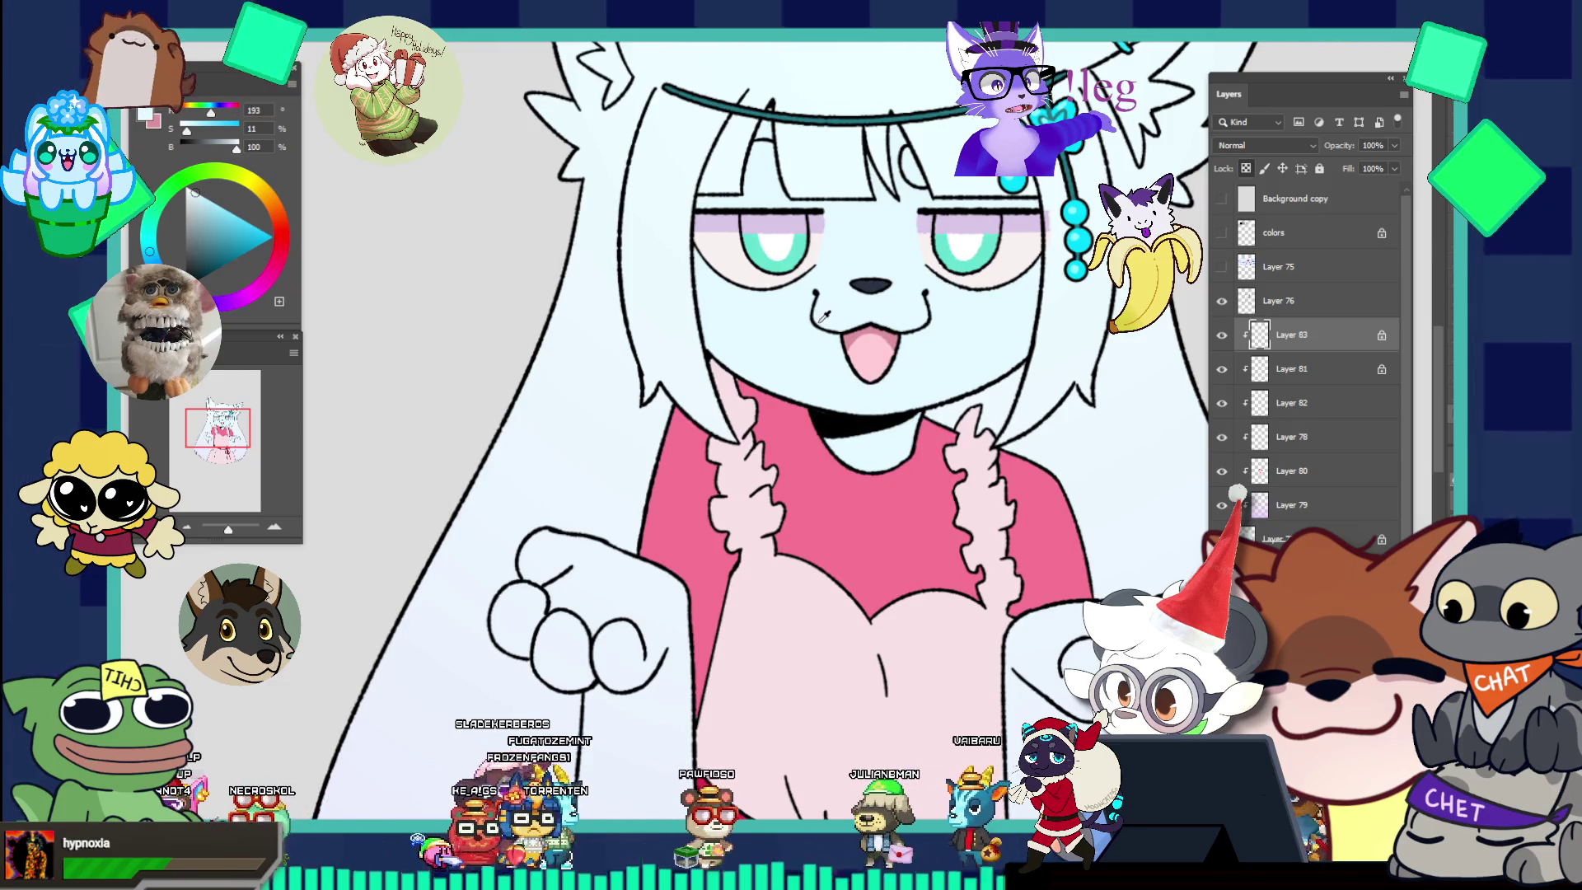
{"action": "left_click", "coordinate": [217, 228]}
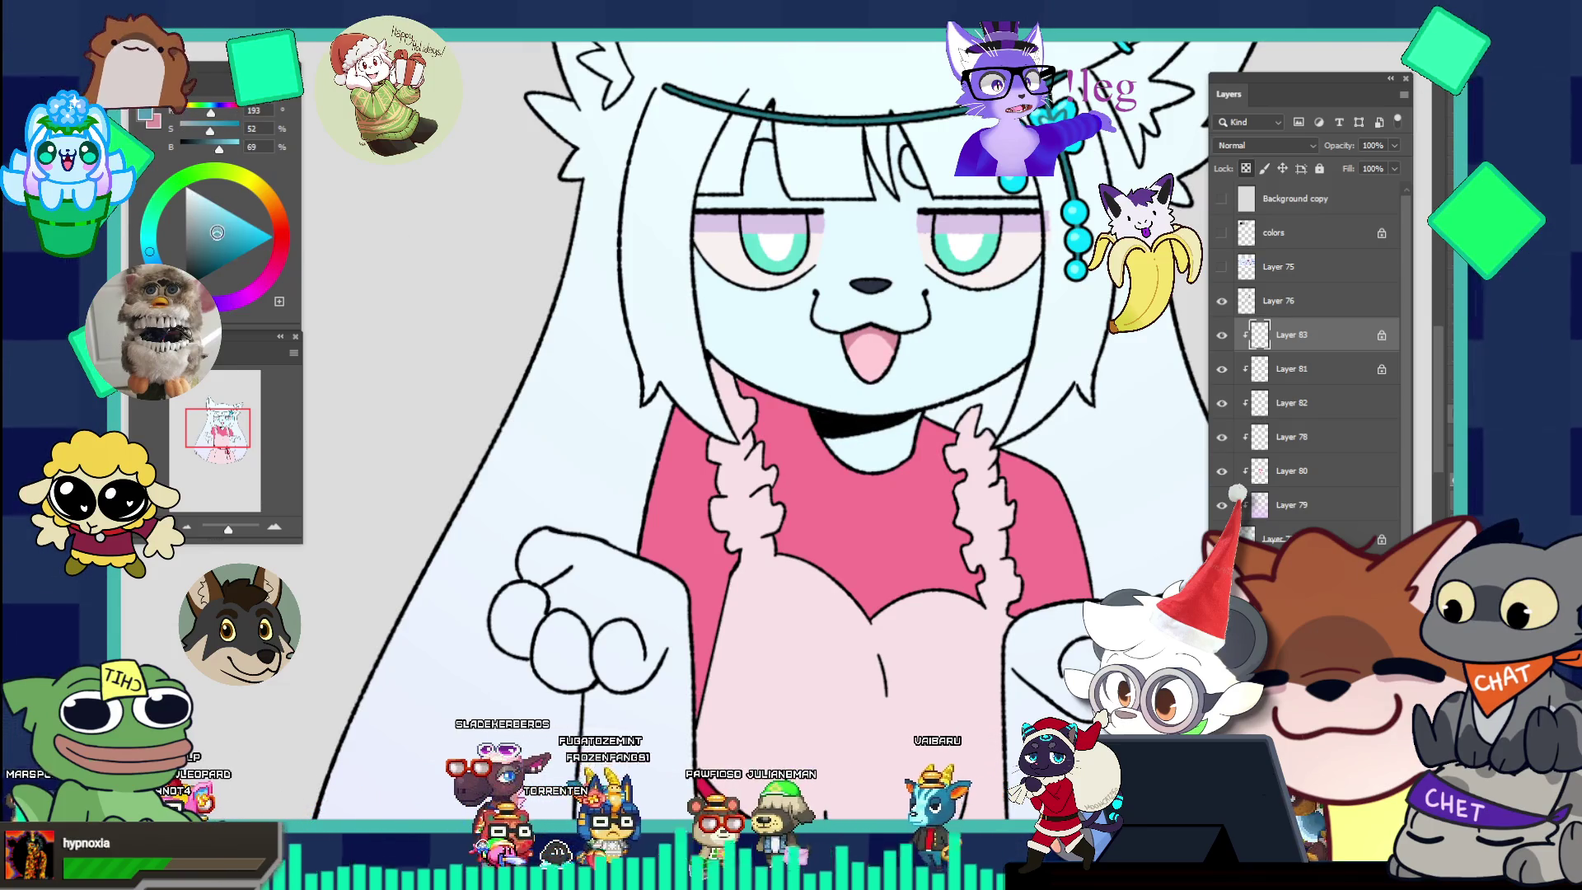
{"action": "left_click", "coordinate": [215, 231]}
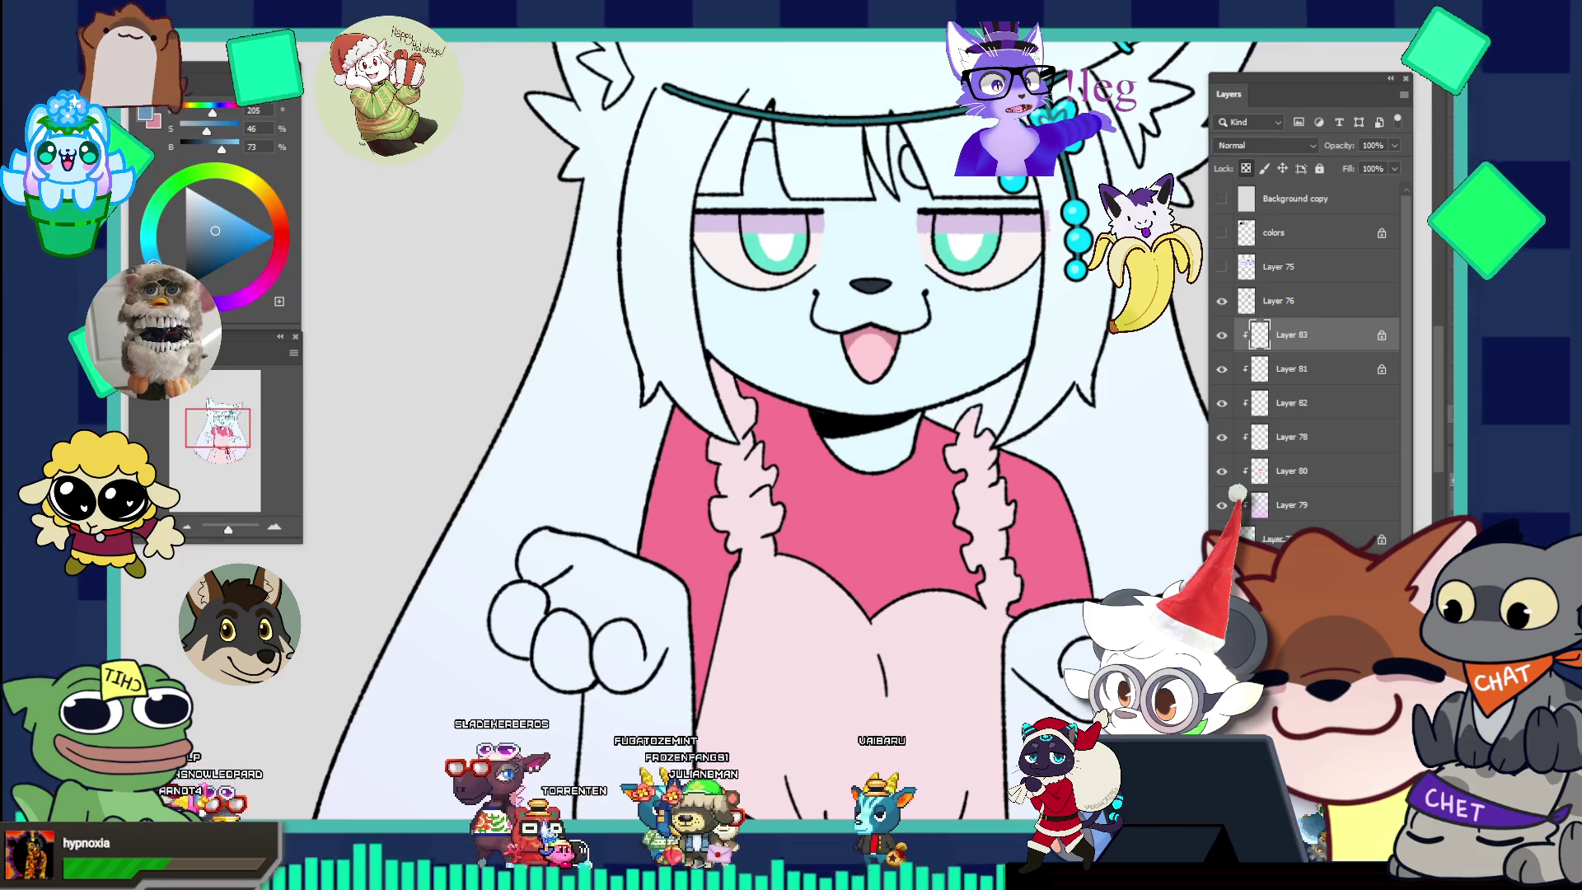
{"action": "left_click", "coordinate": [218, 224]}
{"action": "left_click", "coordinate": [217, 226]}
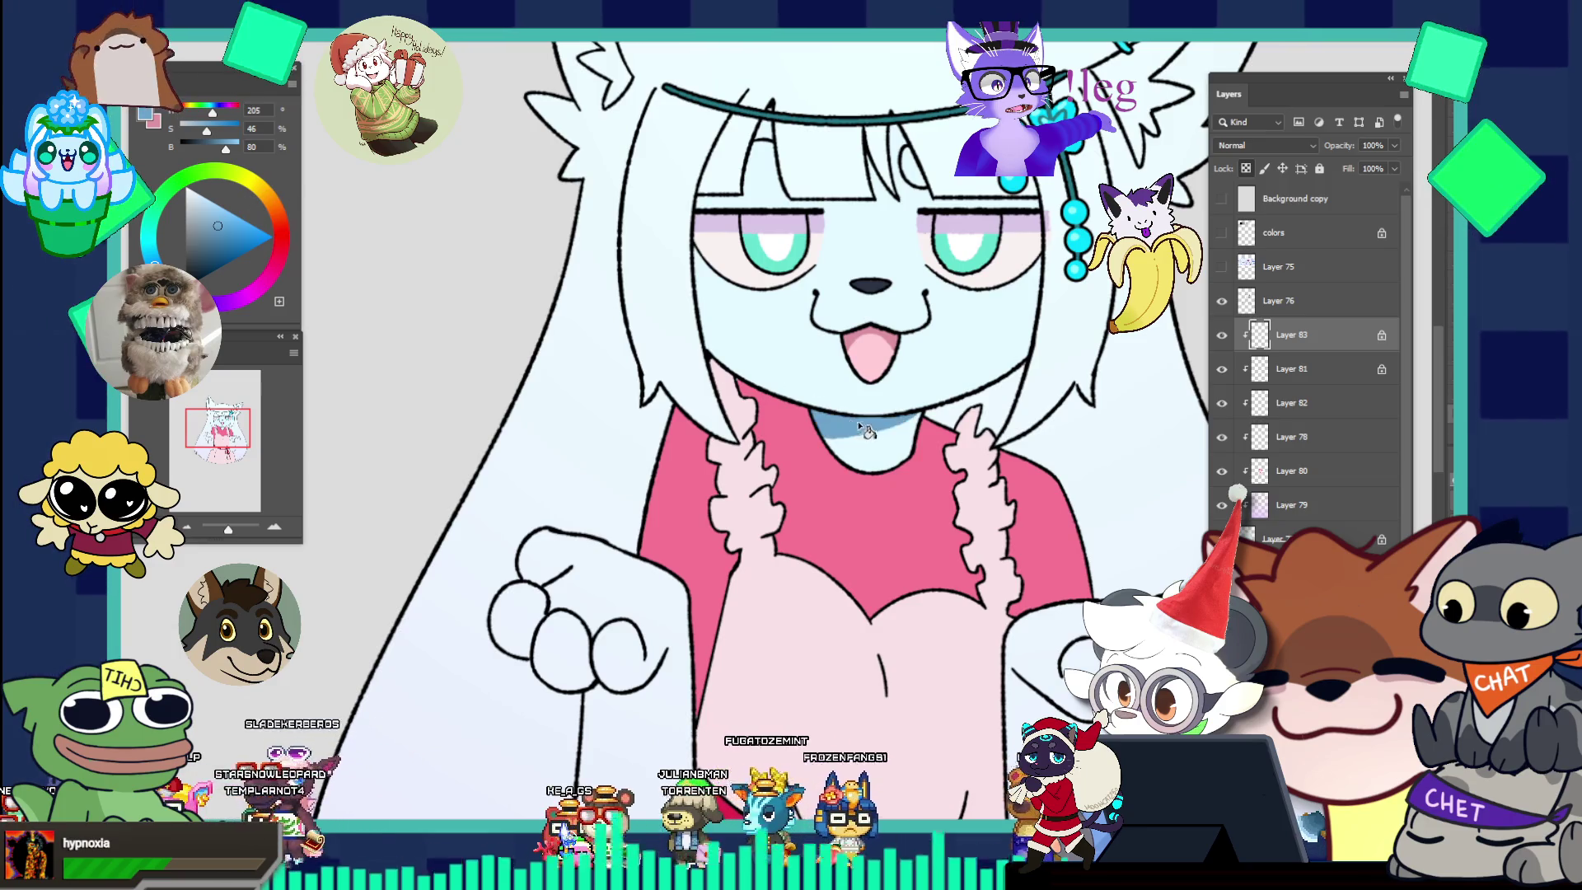
Settle on a medium muted blue and zoom in to a close-up of the face.
{"action": "key", "text": "ctrl+0"}
{"action": "left_click", "coordinate": [897, 336]}
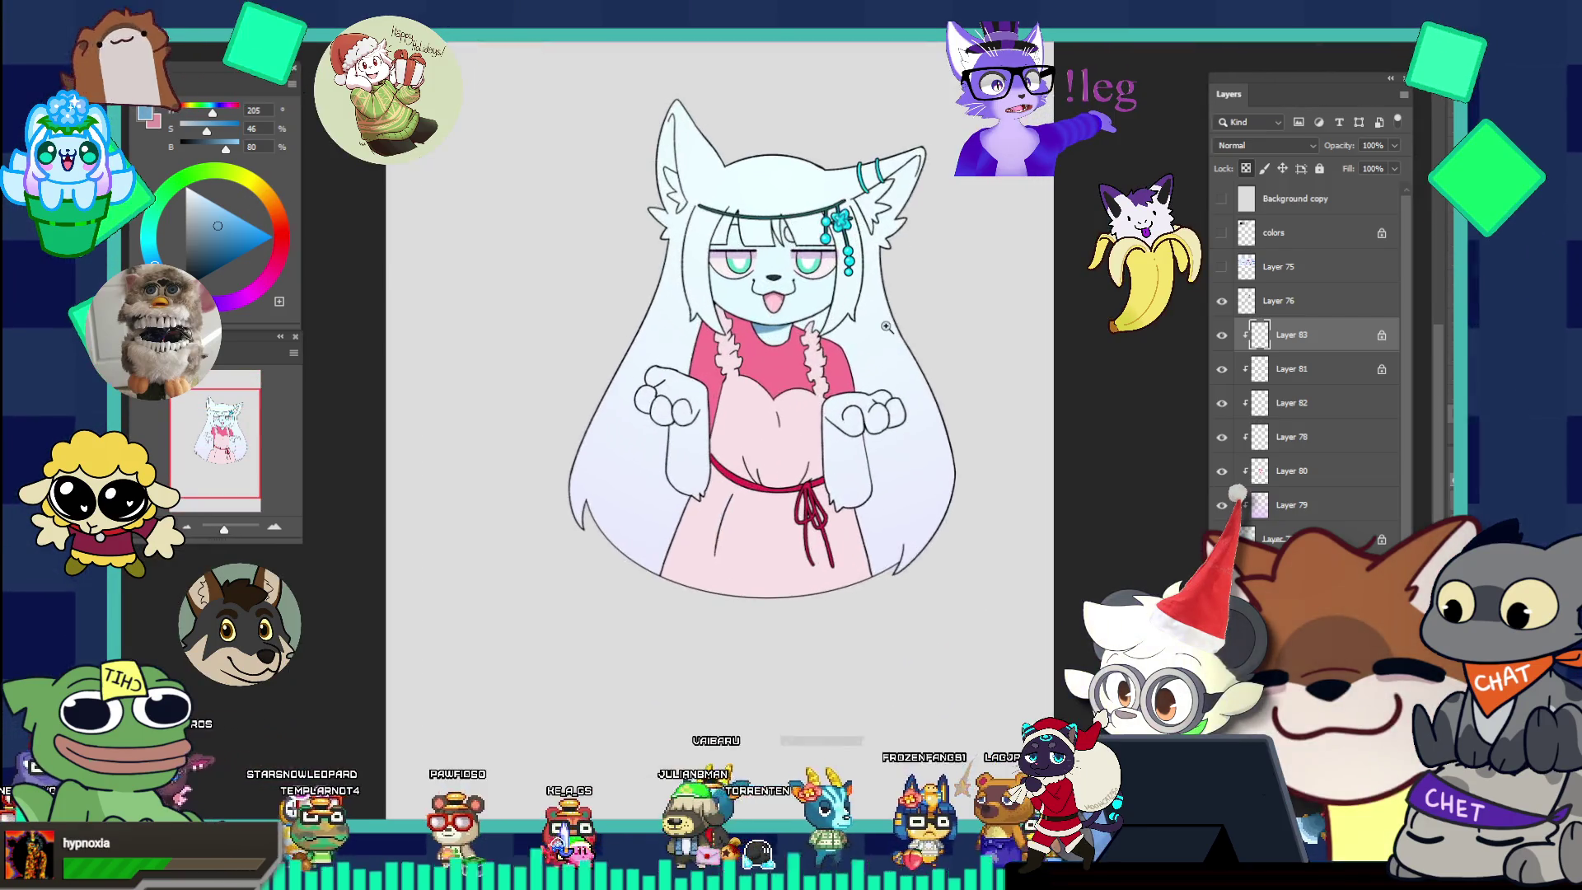
{"action": "left_click", "coordinate": [223, 223]}
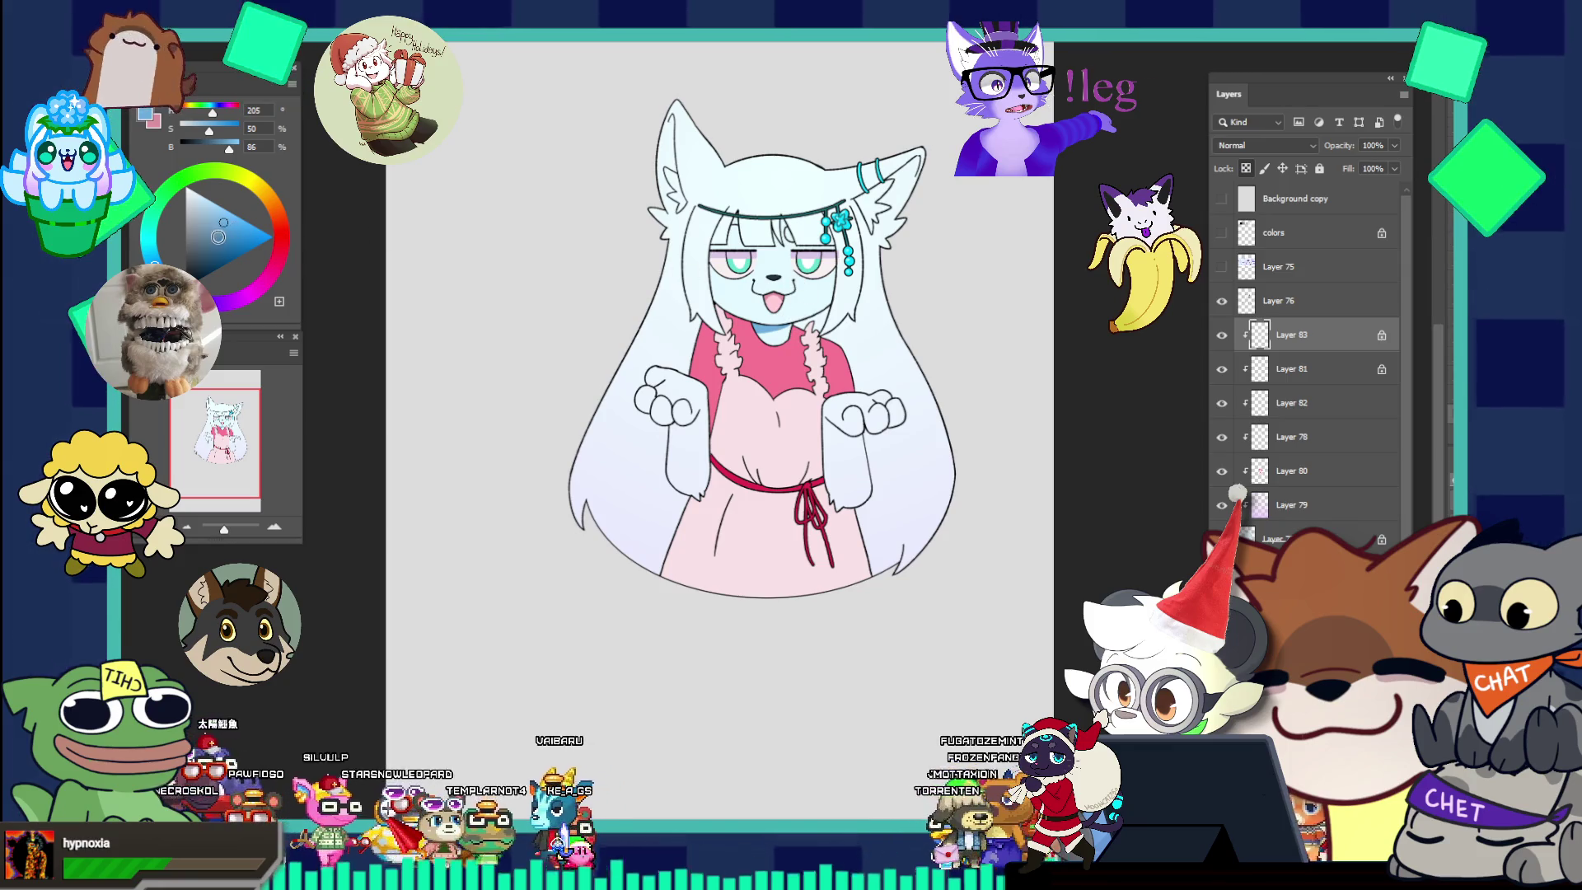
{"action": "left_click", "coordinate": [219, 236]}
{"action": "left_click", "coordinate": [263, 238]}
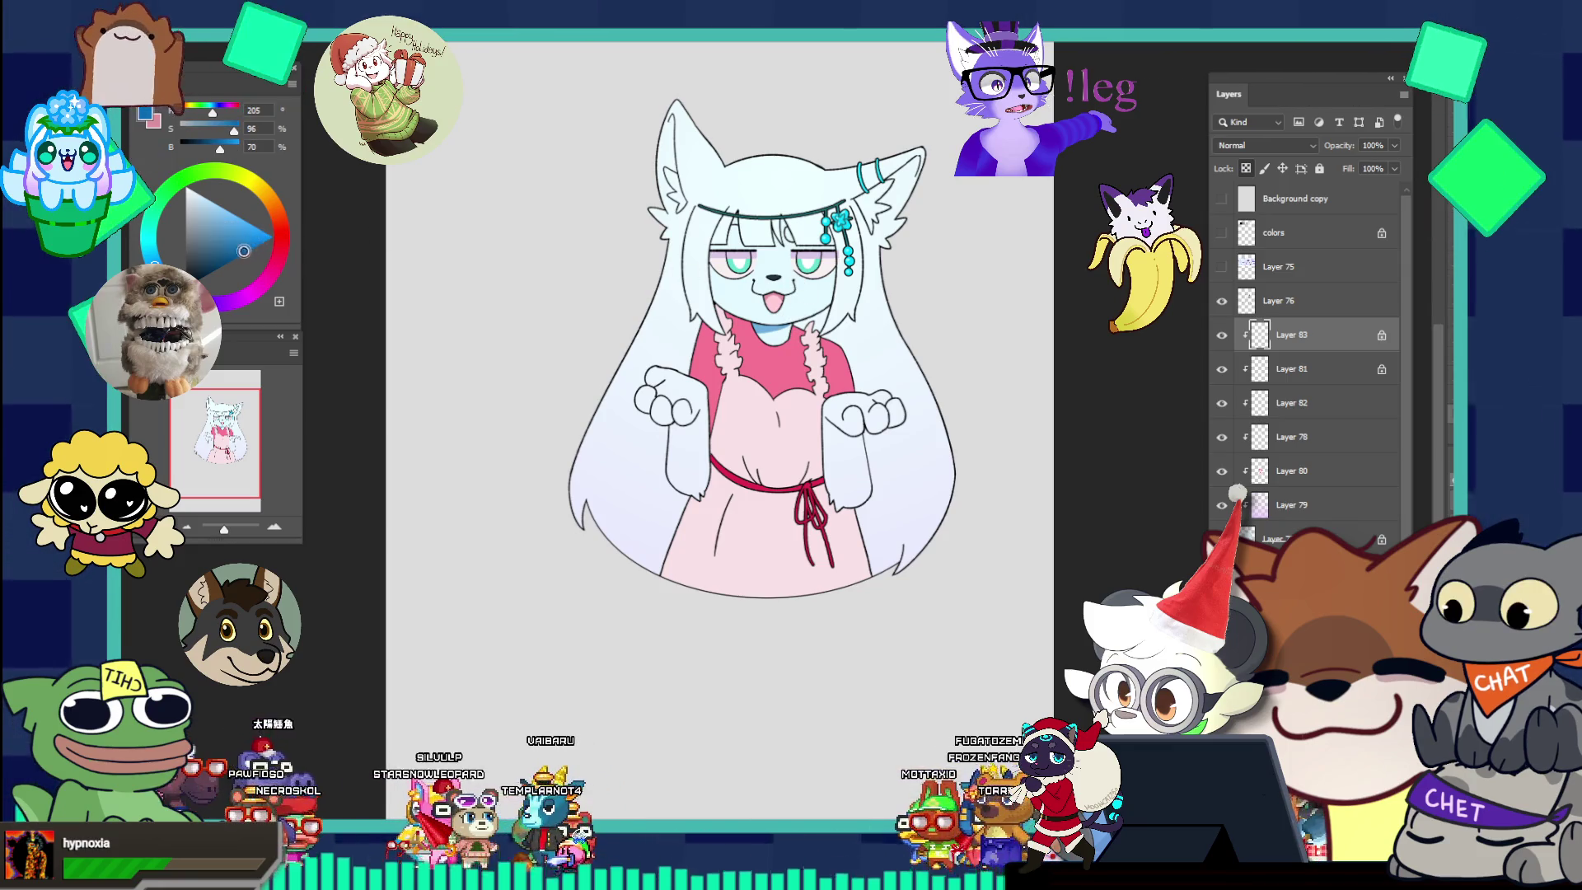
{"action": "left_click", "coordinate": [223, 238]}
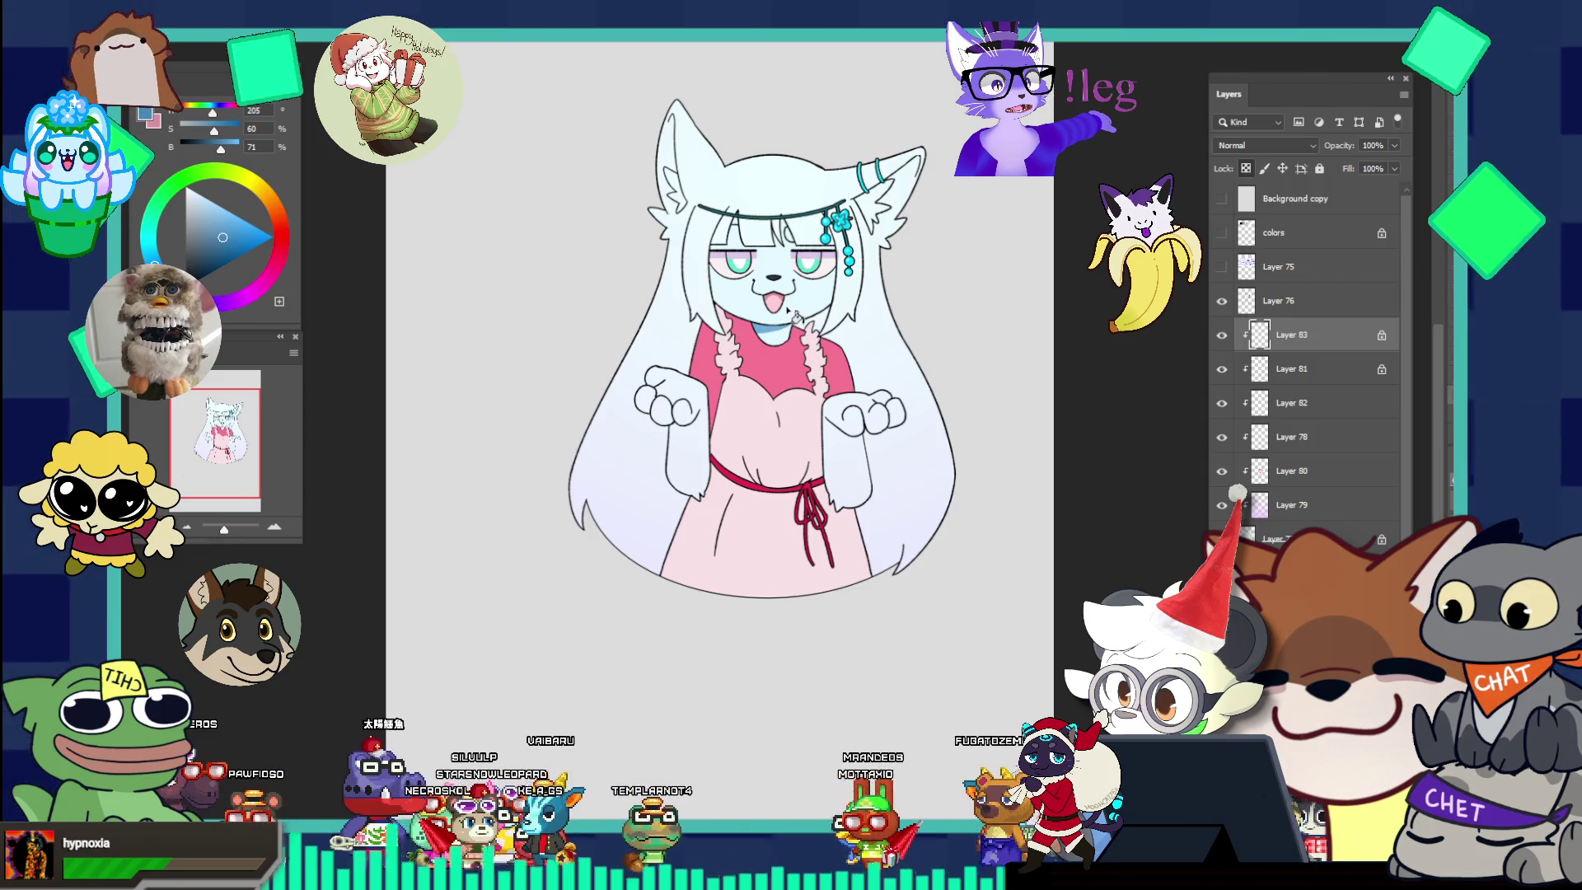
{"action": "scroll", "coordinate": [787, 309], "scroll_direction": "down", "scroll_amount": 5}
{"action": "scroll", "coordinate": [787, 310], "scroll_direction": "up", "scroll_amount": 4}
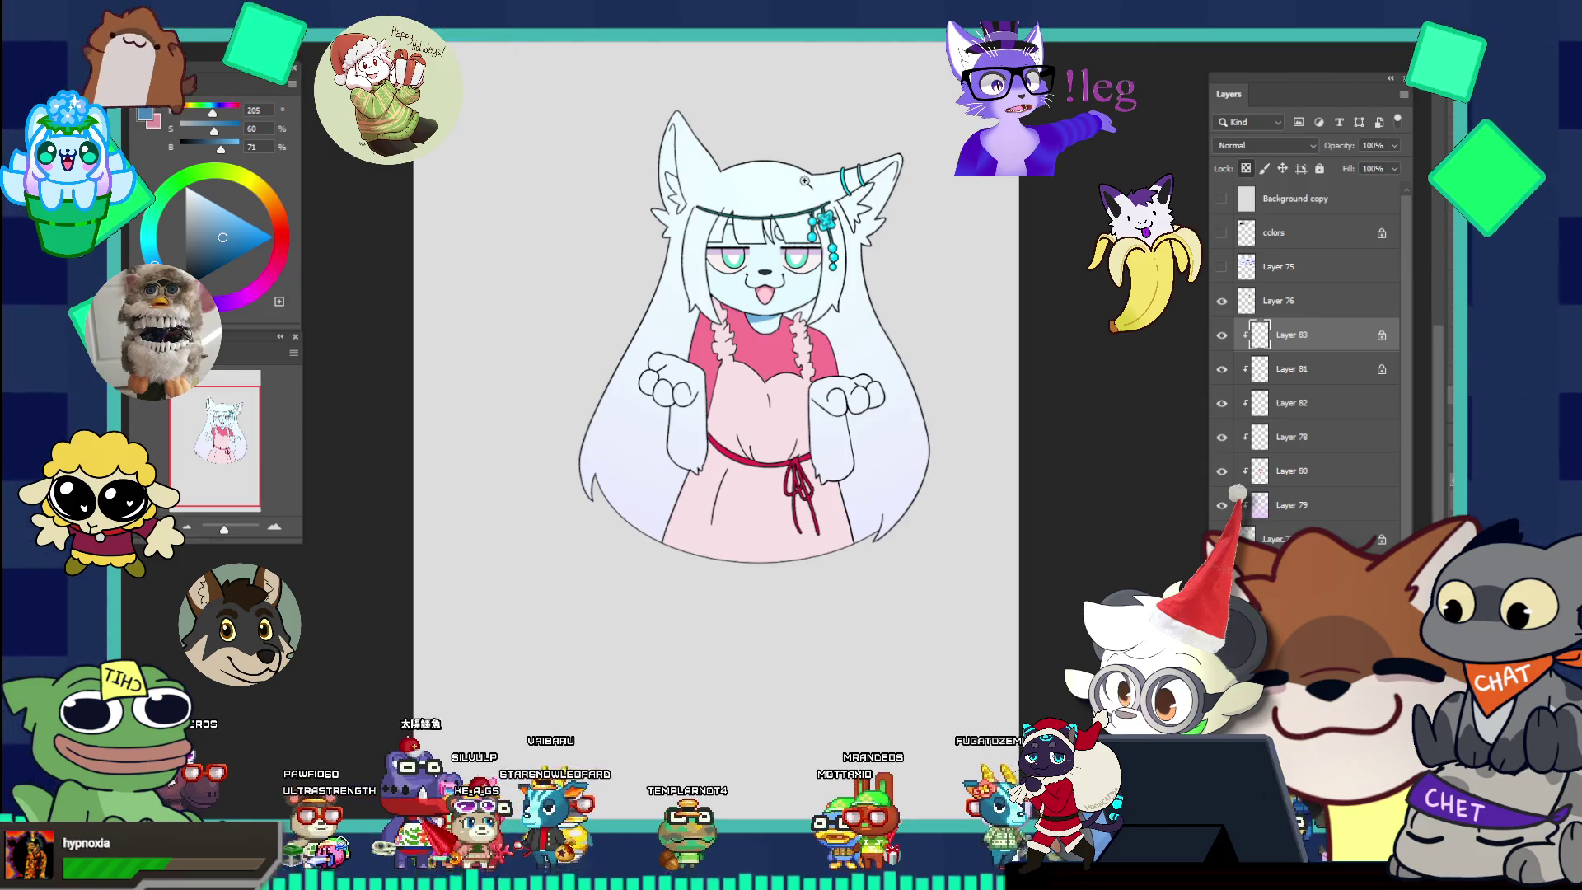
{"action": "scroll", "coordinate": [810, 176], "scroll_direction": "up", "scroll_amount": 1}
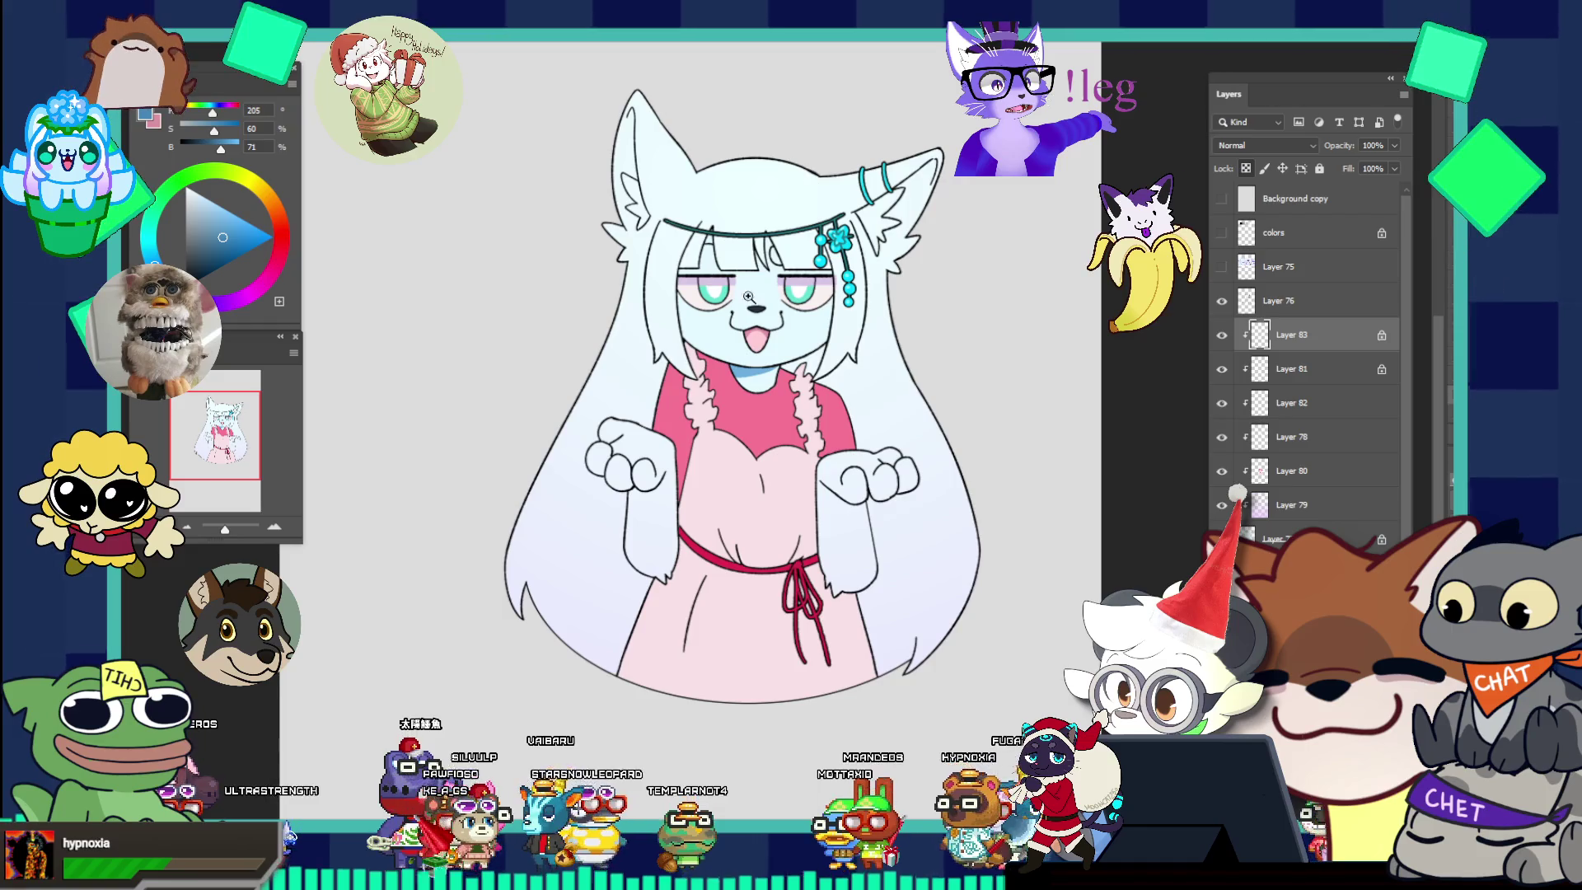
{"action": "left_click", "coordinate": [748, 295]}
{"action": "left_click", "coordinate": [748, 296]}
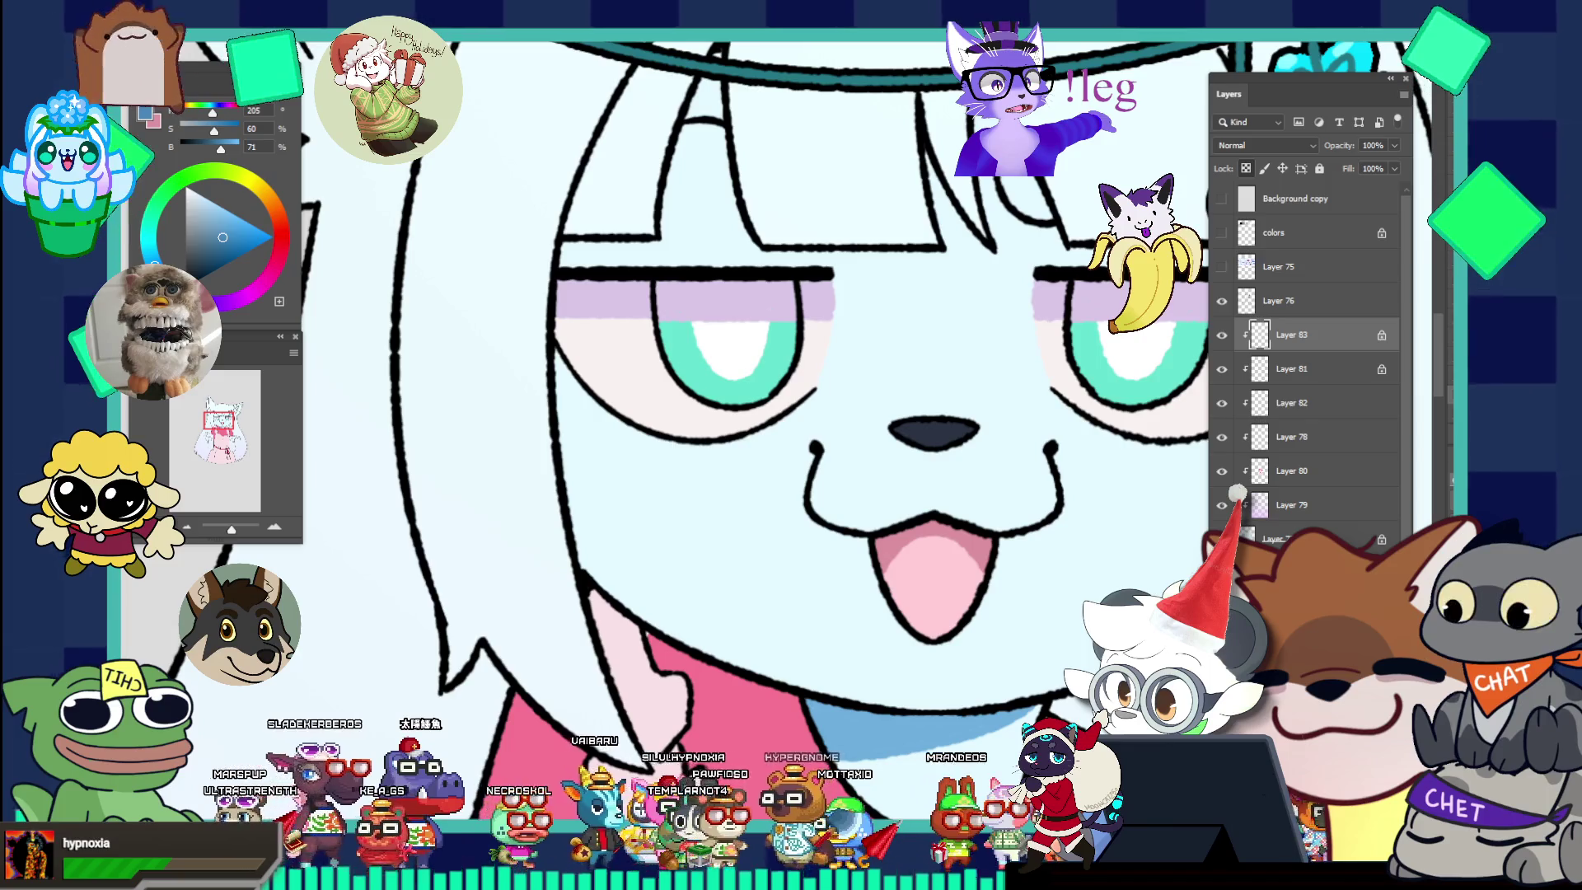
Set Layer 83's blending mode to Darken.
{"action": "left_click", "coordinate": [630, 302], "text": "ctrl"}
{"action": "left_click", "coordinate": [721, 293], "text": "ctrl"}
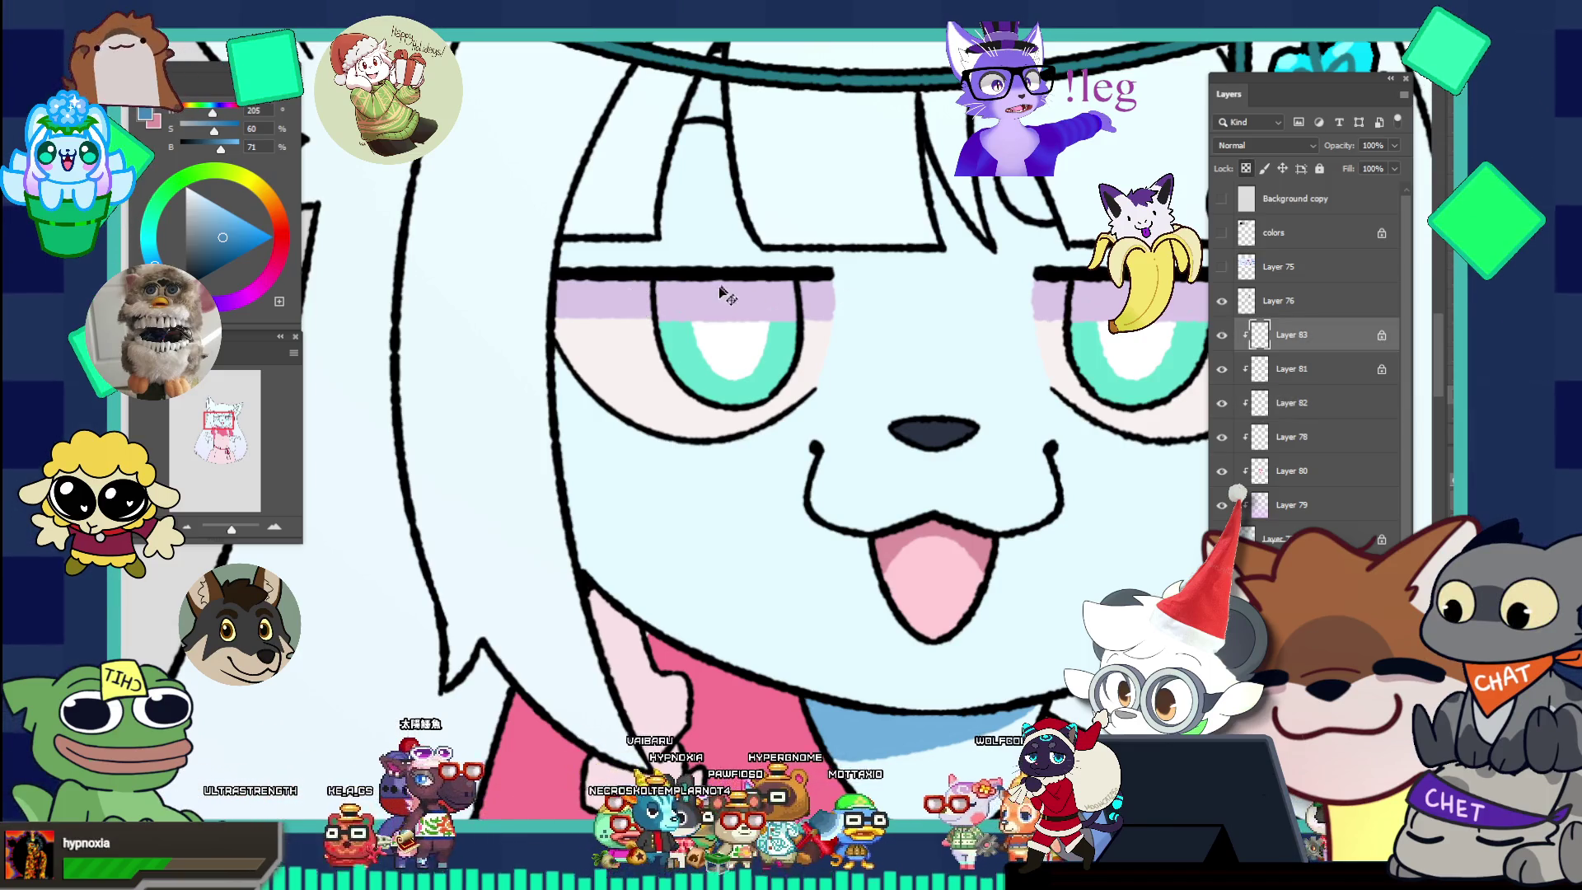
{"action": "left_click", "coordinate": [1266, 145]}
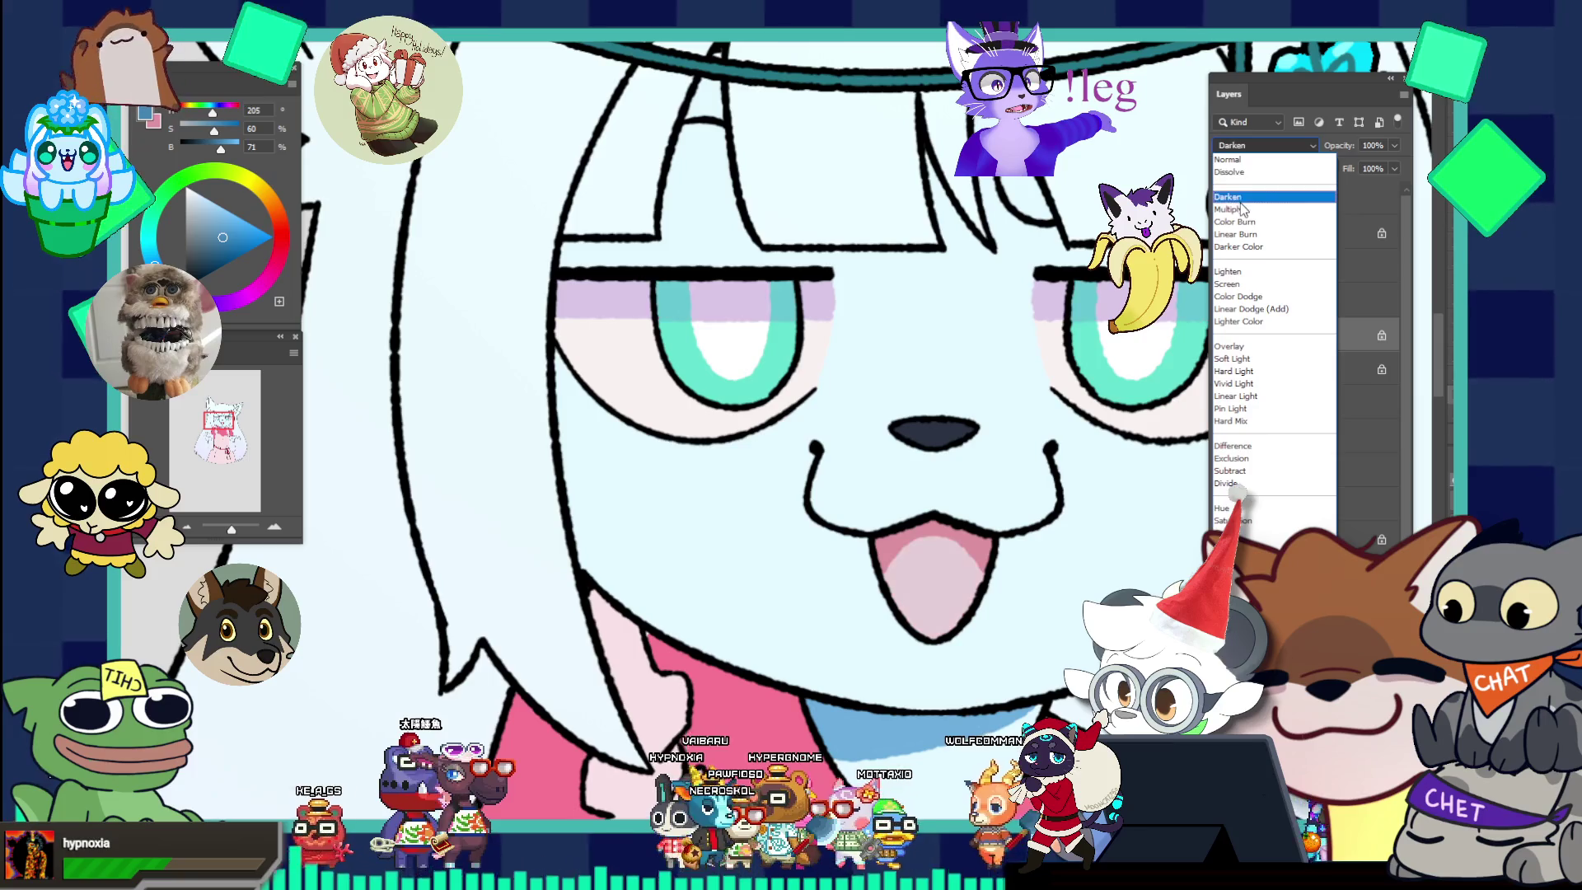
{"action": "left_click", "coordinate": [1240, 200]}
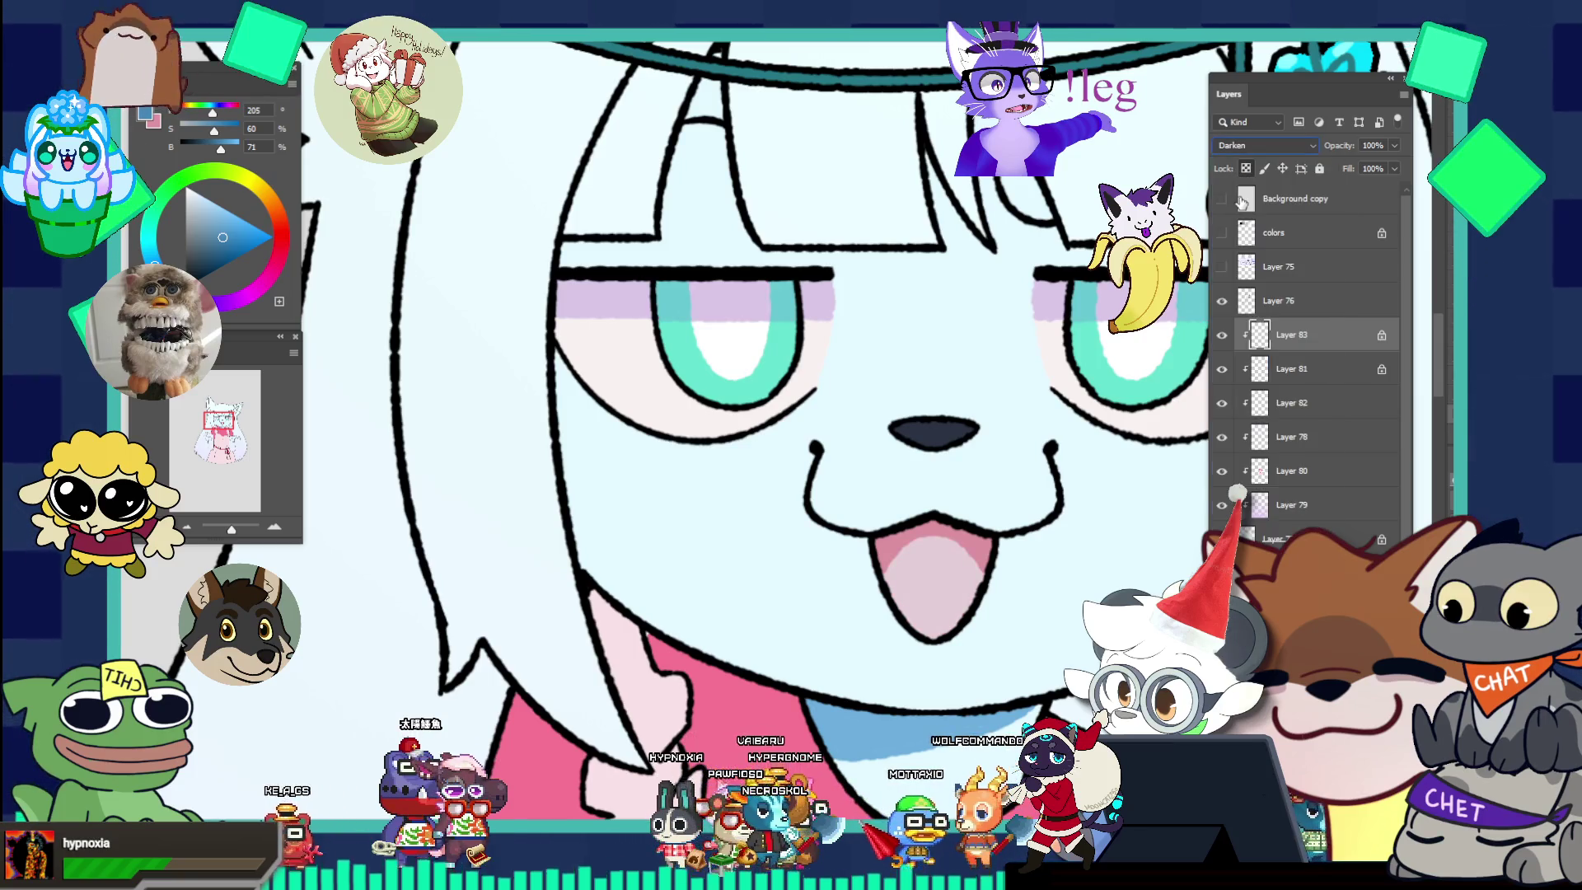
On Layer 78, select the area around the muzzle and restore the selection.
{"action": "left_click", "coordinate": [883, 273], "text": "ctrl"}
{"action": "scroll", "coordinate": [889, 273], "scroll_direction": "down", "scroll_amount": 5}
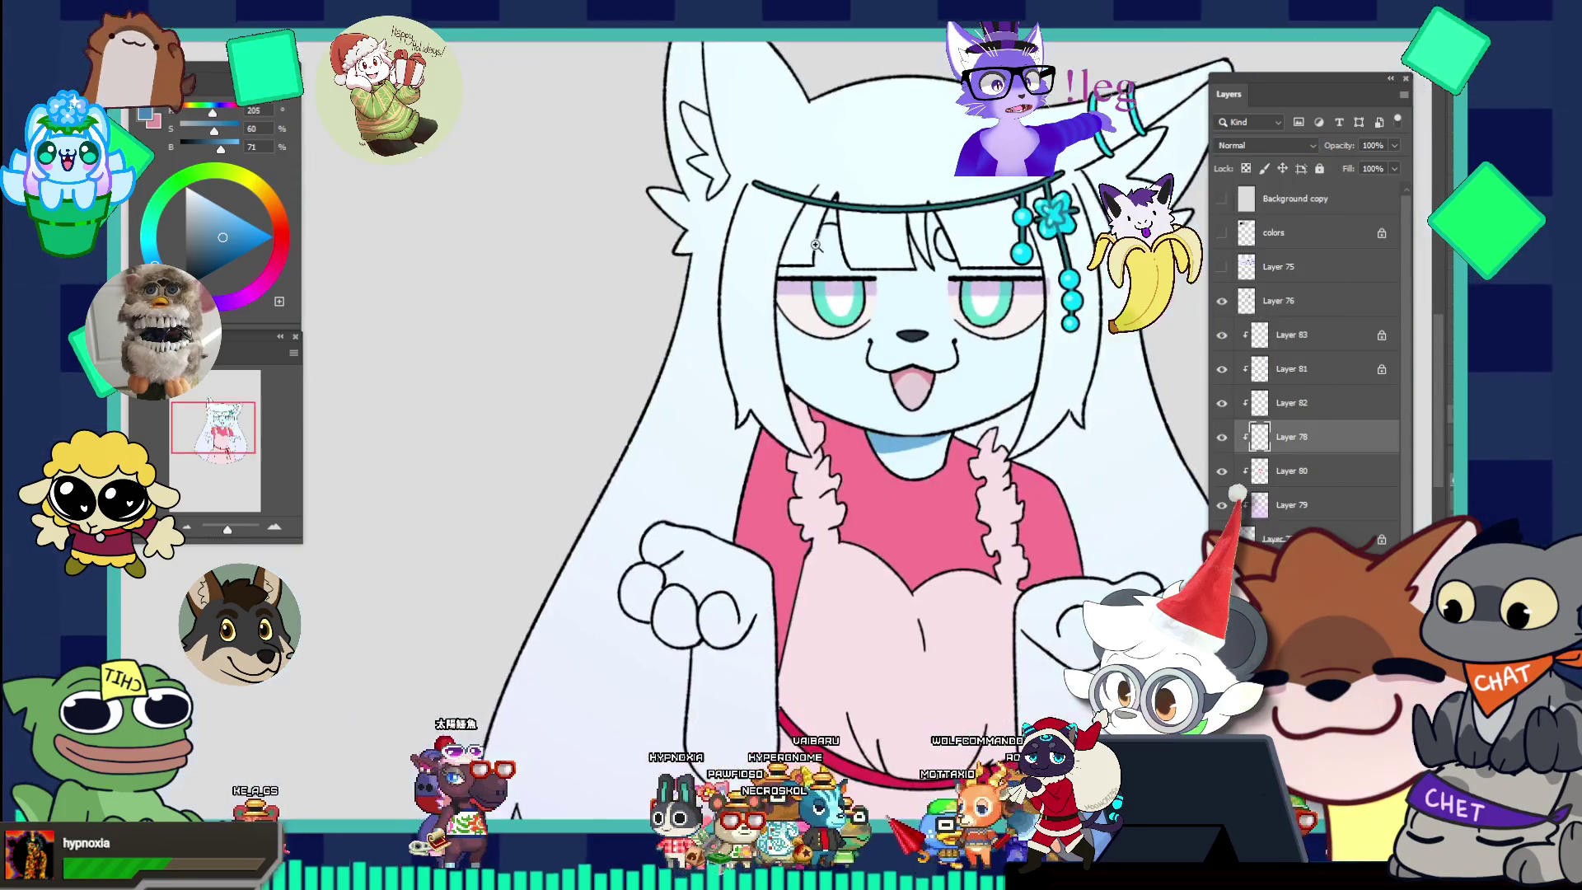
{"action": "scroll", "coordinate": [960, 258], "scroll_direction": "up", "scroll_amount": 2}
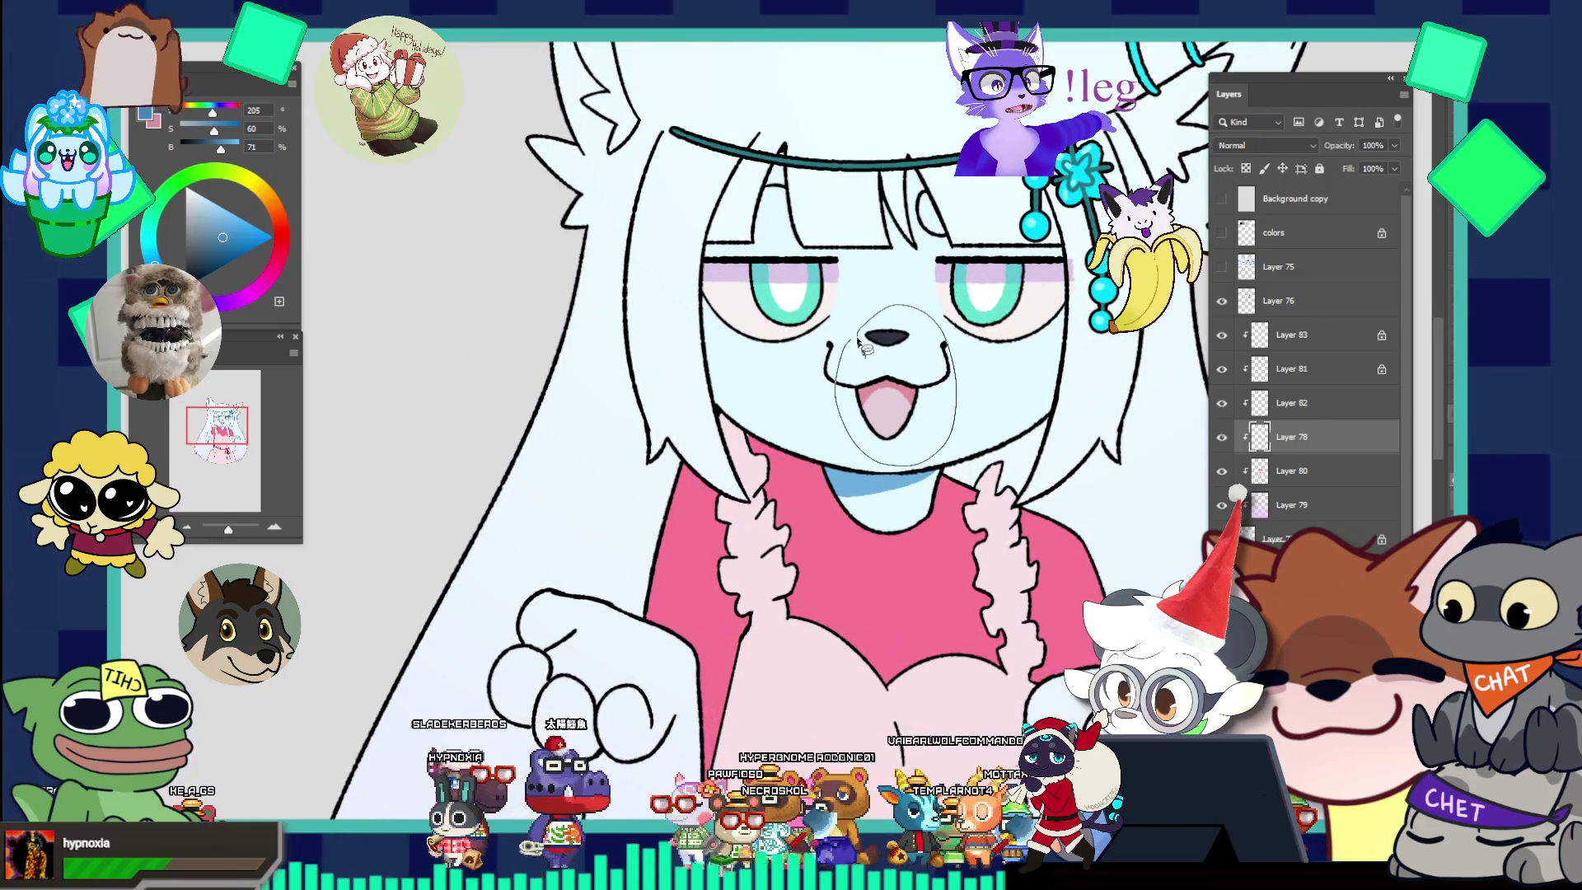
{"action": "left_click_drag", "start_coordinate": [865, 350], "coordinate": [867, 353]}
{"action": "key", "text": "ctrl+d"}
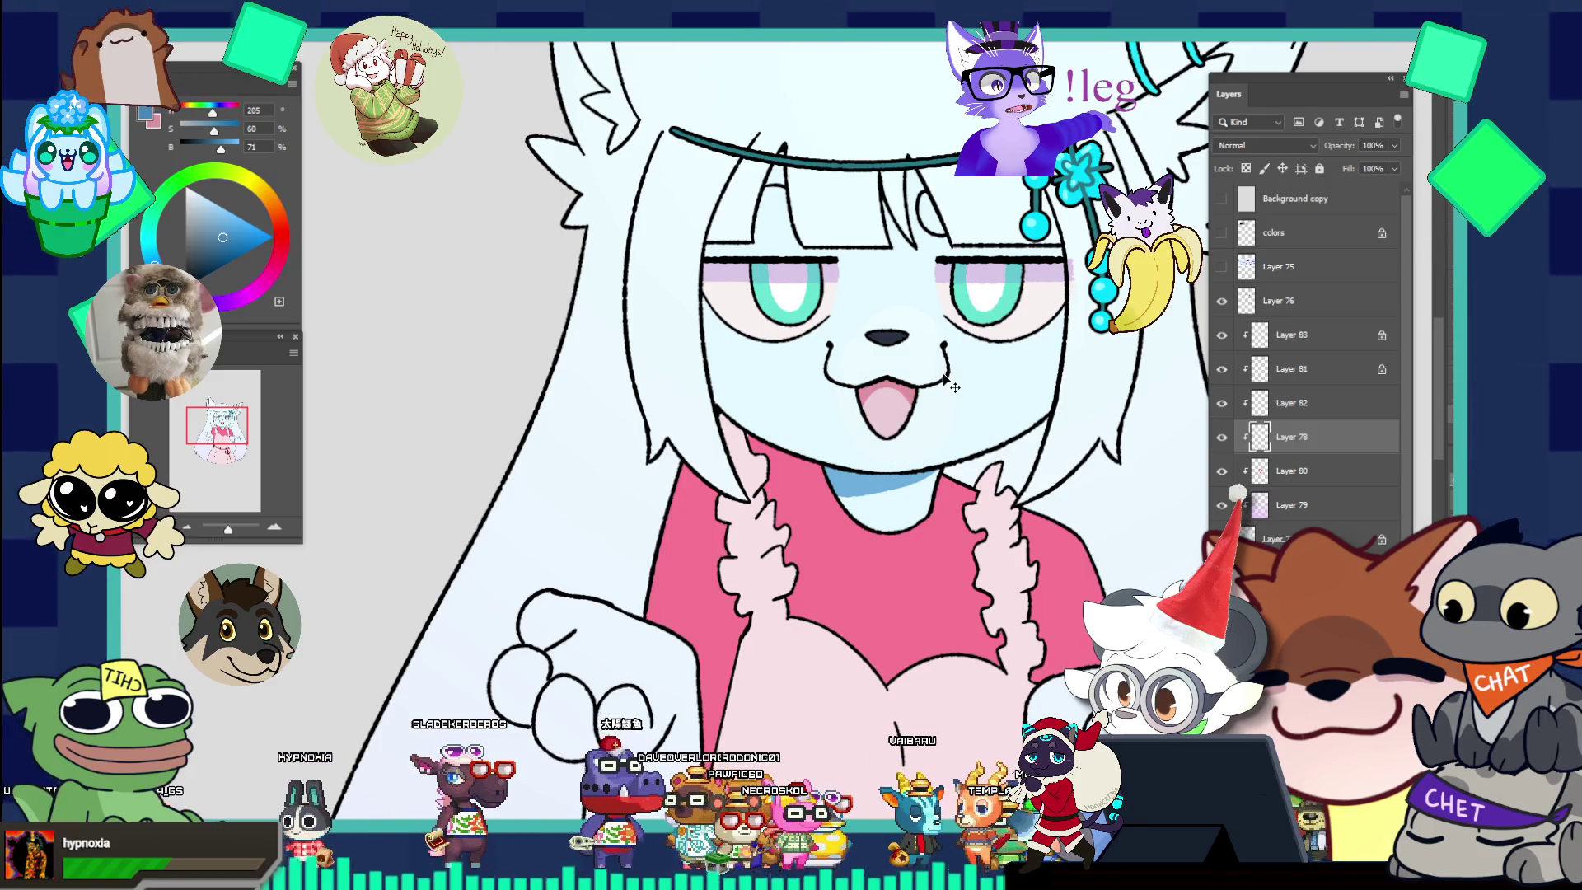
{"action": "key", "text": "ctrl+shift+d"}
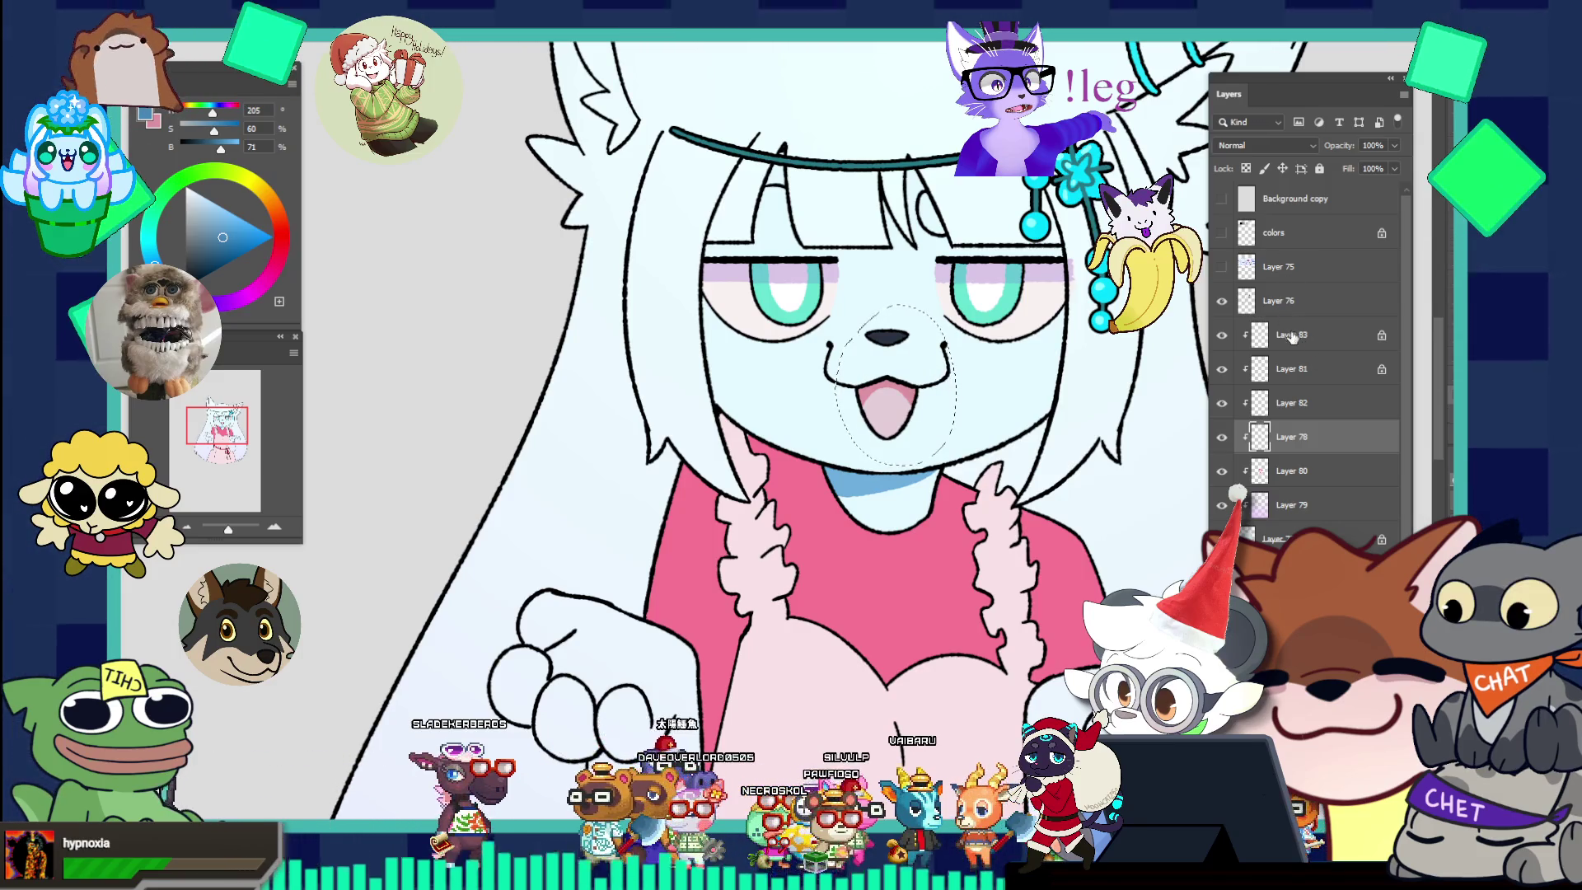
Unlock Layer 83, check its muzzle colouring by toggling visibility, and add new Layer 84 above it.
{"action": "left_click", "coordinate": [1342, 344]}
{"action": "key", "text": "slash"}
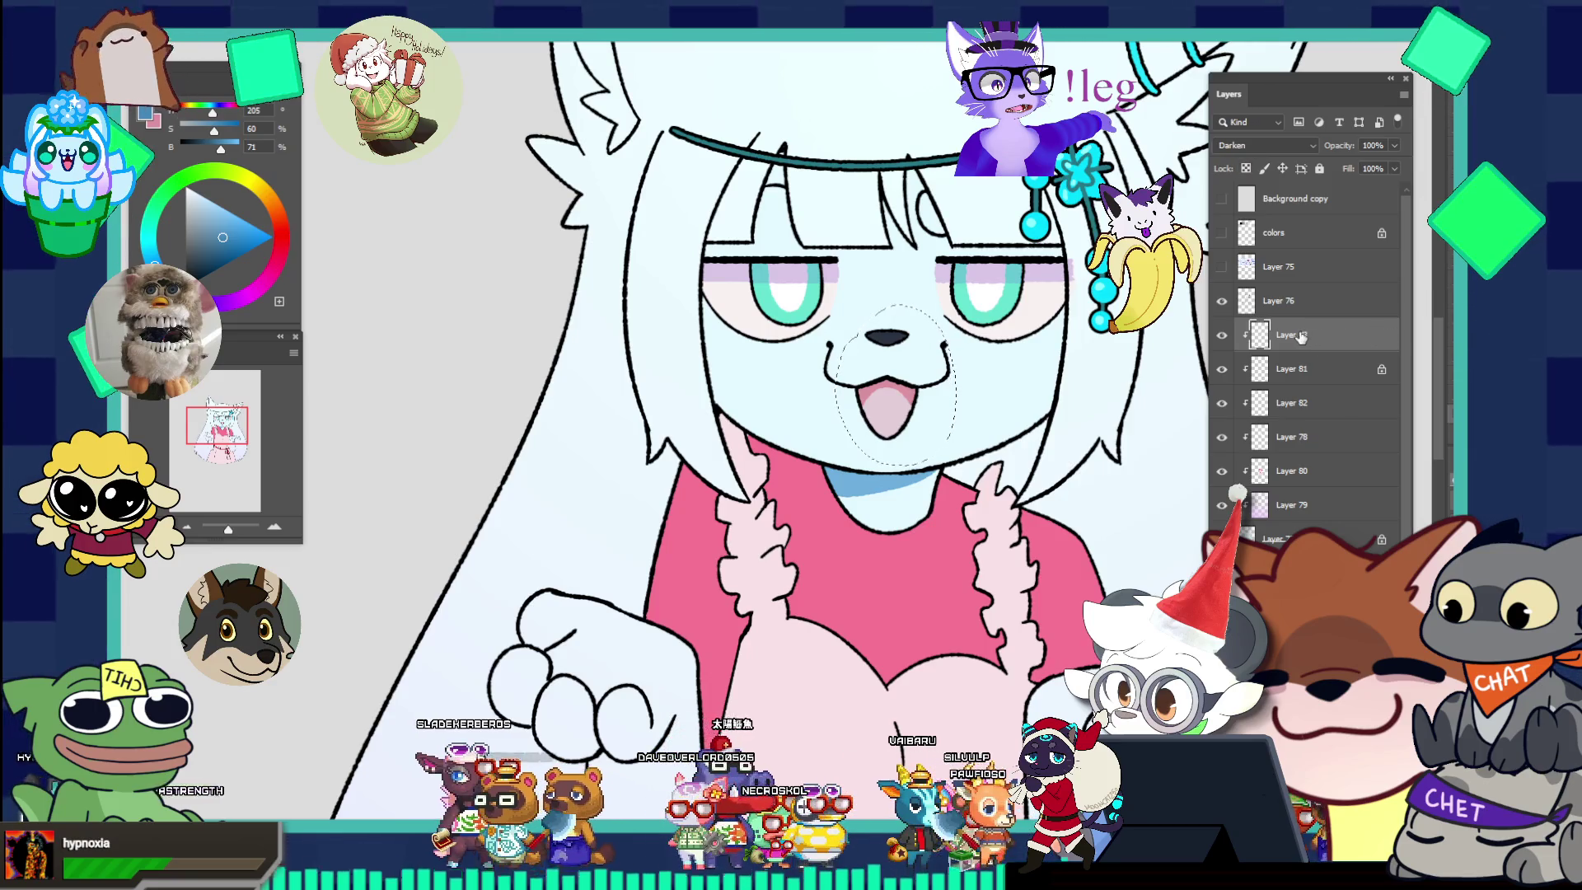
{"action": "left_click", "coordinate": [1222, 335]}
{"action": "left_click", "coordinate": [1223, 334]}
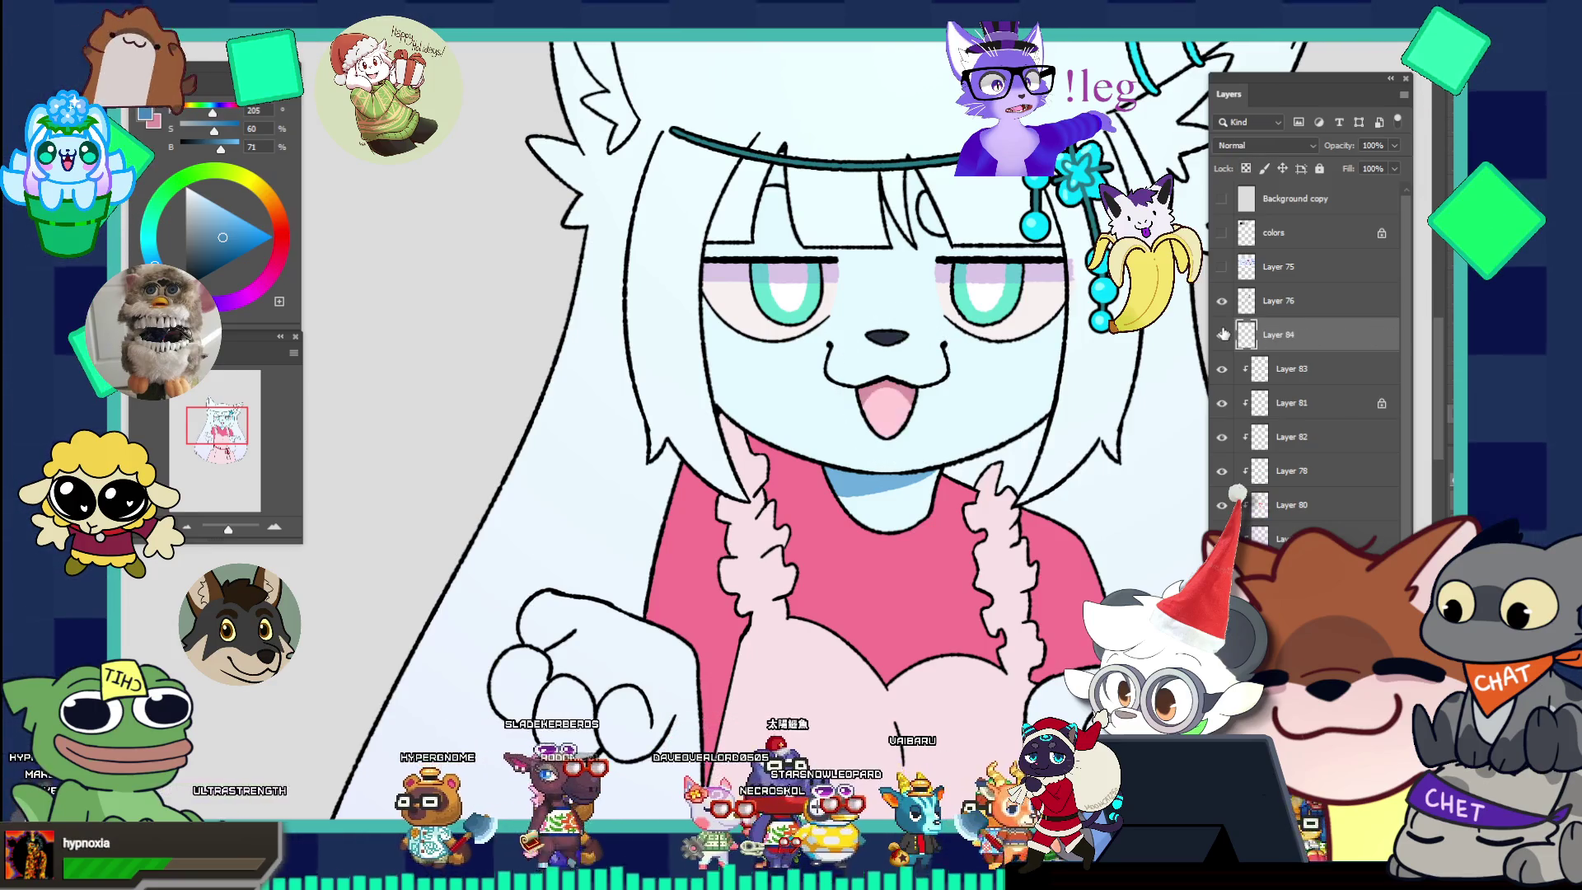
{"action": "key", "text": "ctrl+shift+alt+n"}
{"action": "scroll", "coordinate": [844, 285], "scroll_direction": "down", "scroll_amount": 5}
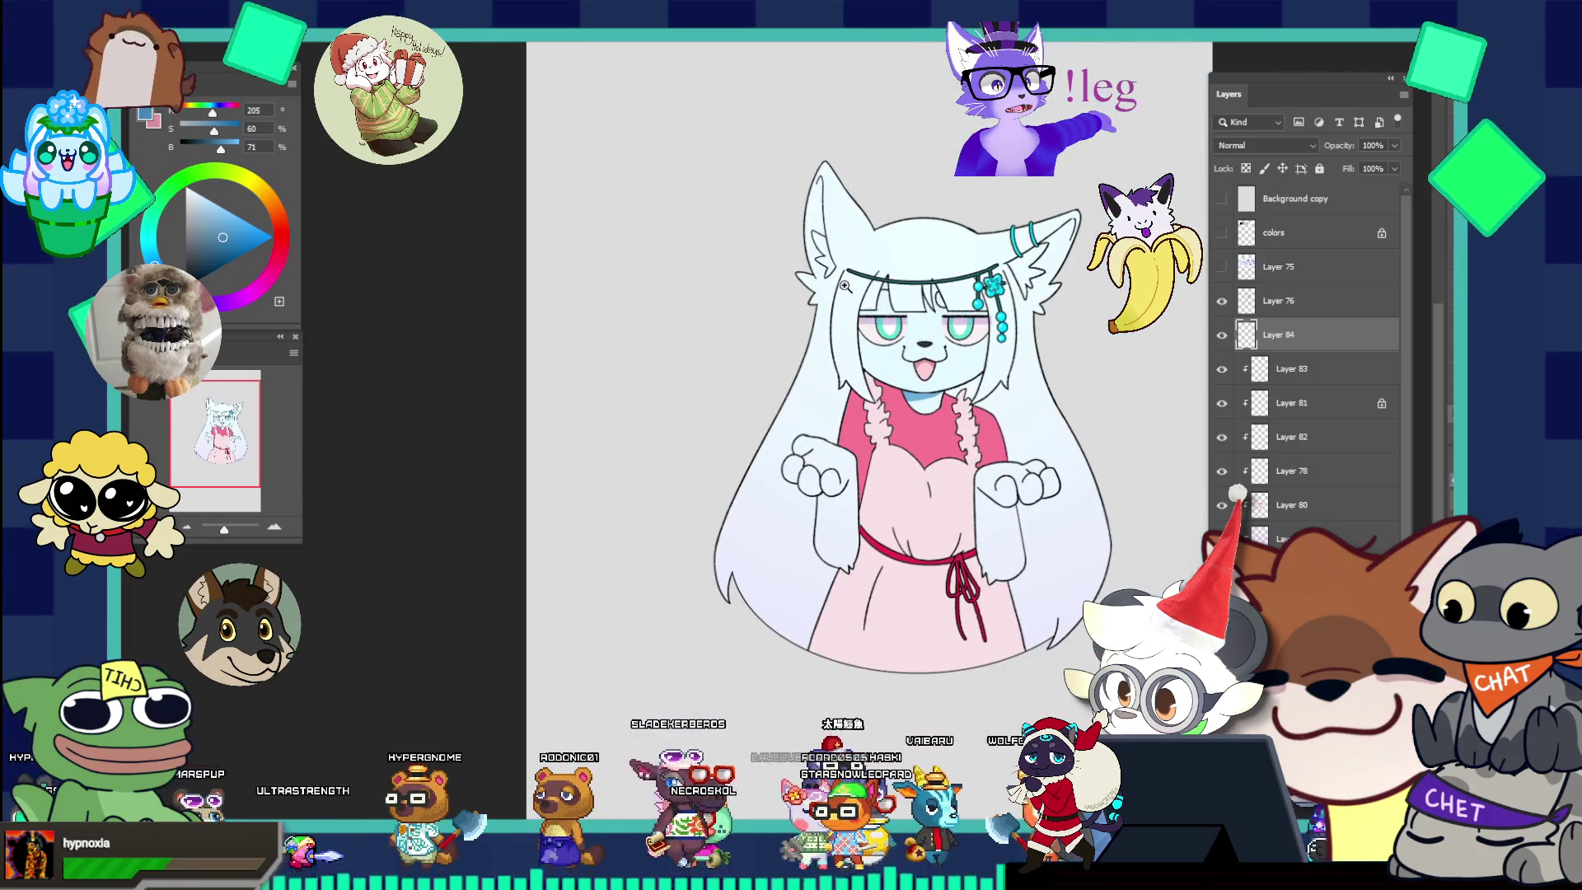
Switch to the Happy New Year 2026 artwork, then cycle on to the Complex Shading grid.
{"action": "scroll", "coordinate": [882, 269], "scroll_direction": "down", "scroll_amount": 2}
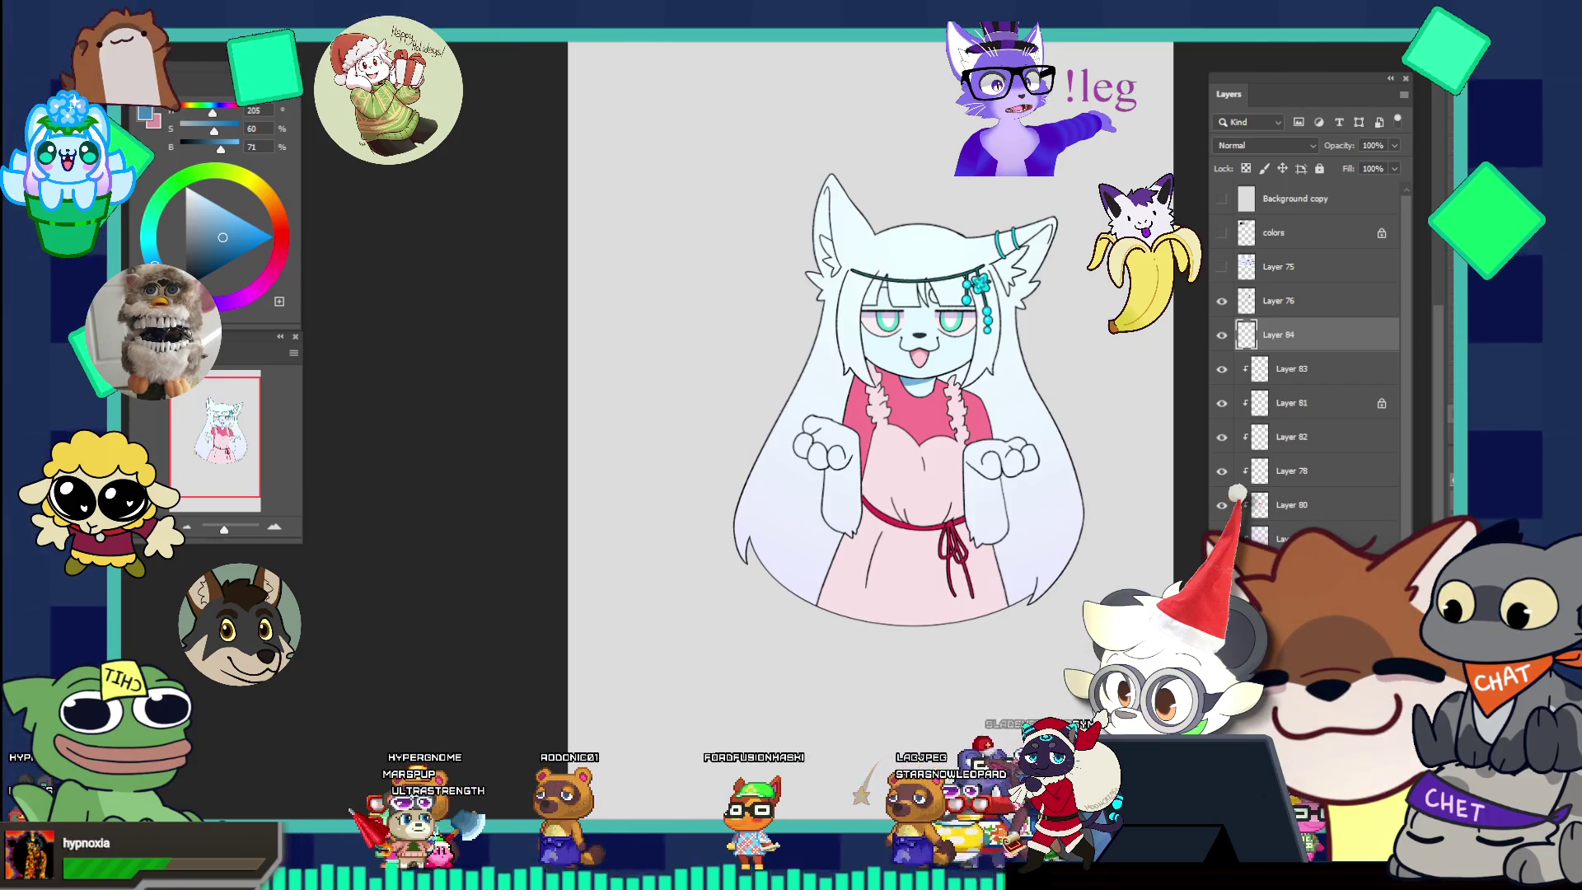
{"action": "scroll", "coordinate": [932, 439], "scroll_direction": "down", "scroll_amount": 2}
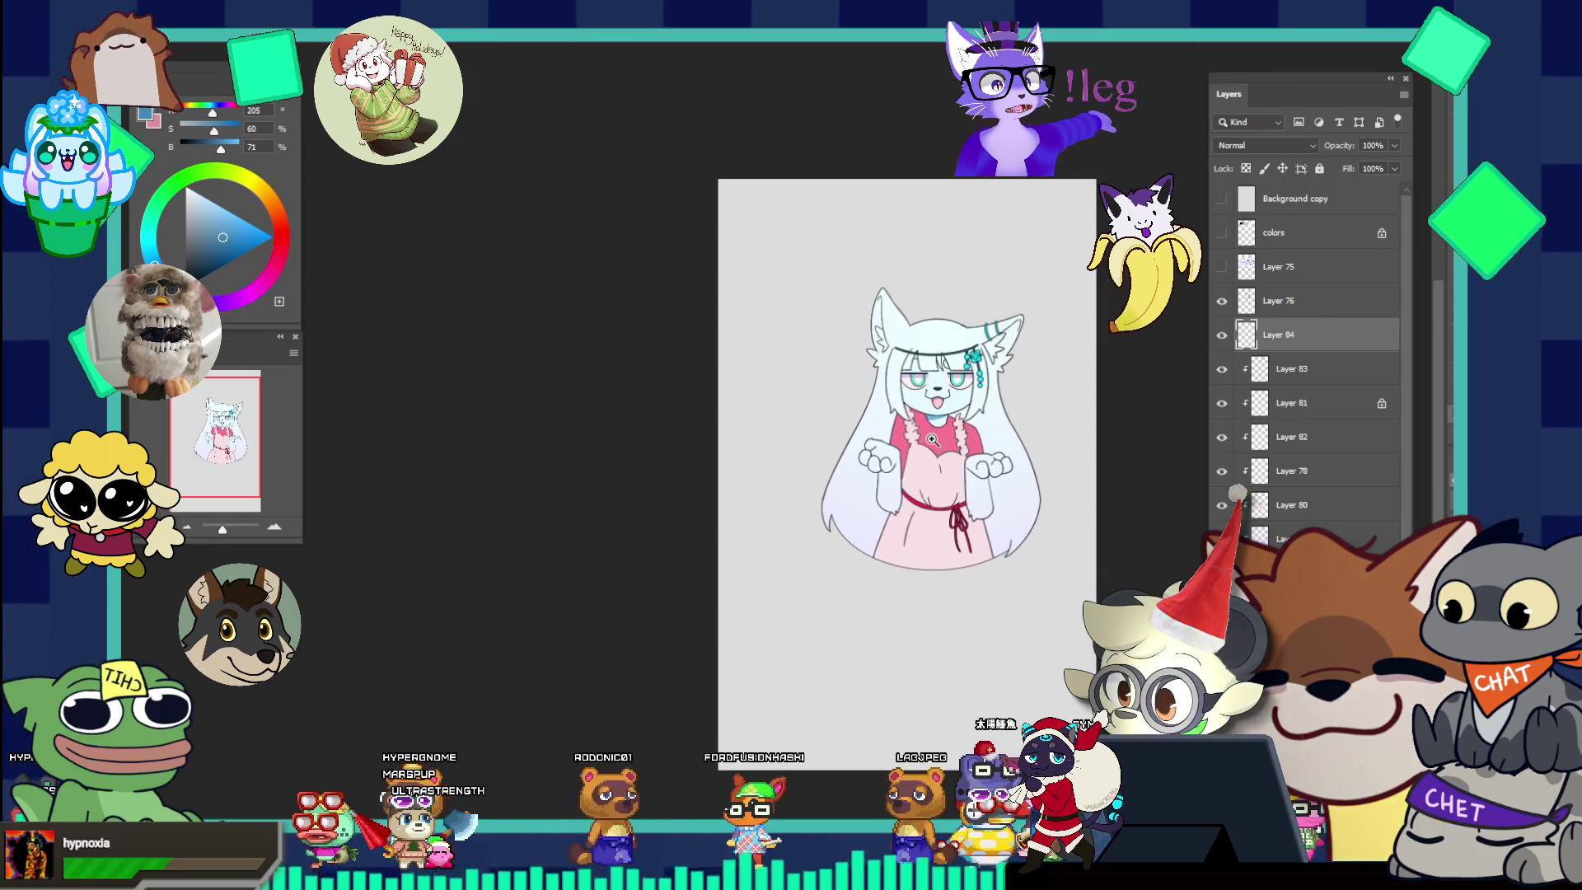
{"action": "scroll", "coordinate": [932, 439], "scroll_direction": "up", "scroll_amount": 2}
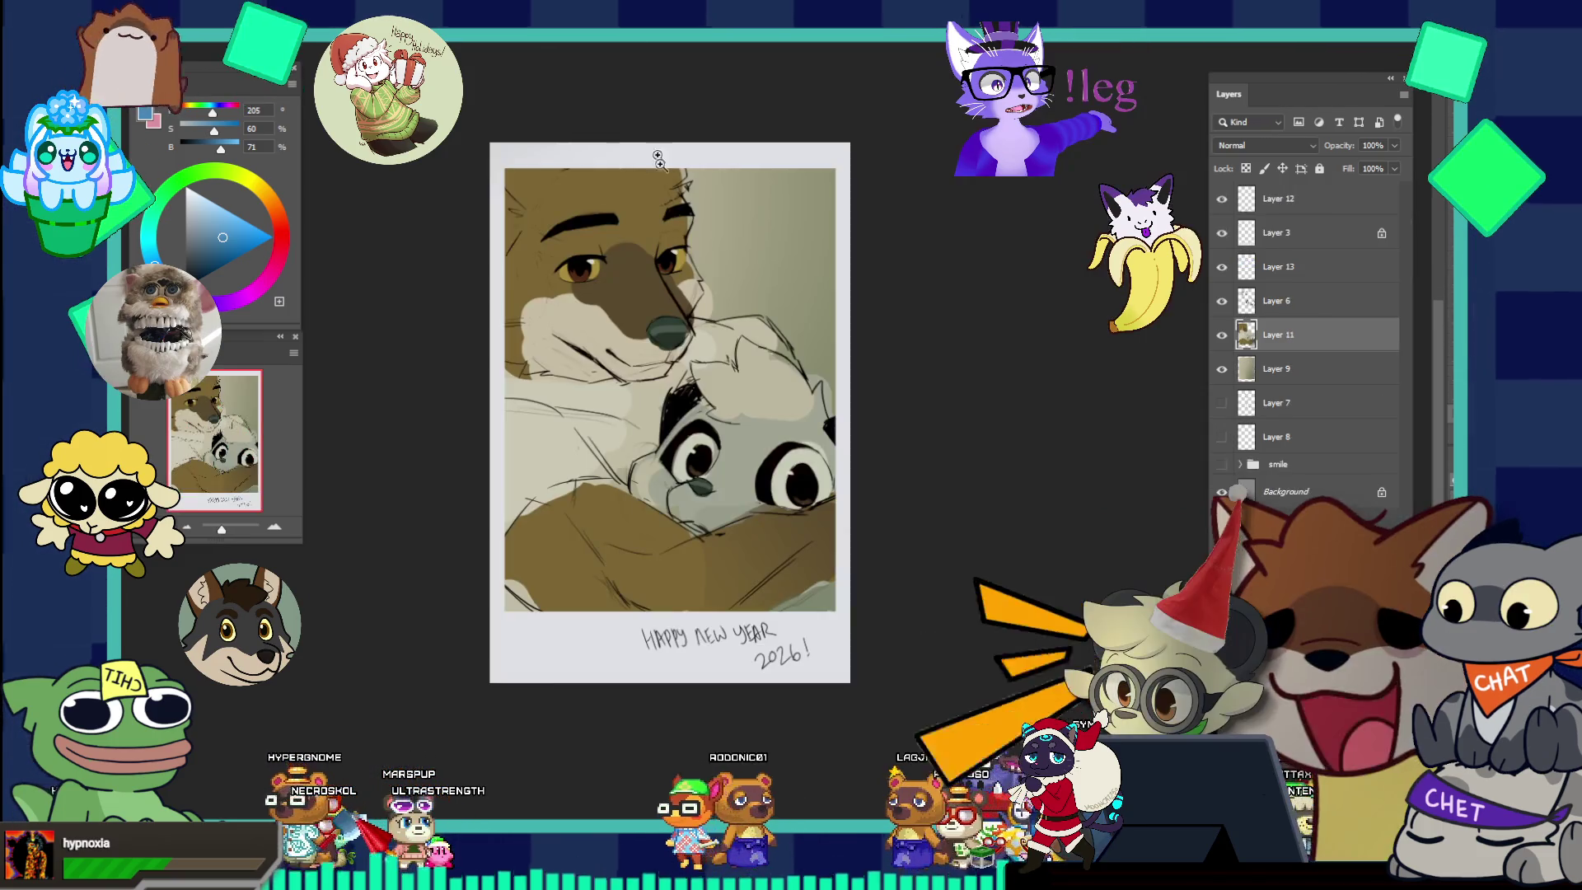
{"action": "left_click", "coordinate": [611, 41]}
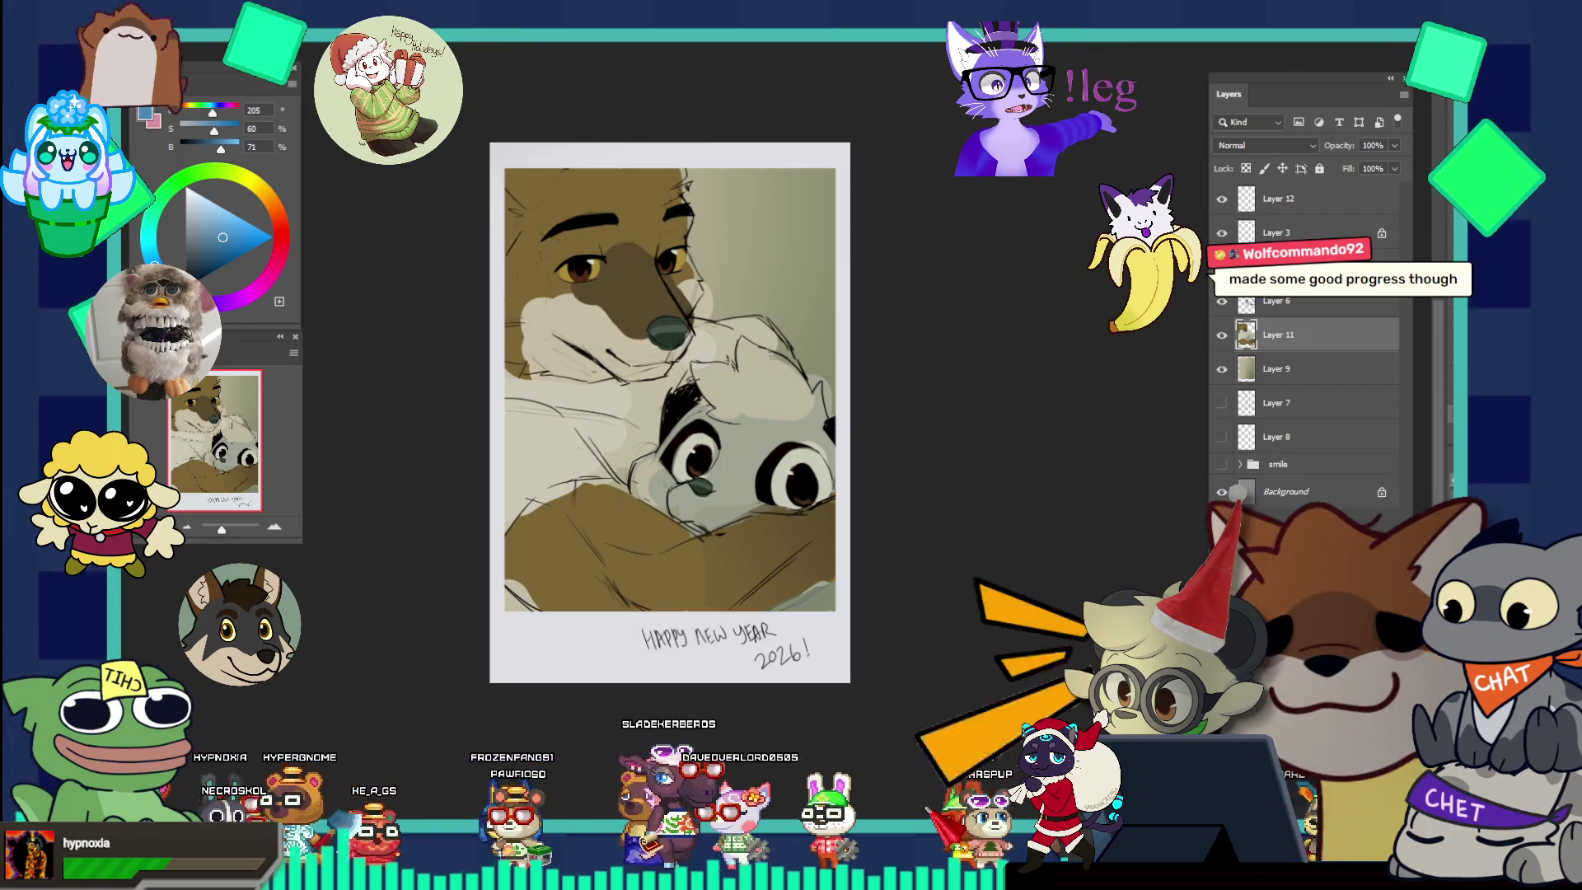
{"action": "key", "text": "ctrl+Tab"}
{"action": "key", "text": "ctrl+Tab"}
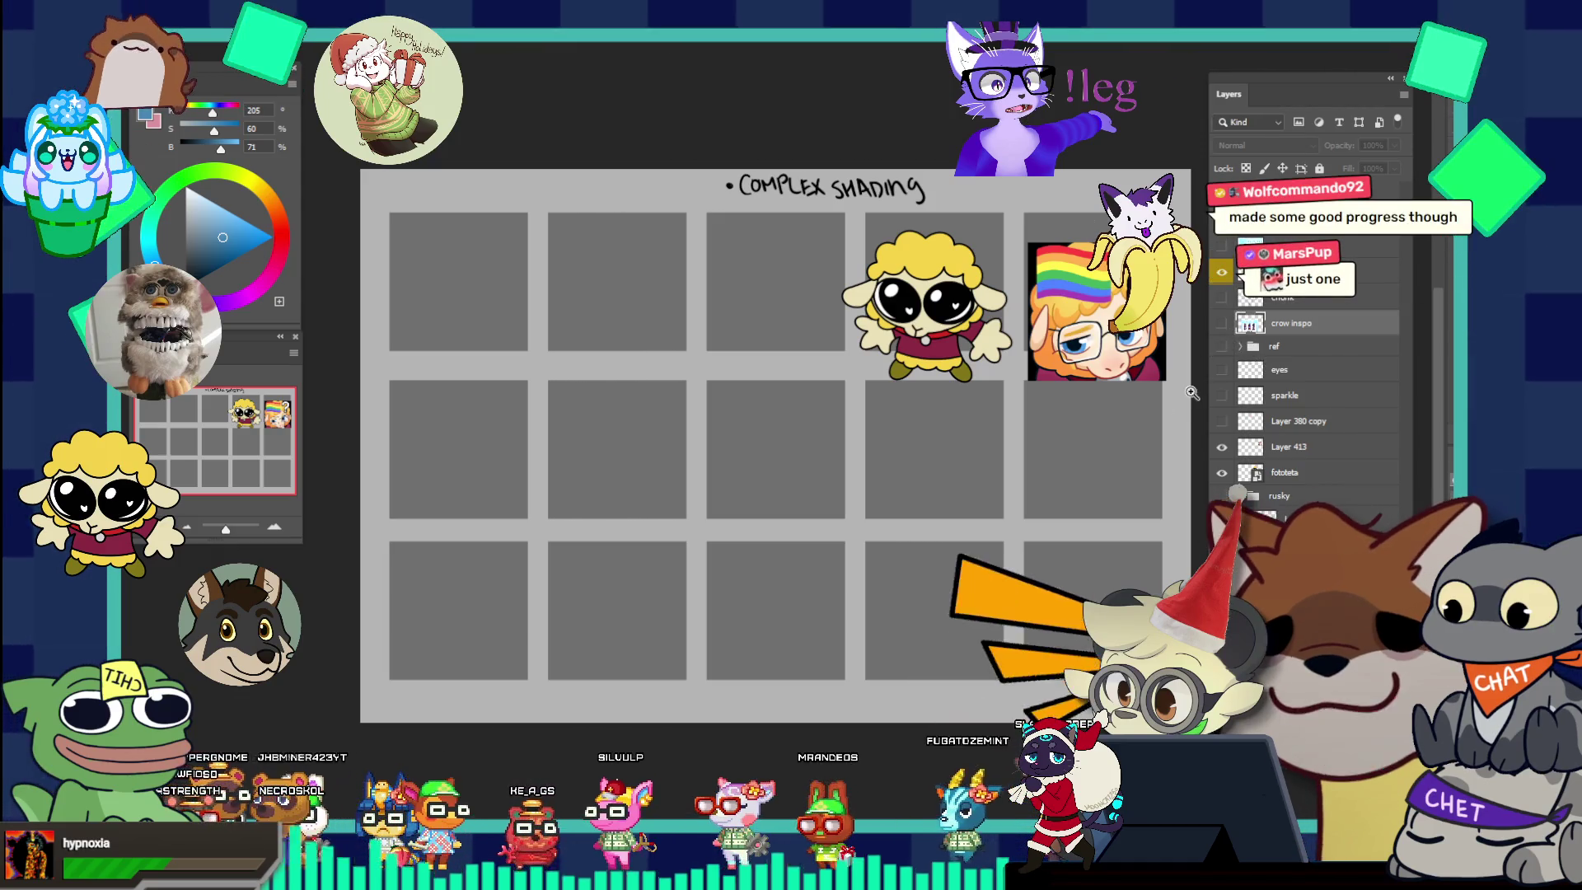
Toggle Layer 380 copy's visibility on and off, then move to the Happy New Year 2026 document.
{"action": "left_click", "coordinate": [1221, 421]}
{"action": "left_click", "coordinate": [1222, 423]}
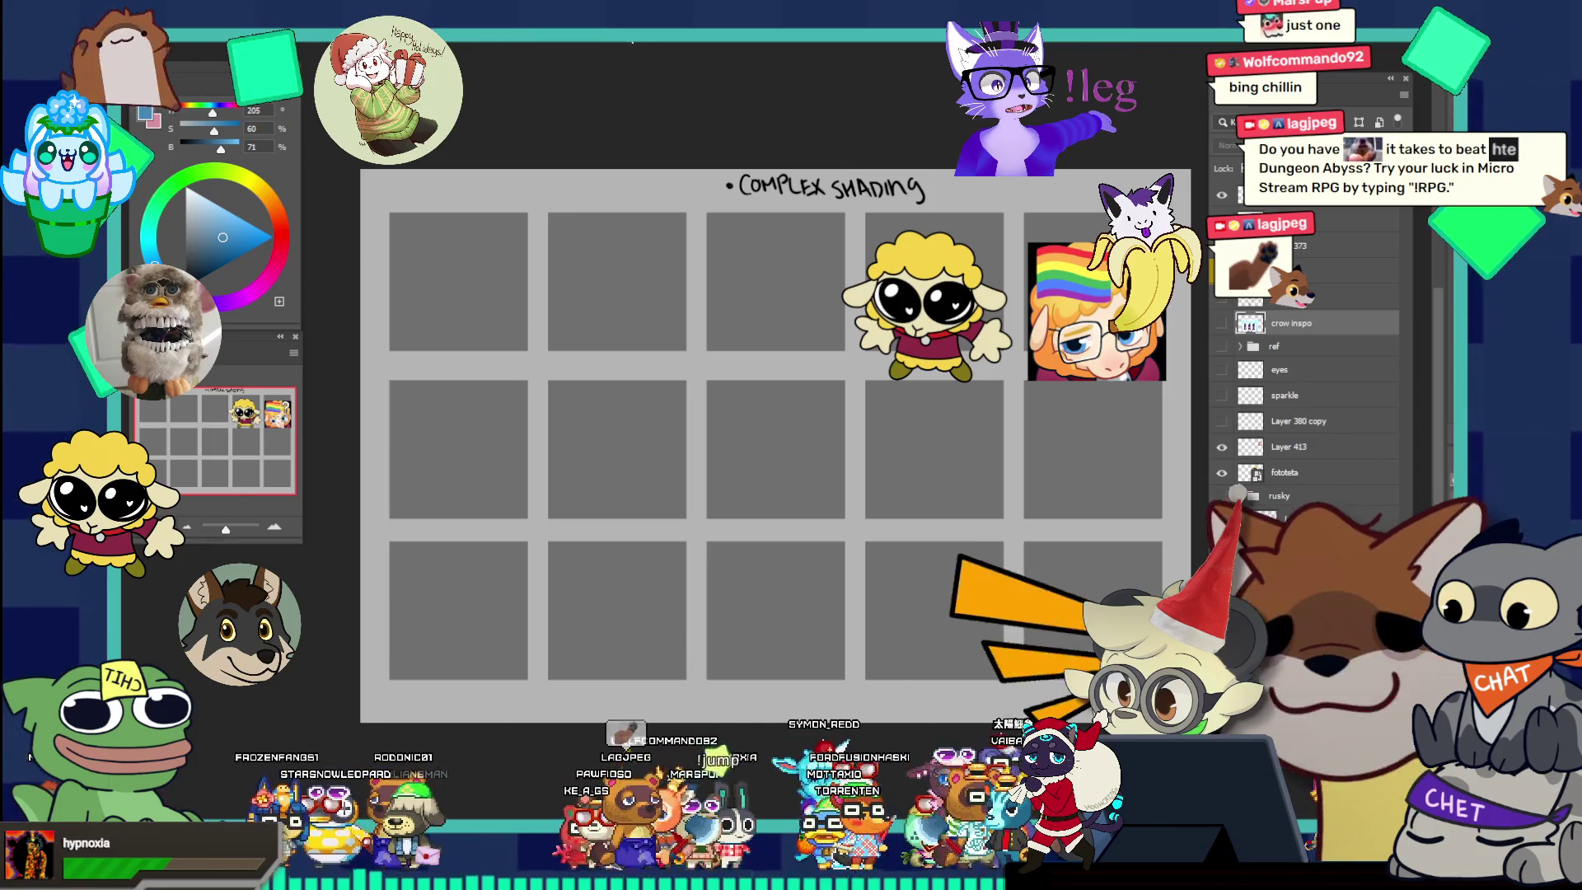
{"action": "key", "text": "ctrl+Tab"}
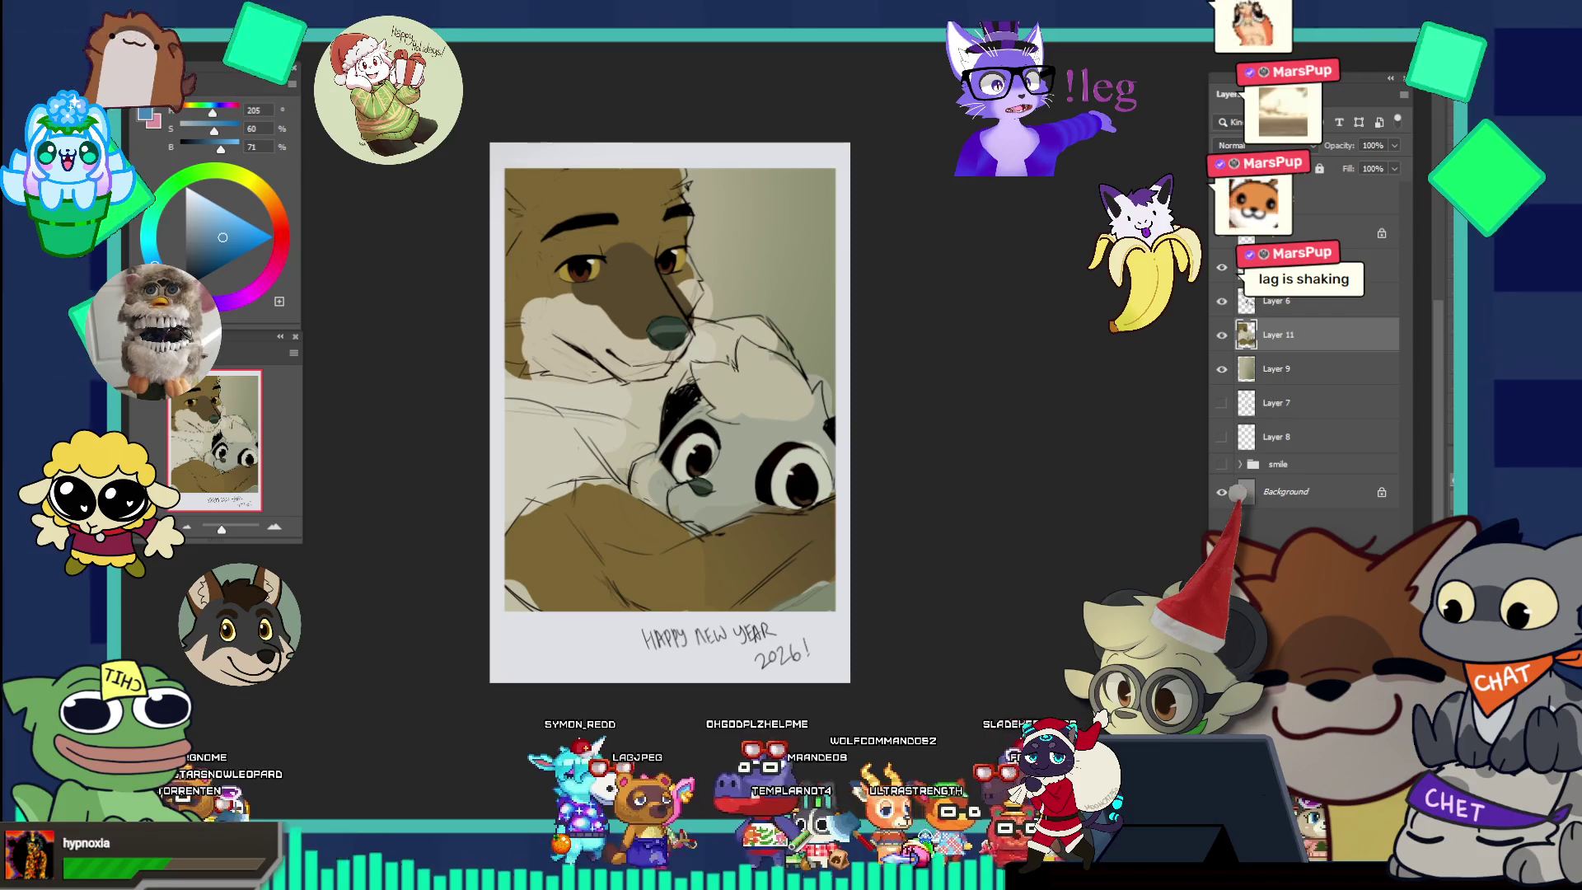
Cycle the open documents with Ctrl+Tab back to the cat-girl illustration.
{"action": "scroll", "coordinate": [670, 406], "scroll_direction": "down", "scroll_amount": 1}
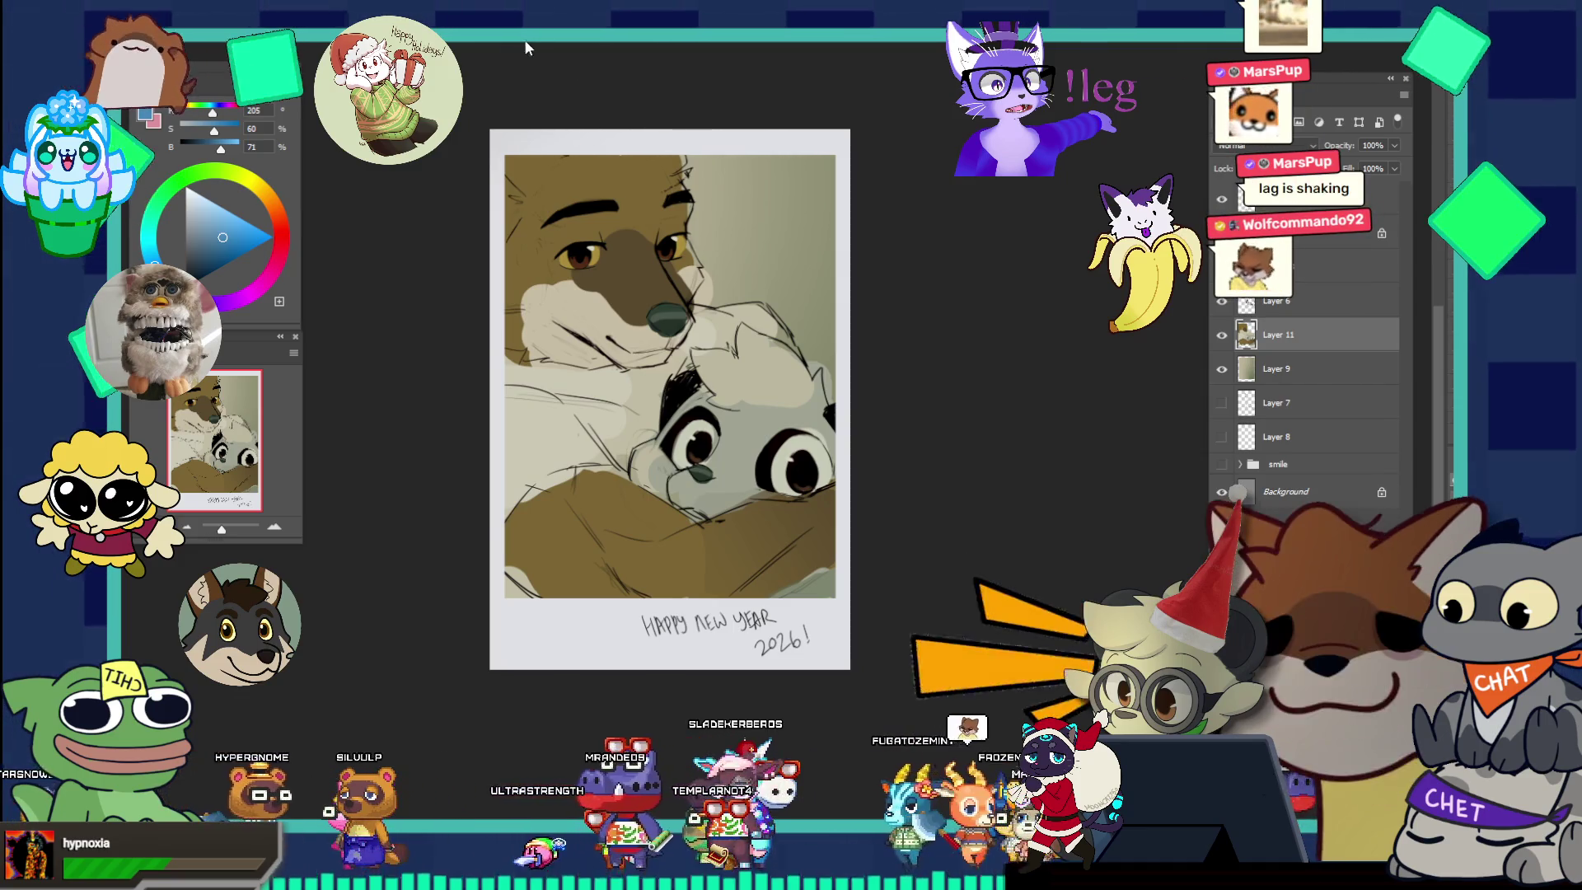
{"action": "key", "text": "ctrl+Tab"}
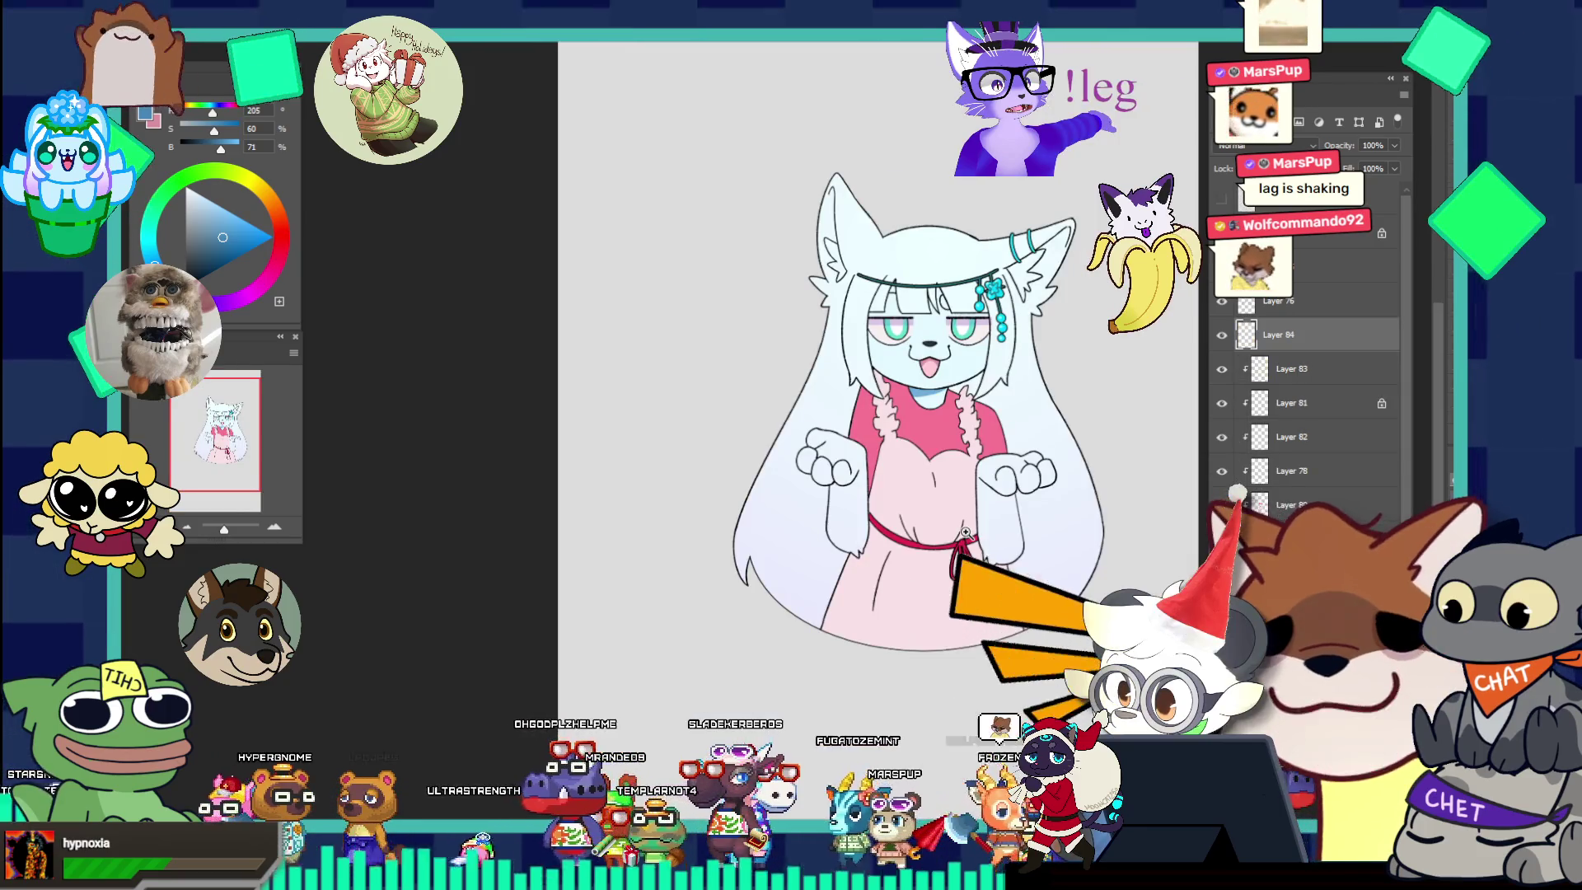
Select Layer 83 through the layers below it and merge them into one Layer 83.
{"action": "key", "text": "ctrl+Tab"}
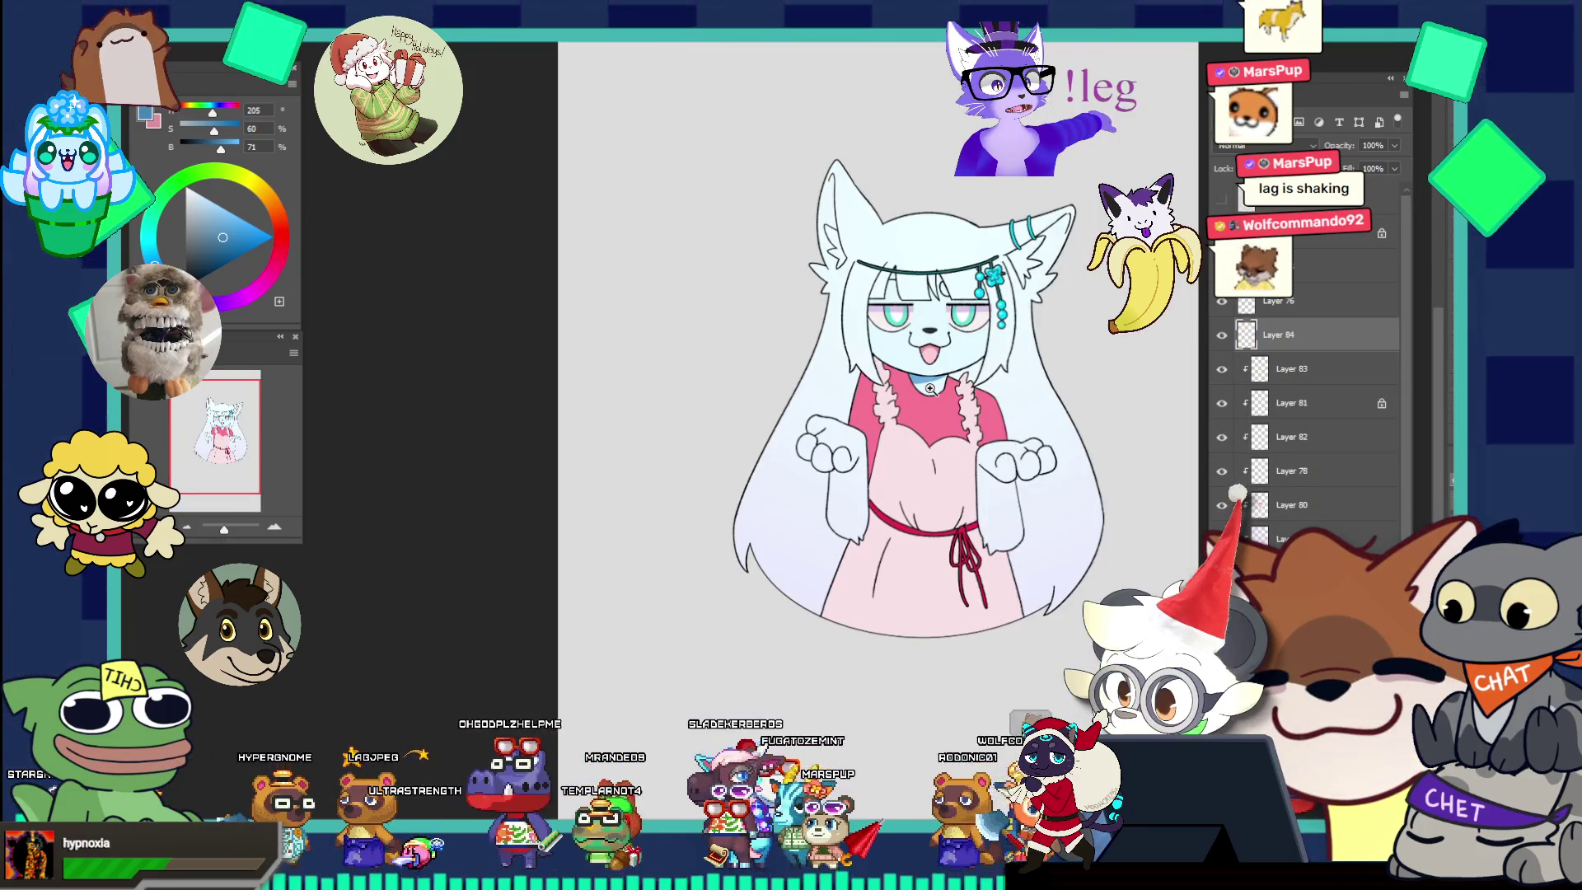
{"action": "scroll", "coordinate": [997, 298], "scroll_direction": "up", "scroll_amount": 3}
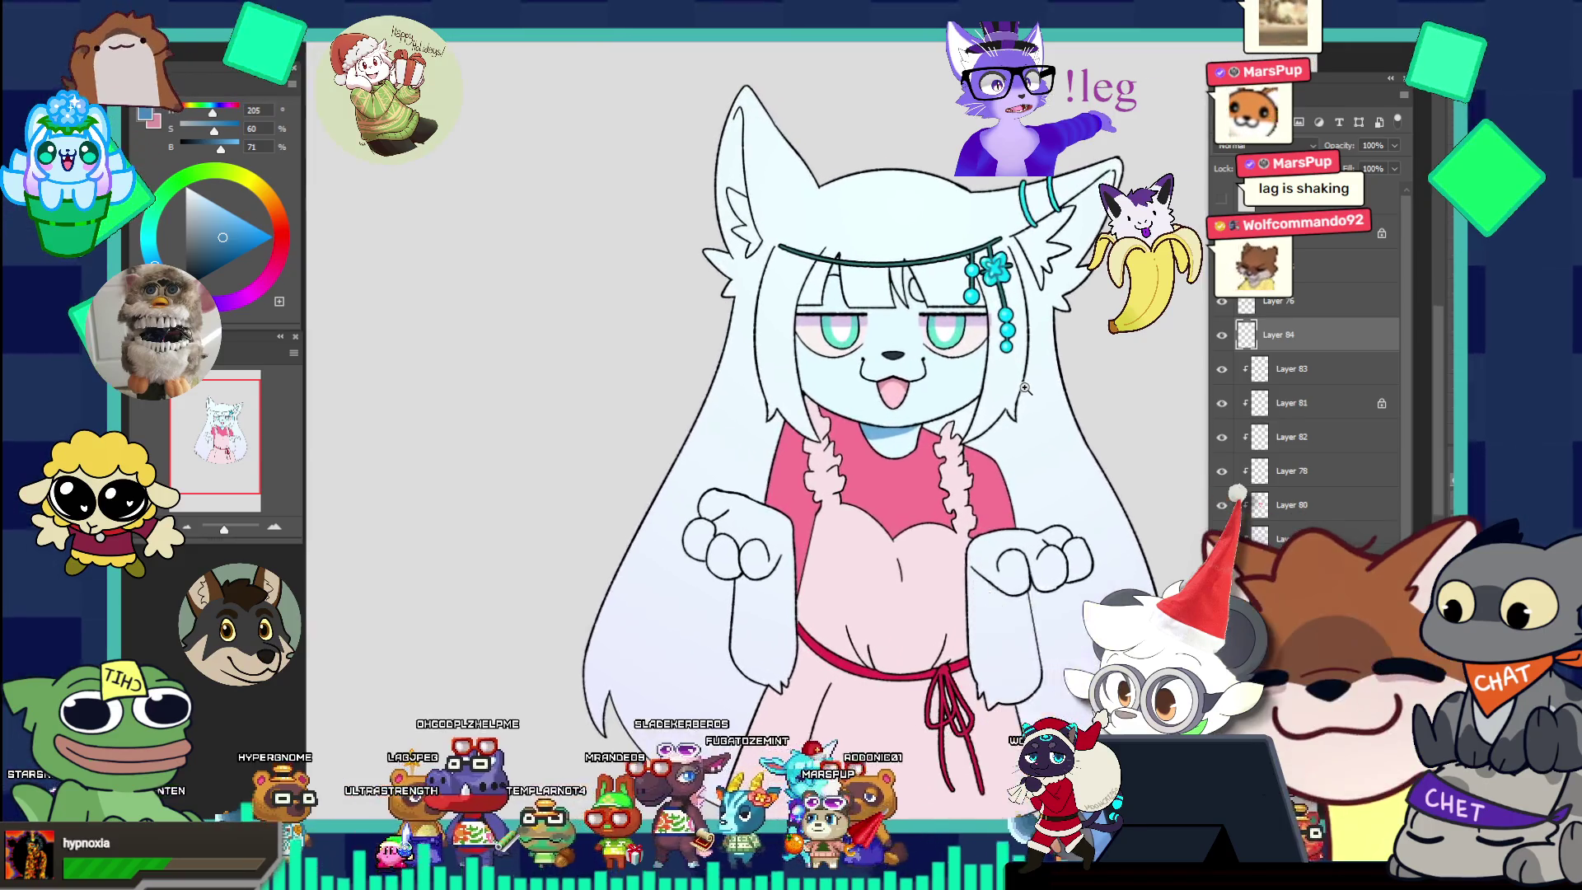
{"action": "scroll", "coordinate": [1025, 388], "scroll_direction": "down", "scroll_amount": 1}
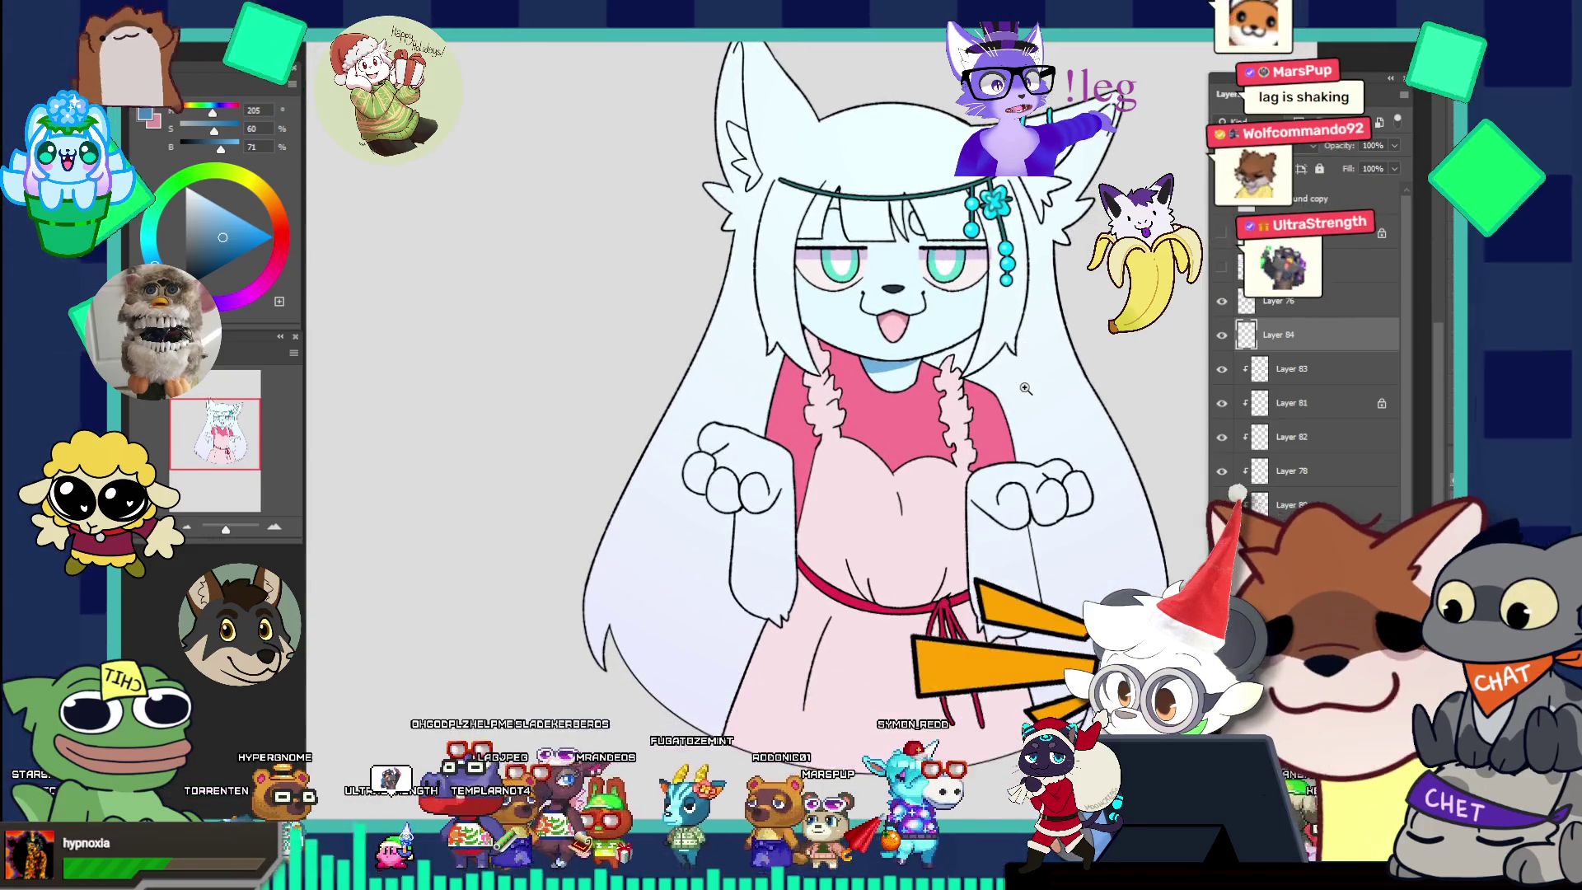
{"action": "scroll", "coordinate": [1026, 386], "scroll_direction": "up", "scroll_amount": 2}
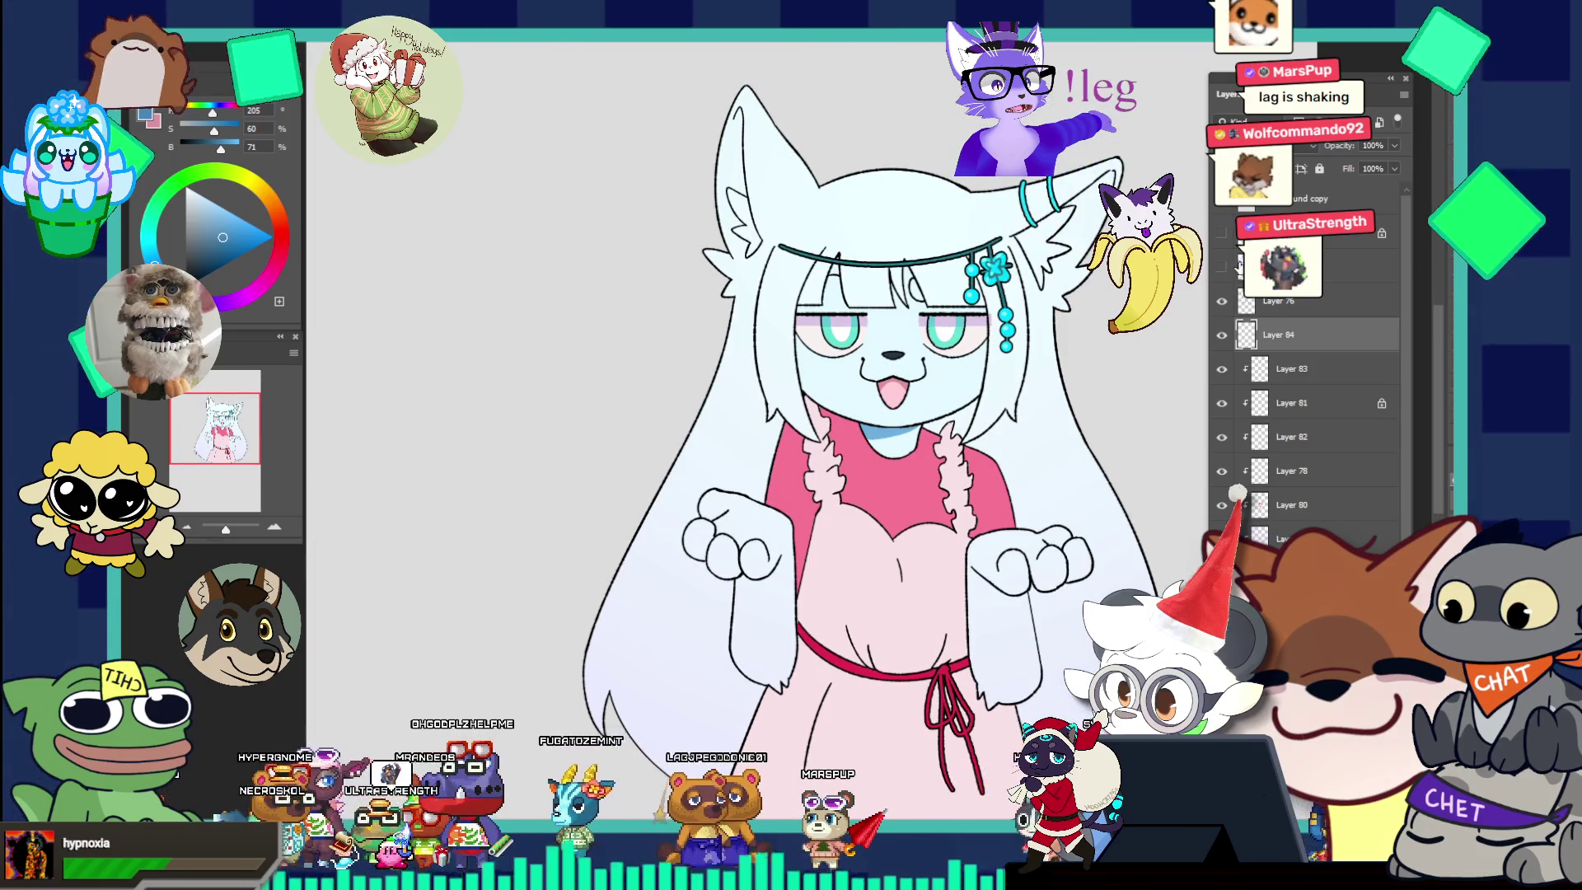
{"action": "left_click", "coordinate": [1248, 368]}
{"action": "left_click", "coordinate": [1279, 537], "text": "shift"}
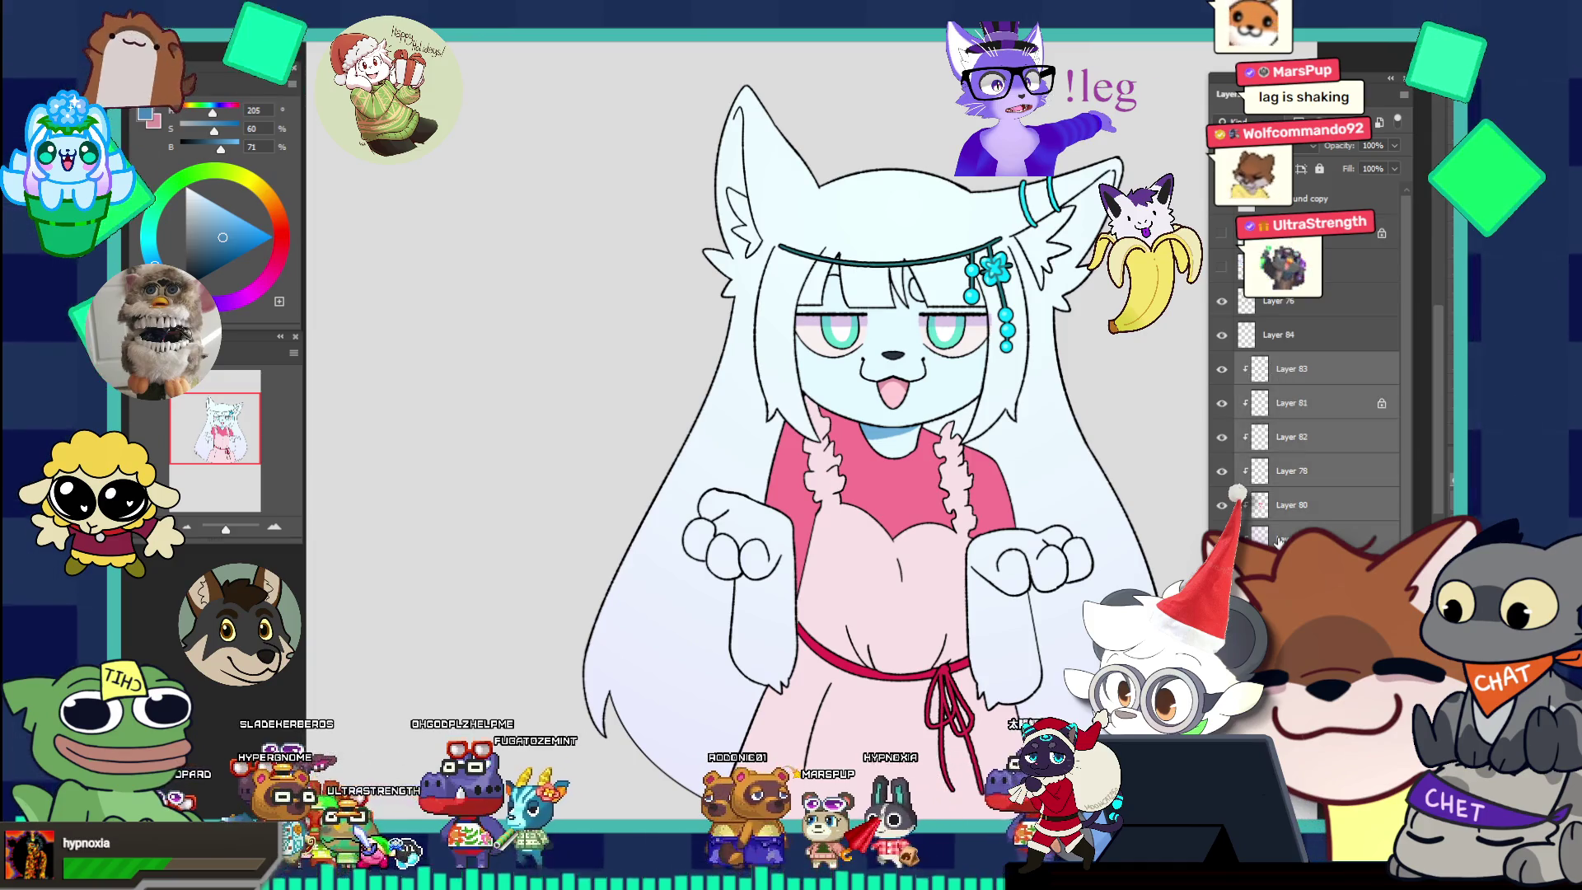
{"action": "key", "text": "ctrl+e"}
Rezoom on the character and show the Himitsu Kitsune reference sheet over the canvas.
{"action": "left_click_drag", "start_coordinate": [1094, 435], "coordinate": [976, 307]}
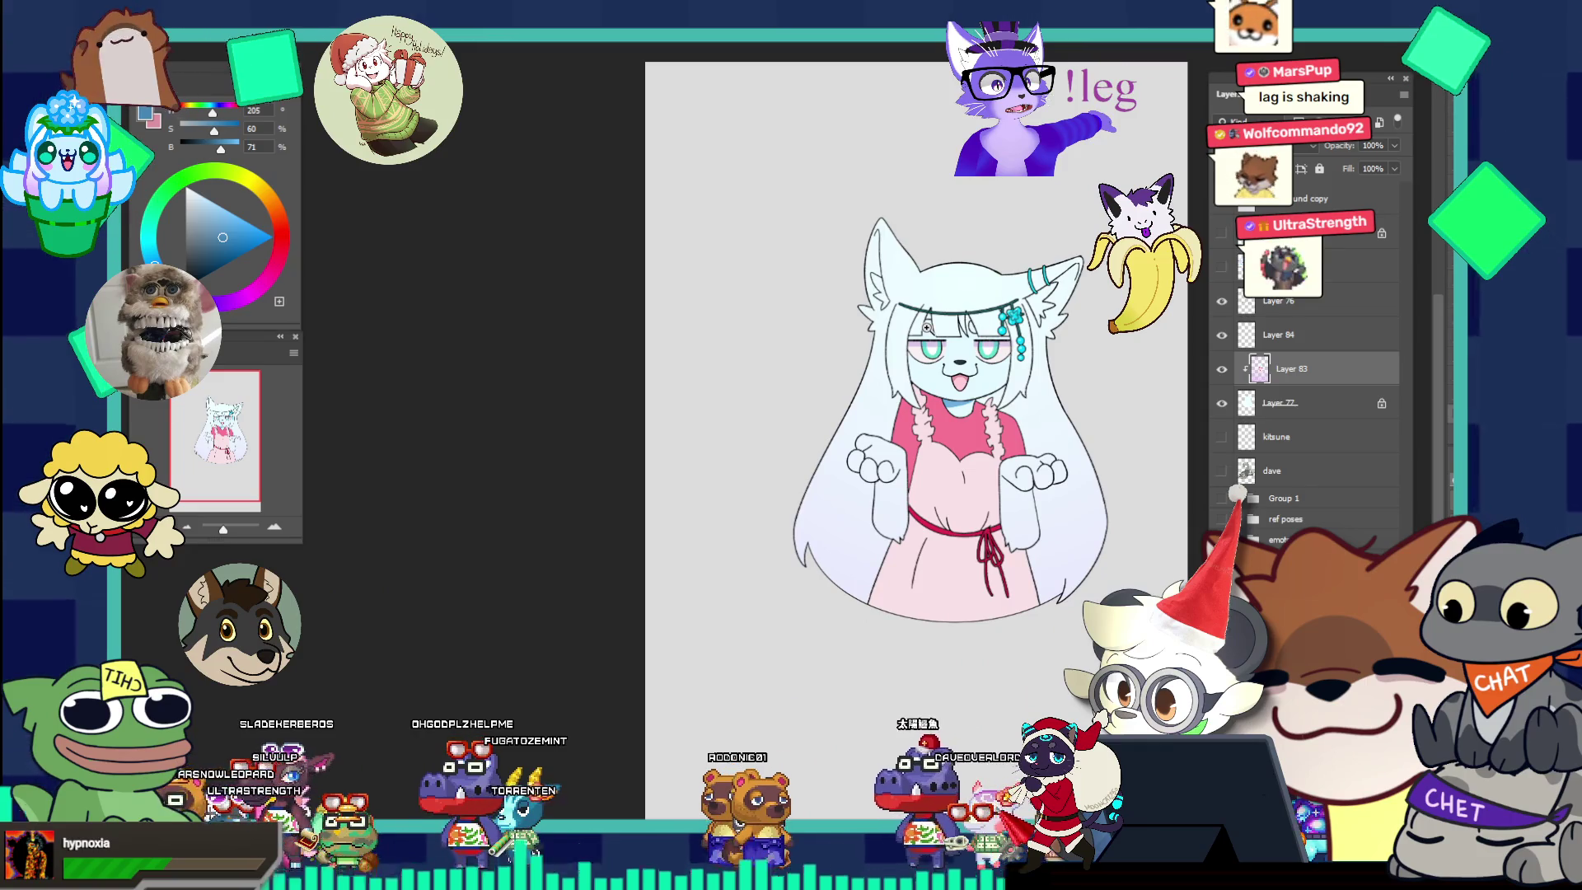
{"action": "left_click", "coordinate": [997, 404]}
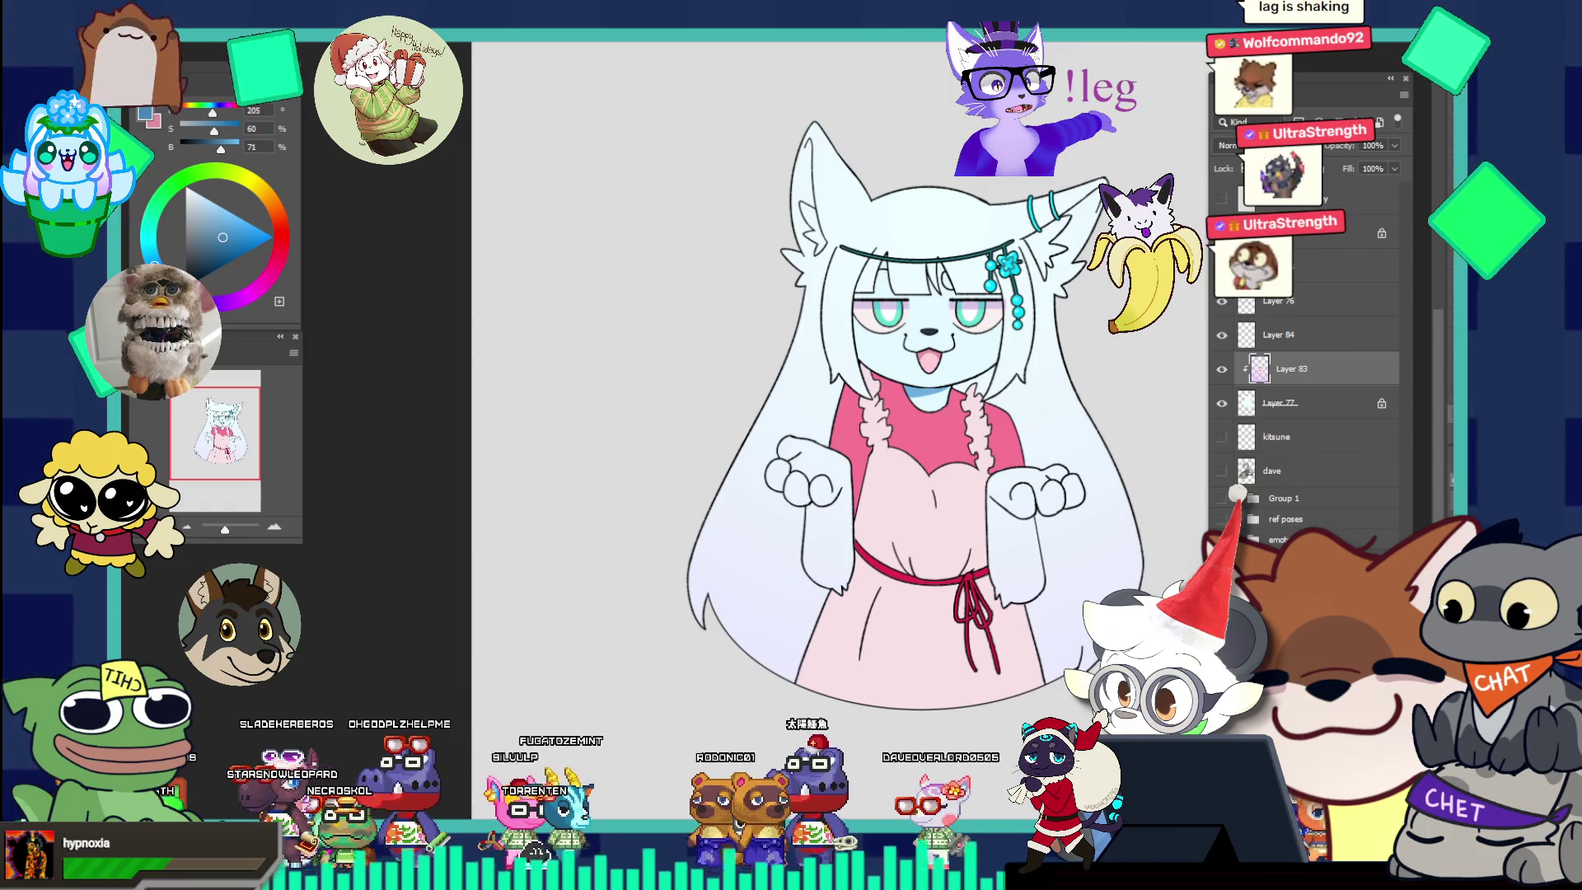
{"action": "left_click", "coordinate": [1221, 519]}
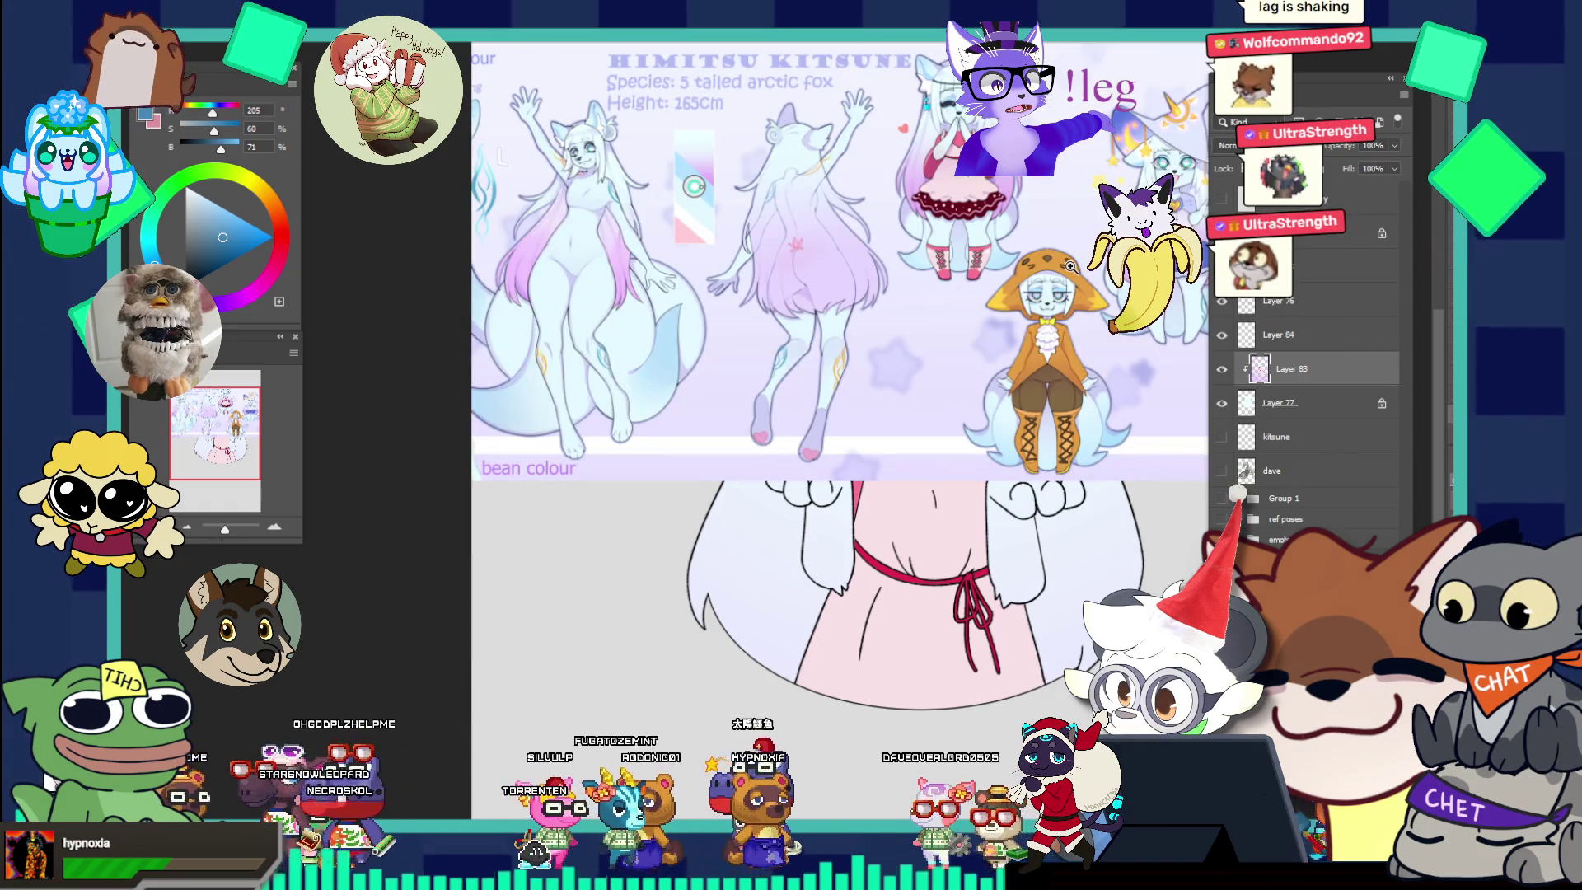
Zoom into the kitsune reference sheet and sample the pale blue of its hair.
{"action": "left_click", "coordinate": [1070, 266]}
{"action": "left_click_drag", "start_coordinate": [1112, 368], "coordinate": [1054, 247]}
{"action": "scroll", "coordinate": [1054, 246], "scroll_direction": "up", "scroll_amount": 4}
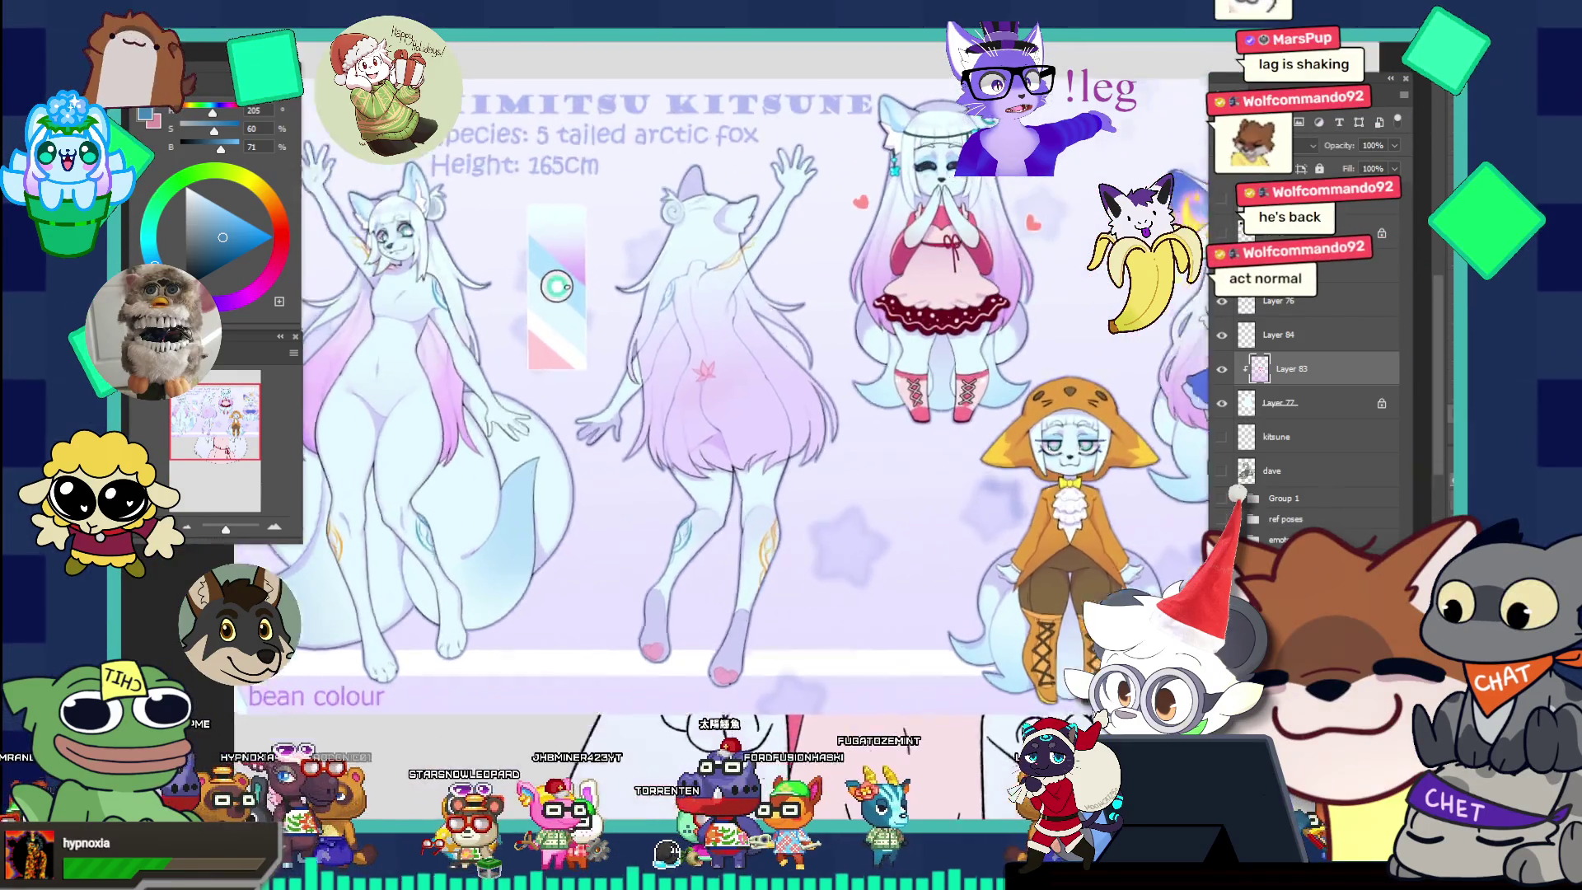
{"action": "left_click_drag", "start_coordinate": [947, 111], "coordinate": [996, 116]}
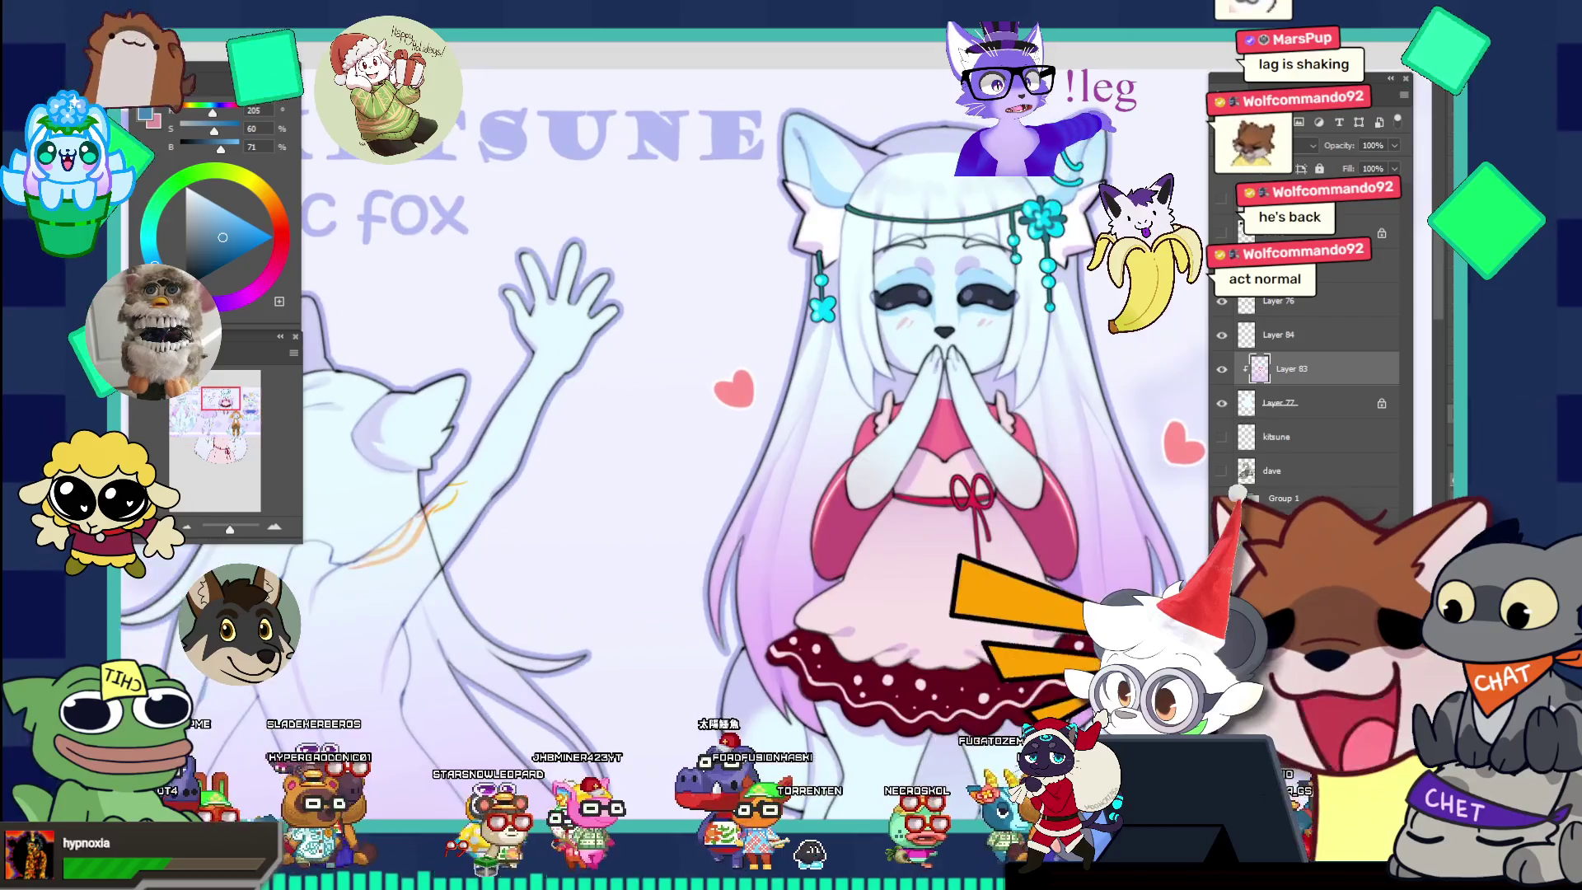
{"action": "left_click", "coordinate": [892, 212], "text": "alt"}
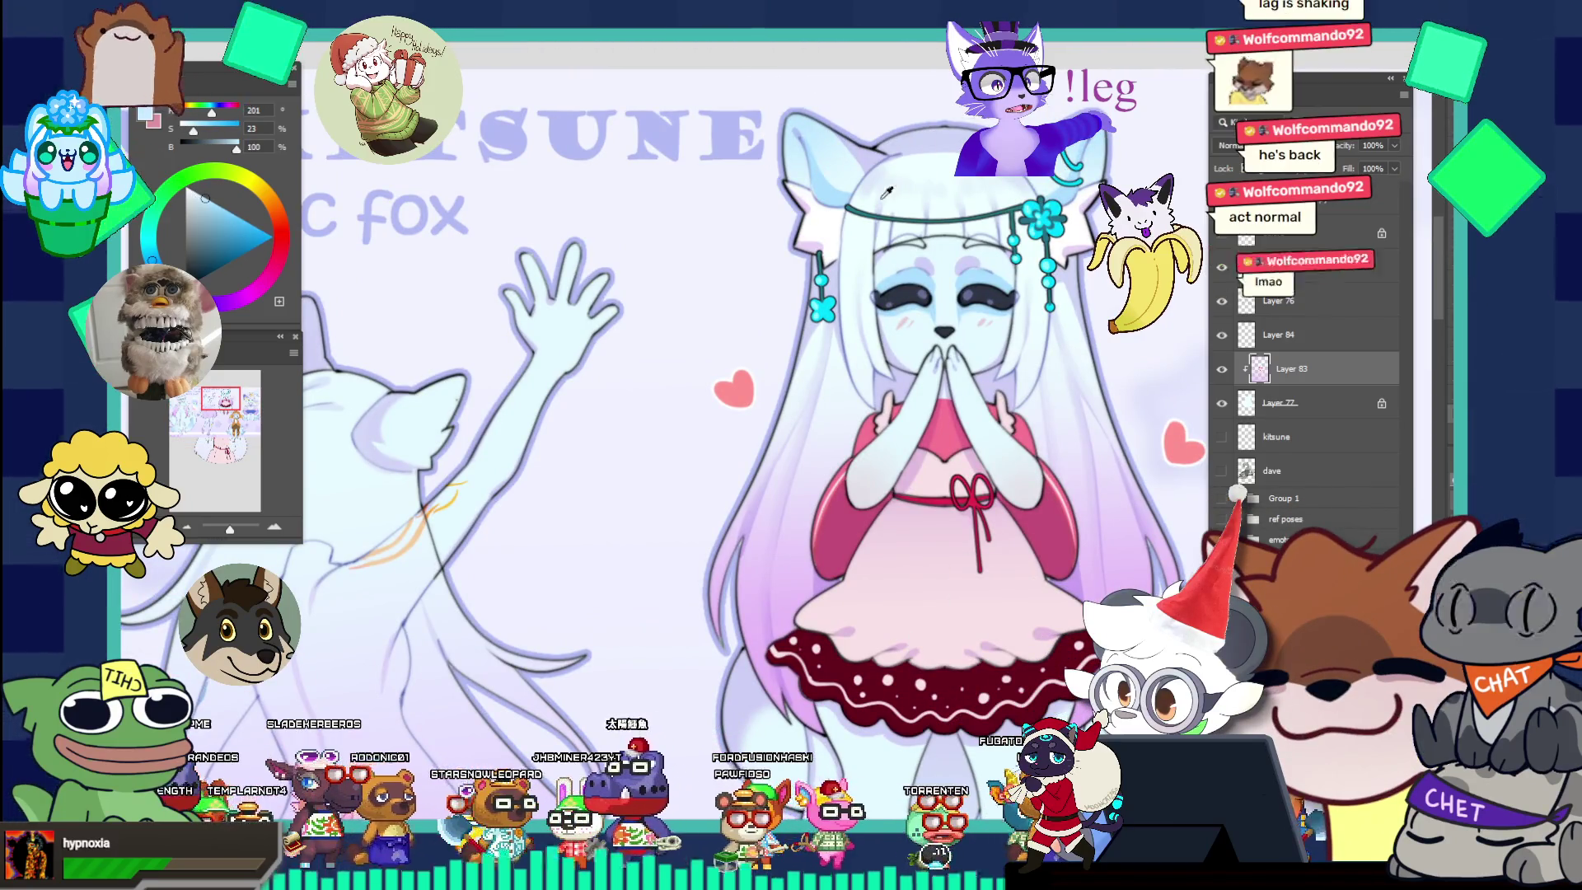
{"action": "left_click", "coordinate": [830, 226], "text": "alt"}
{"action": "left_click", "coordinate": [830, 226], "text": "alt"}
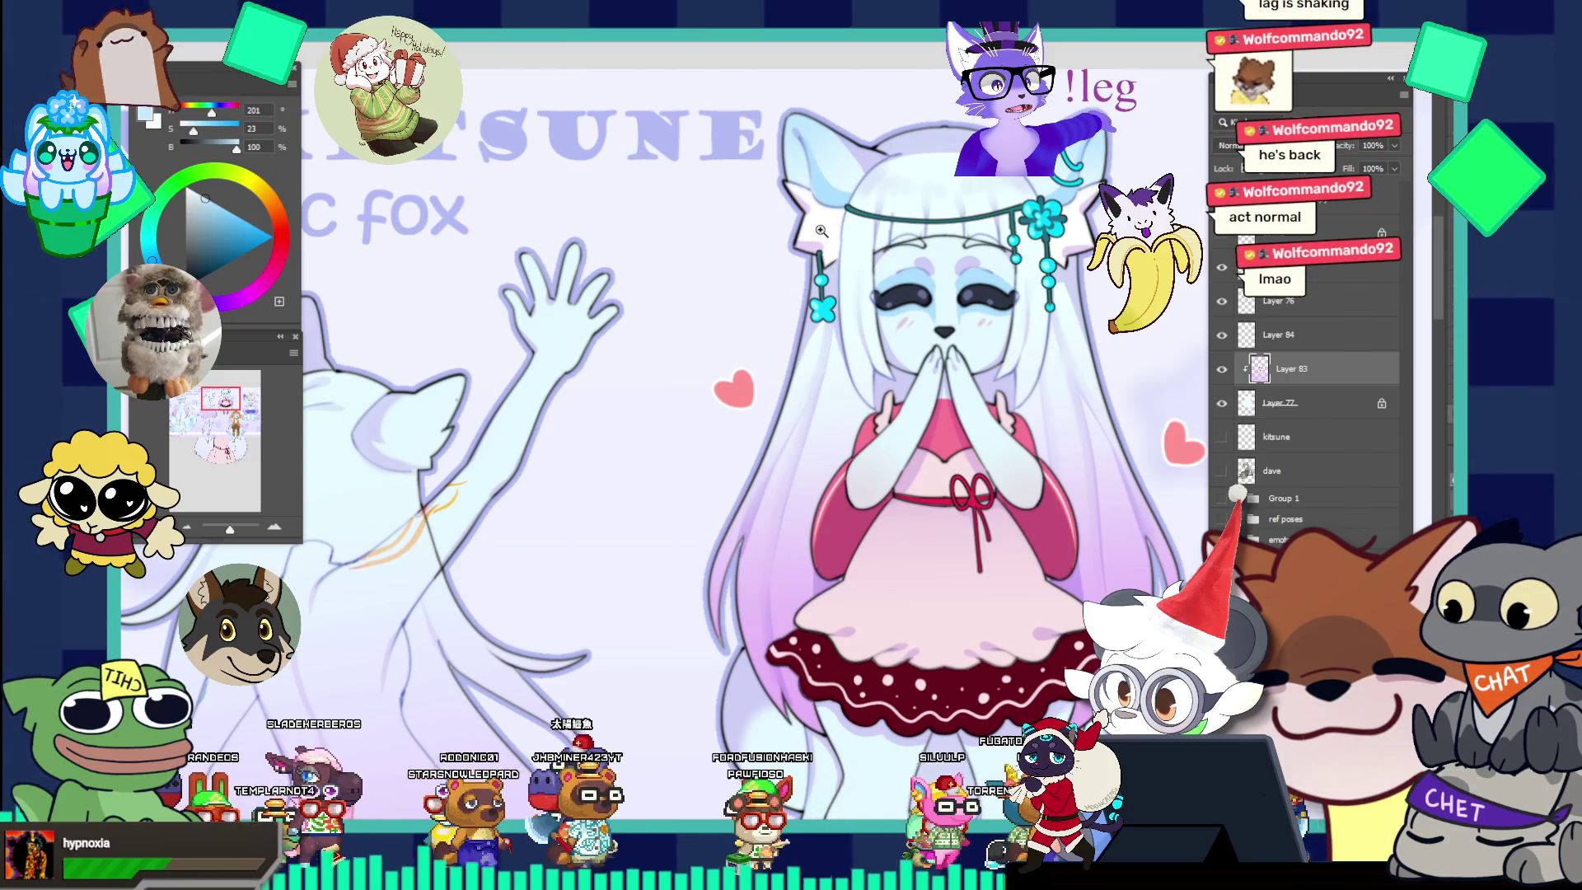
Refit the view on the character's ear and hide the reference sheet layer.
{"action": "key", "text": "ctrl+0"}
{"action": "left_click", "coordinate": [796, 182]}
{"action": "key", "text": "ctrl+0"}
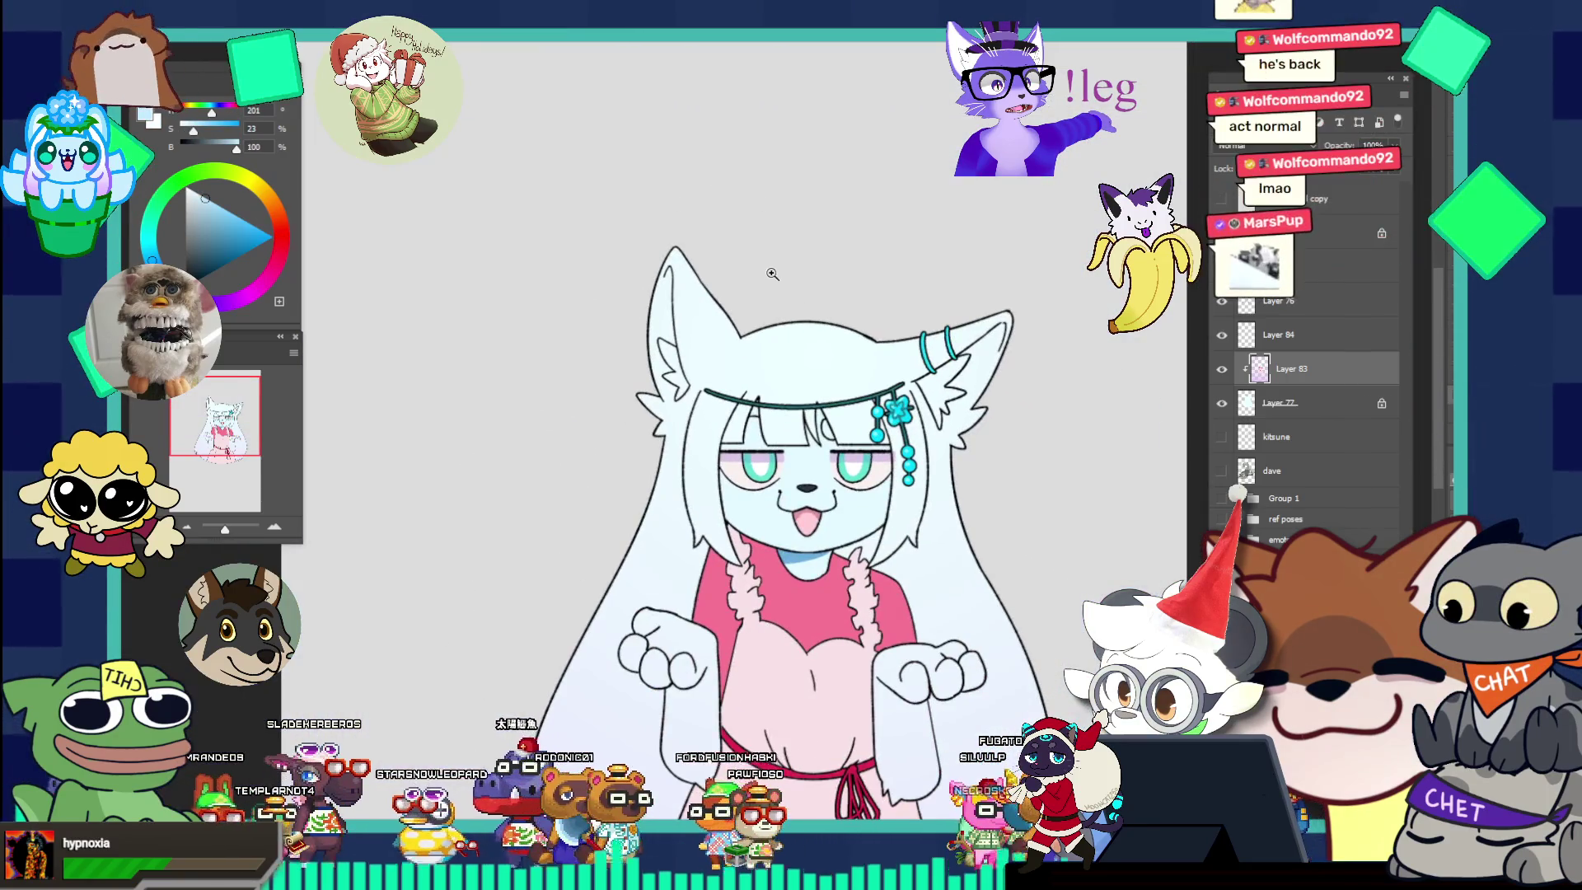
{"action": "left_click", "coordinate": [667, 227]}
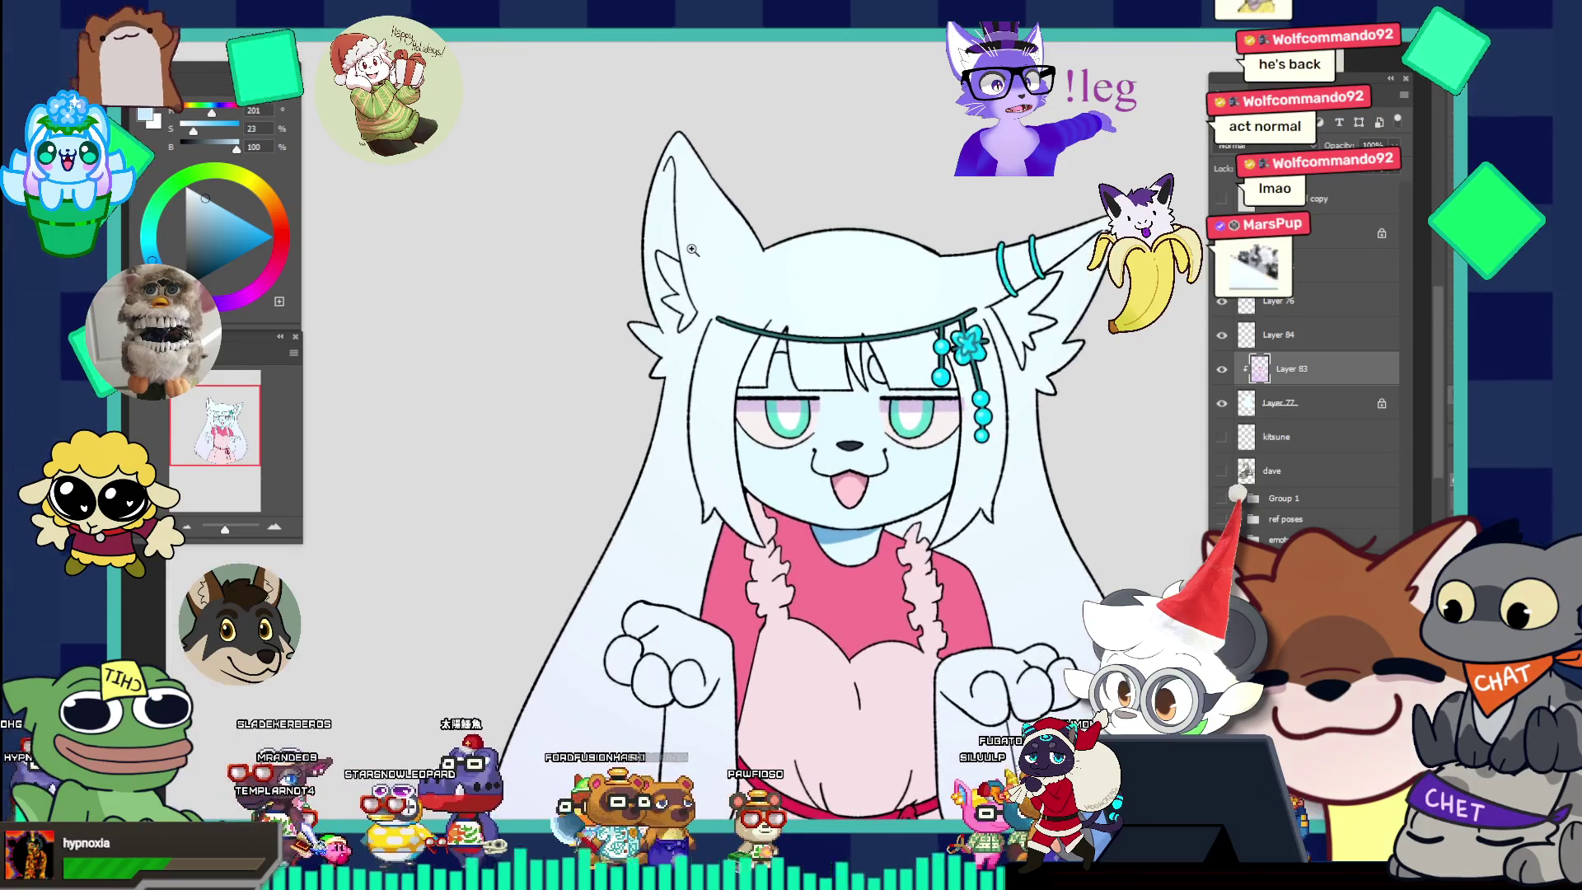
{"action": "left_click", "coordinate": [1223, 266]}
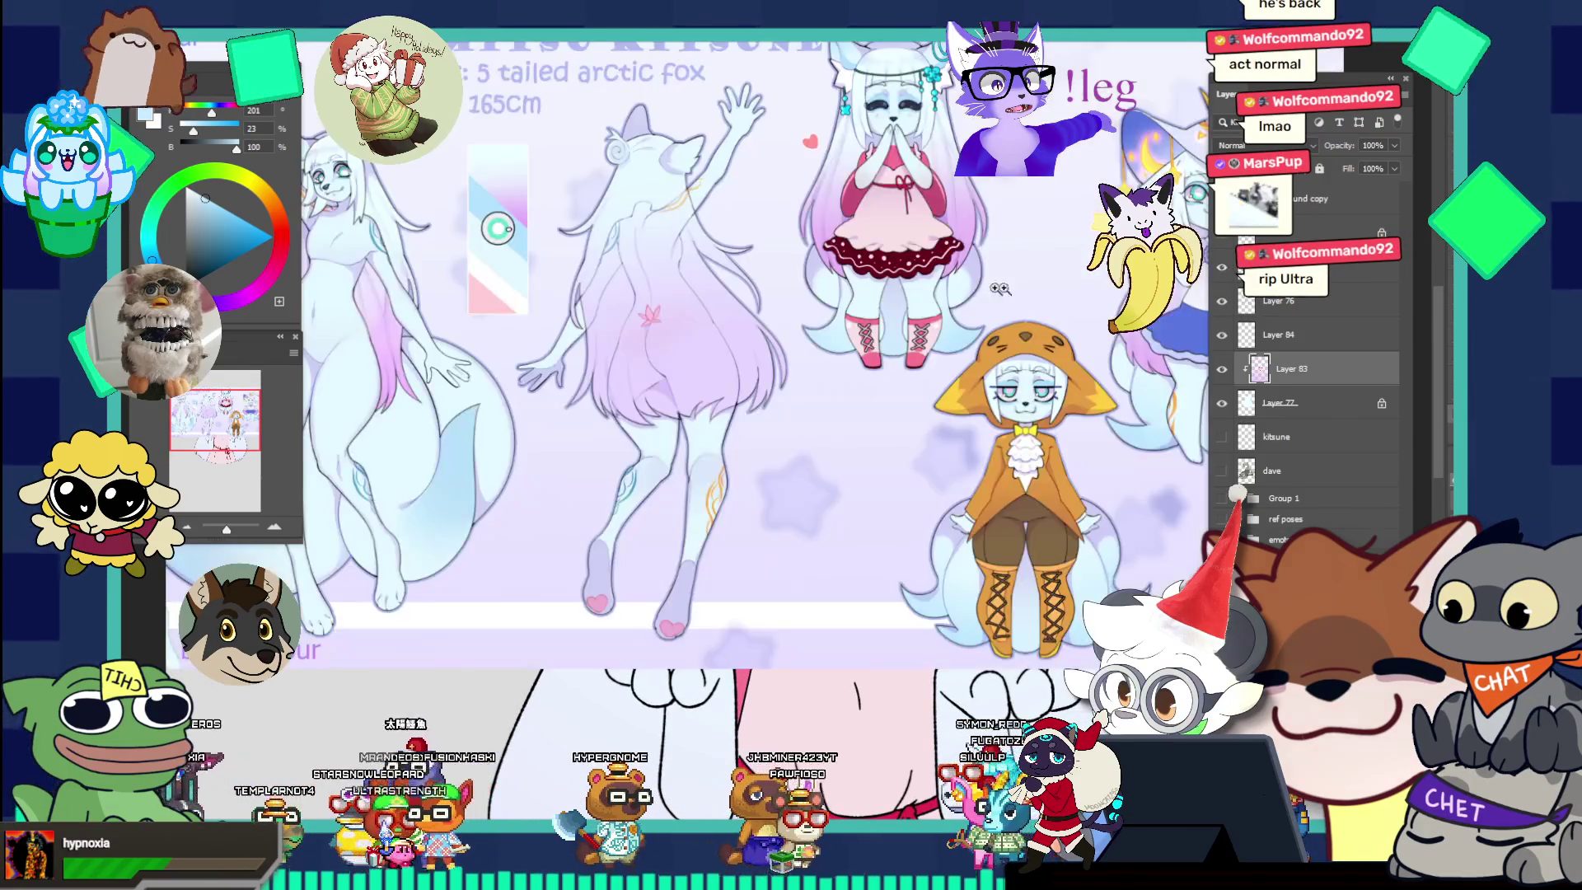
{"action": "scroll", "coordinate": [887, 275], "scroll_direction": "up", "scroll_amount": 2}
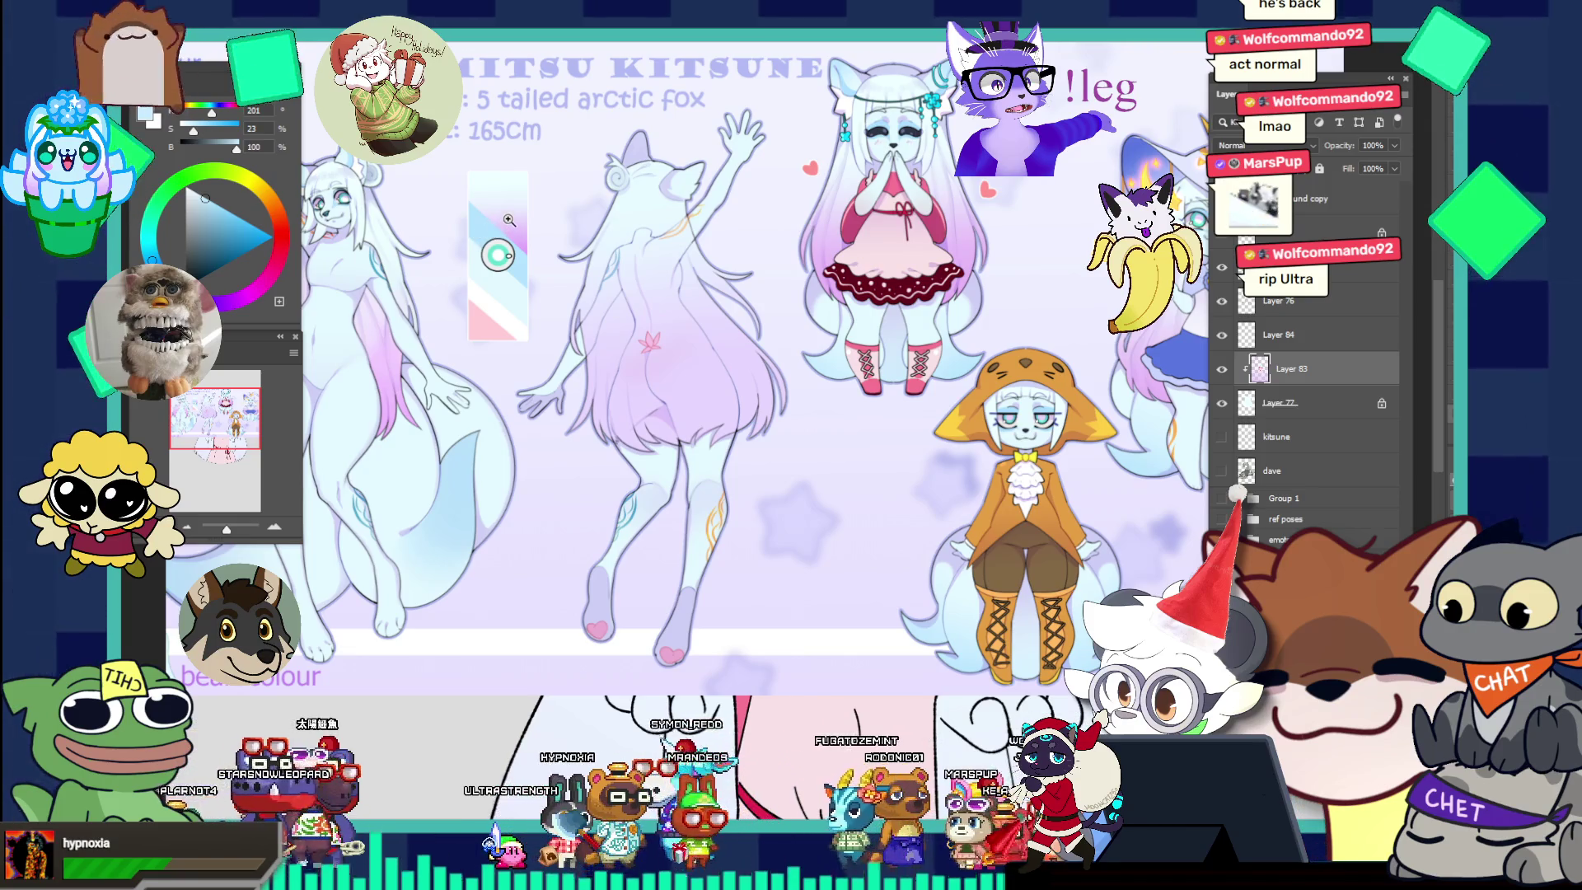
{"action": "key", "text": "ctrl+comma"}
{"action": "mouse_move", "coordinate": [616, 214]}
{"action": "left_mouse_down"}
{"action": "mouse_move", "coordinate": [593, 247]}
{"action": "mouse_move", "coordinate": [732, 276]}
{"action": "left_mouse_up"}
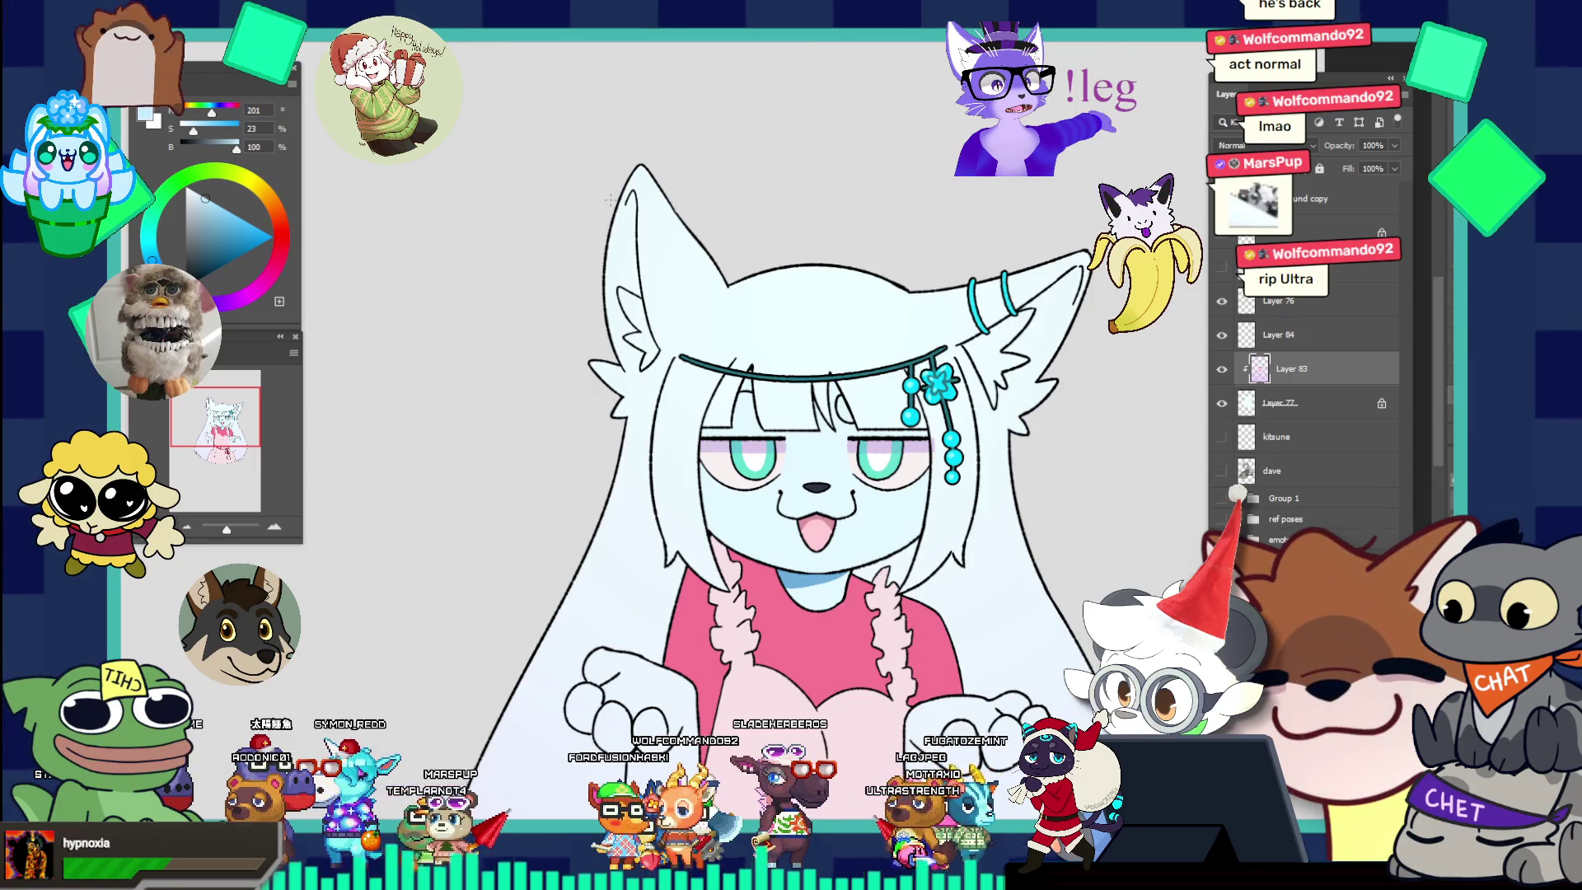
Enlarge the brush and make the rough rectangle 1 2674 preset the active brush.
{"action": "key", "text": "bracketright"}
{"action": "key", "text": "bracketright"}
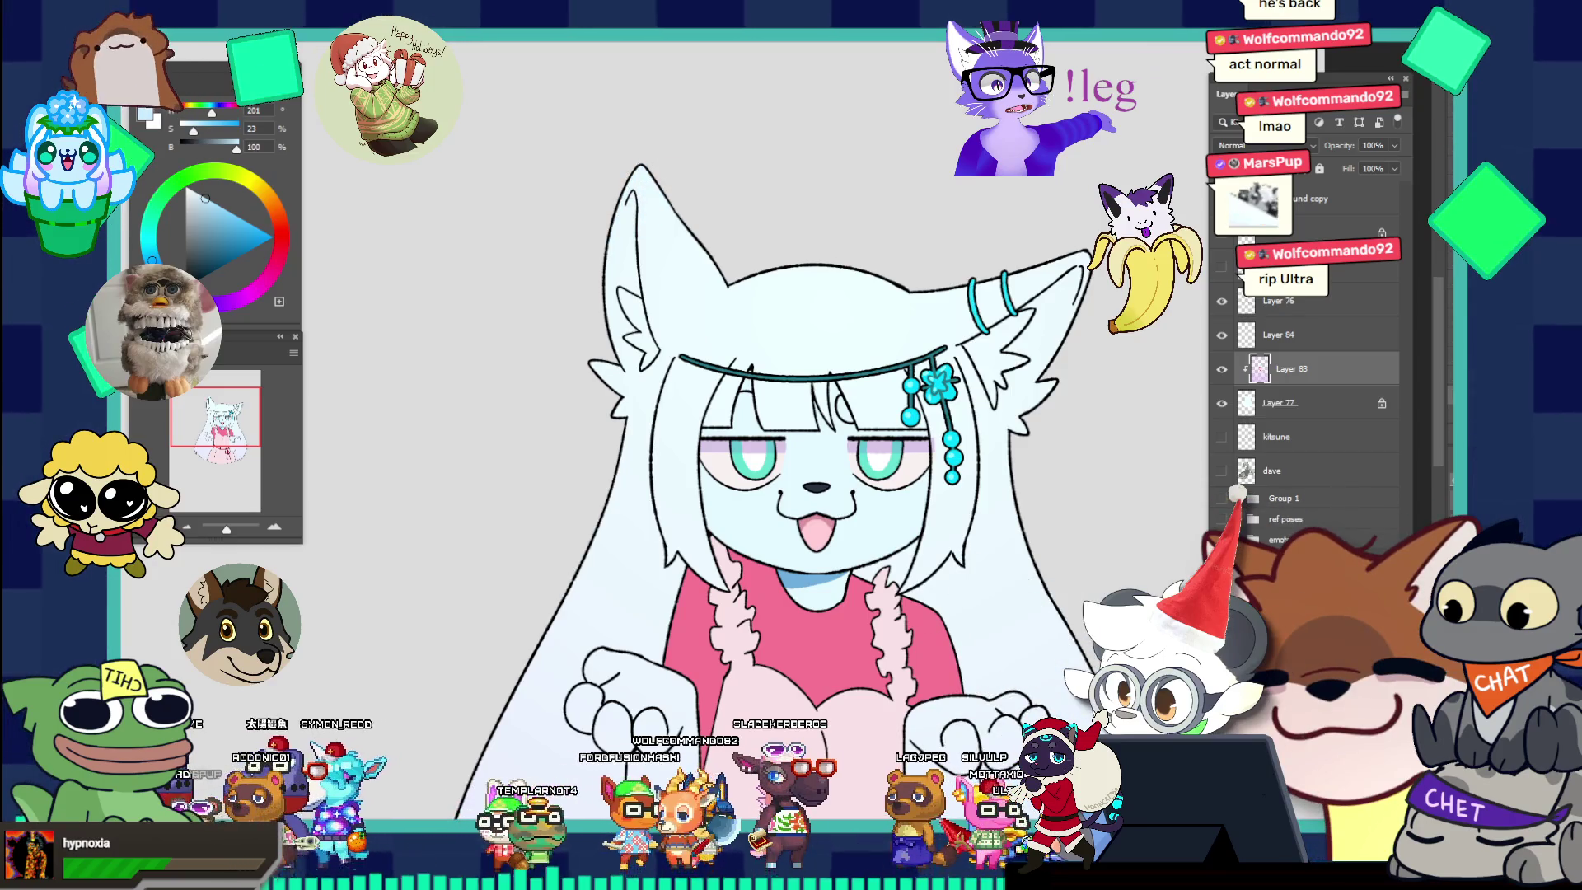
{"action": "left_click", "coordinate": [159, 107]}
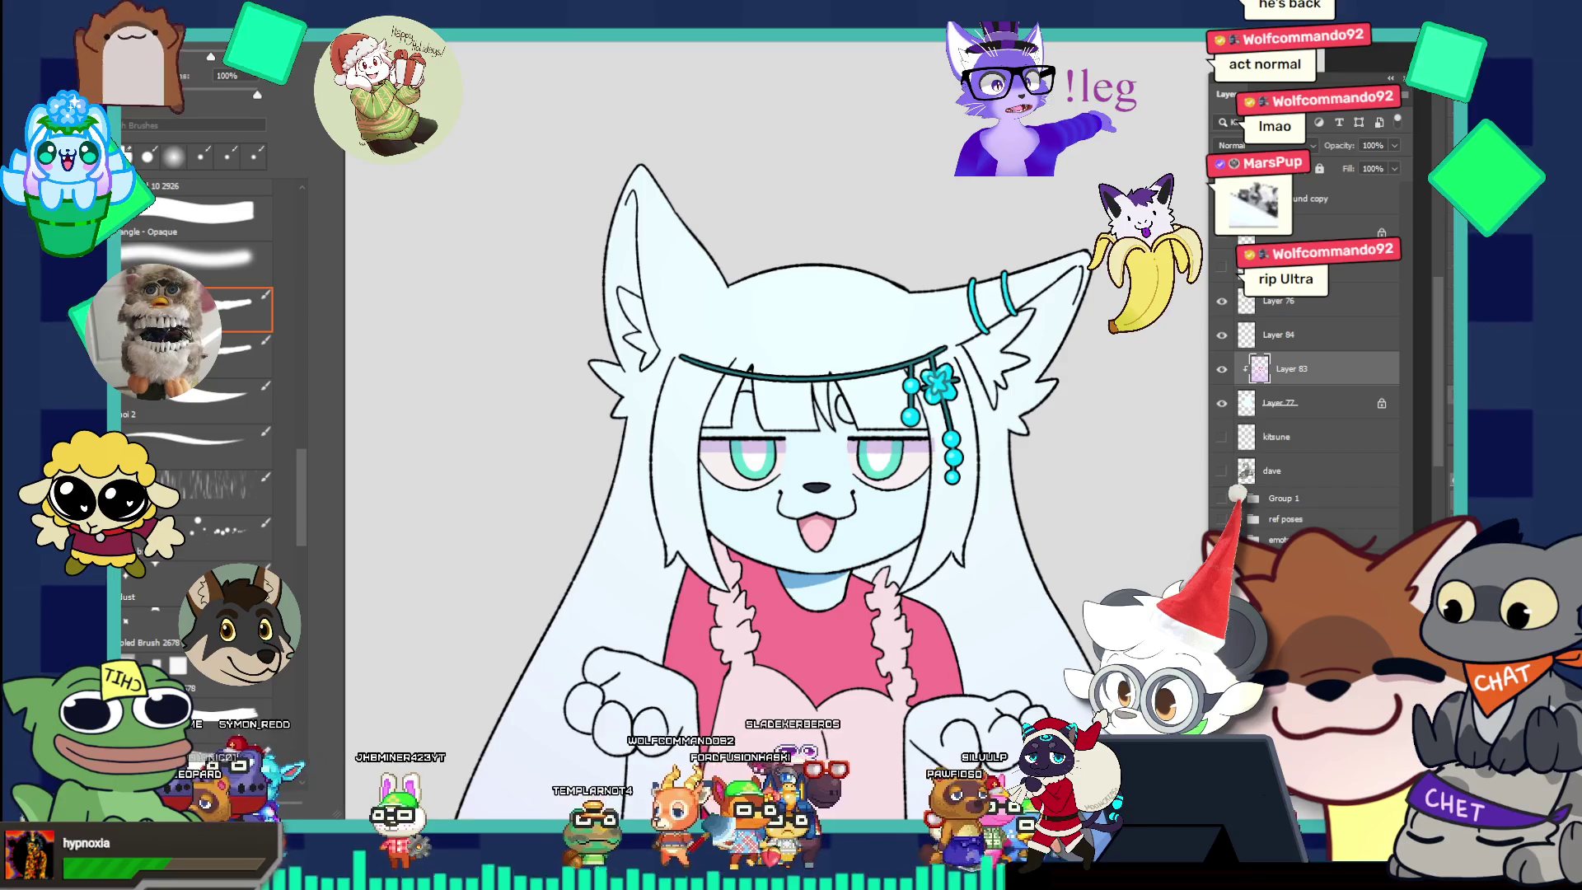
{"action": "scroll", "coordinate": [198, 370], "scroll_direction": "up", "scroll_amount": 5}
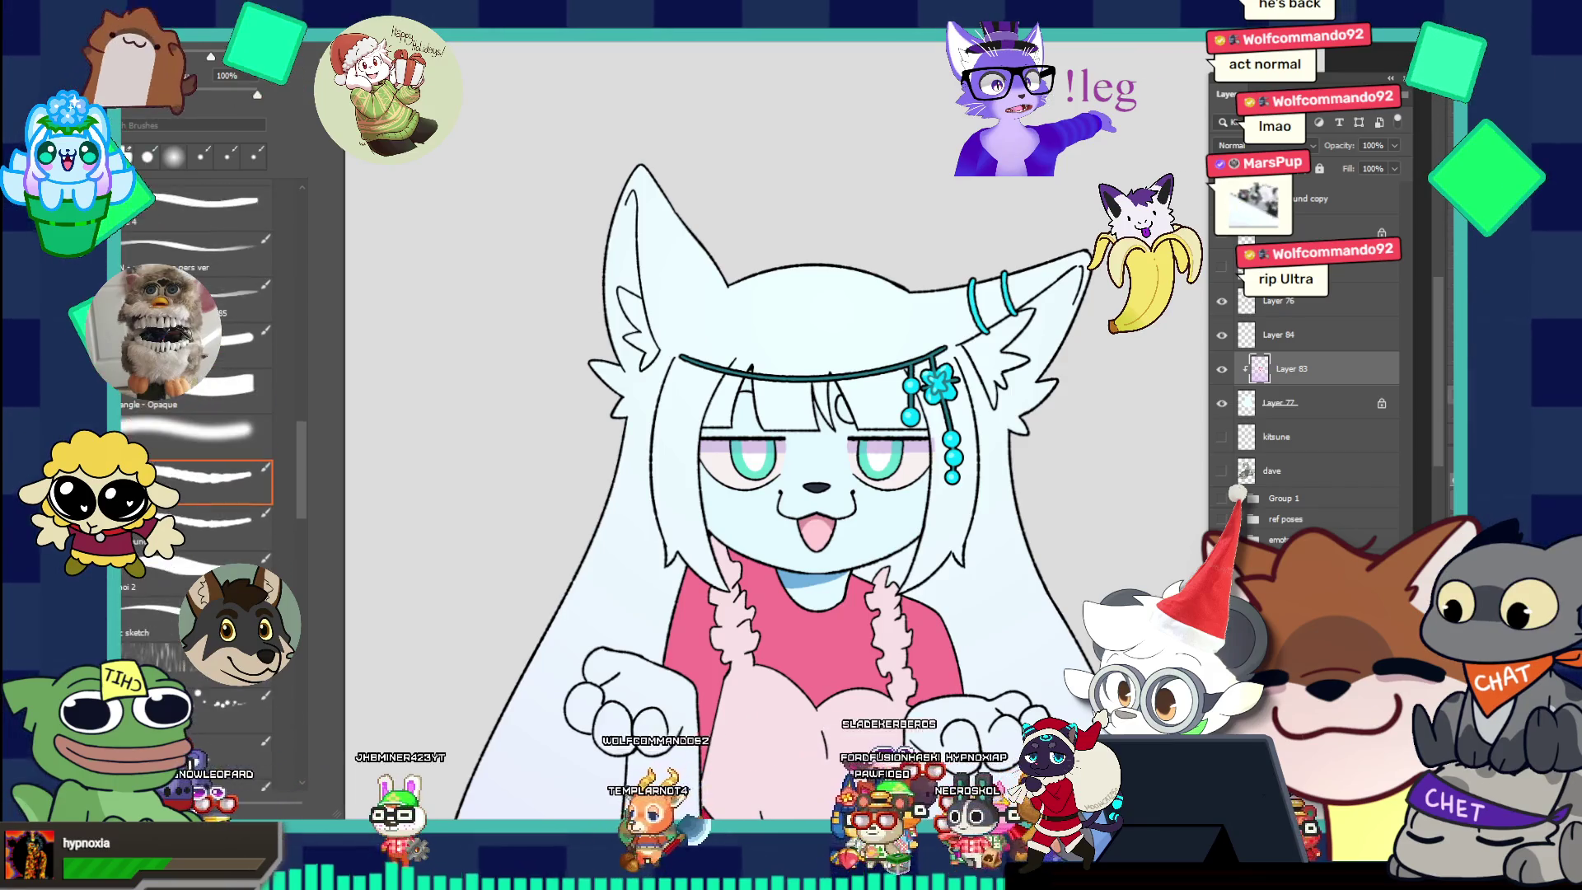
{"action": "scroll", "coordinate": [198, 371], "scroll_direction": "up", "scroll_amount": 4}
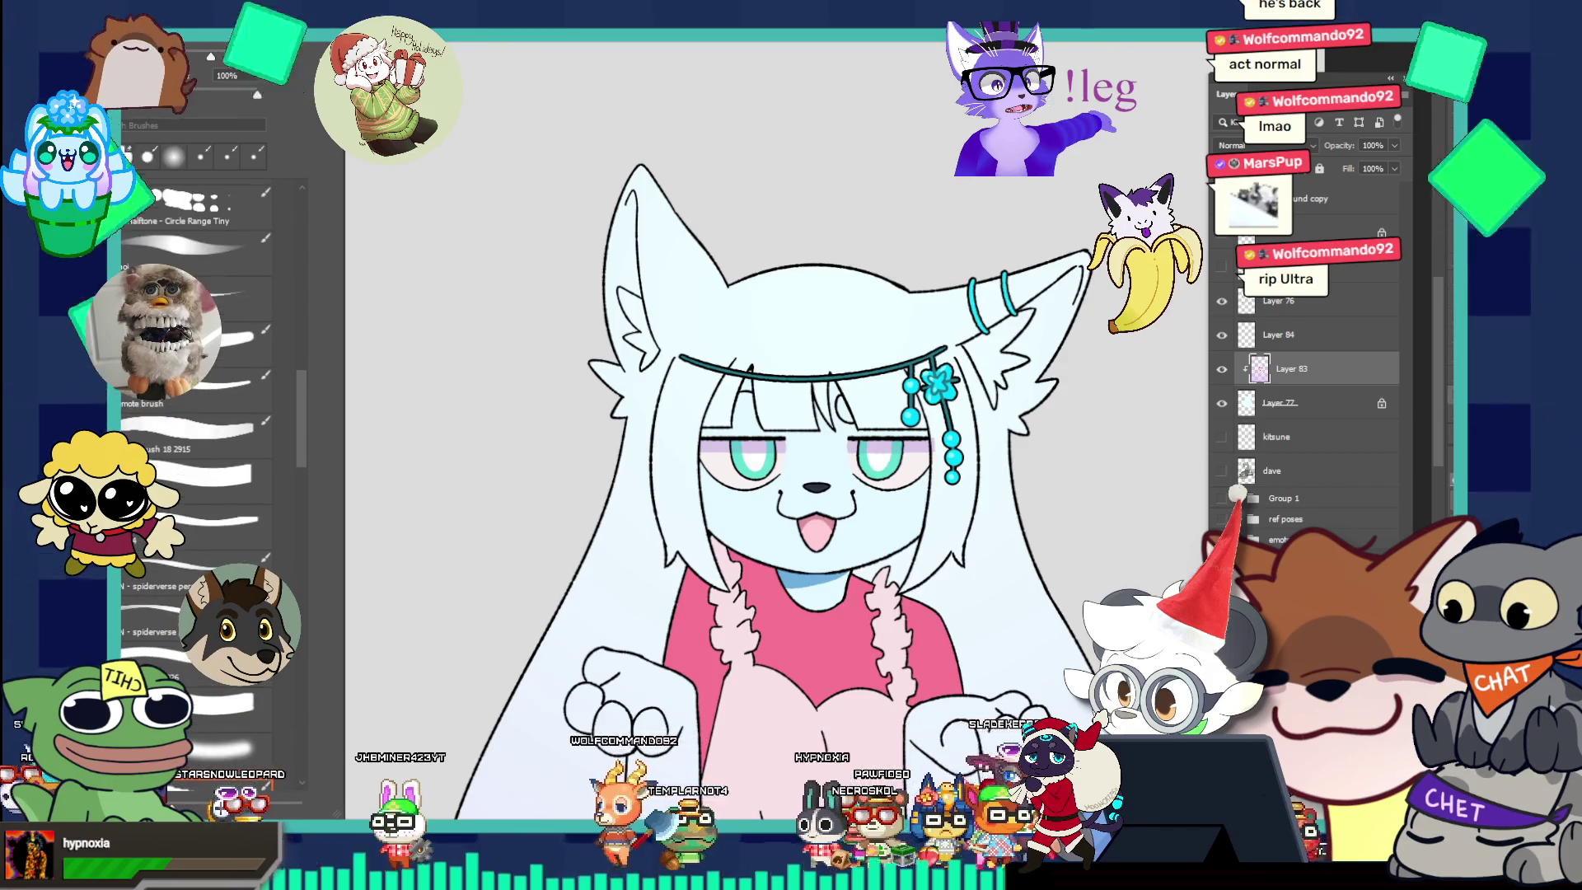
{"action": "scroll", "coordinate": [170, 259], "scroll_direction": "up", "scroll_amount": 6}
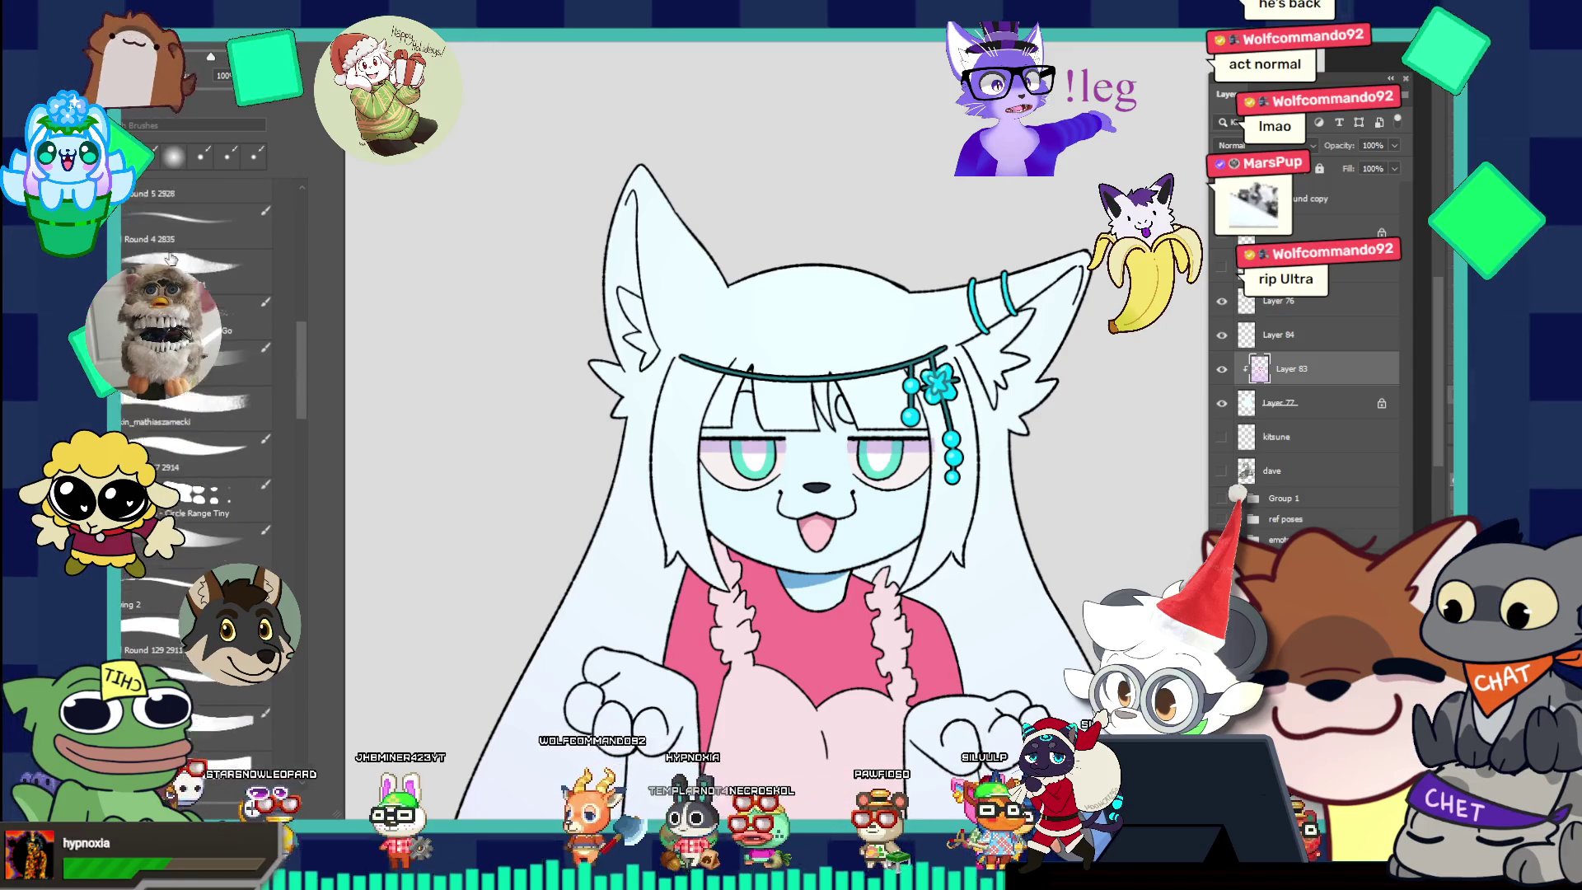
{"action": "scroll", "coordinate": [170, 259], "scroll_direction": "up", "scroll_amount": 5}
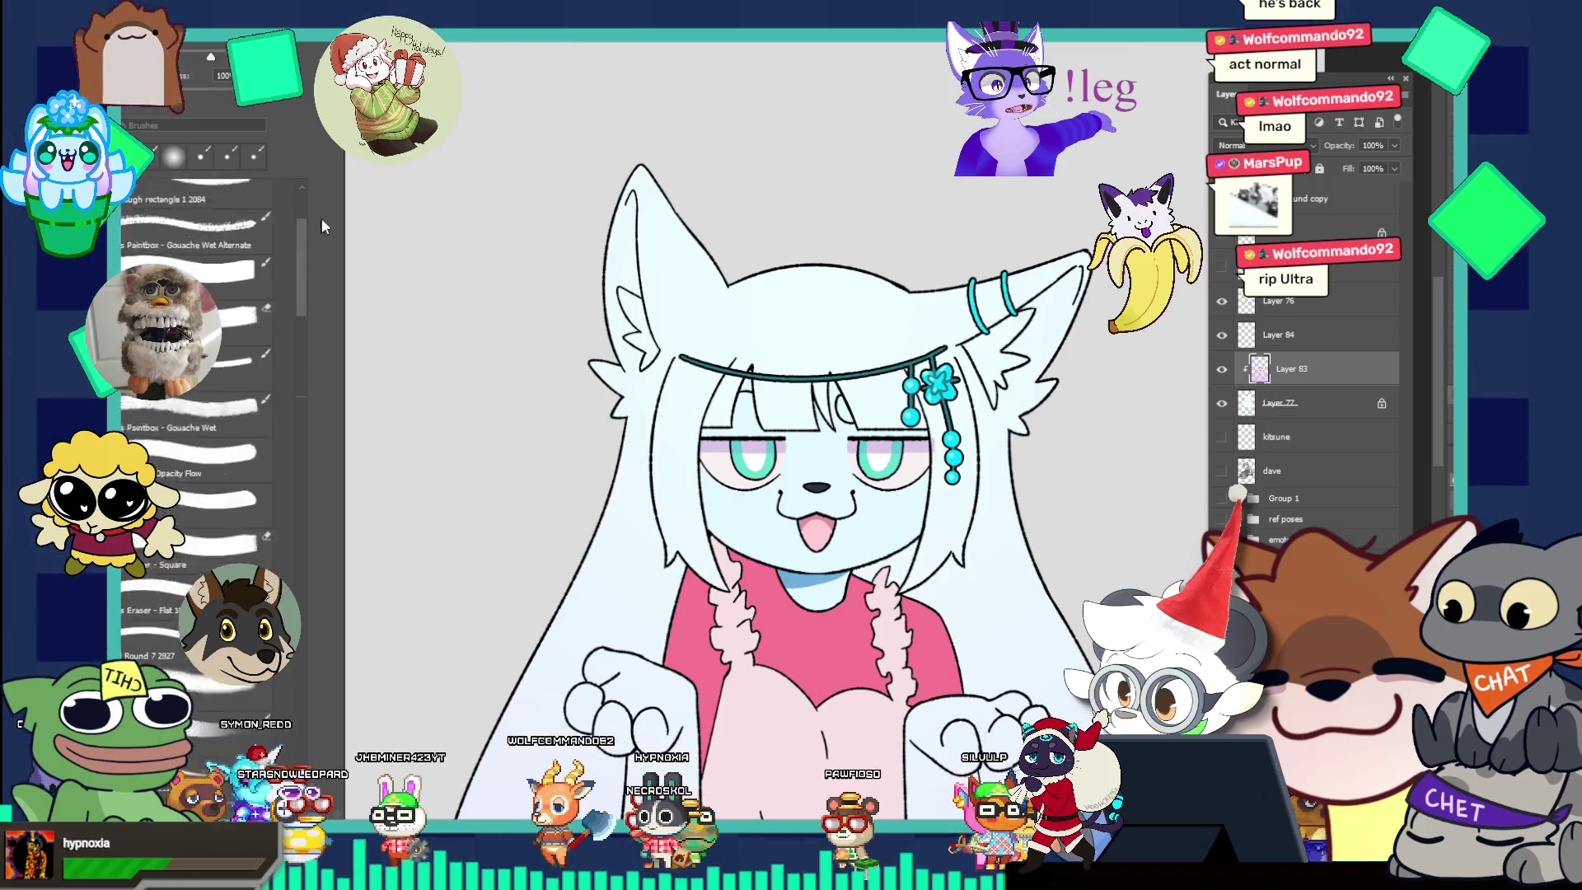
{"action": "left_click", "coordinate": [187, 265]}
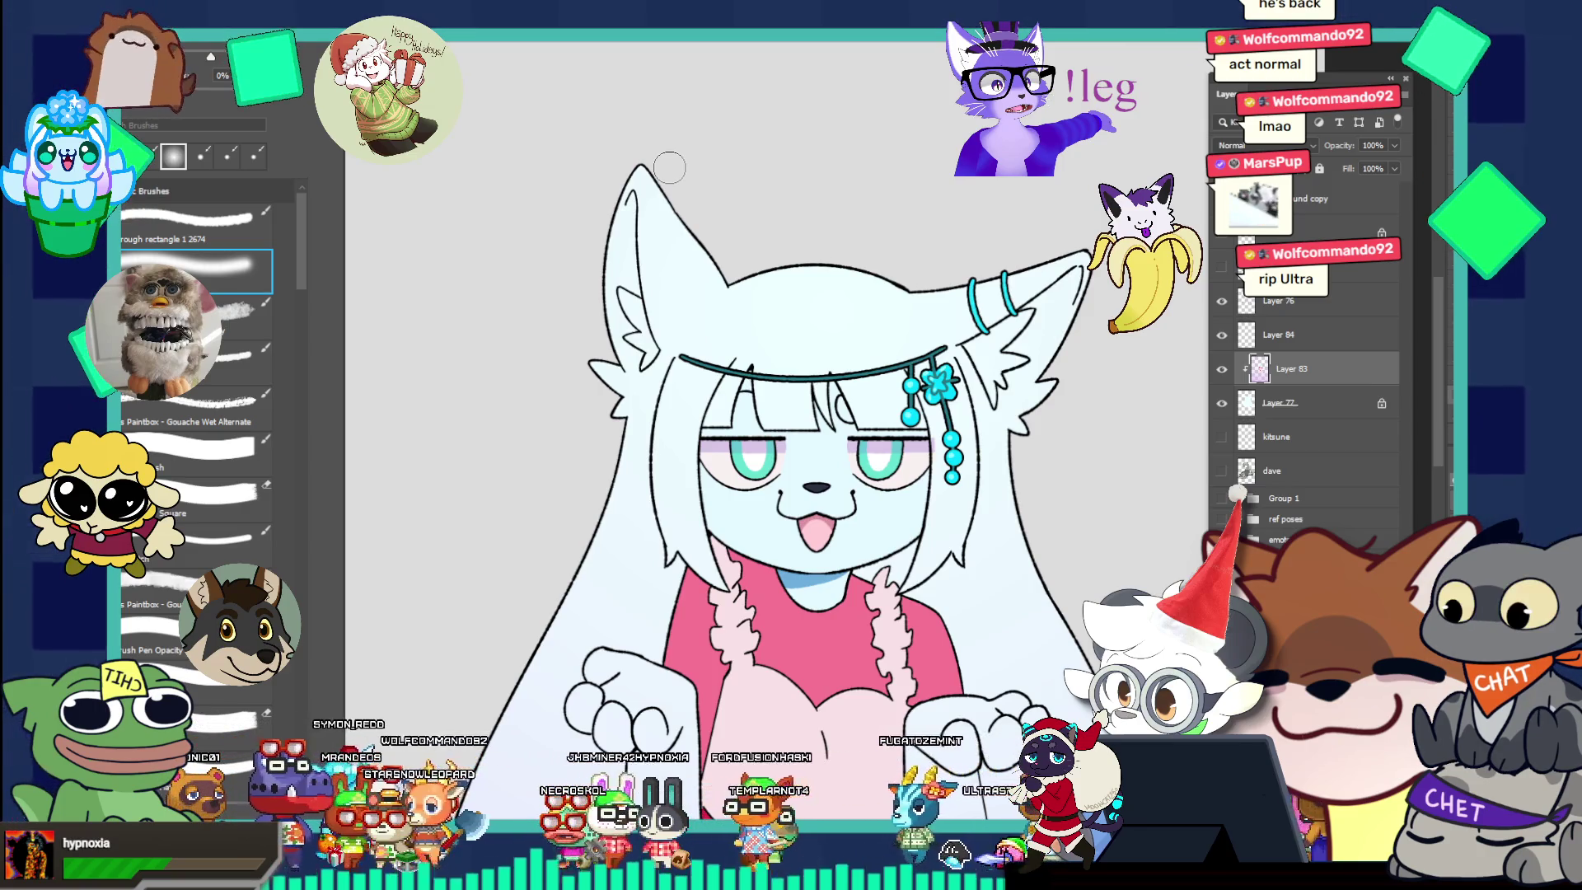
{"action": "key", "text": "F5"}
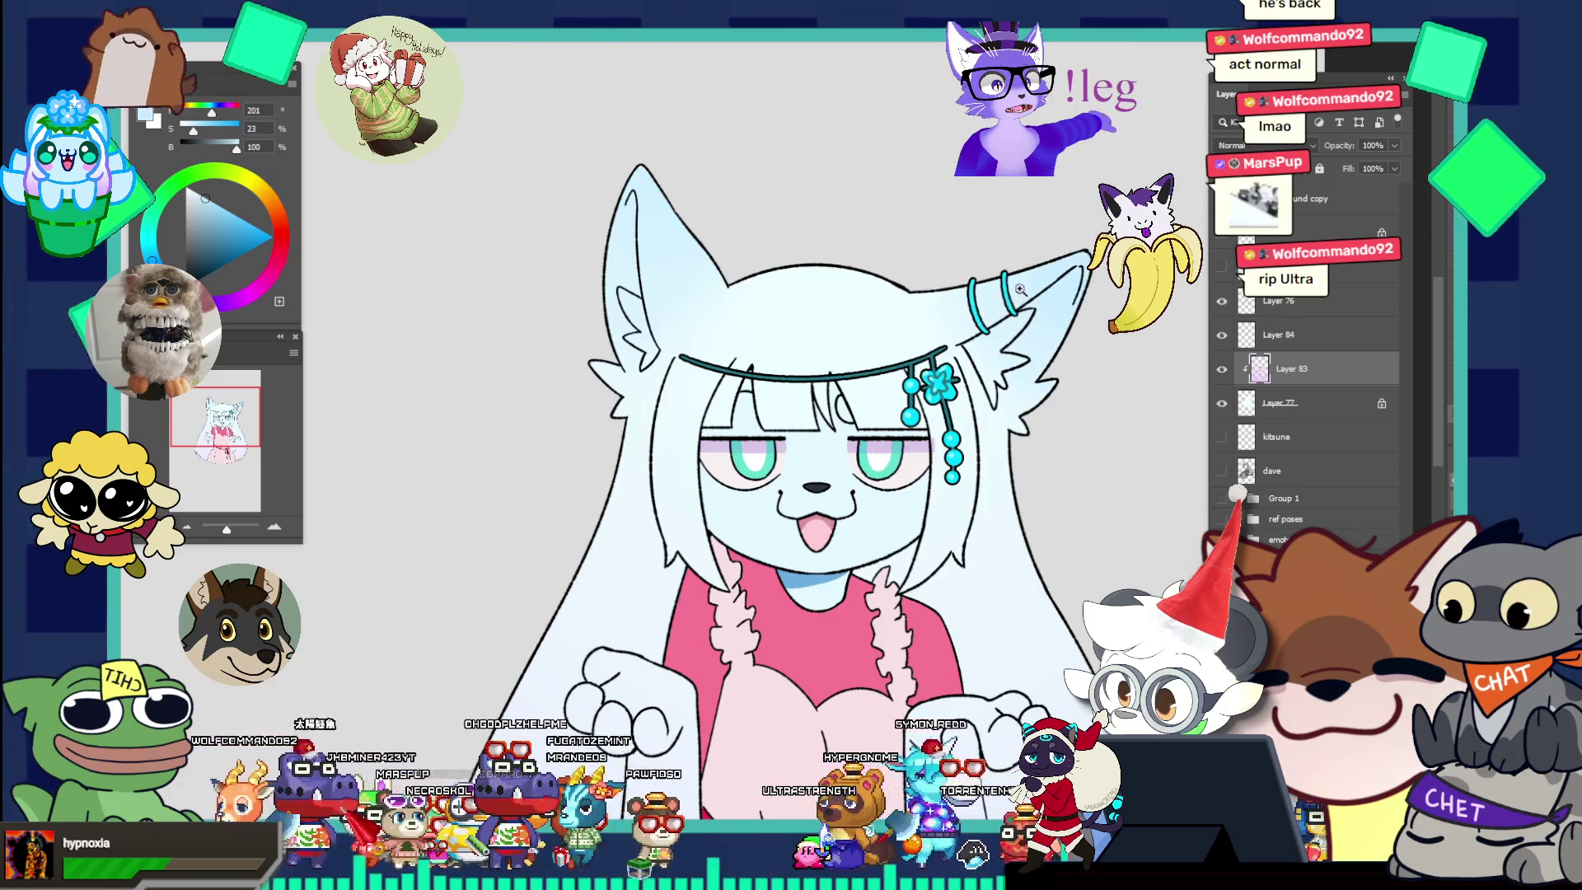
{"action": "key", "text": "ctrl+0"}
{"action": "left_click", "coordinate": [1006, 325]}
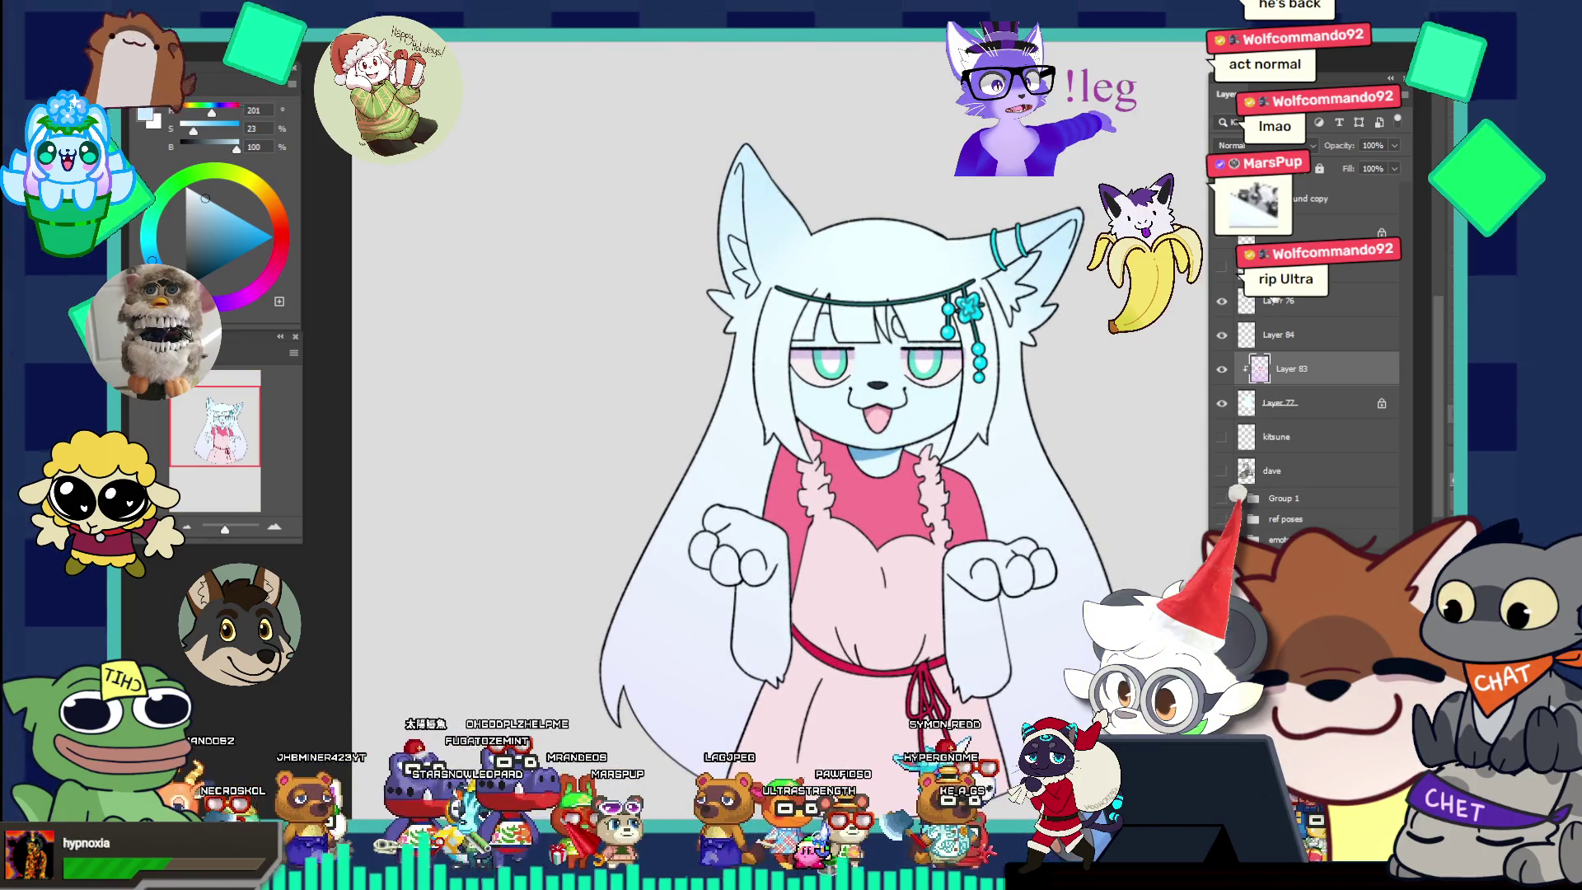
{"action": "left_click", "coordinate": [1226, 244]}
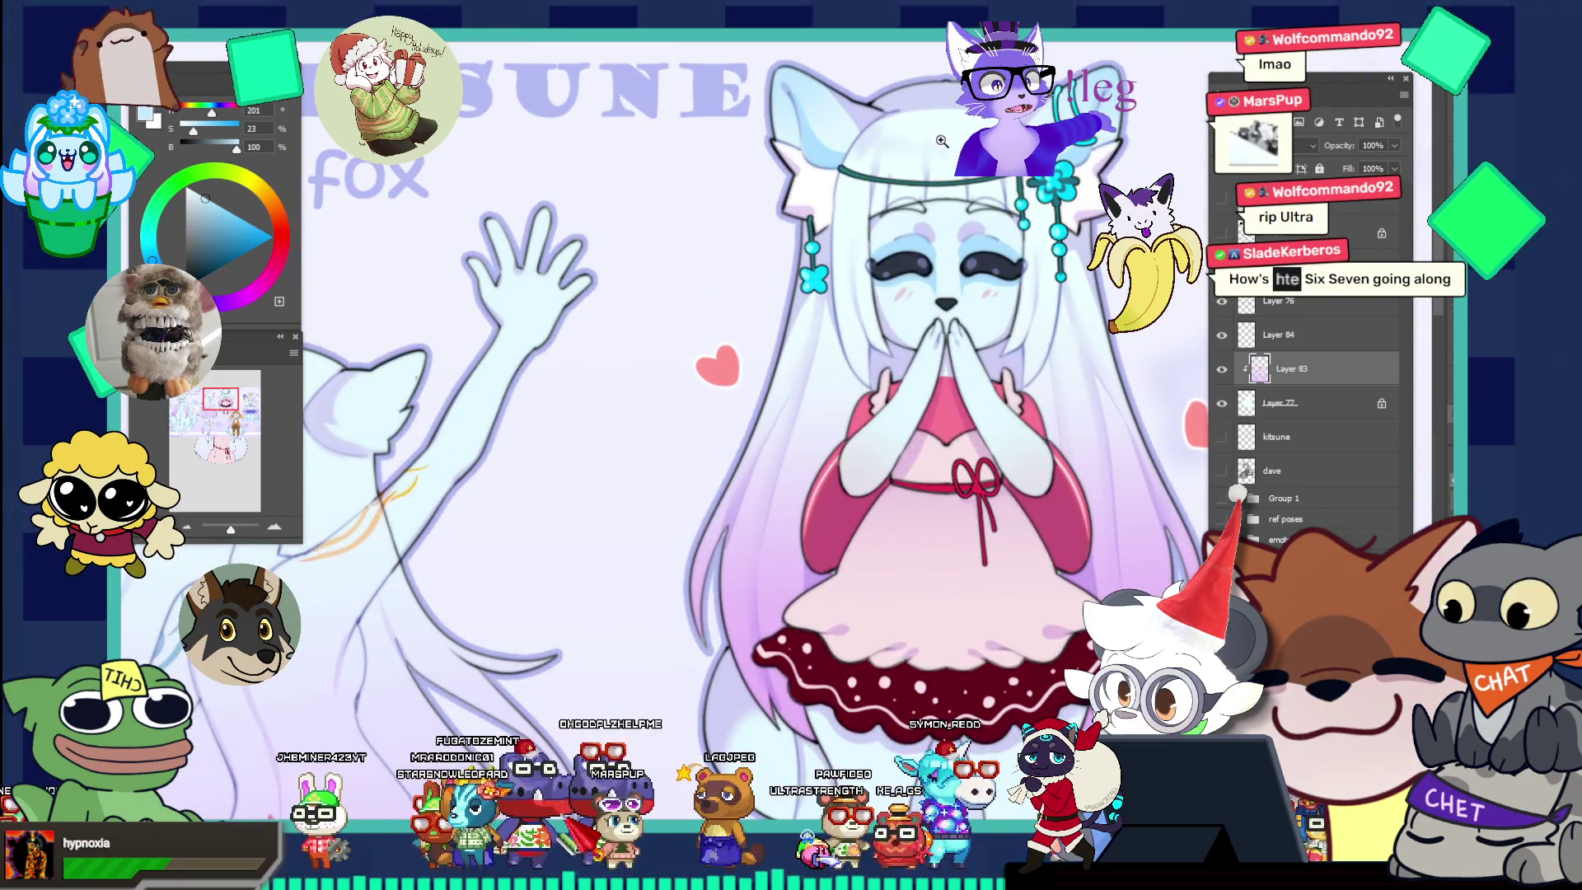
{"action": "key", "text": "ctrl+0"}
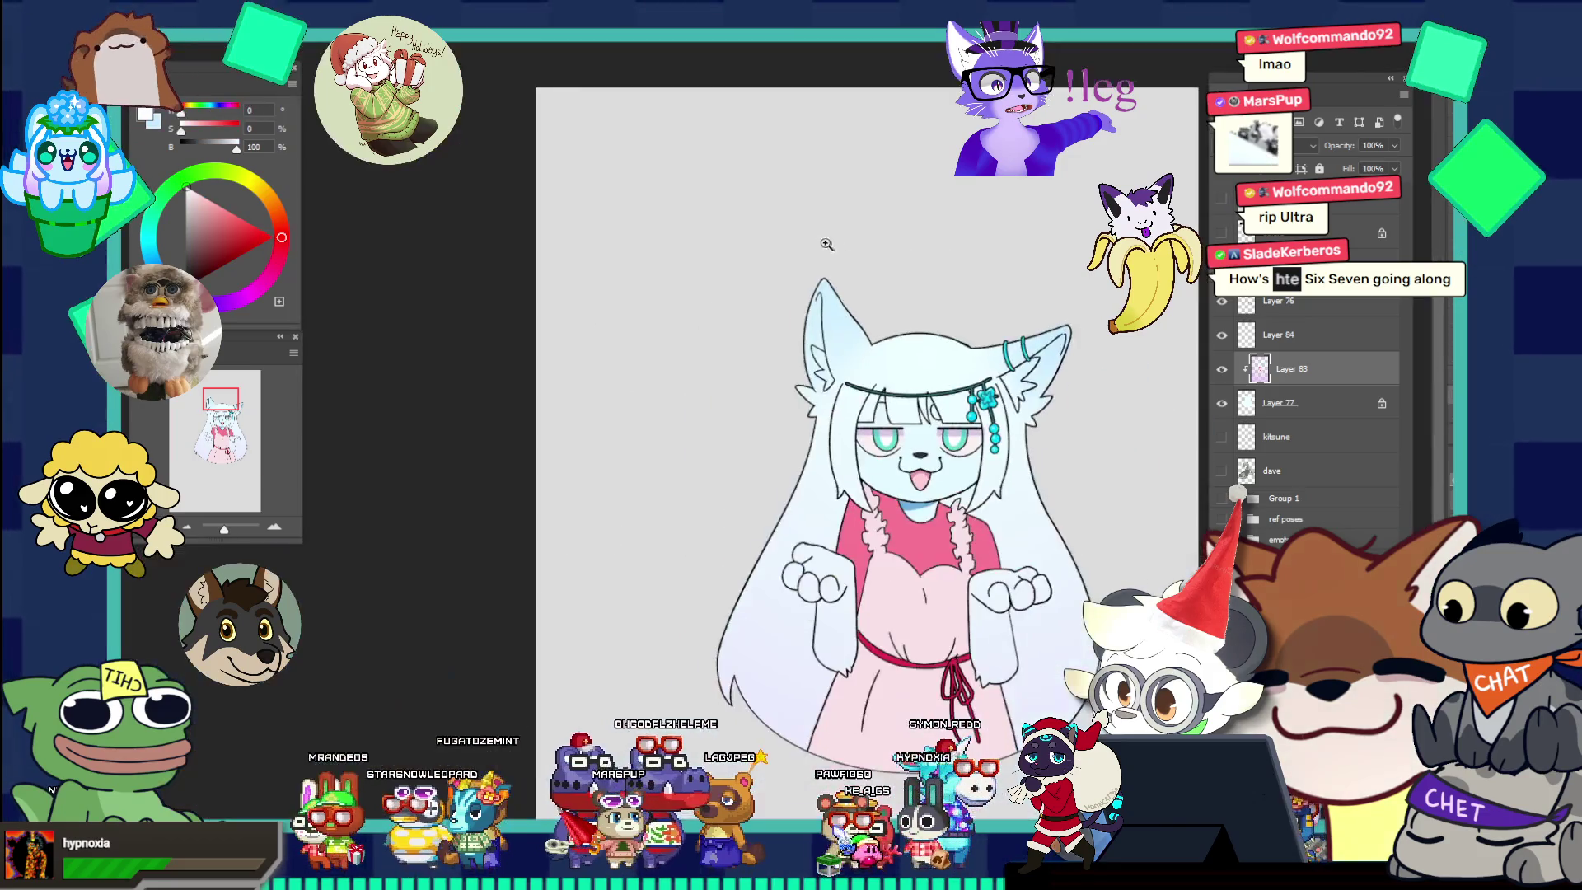
{"action": "left_click", "coordinate": [896, 286]}
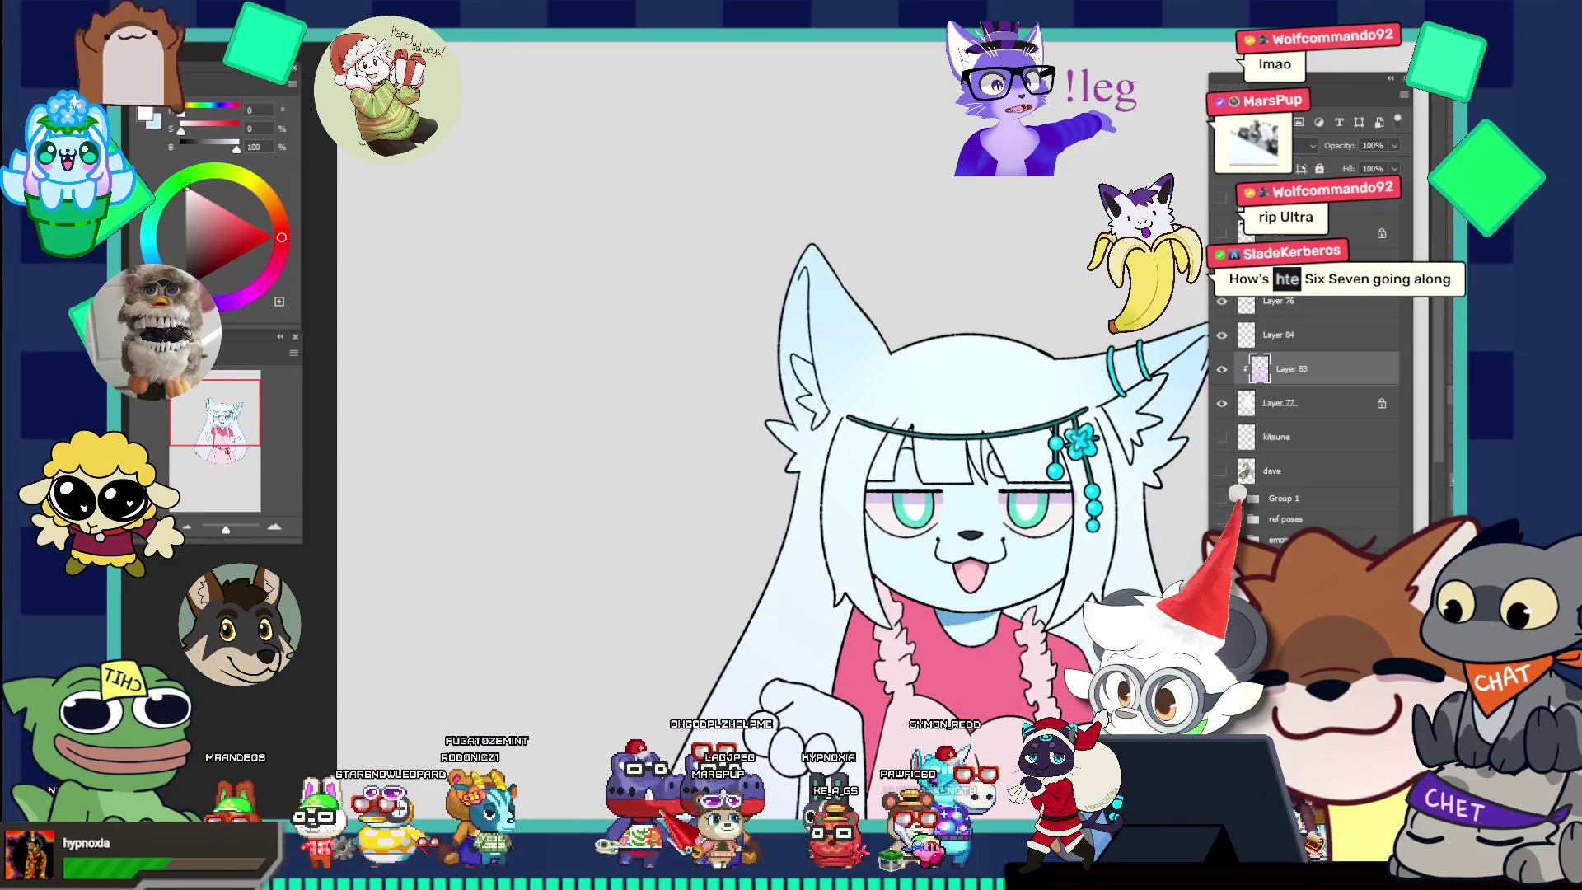
{"action": "key", "text": "ctrl+Tab"}
{"action": "left_click", "coordinate": [1043, 218]}
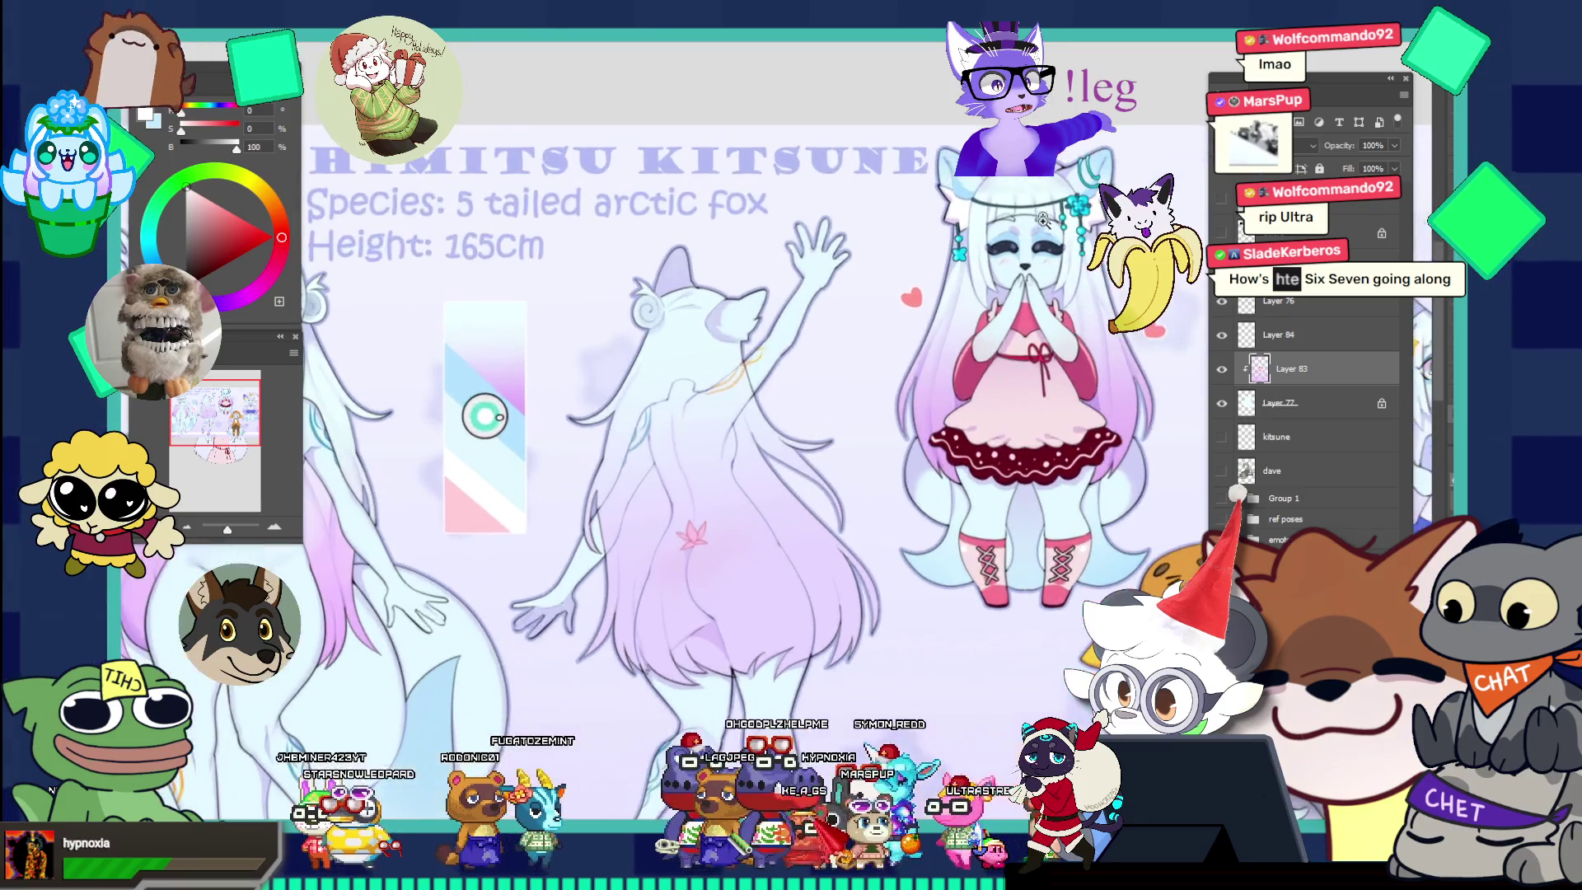
{"action": "key", "text": "ctrl+Tab"}
{"action": "key", "text": "ctrl+0"}
{"action": "left_click", "coordinate": [901, 303]}
{"action": "left_click", "coordinate": [901, 303]}
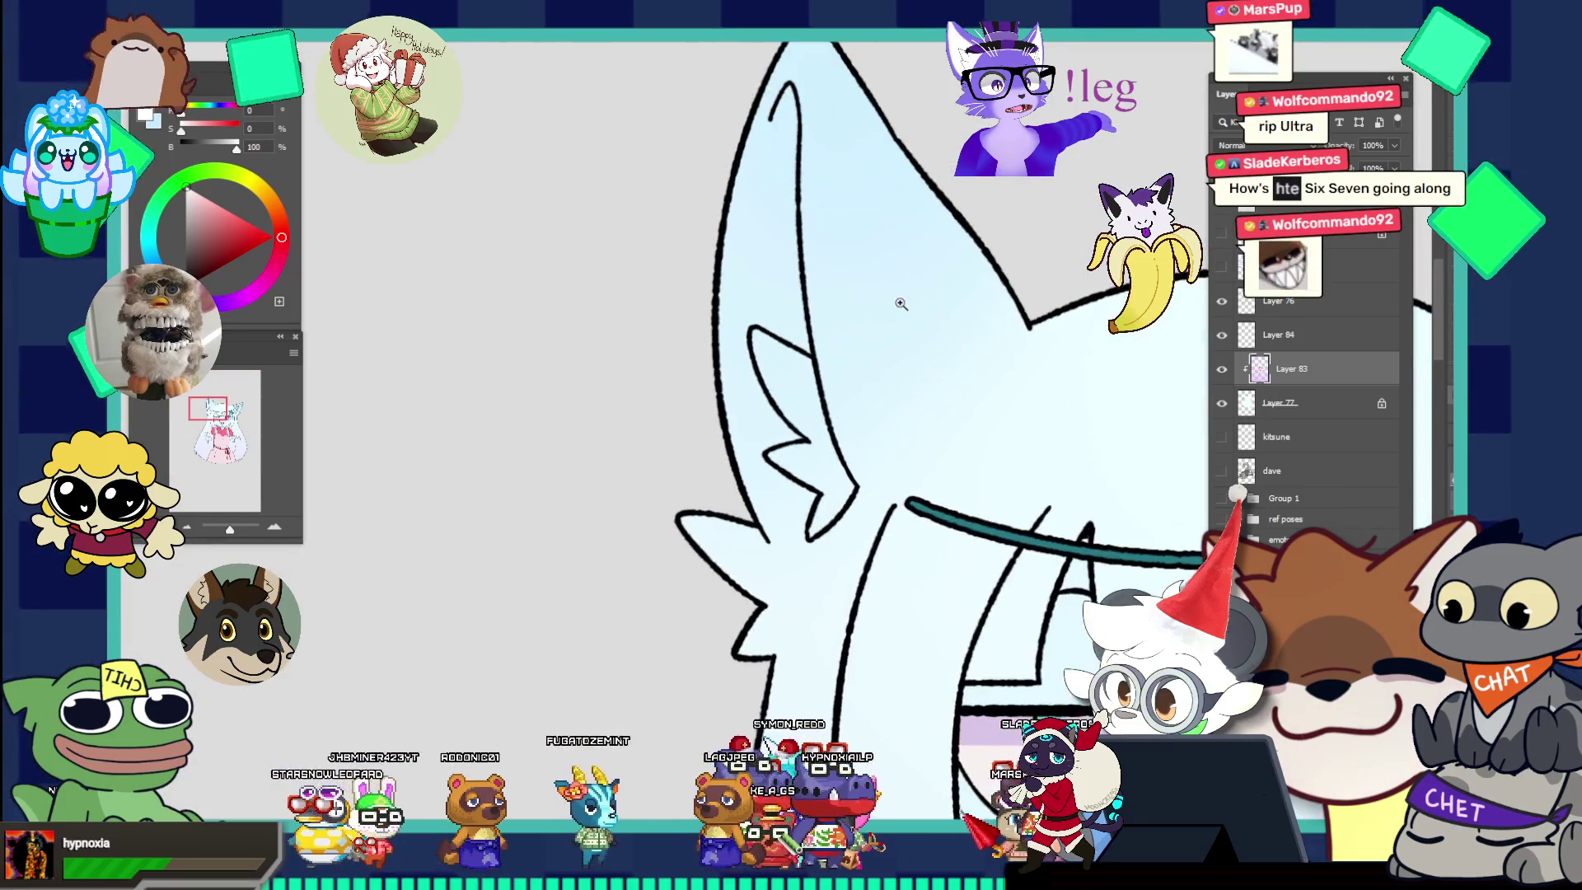
Choose a round brush preset from the Brushes panel for the highlight.
{"action": "key", "text": "b"}
{"action": "key", "text": "F5"}
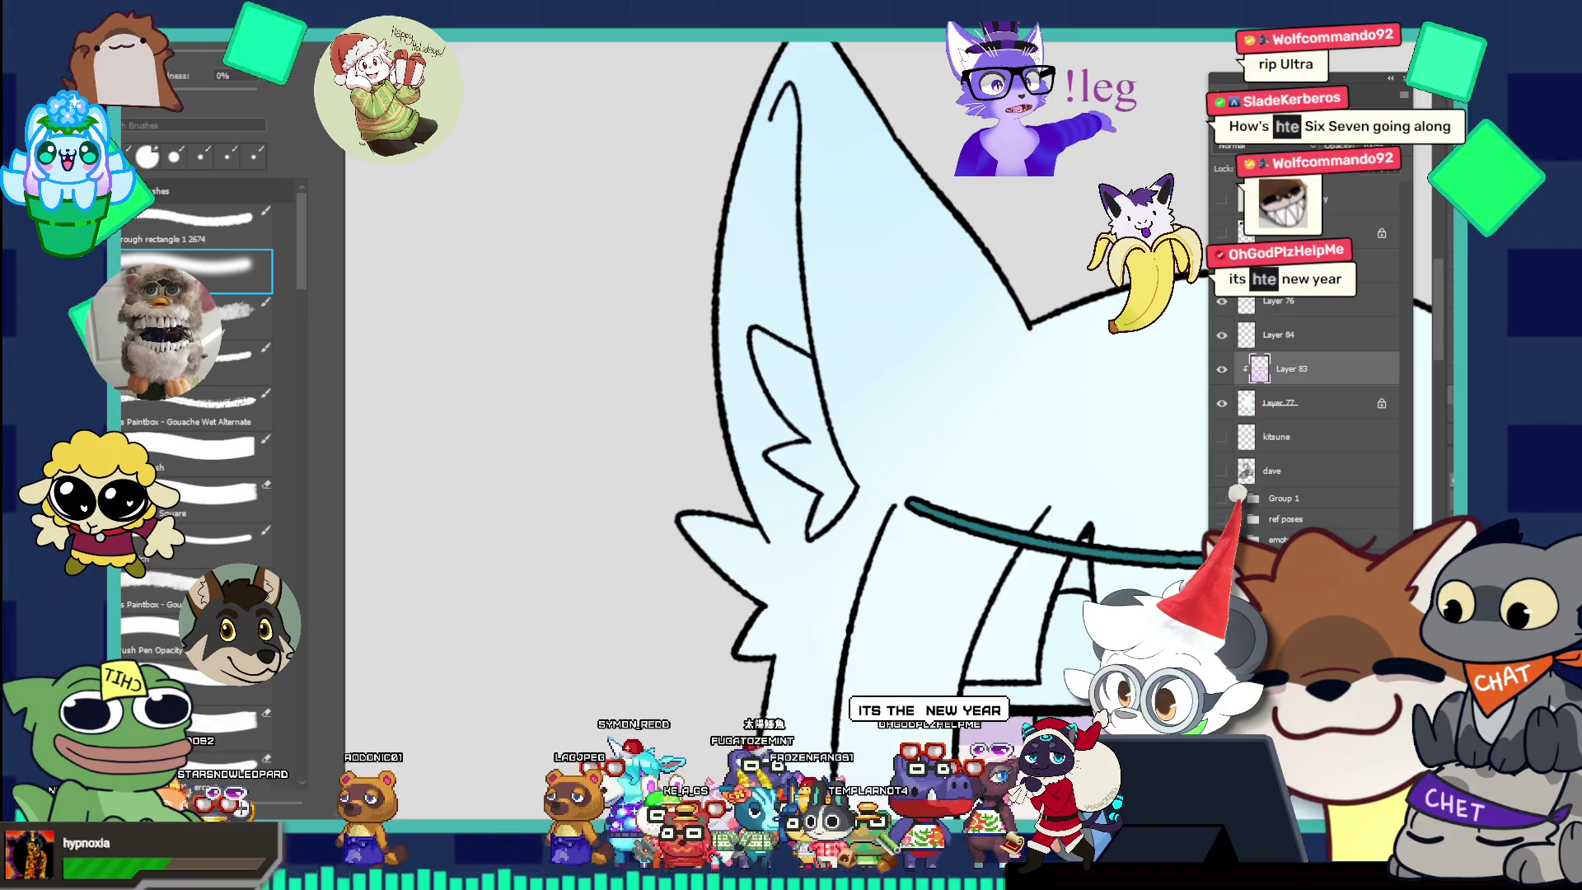
{"action": "left_click", "coordinate": [307, 567]}
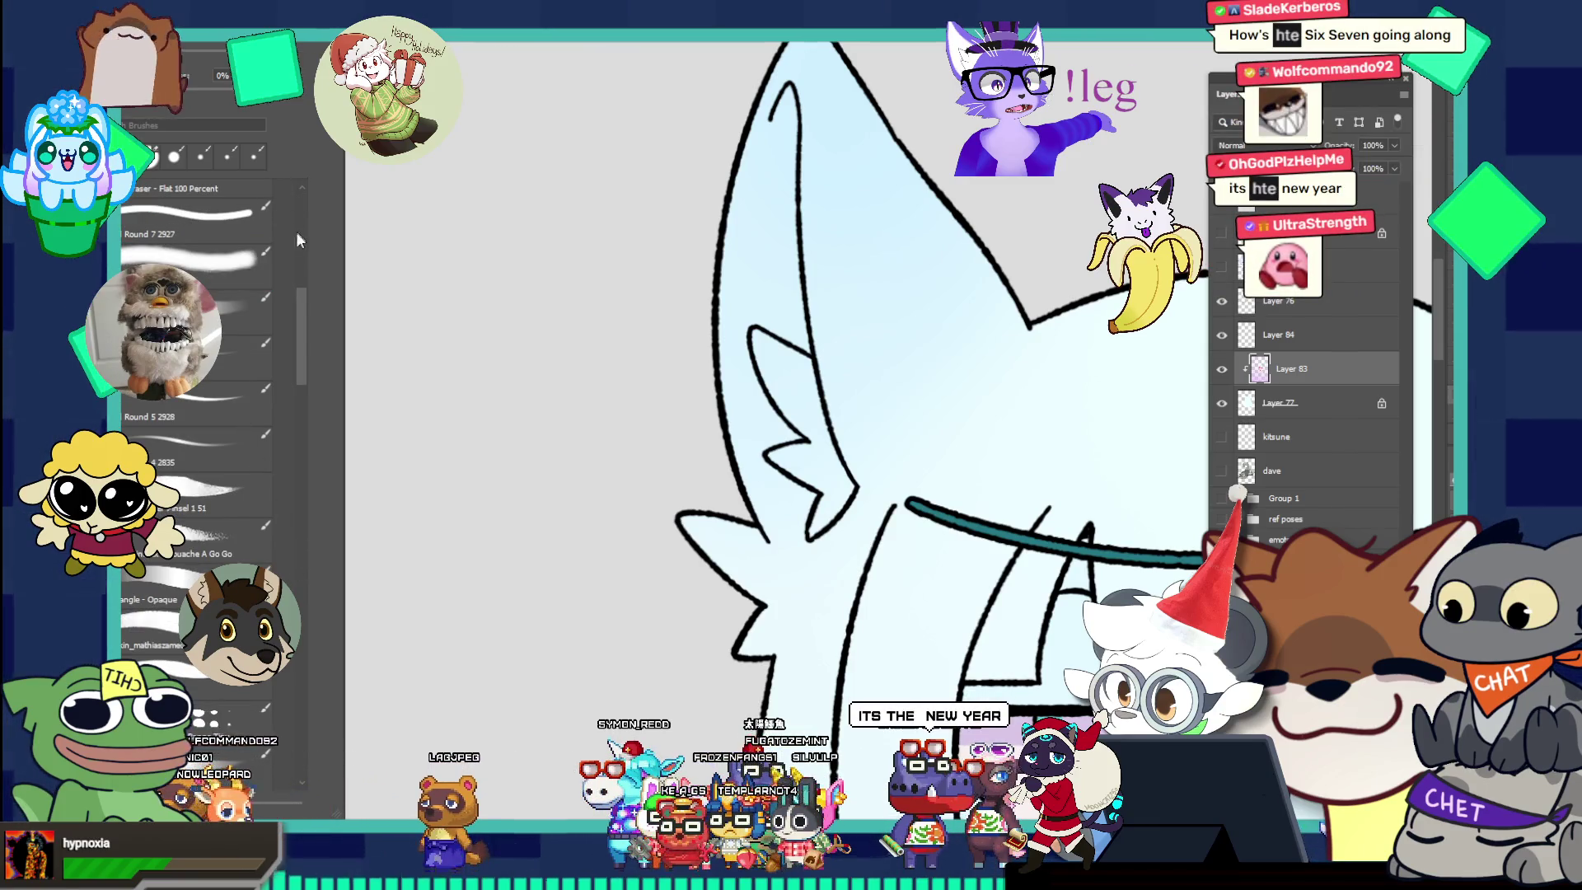
{"action": "scroll", "coordinate": [303, 302], "scroll_direction": "up", "scroll_amount": 3}
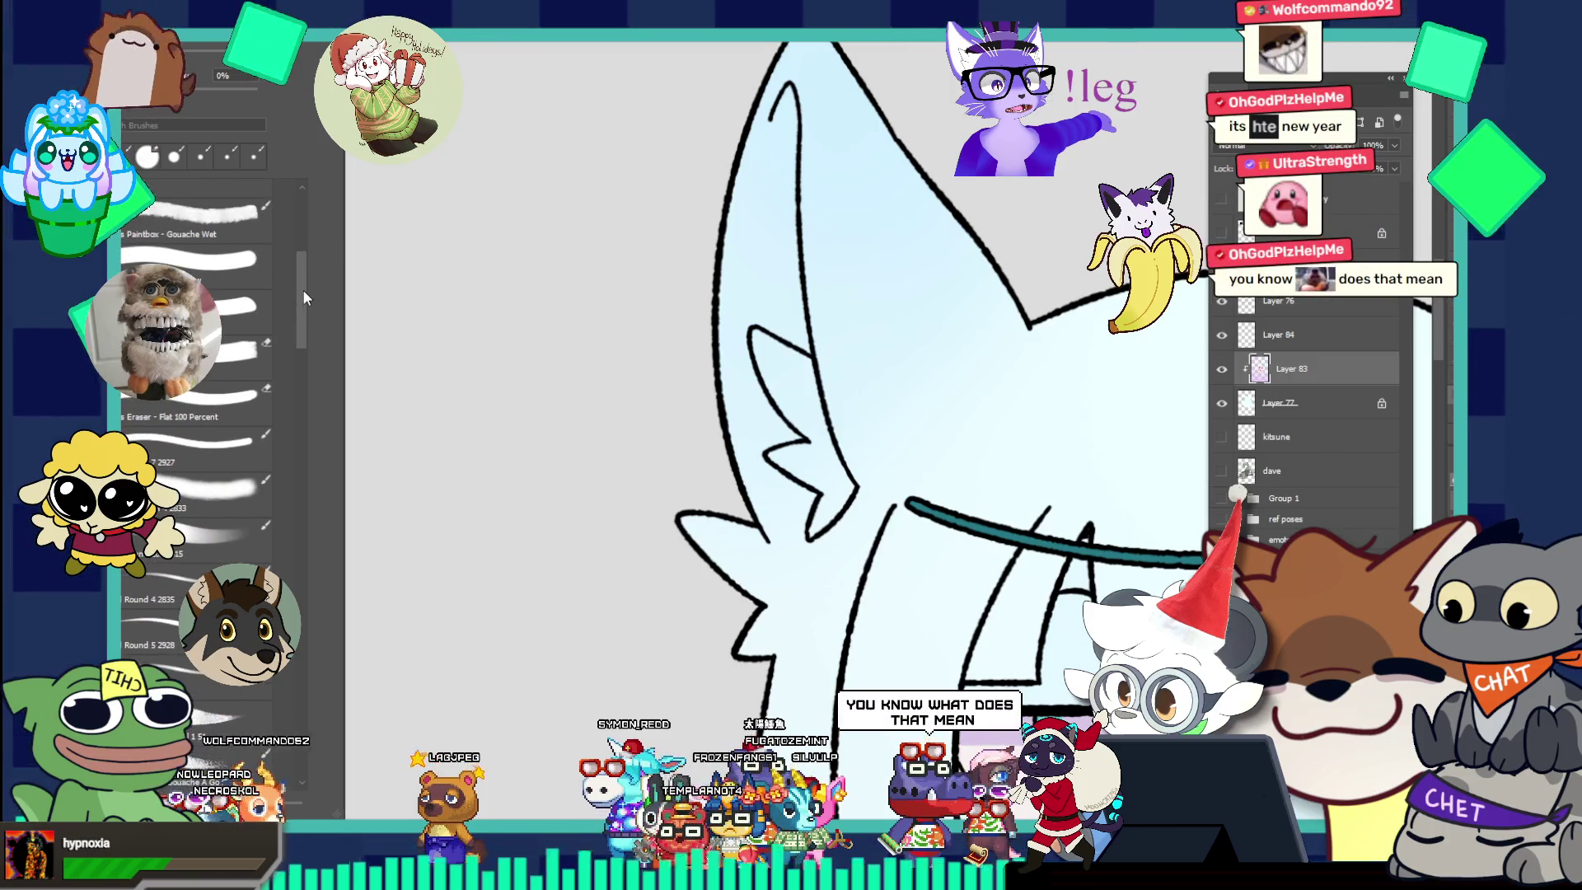
{"action": "scroll", "coordinate": [303, 291], "scroll_direction": "up", "scroll_amount": 1}
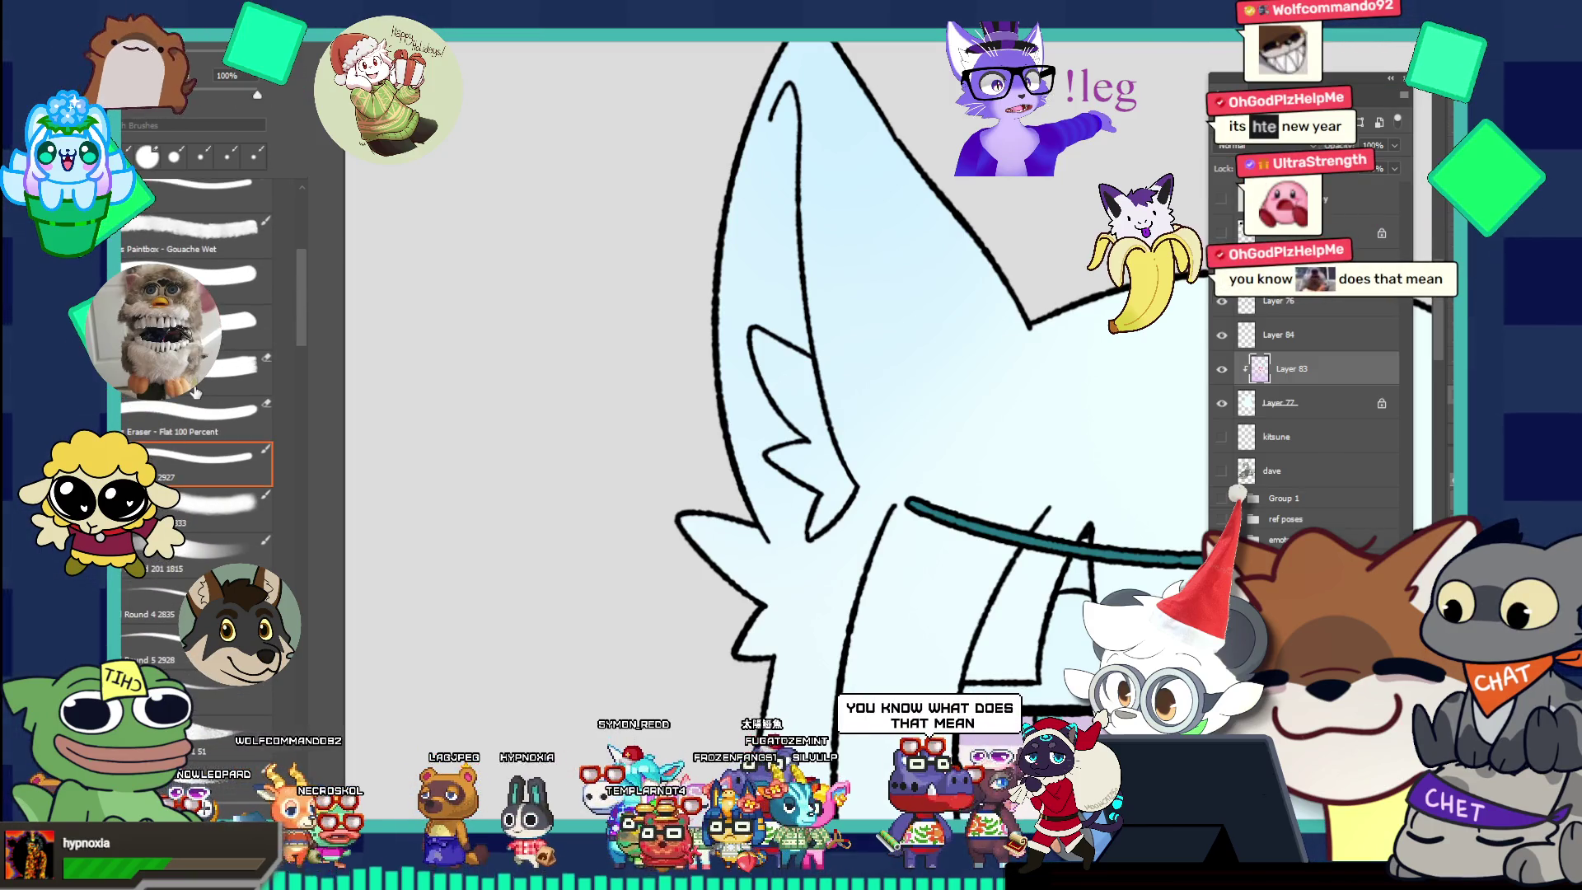
{"action": "left_click", "coordinate": [185, 181]}
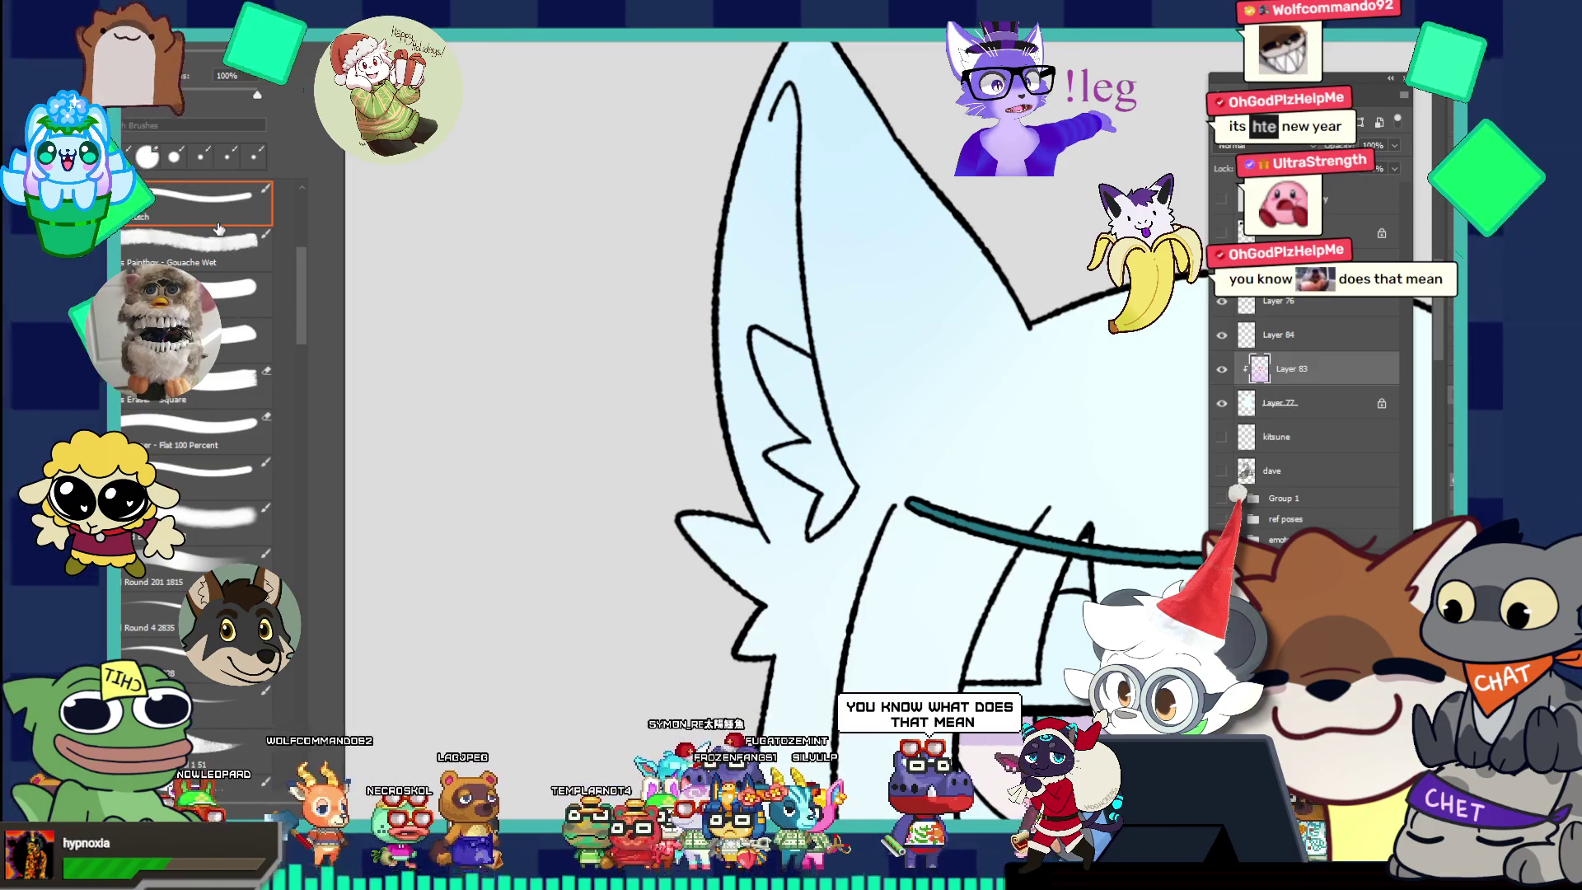
{"action": "left_click", "coordinate": [198, 338]}
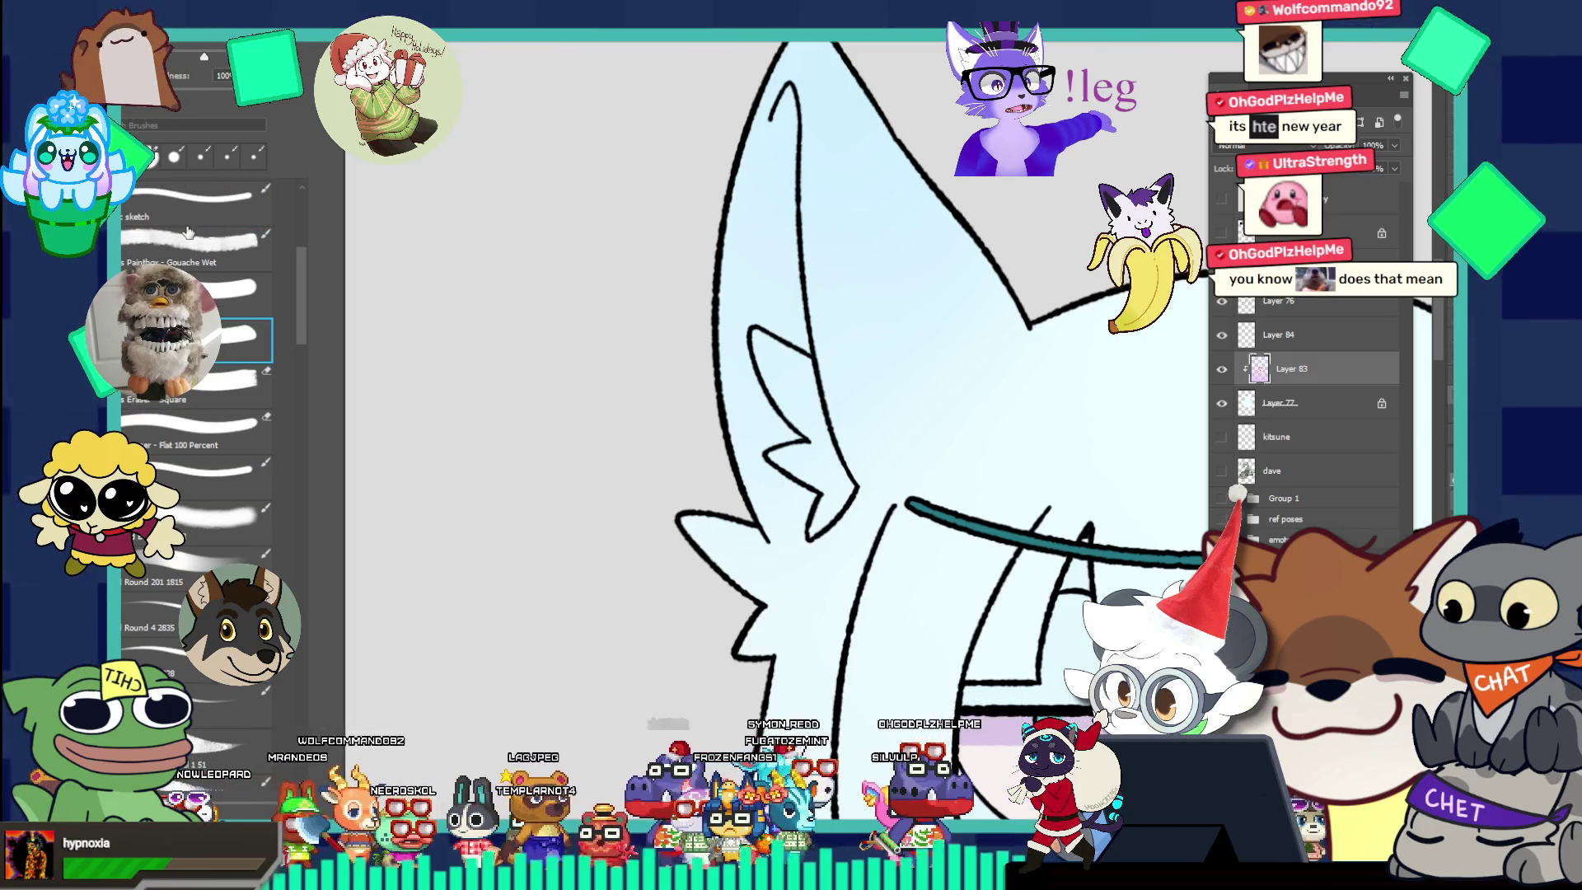
{"action": "left_click", "coordinate": [301, 493]}
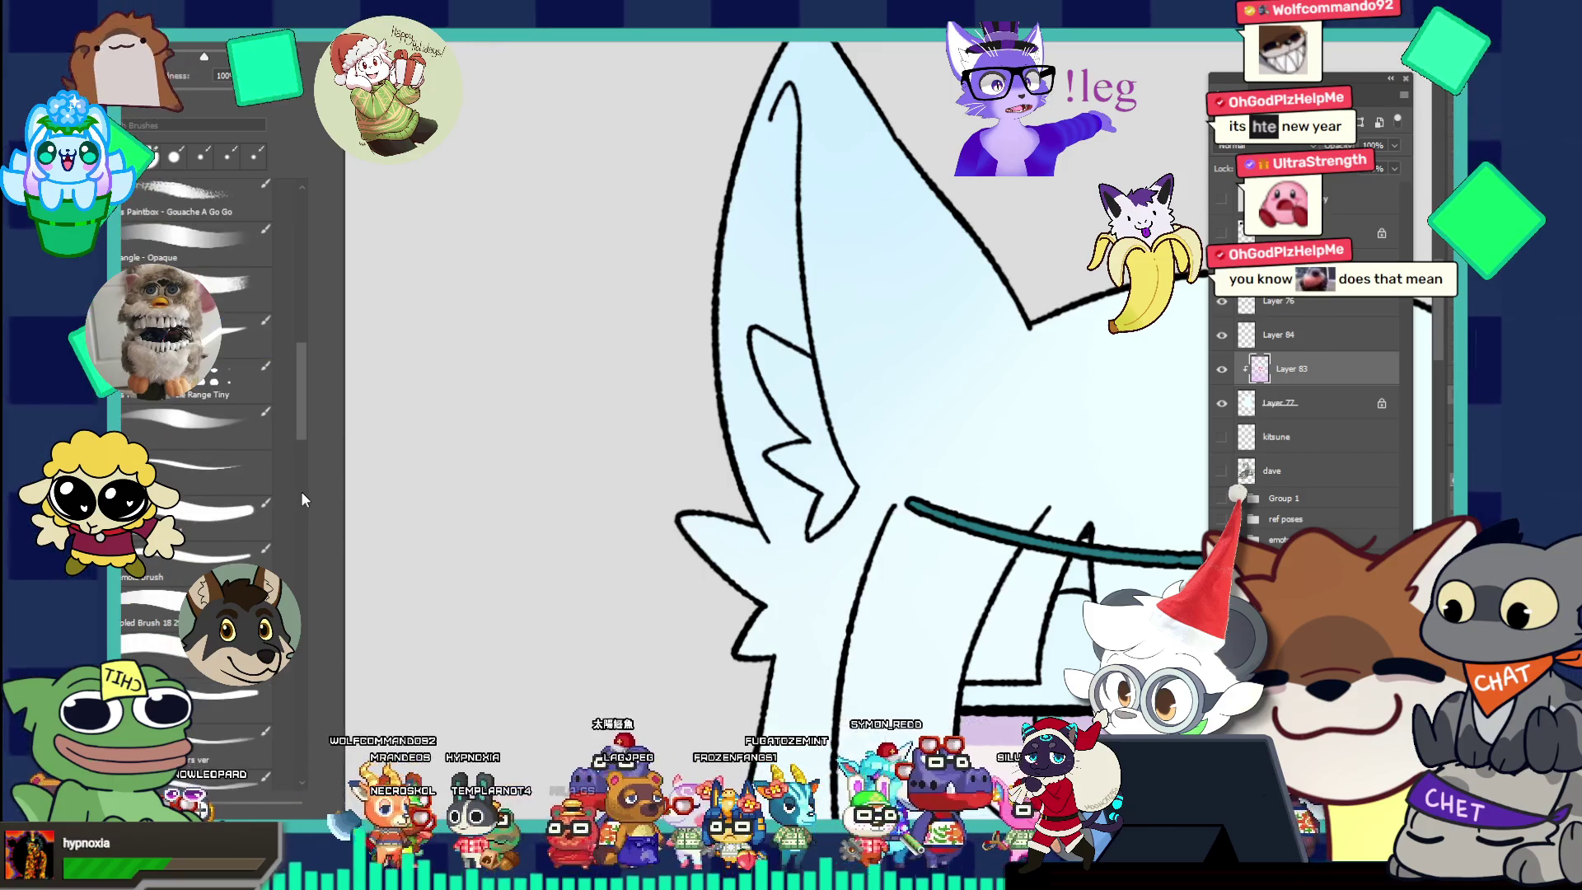
{"action": "left_click", "coordinate": [302, 491]}
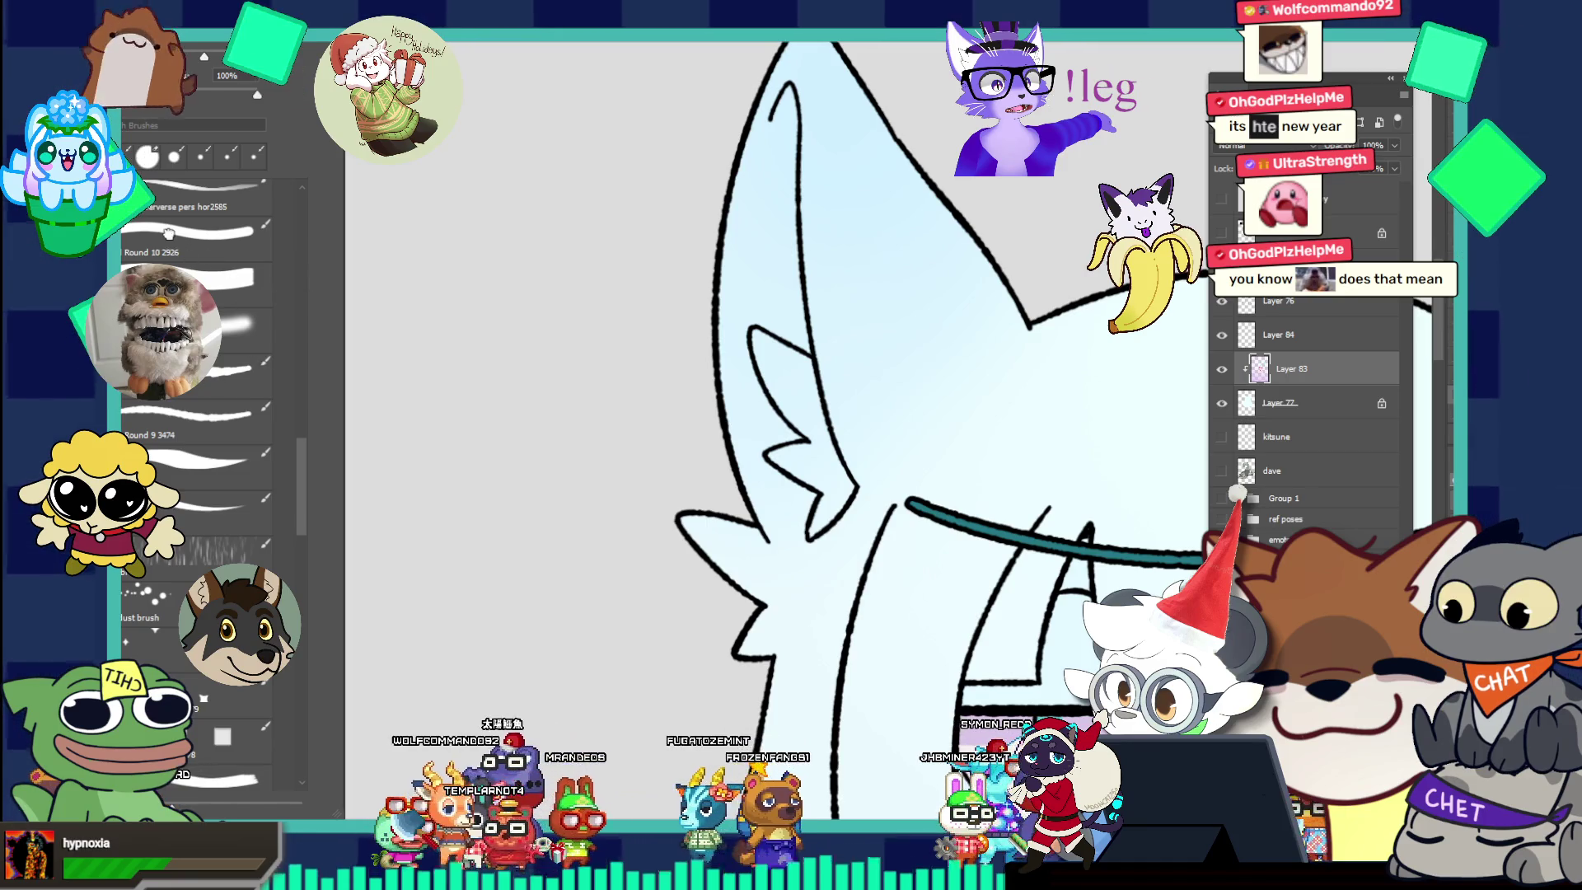
{"action": "key", "text": "Return"}
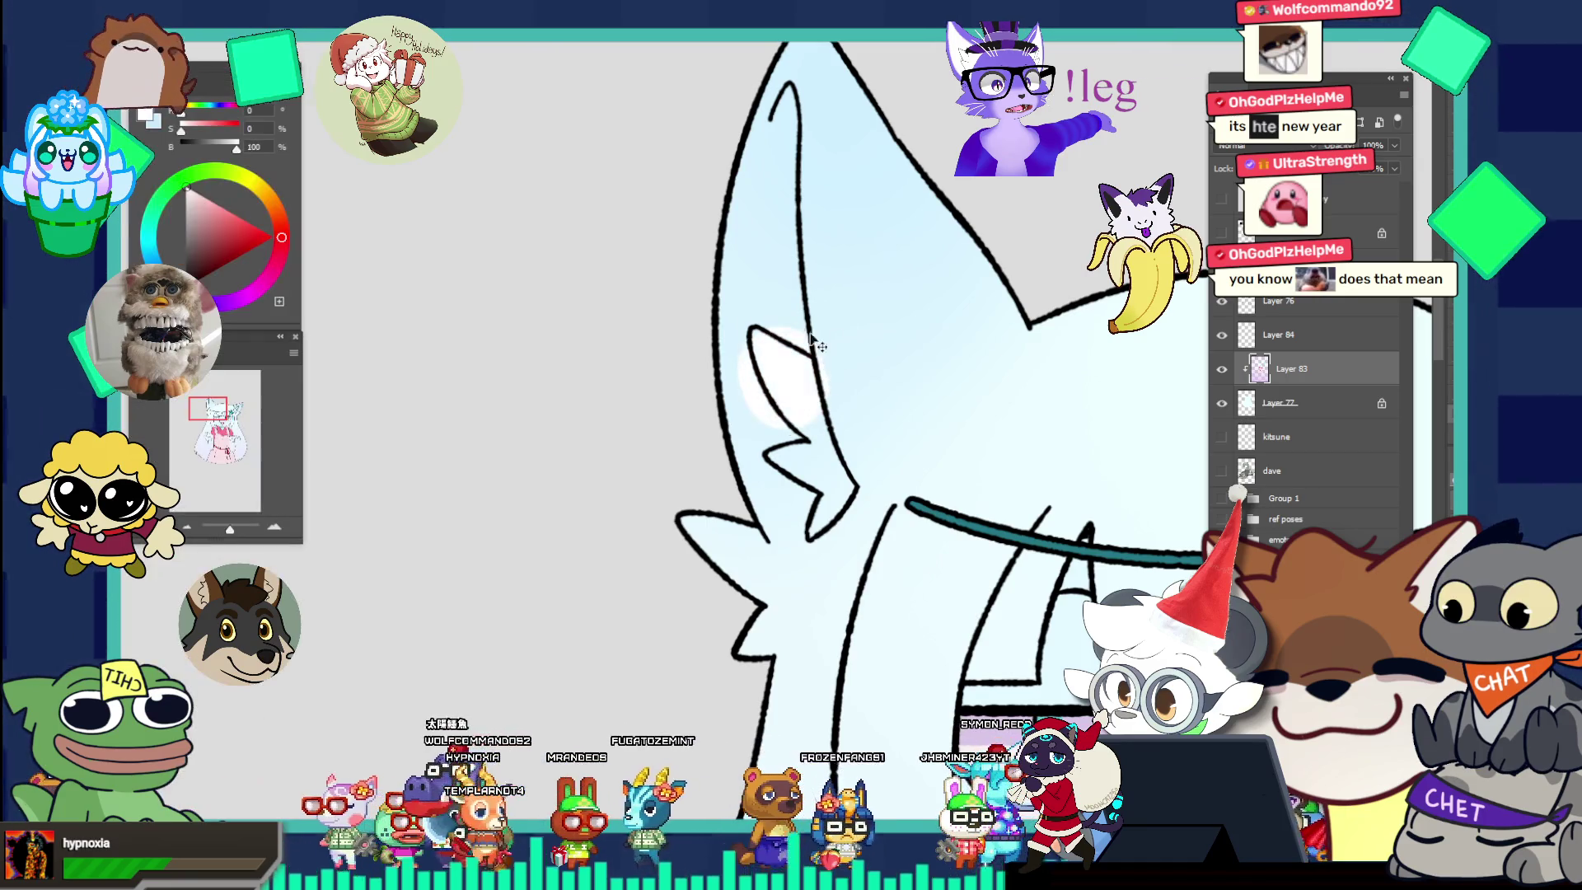
Shrink the brush and paint a white highlight stroke inside the inner ear.
{"action": "key", "text": "bracketleft"}
{"action": "key", "text": "bracketleft"}
{"action": "key", "text": "bracketleft"}
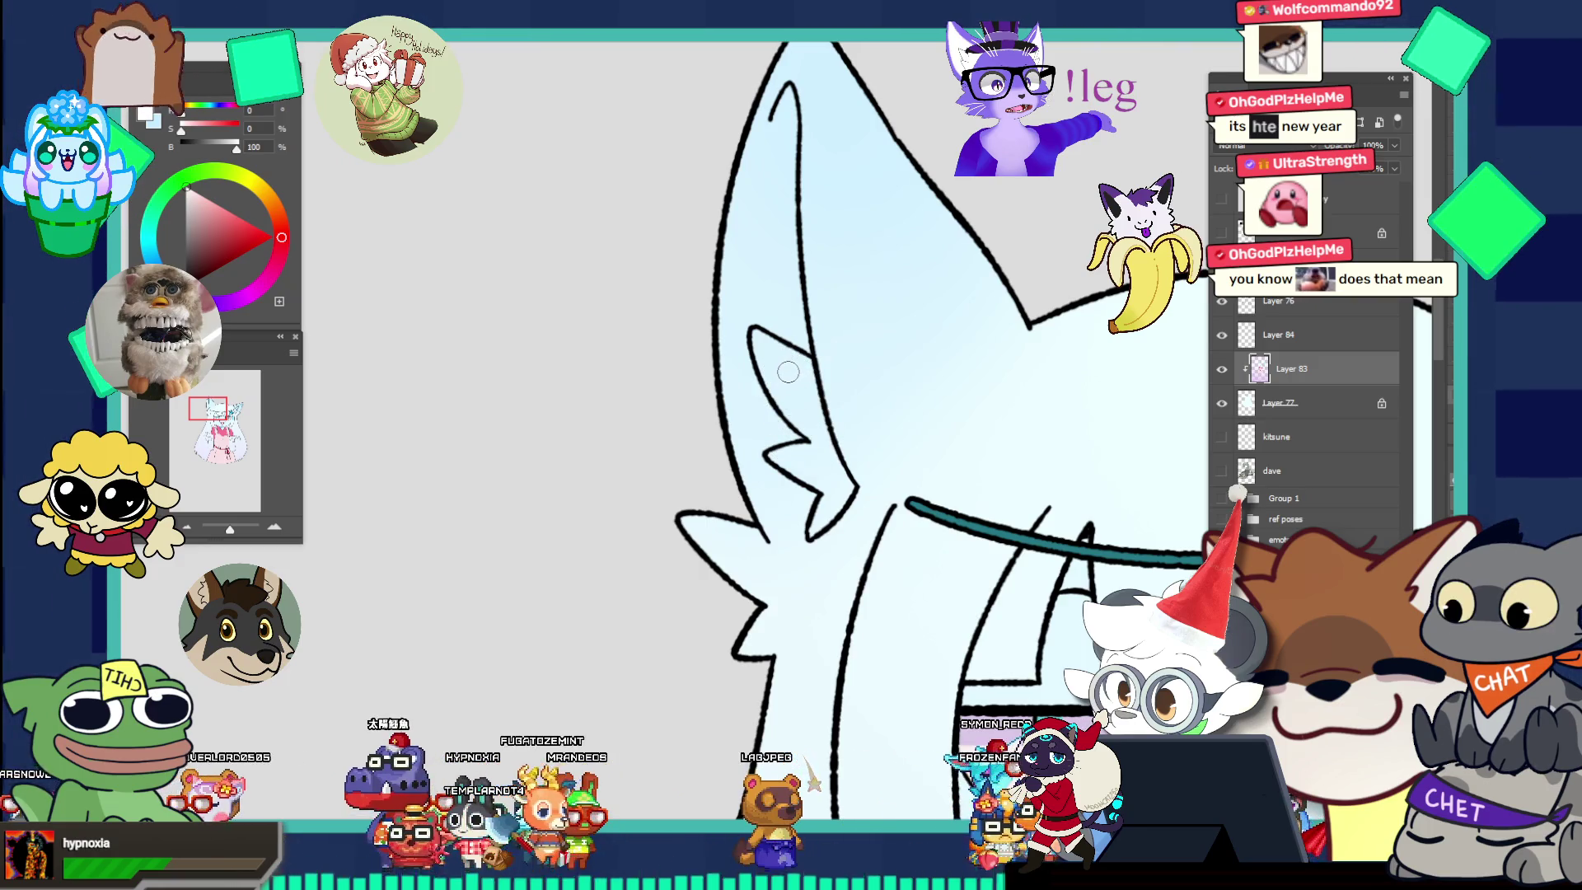
{"action": "left_click_drag", "start_coordinate": [757, 338], "coordinate": [805, 408]}
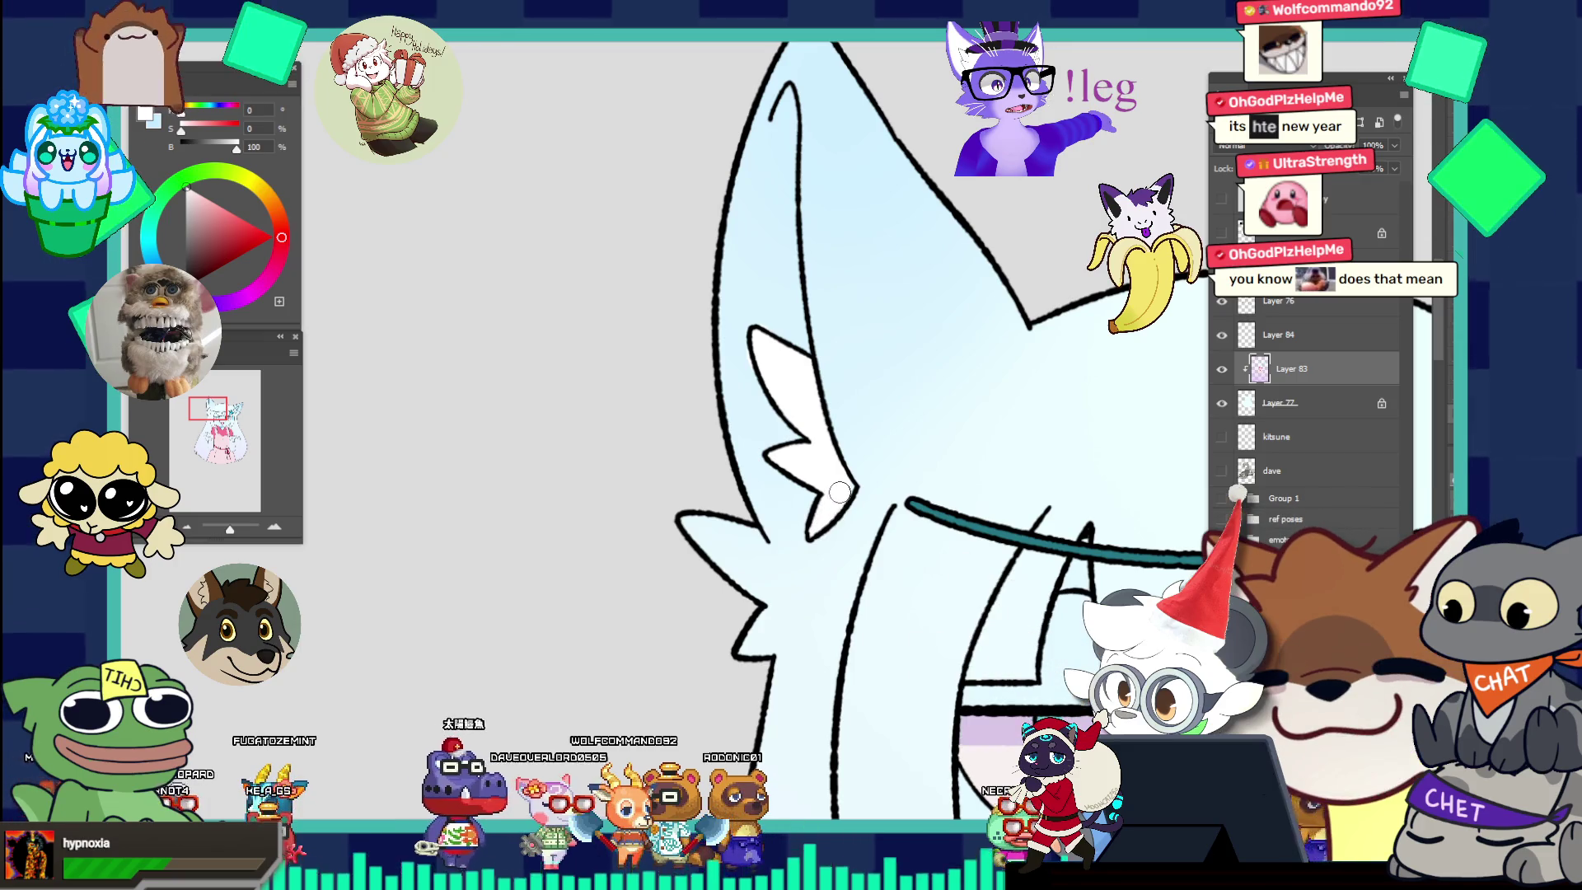
{"action": "scroll", "coordinate": [1096, 282], "scroll_direction": "down", "scroll_amount": 3}
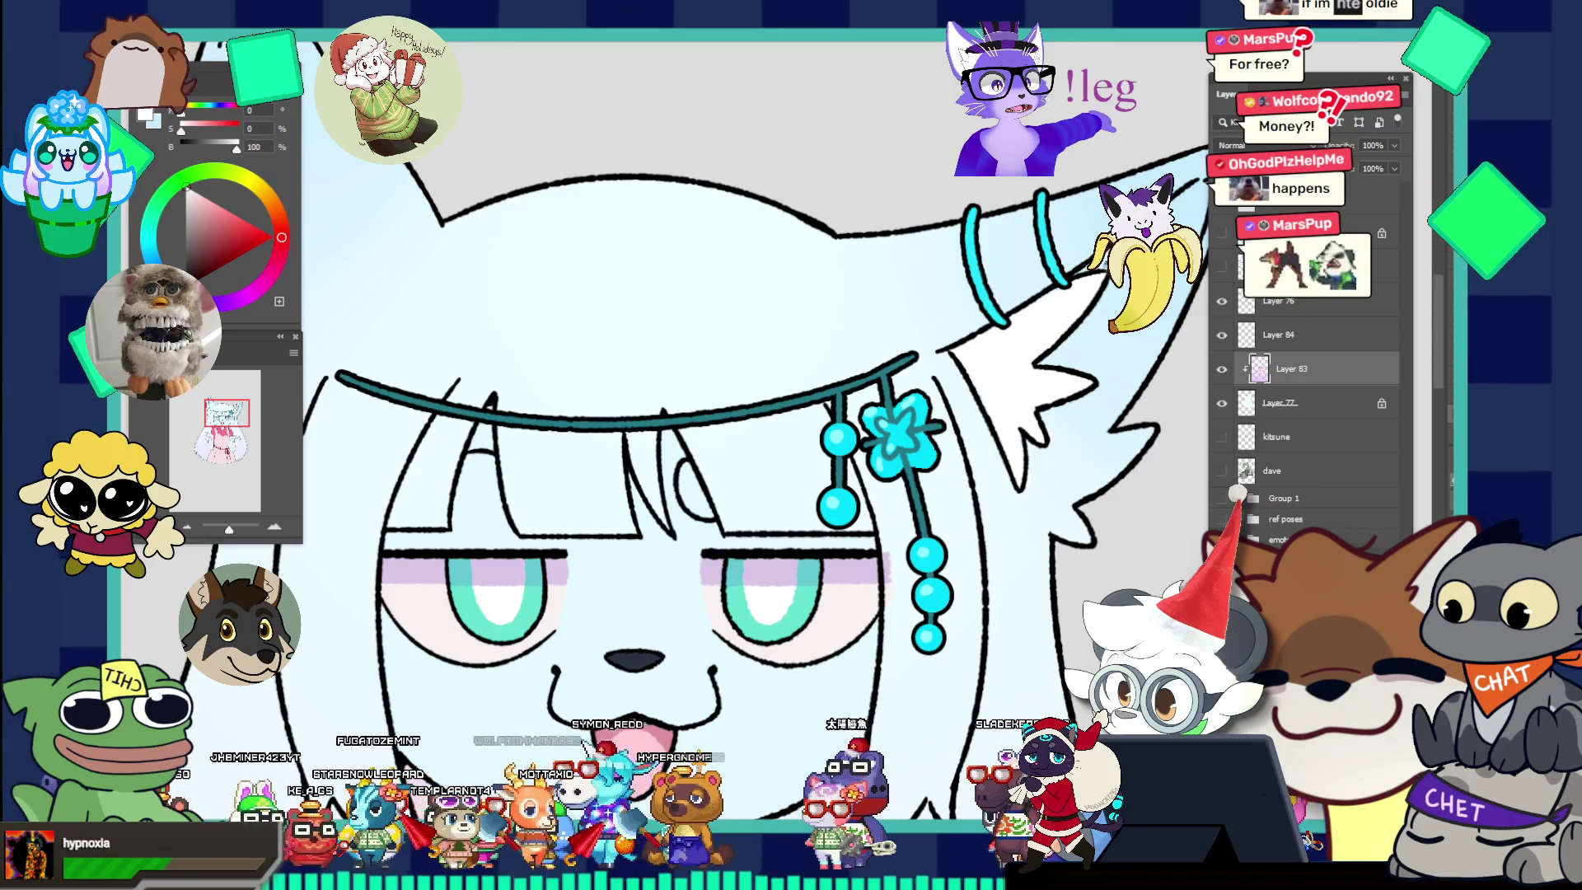
Show the Himitsu Kitsune reference, sample a lavender from its back-view hair, and return to the drawing.
{"action": "left_click_drag", "start_coordinate": [1088, 298], "coordinate": [980, 240]}
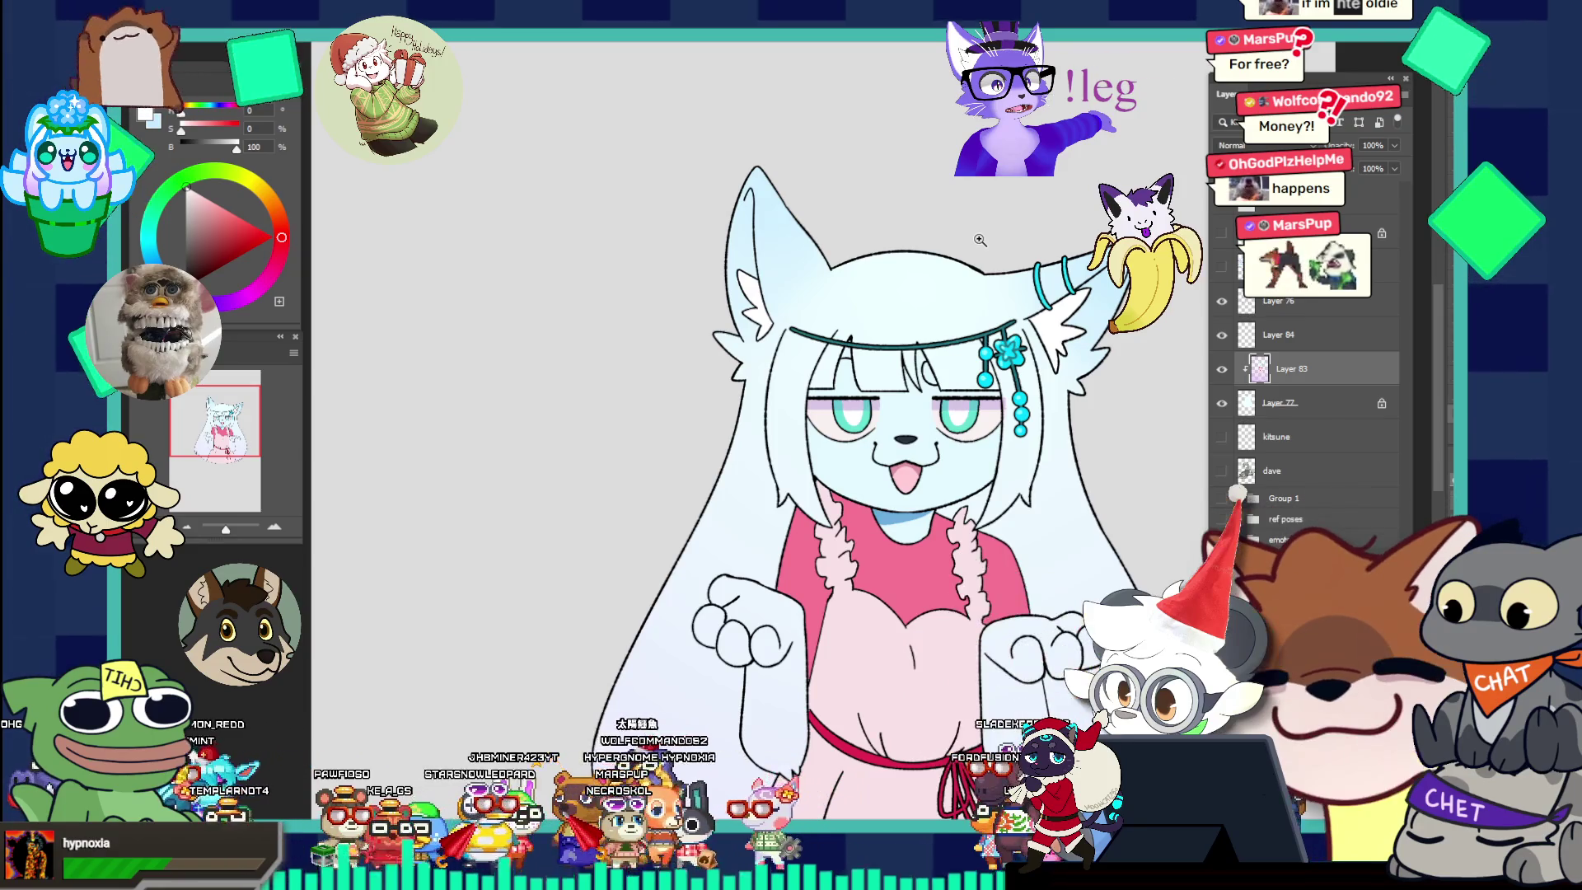
{"action": "scroll", "coordinate": [979, 240], "scroll_direction": "down", "scroll_amount": 3}
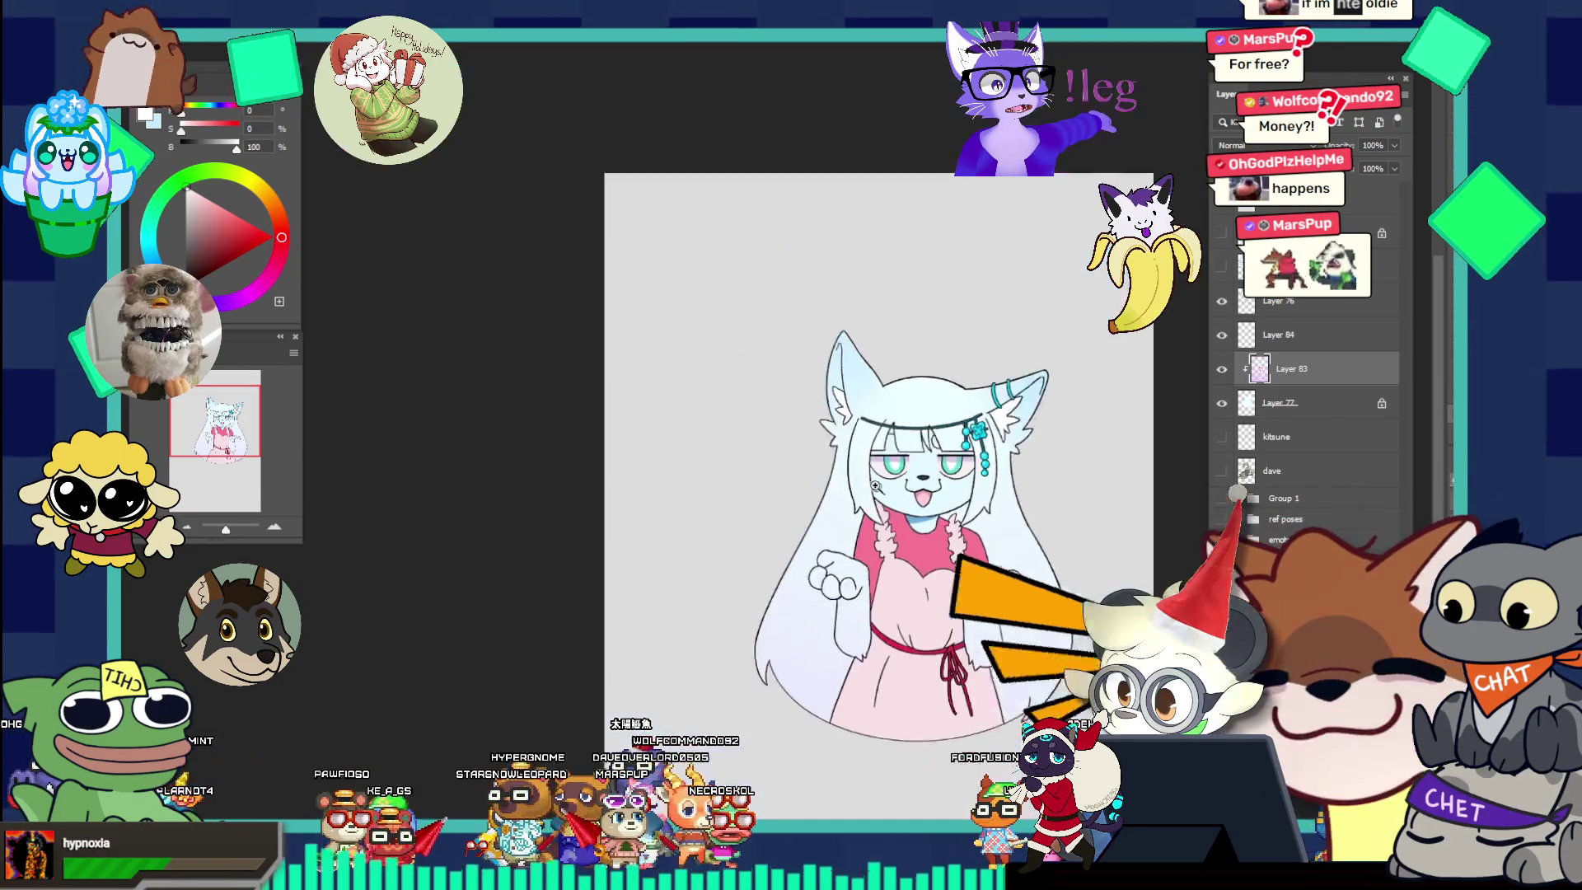
{"action": "scroll", "coordinate": [980, 240], "scroll_direction": "up", "scroll_amount": 2}
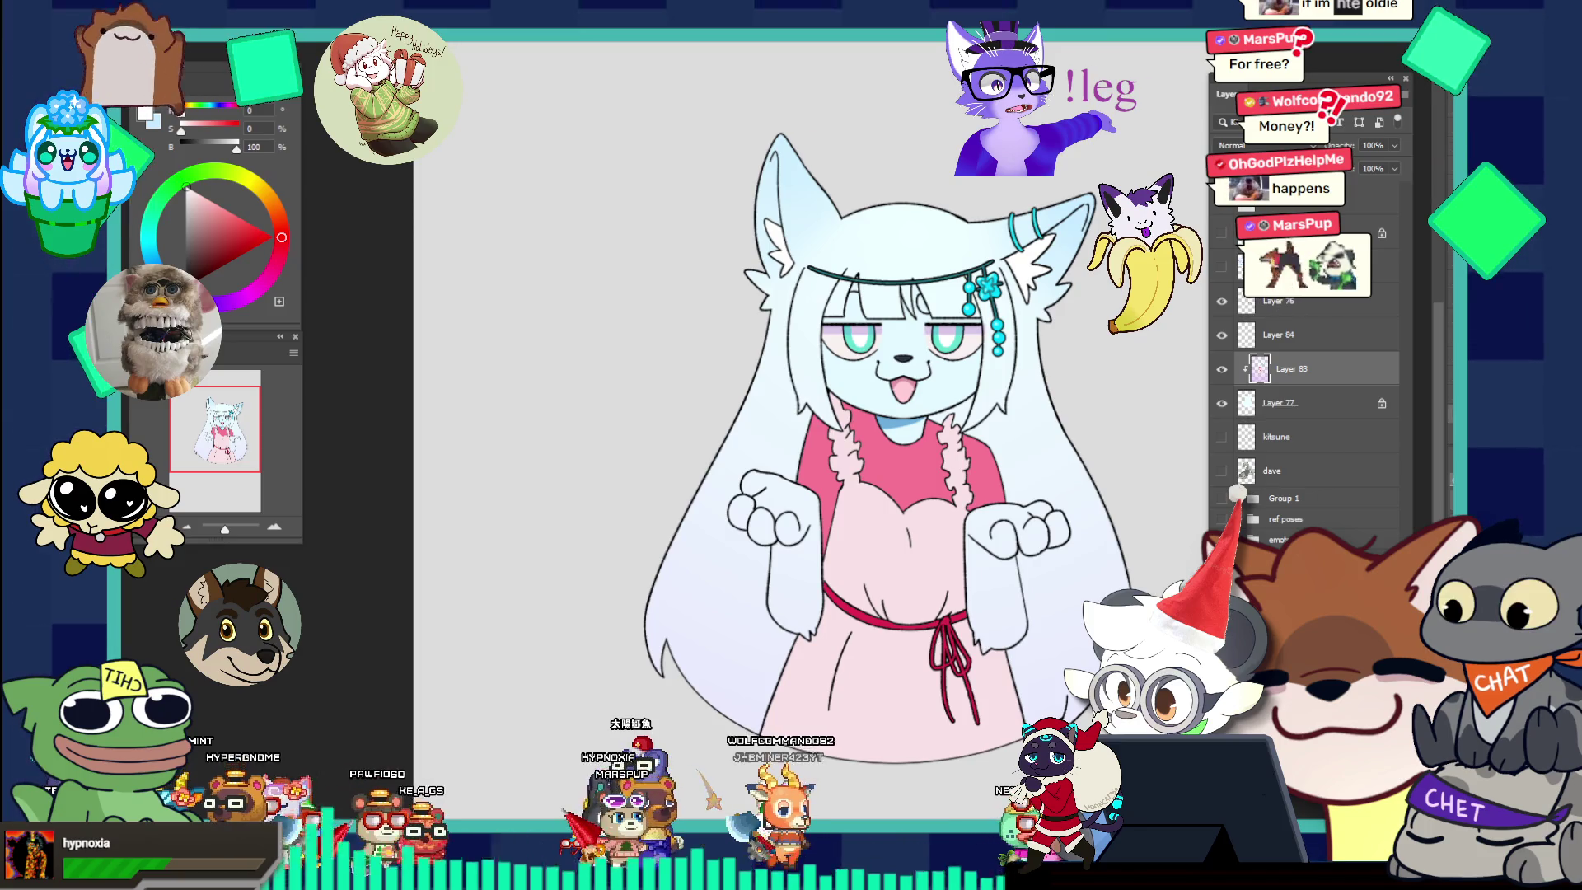
{"action": "left_click", "coordinate": [1222, 267]}
{"action": "left_click", "coordinate": [832, 268]}
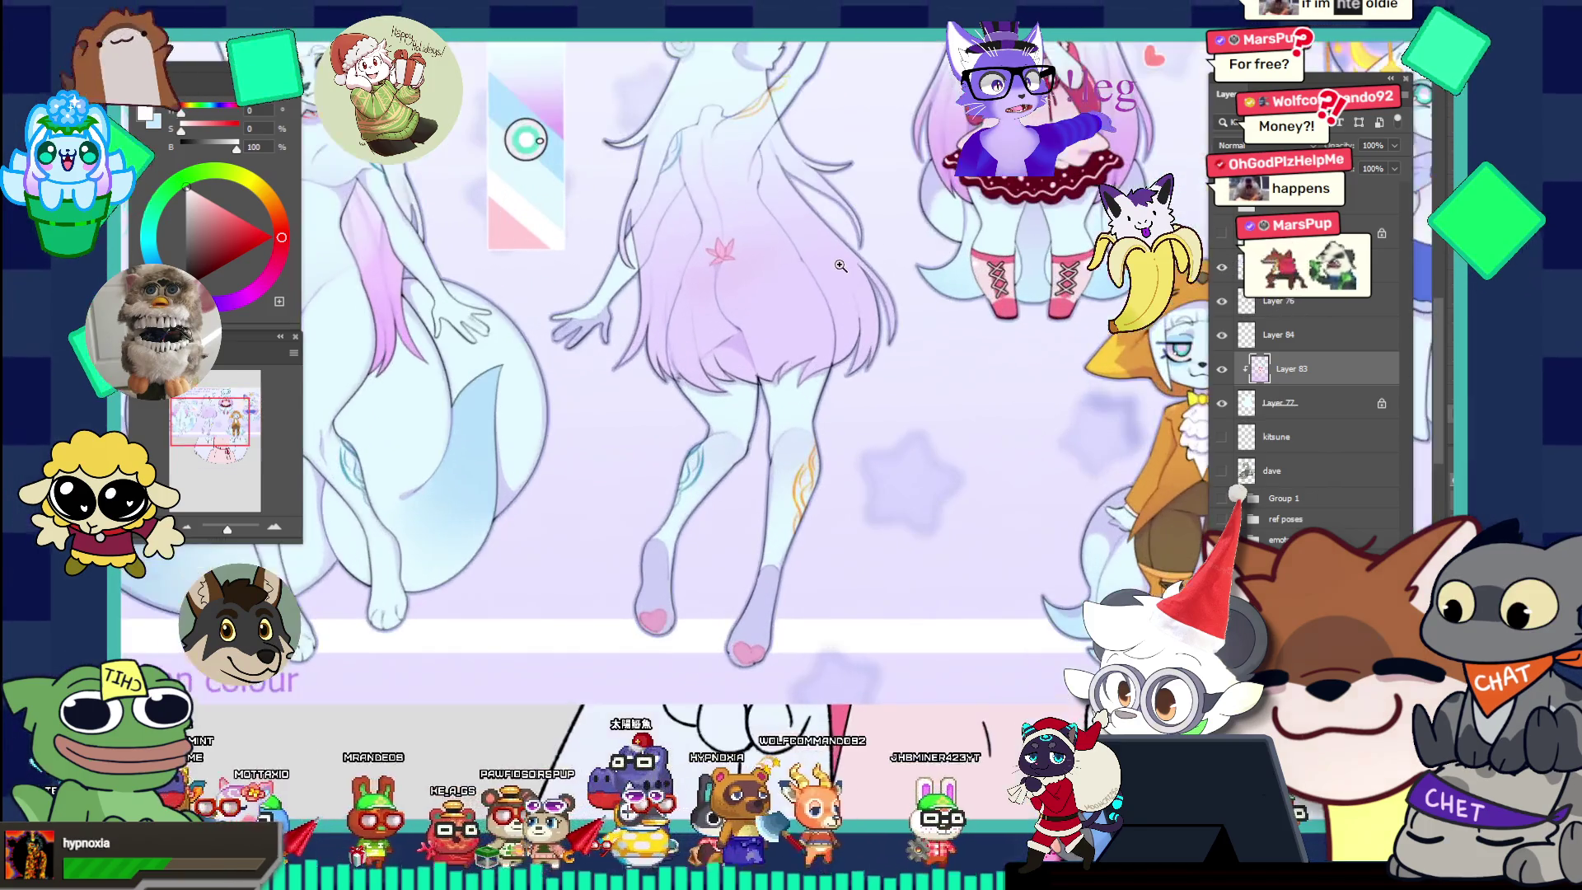
{"action": "left_click", "coordinate": [768, 274]}
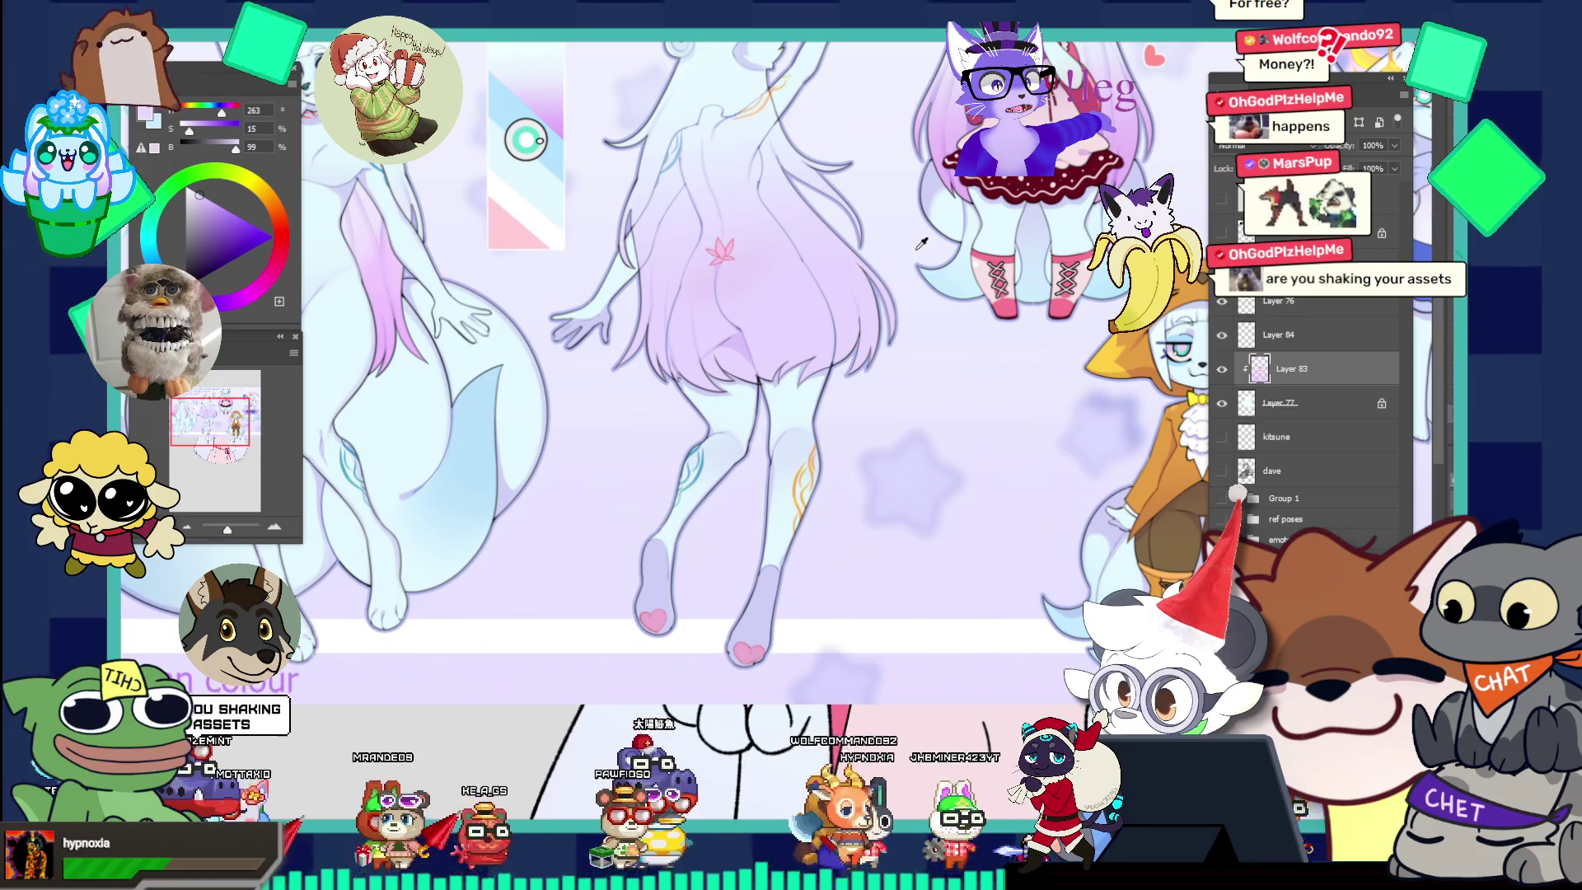
{"action": "left_click", "coordinate": [945, 142]}
{"action": "left_click", "coordinate": [945, 142]}
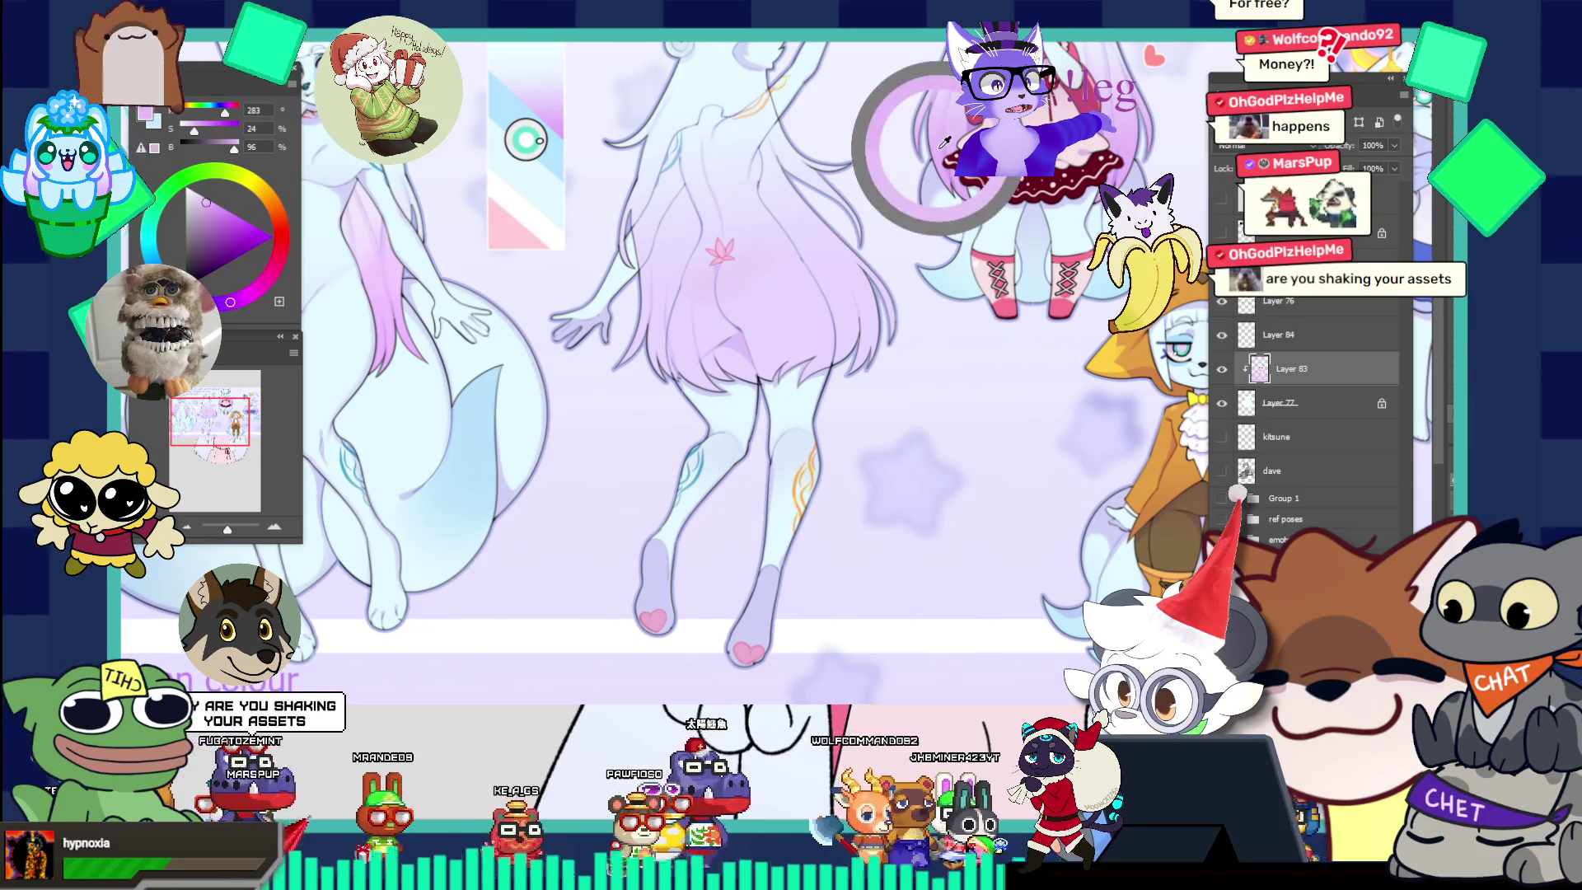
{"action": "key", "text": "ctrl+Tab"}
{"action": "scroll", "coordinate": [1070, 493], "scroll_direction": "down", "scroll_amount": 3}
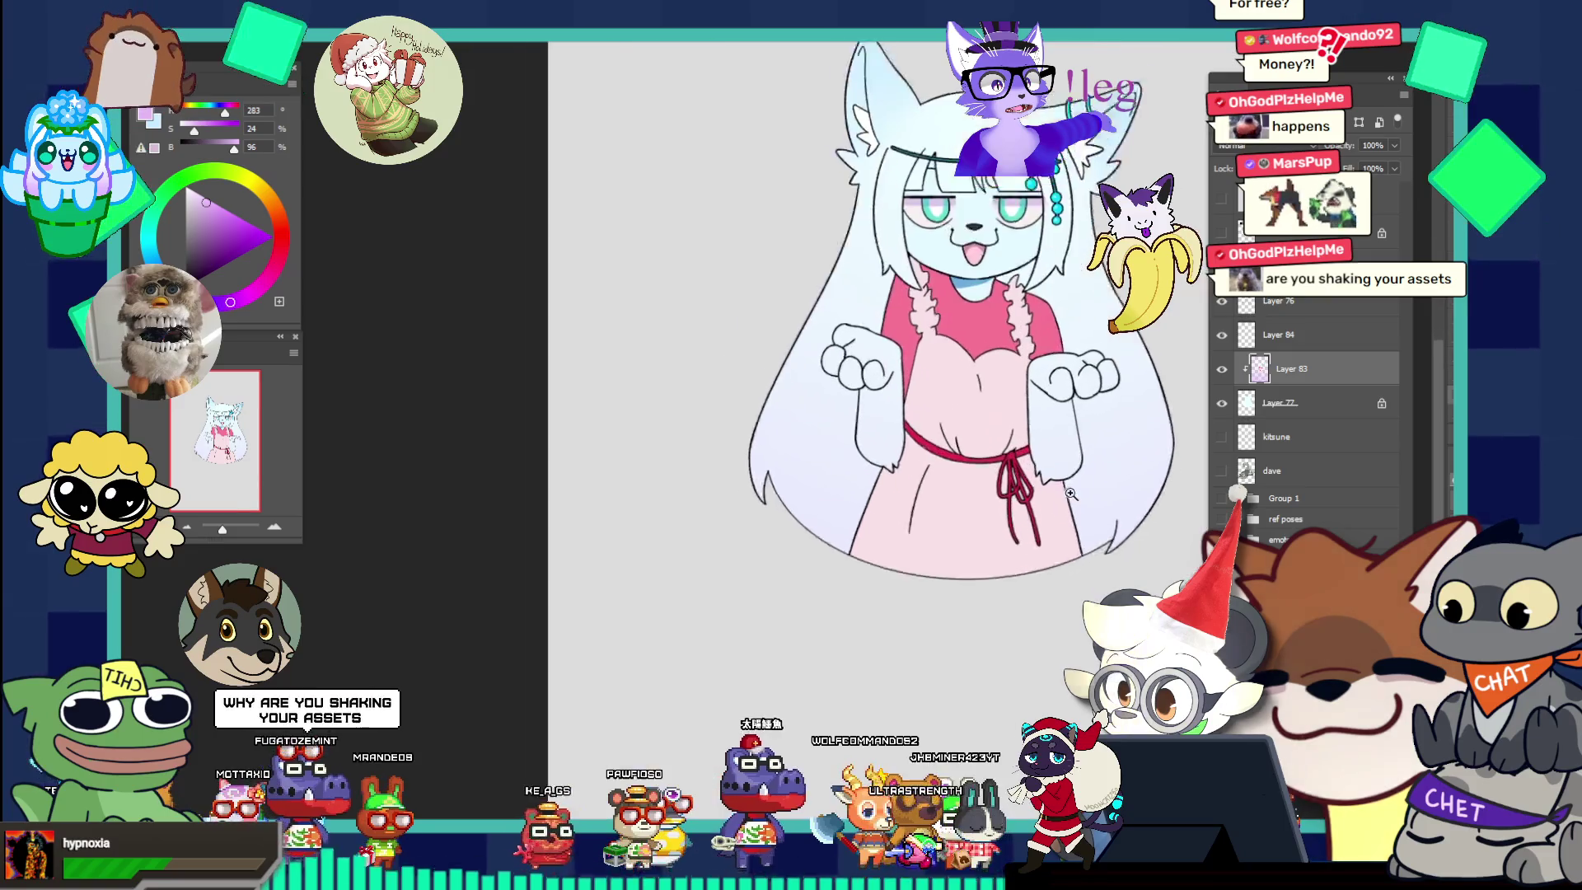
Reorder Layer 84 around Layer 83, ending on Layer 76 above the hair.
{"action": "scroll", "coordinate": [1070, 492], "scroll_direction": "up", "scroll_amount": 1}
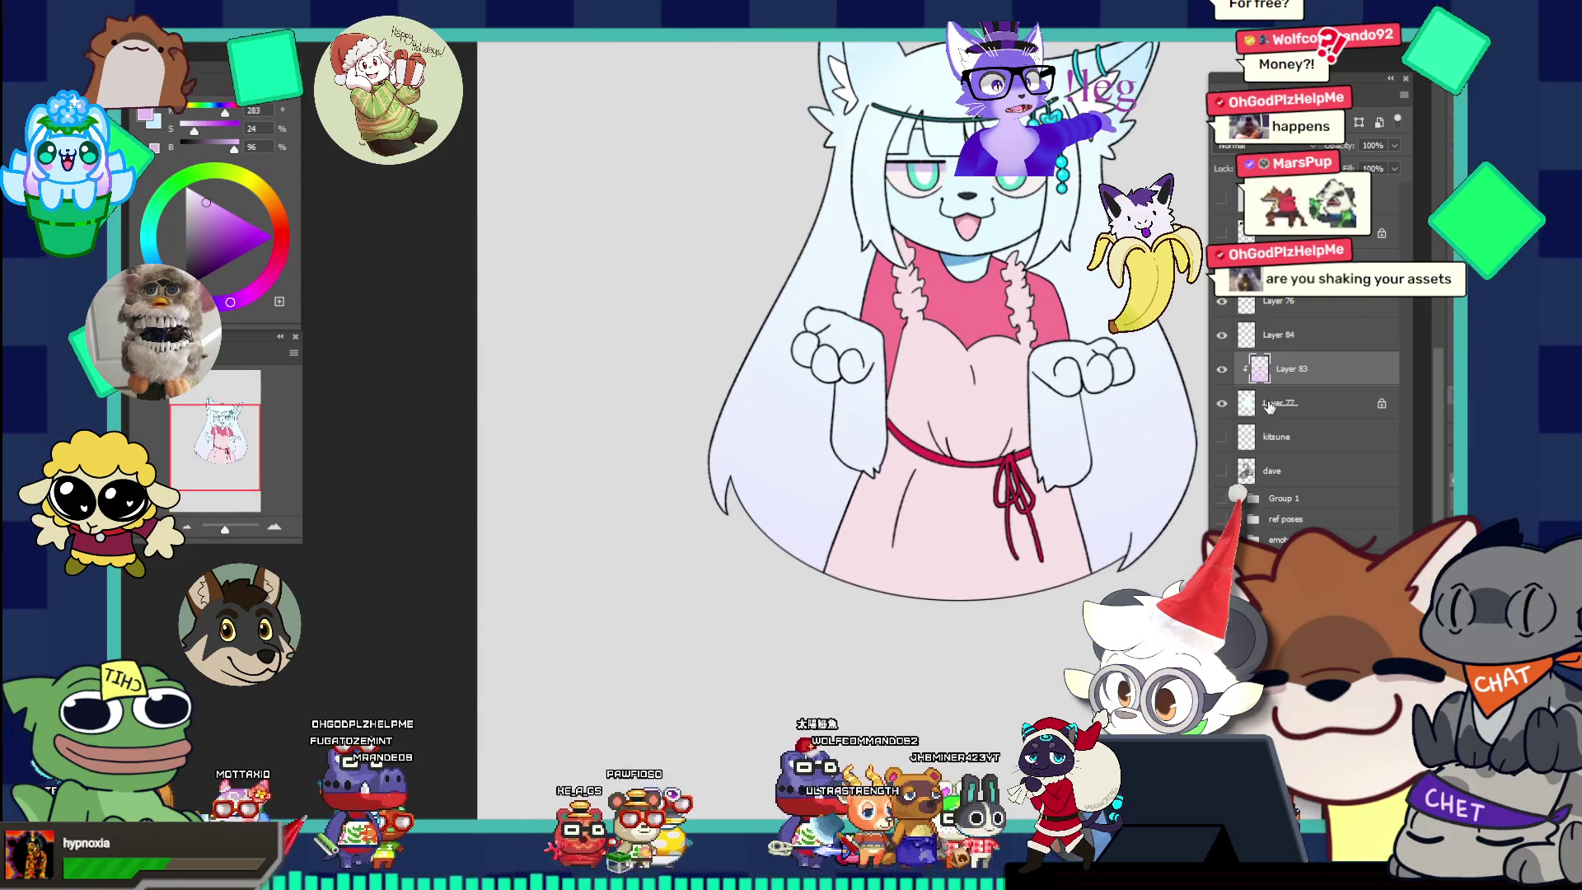
{"action": "left_click", "coordinate": [1328, 414]}
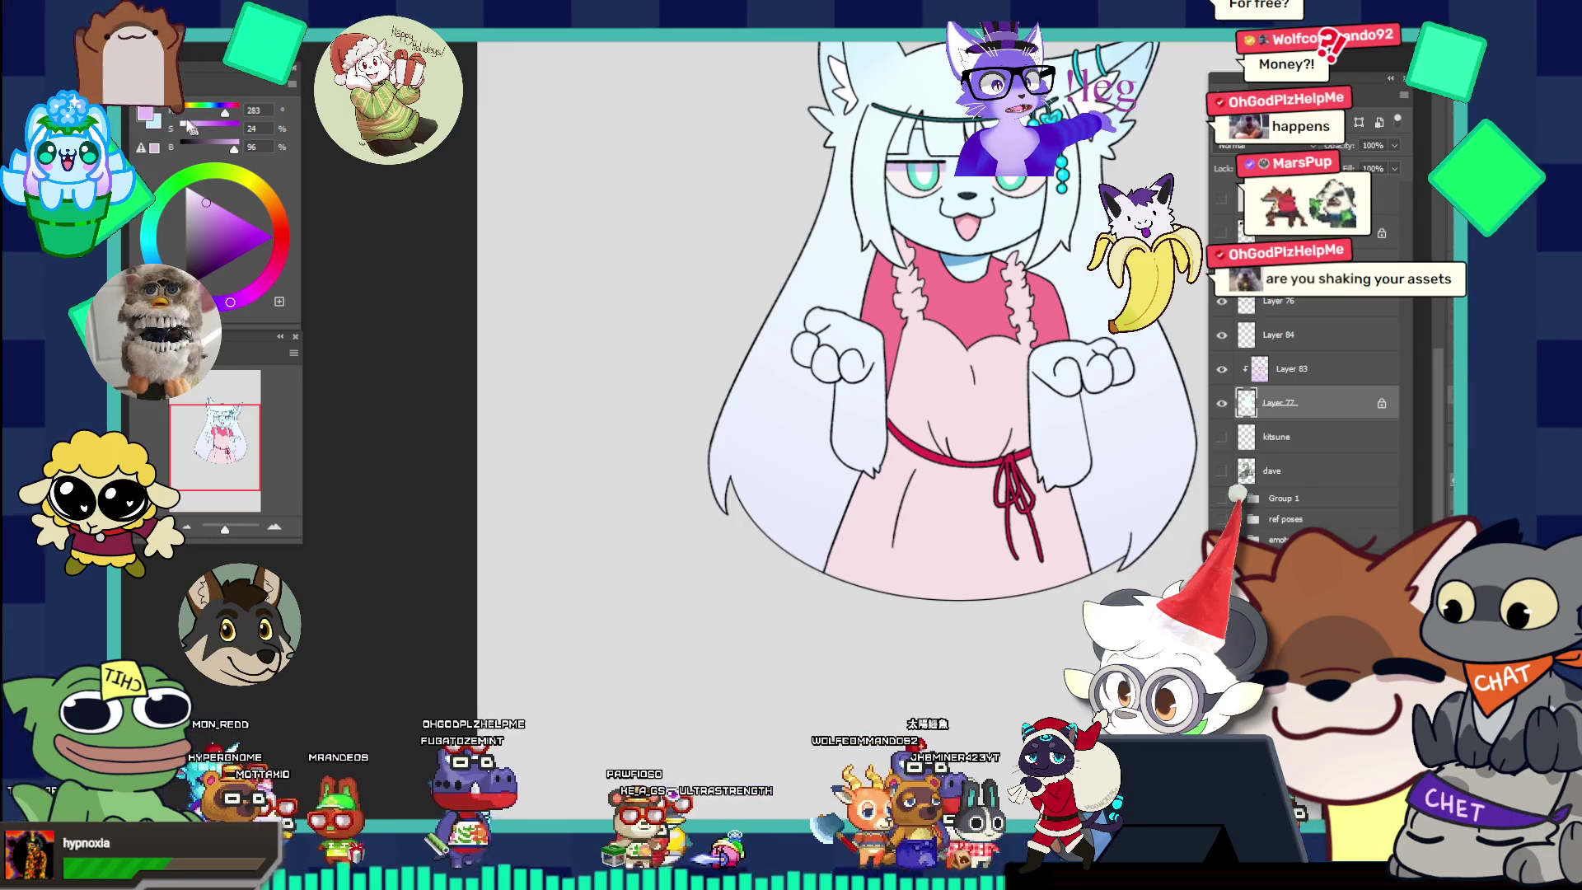
{"action": "left_click", "coordinate": [1272, 338]}
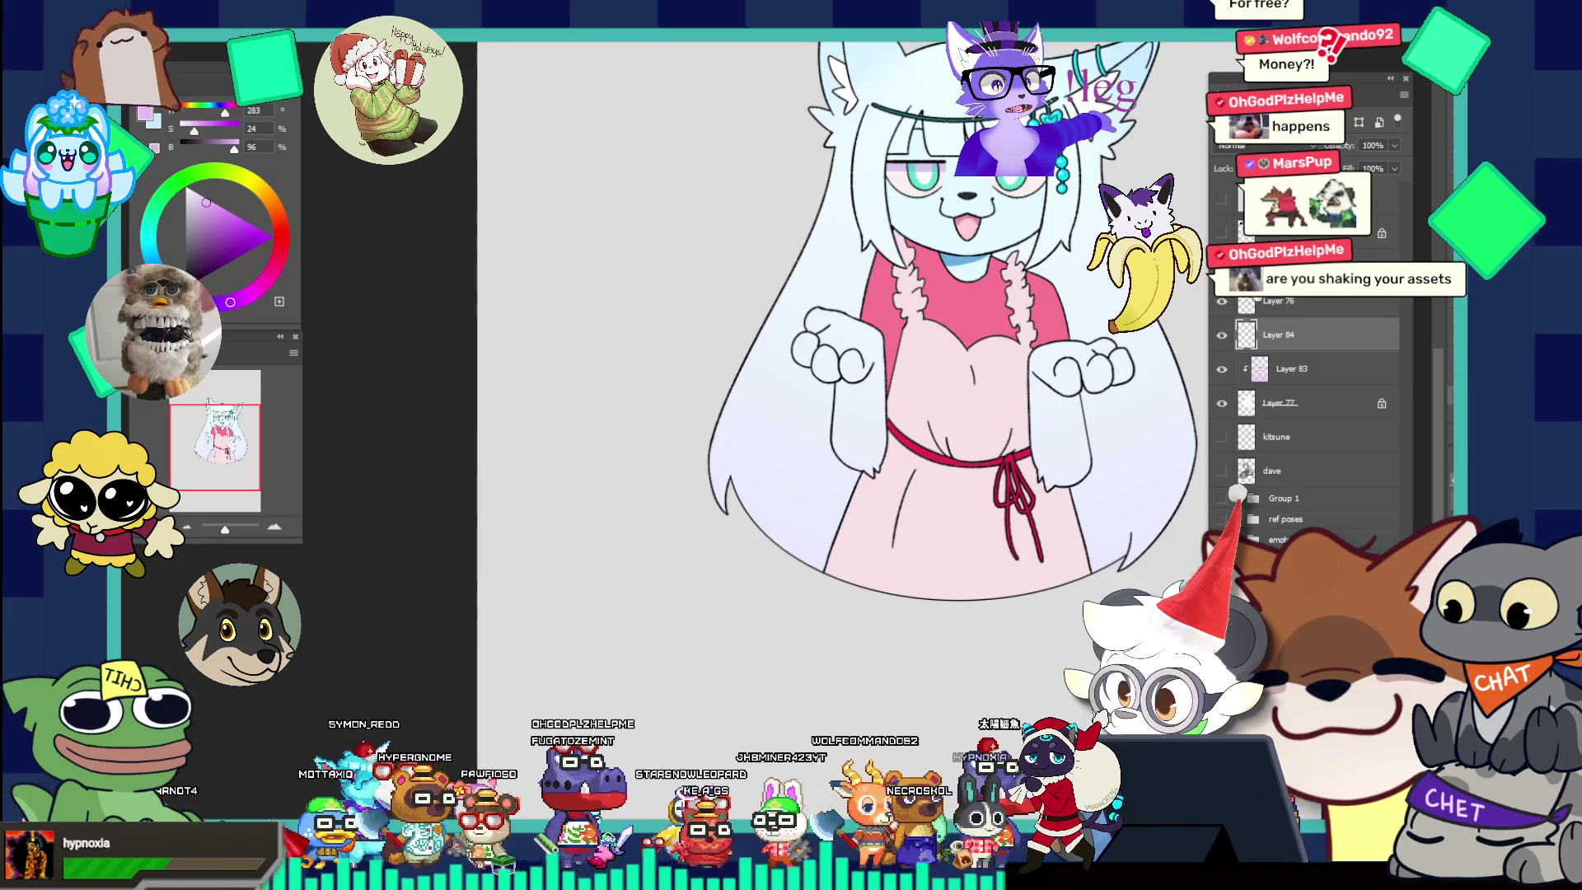
{"action": "key", "text": "alt+bracketright"}
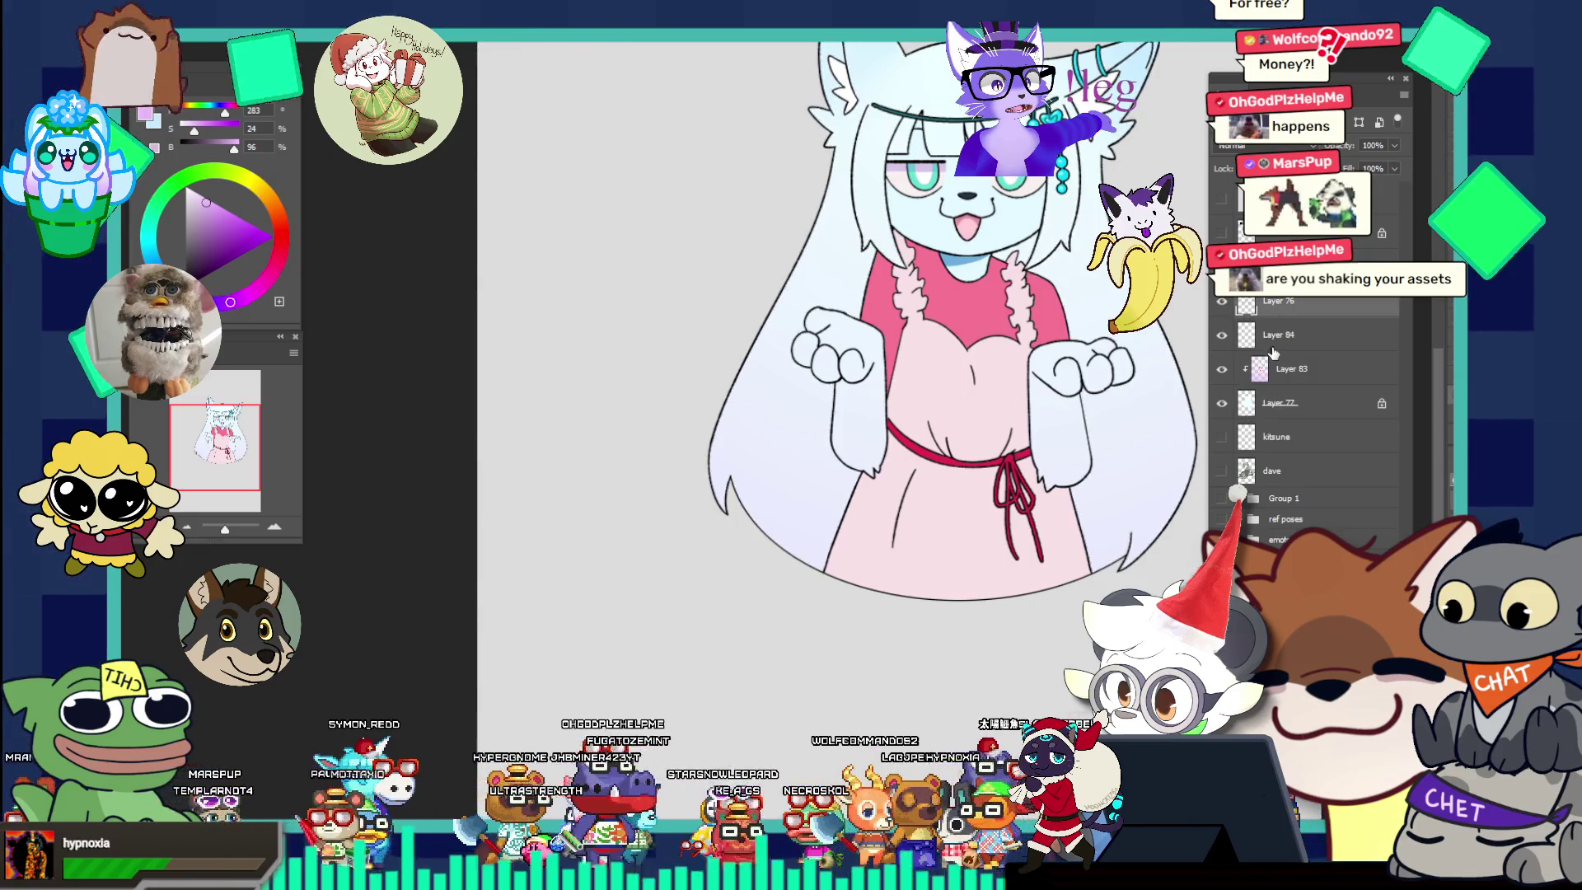
{"action": "left_click_drag", "start_coordinate": [1272, 352], "coordinate": [1273, 385]}
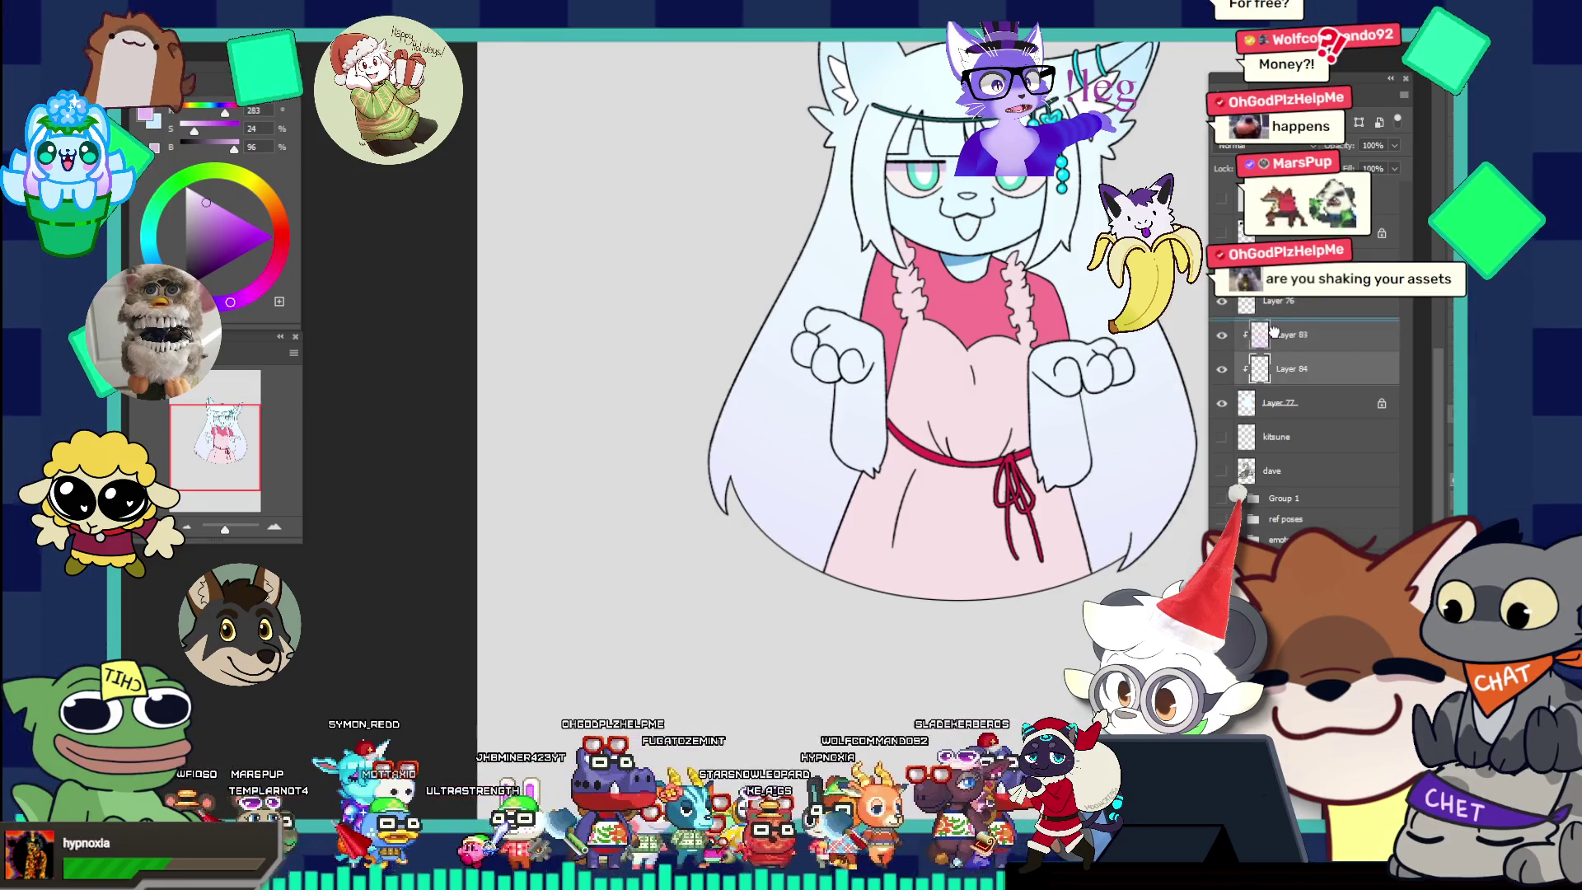
{"action": "left_click_drag", "start_coordinate": [1273, 329], "coordinate": [1272, 326]}
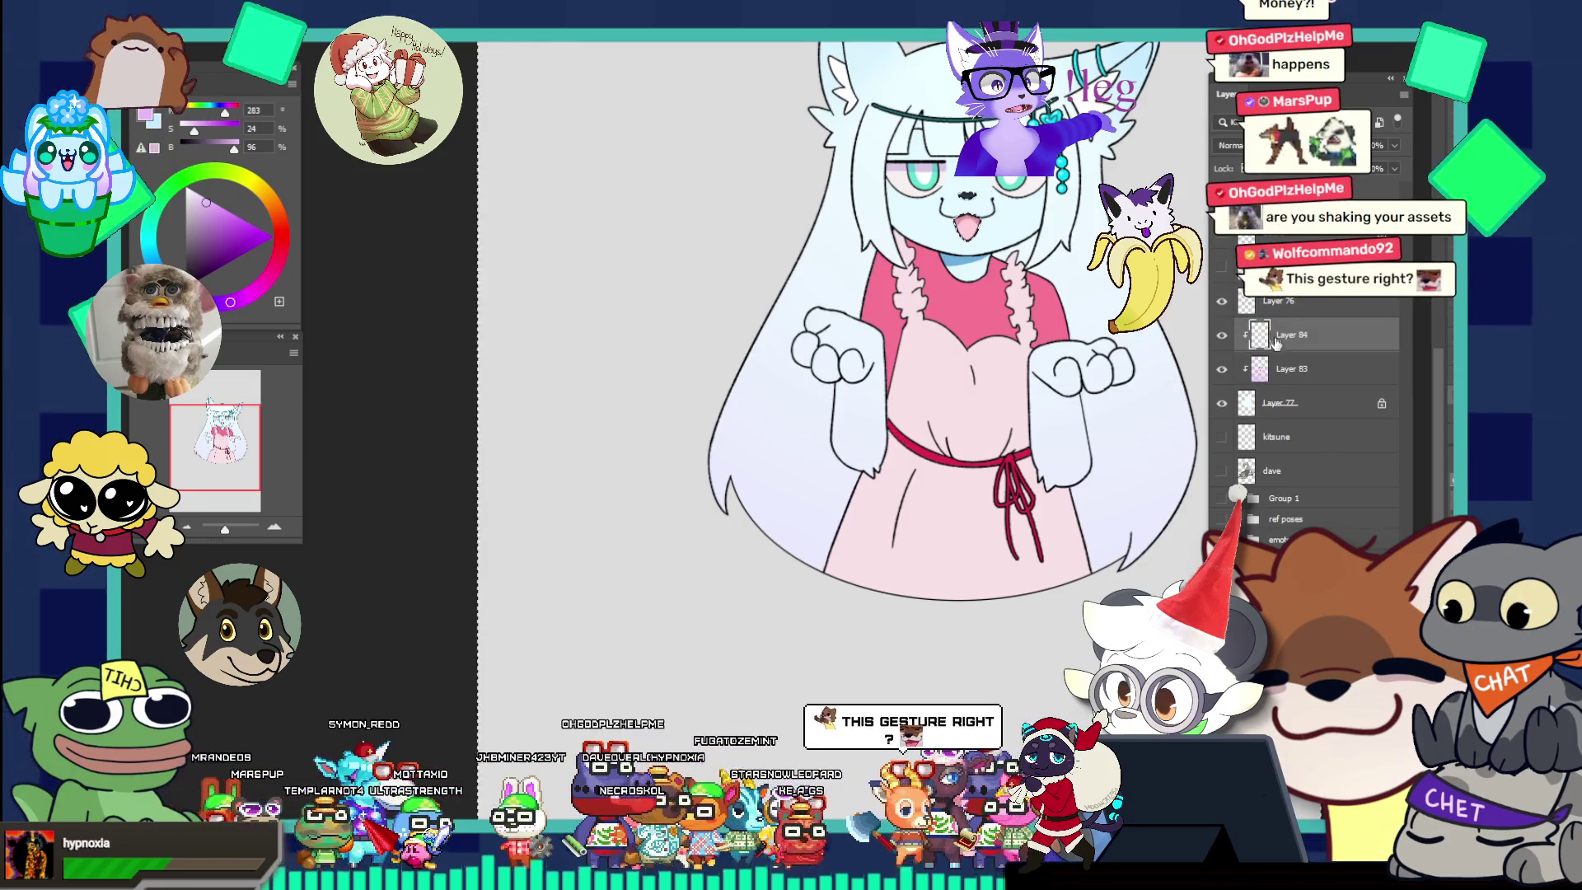
{"action": "key", "text": "alt+bracketright"}
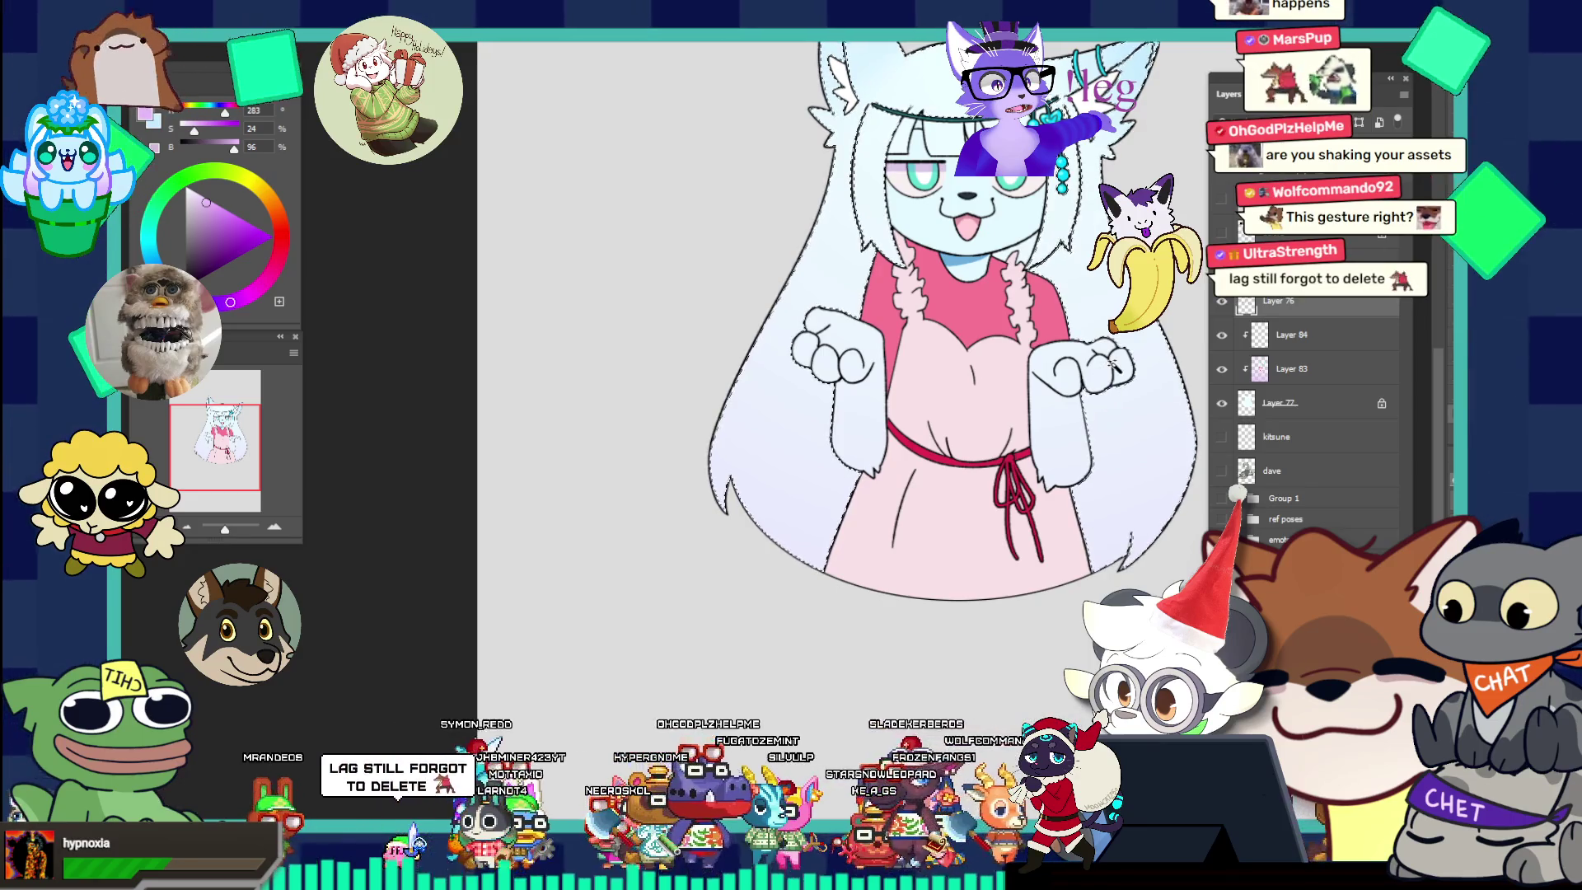
Expand the hair selection by 1 px and enlarge the brush for broad soft shading.
{"action": "key", "text": "alt+s"}
{"action": "key", "text": "m"}
{"action": "key", "text": "e"}
{"action": "key", "text": "Return"}
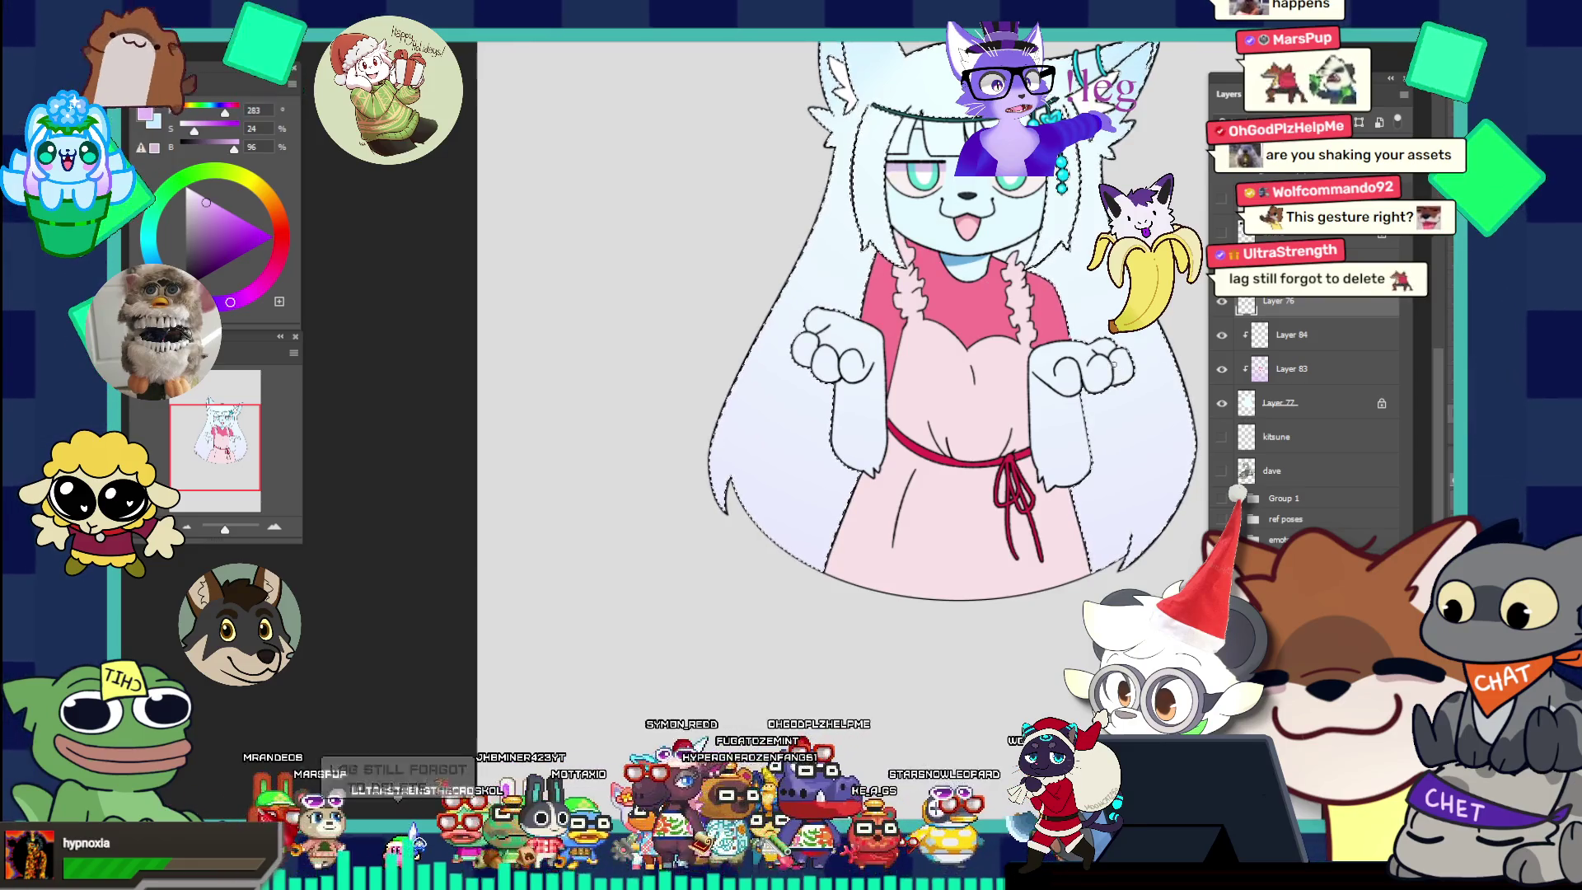
{"action": "key", "text": "F5"}
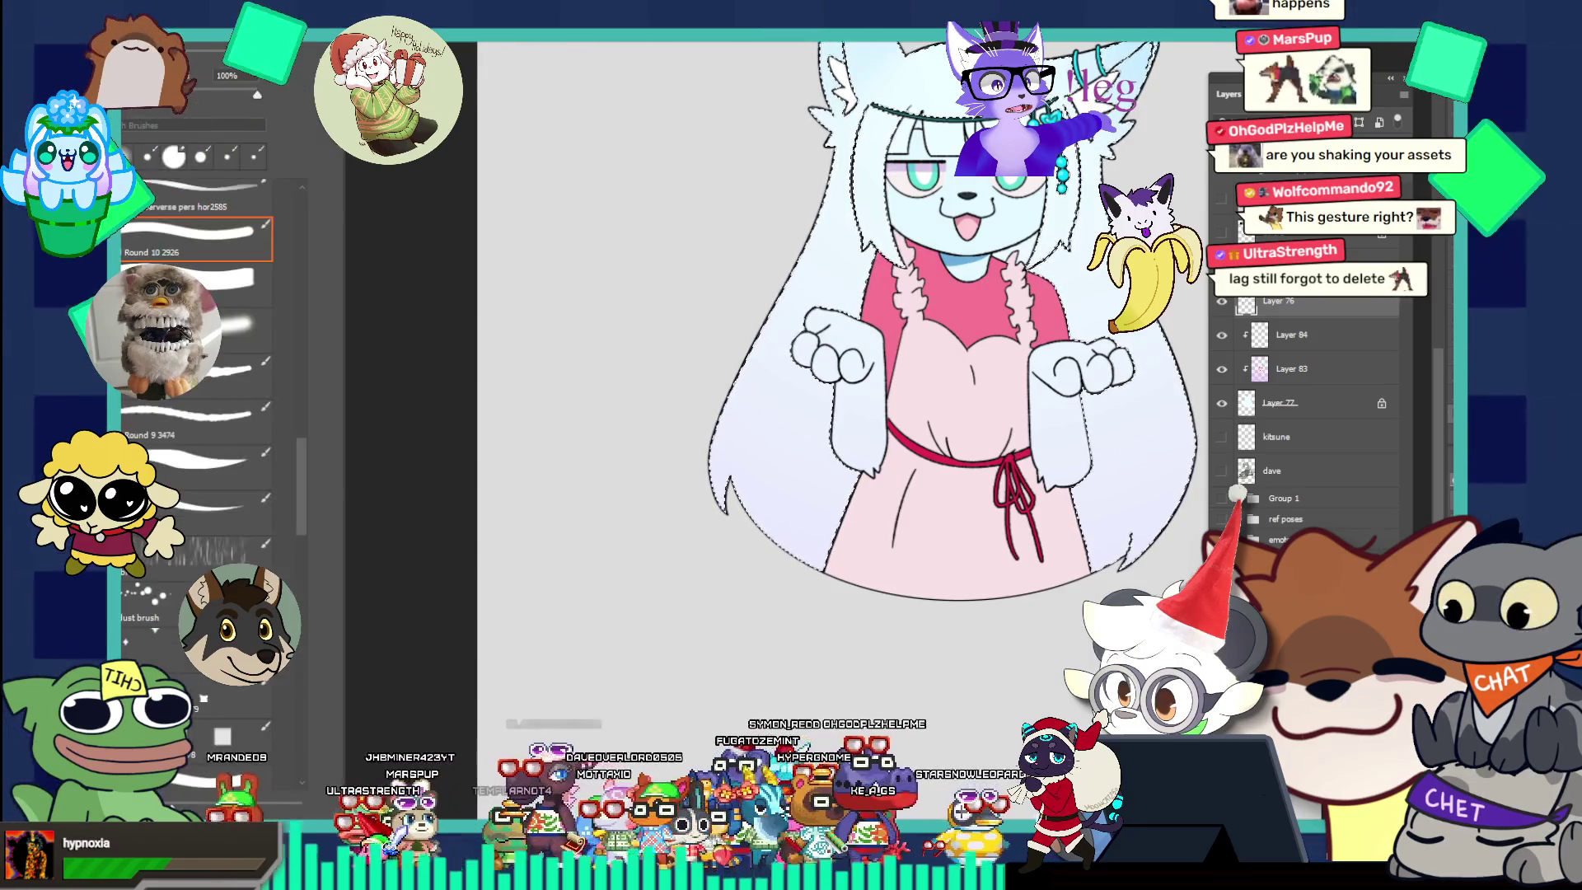
{"action": "key", "text": "F5"}
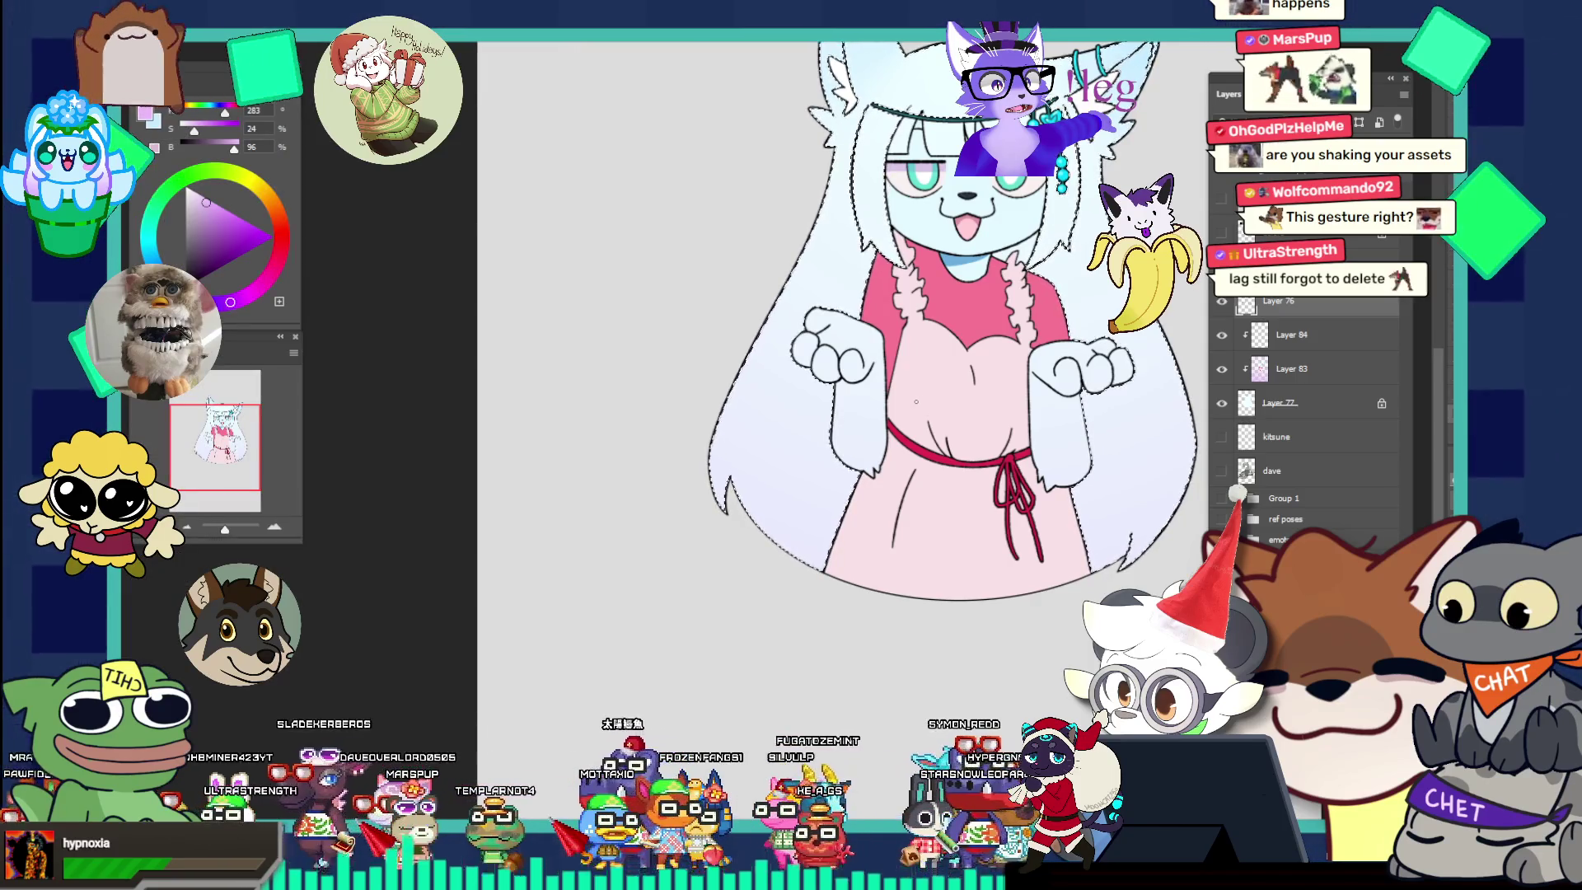
{"action": "key", "text": "bracketright"}
{"action": "key", "text": "bracketright"}
{"action": "key", "text": "bracketright"}
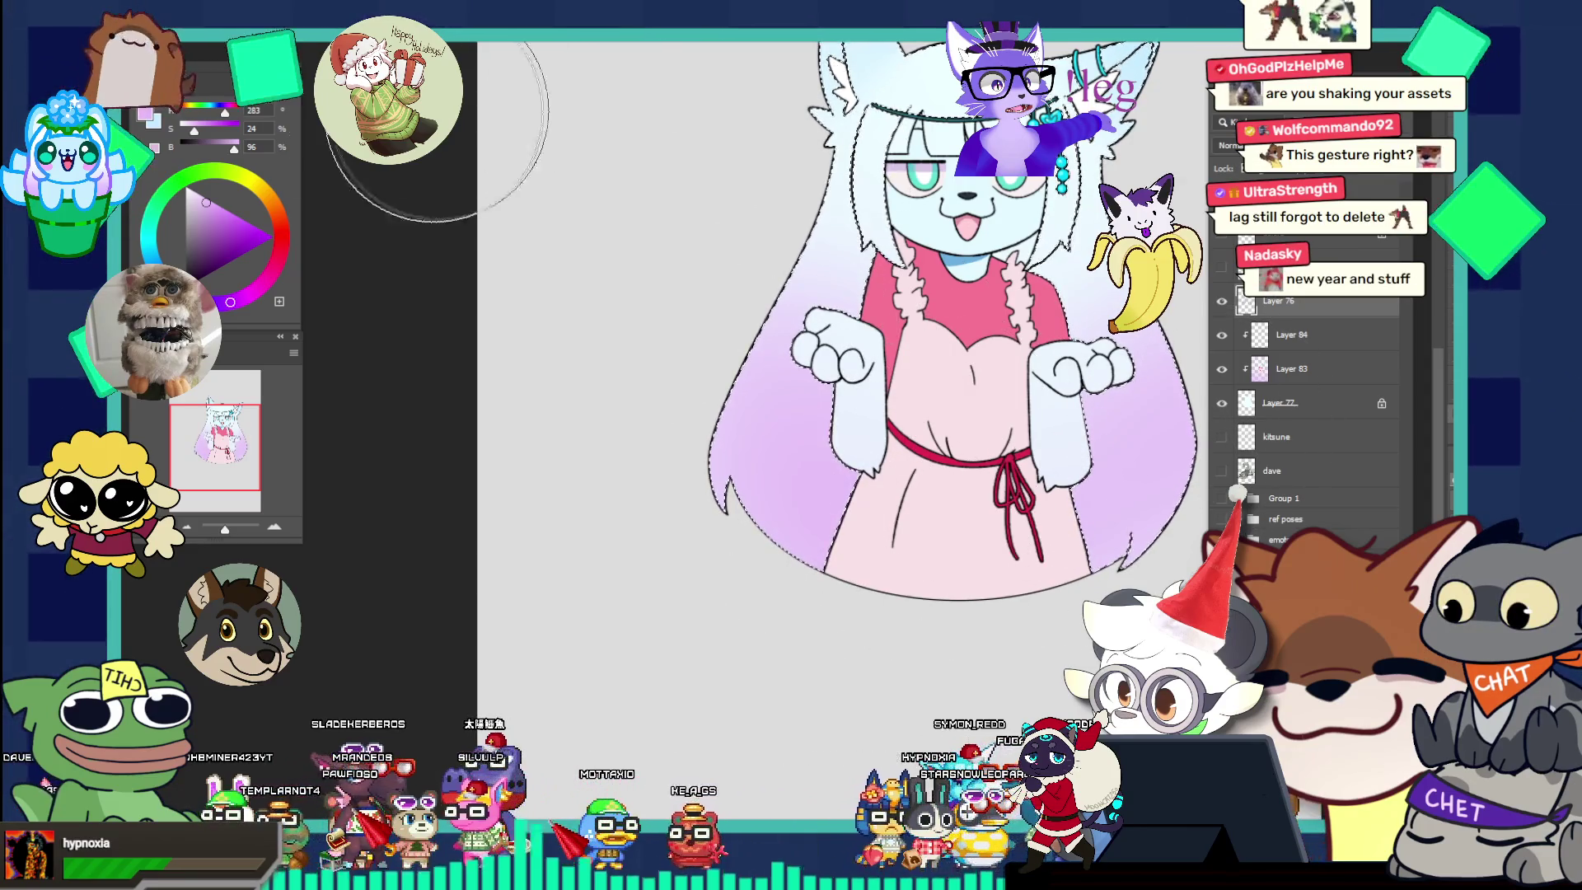
{"action": "mouse_move", "coordinate": [864, 283]}
{"action": "left_mouse_down"}
{"action": "mouse_move", "coordinate": [791, 237]}
{"action": "mouse_move", "coordinate": [1003, 257]}
{"action": "left_mouse_up"}
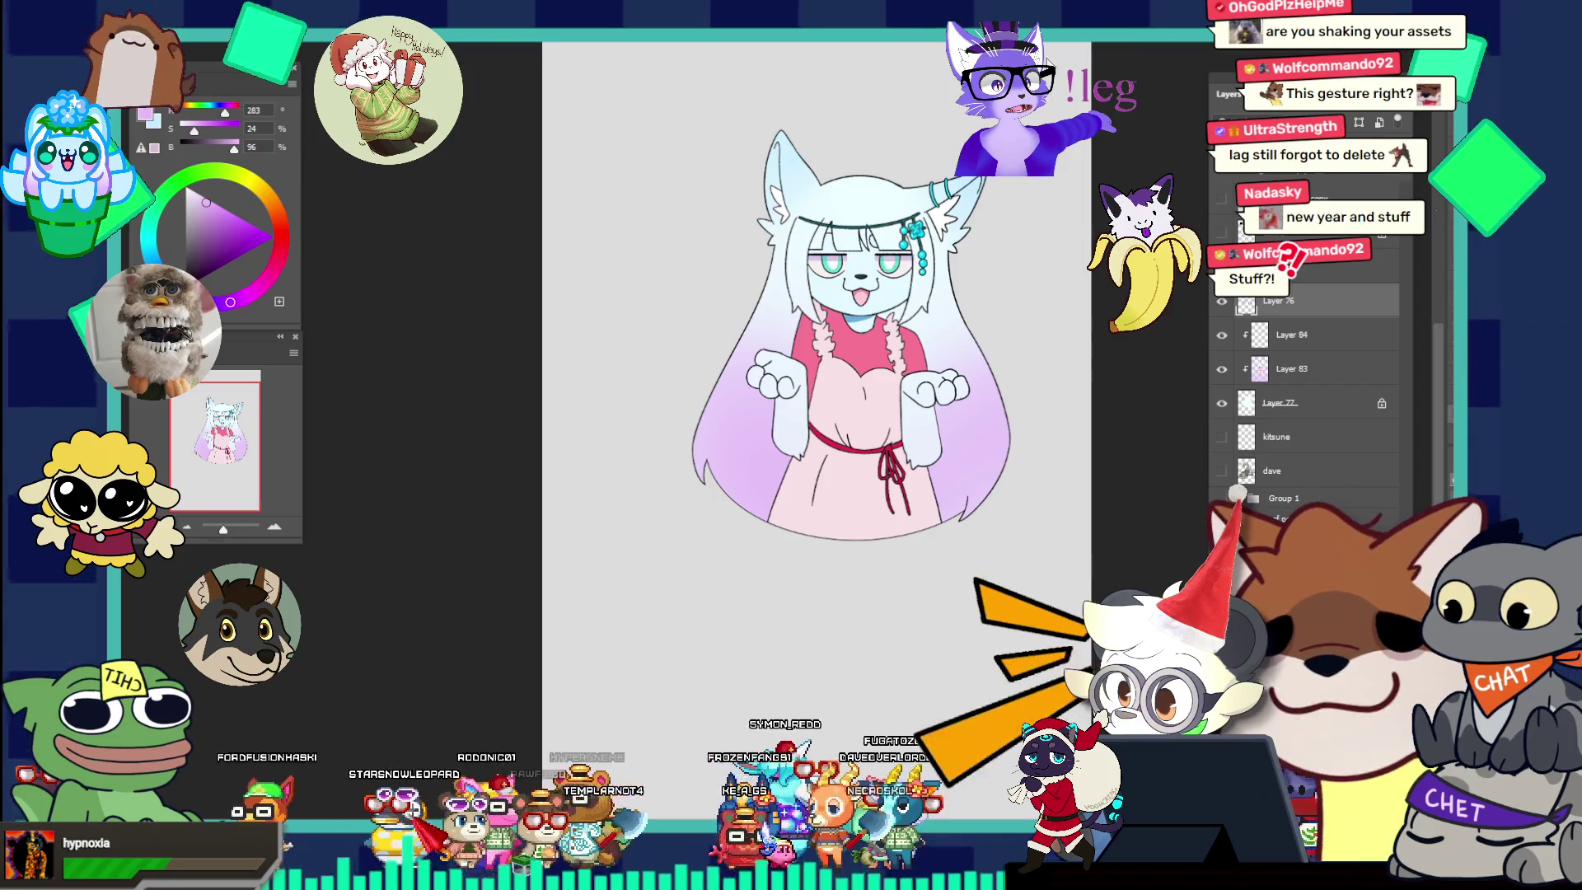
Group Layers 76, 84, 83 and 77 and hide the new character group.
{"action": "scroll", "coordinate": [781, 304], "scroll_direction": "up", "scroll_amount": 2}
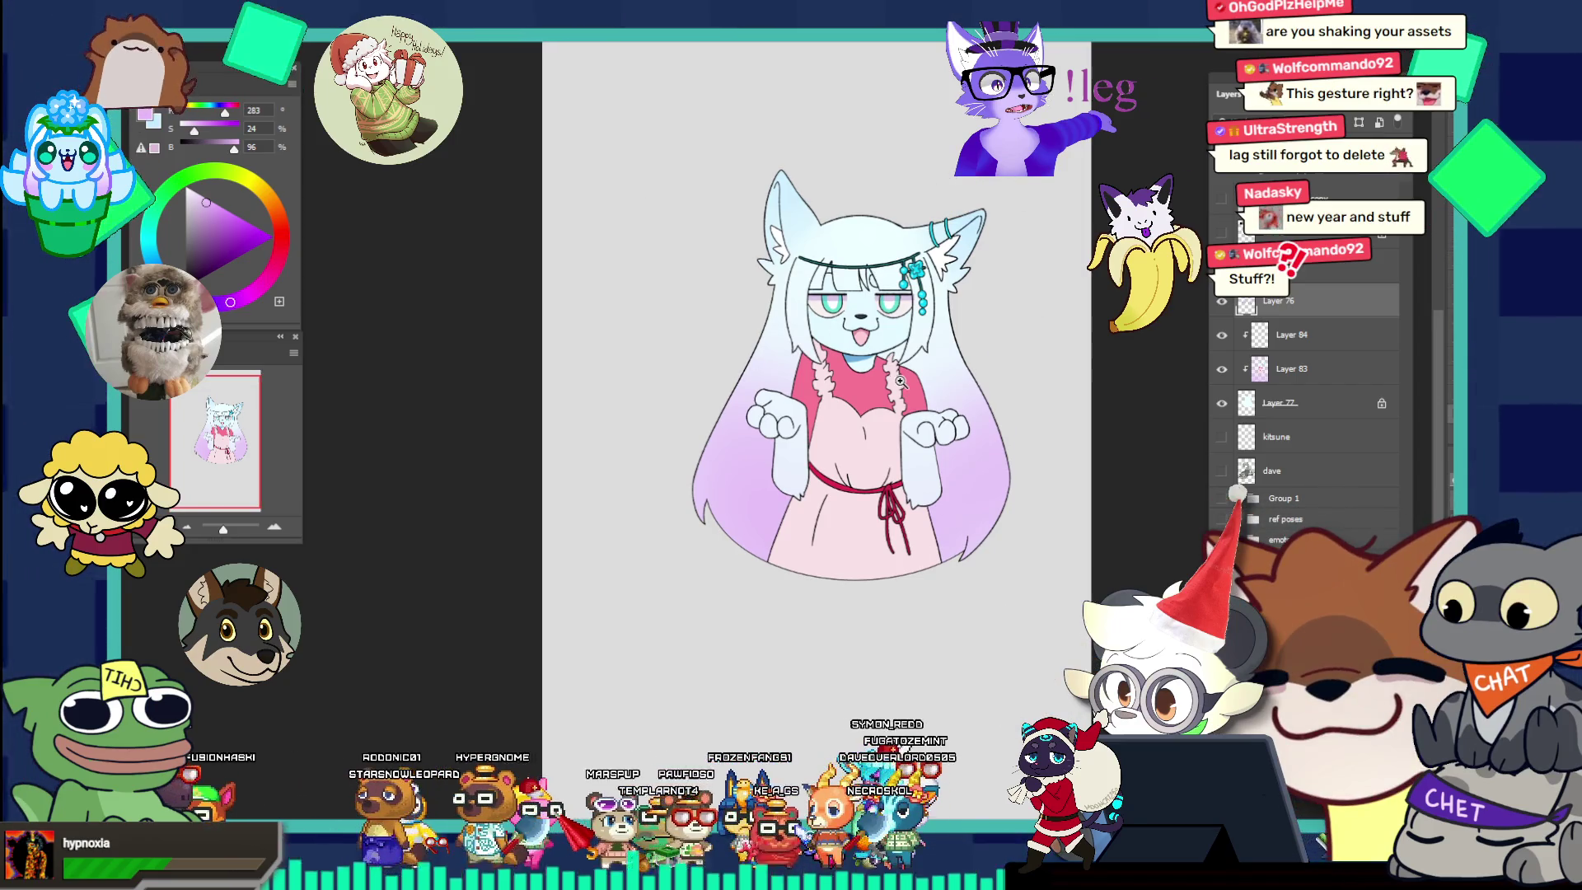
{"action": "scroll", "coordinate": [900, 380], "scroll_direction": "up", "scroll_amount": 3}
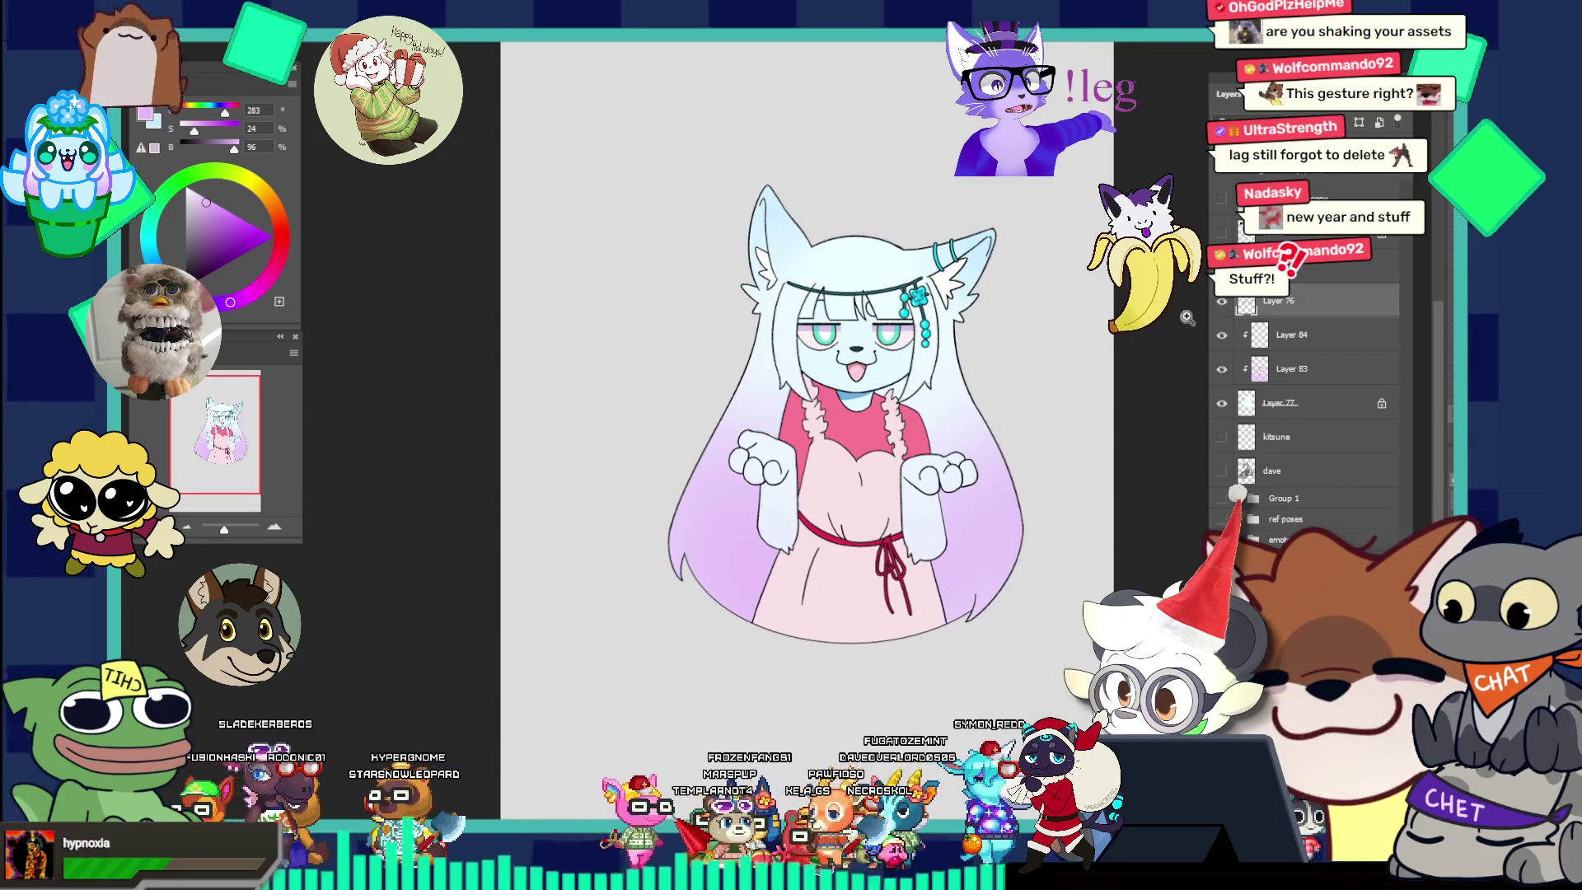
{"action": "left_click", "coordinate": [1249, 403], "text": "shift"}
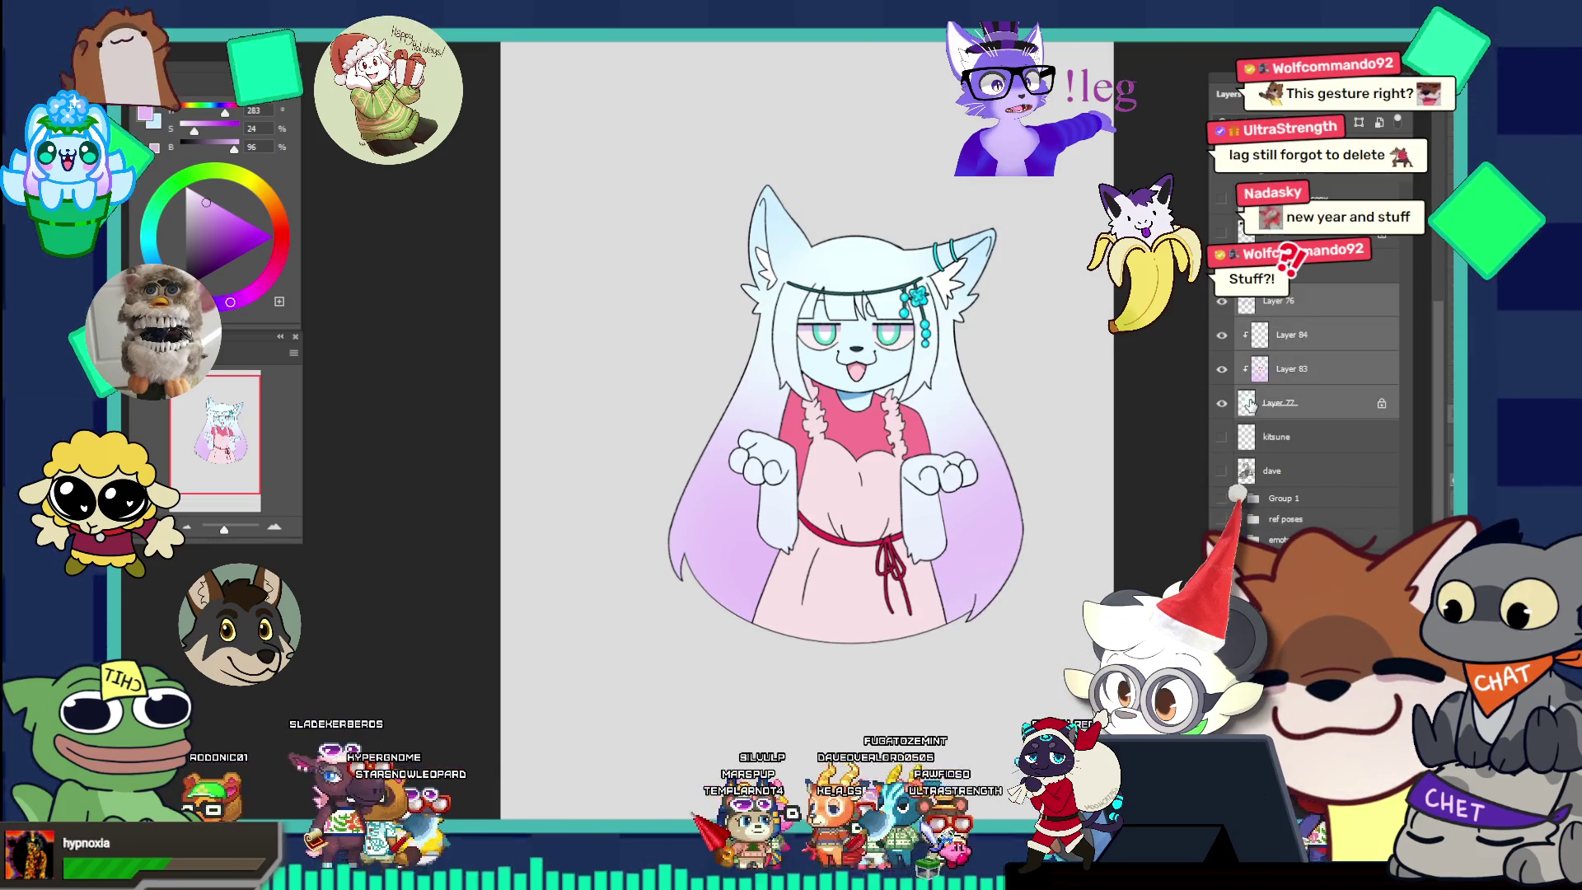
{"action": "key", "text": "ctrl+g"}
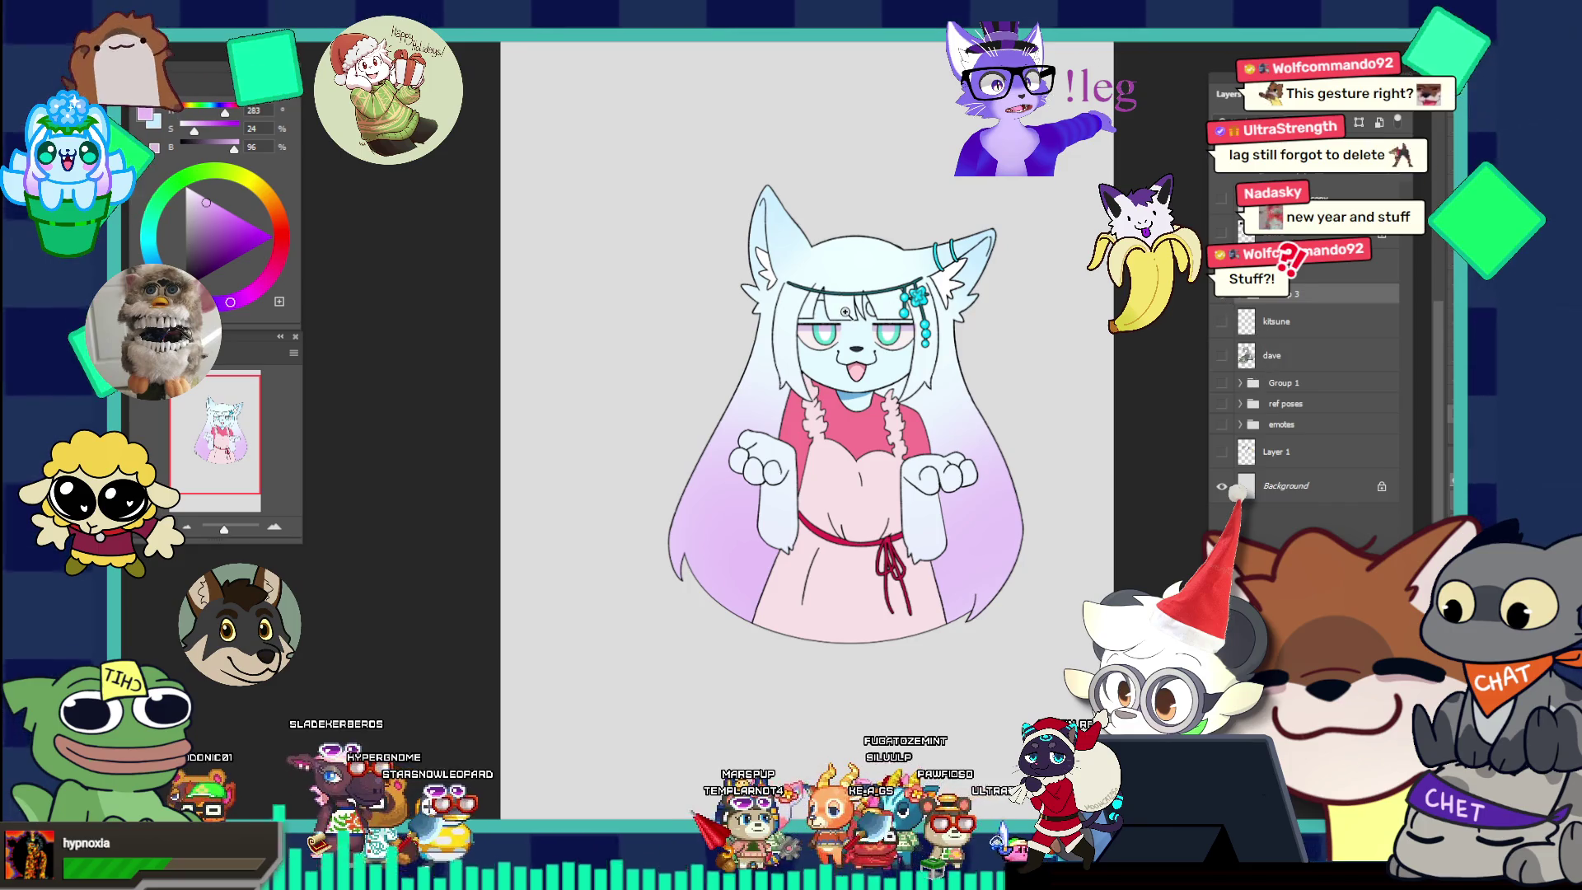
{"action": "scroll", "coordinate": [845, 311], "scroll_direction": "down", "scroll_amount": 2}
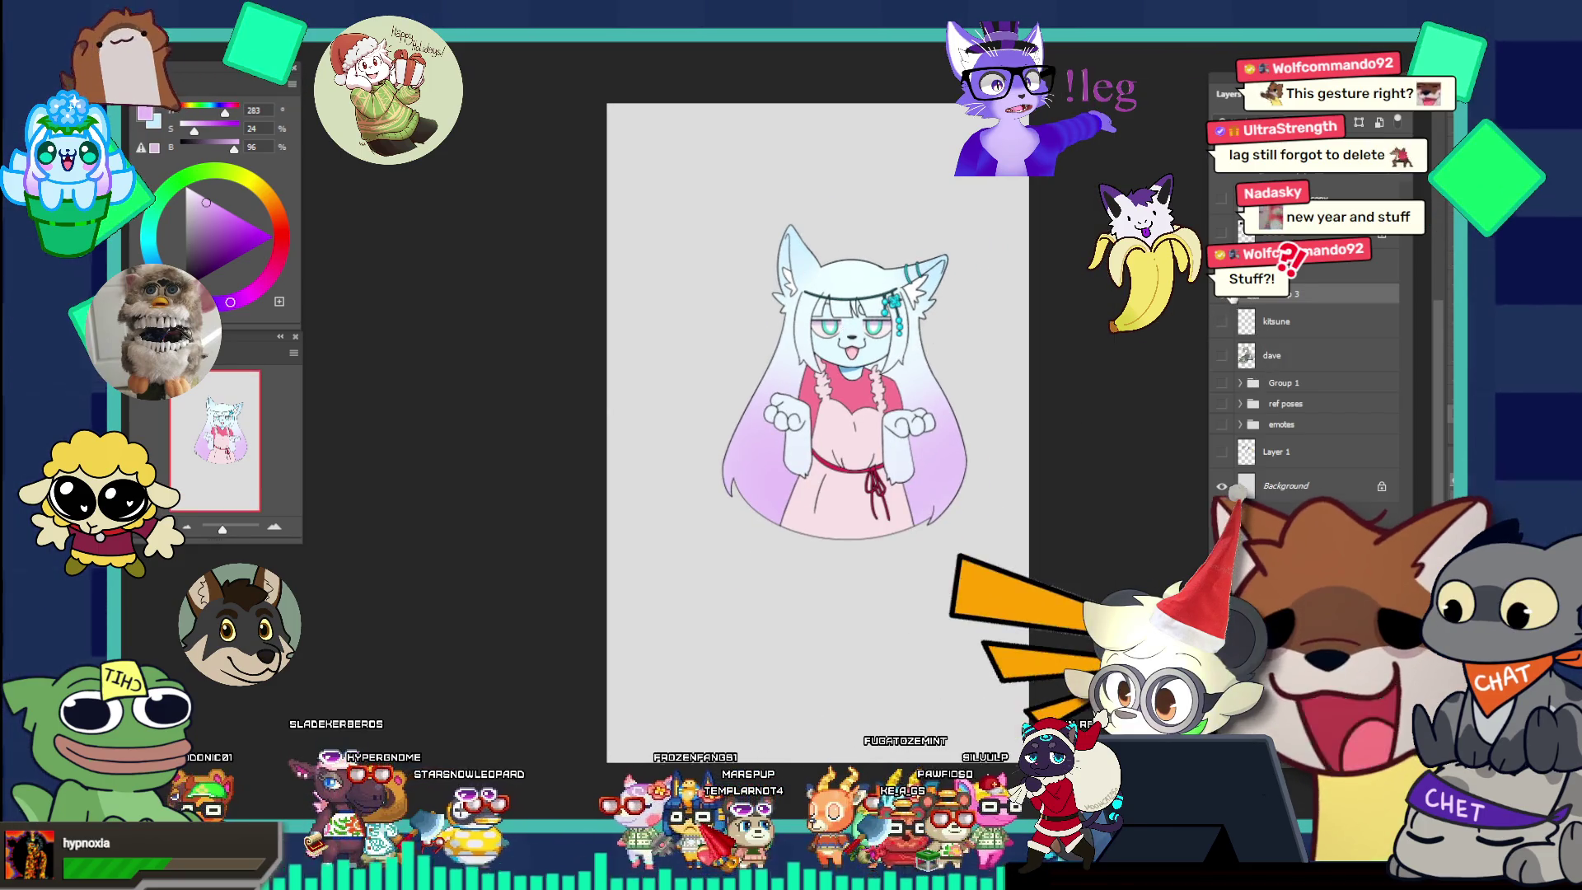
{"action": "left_click", "coordinate": [1222, 297]}
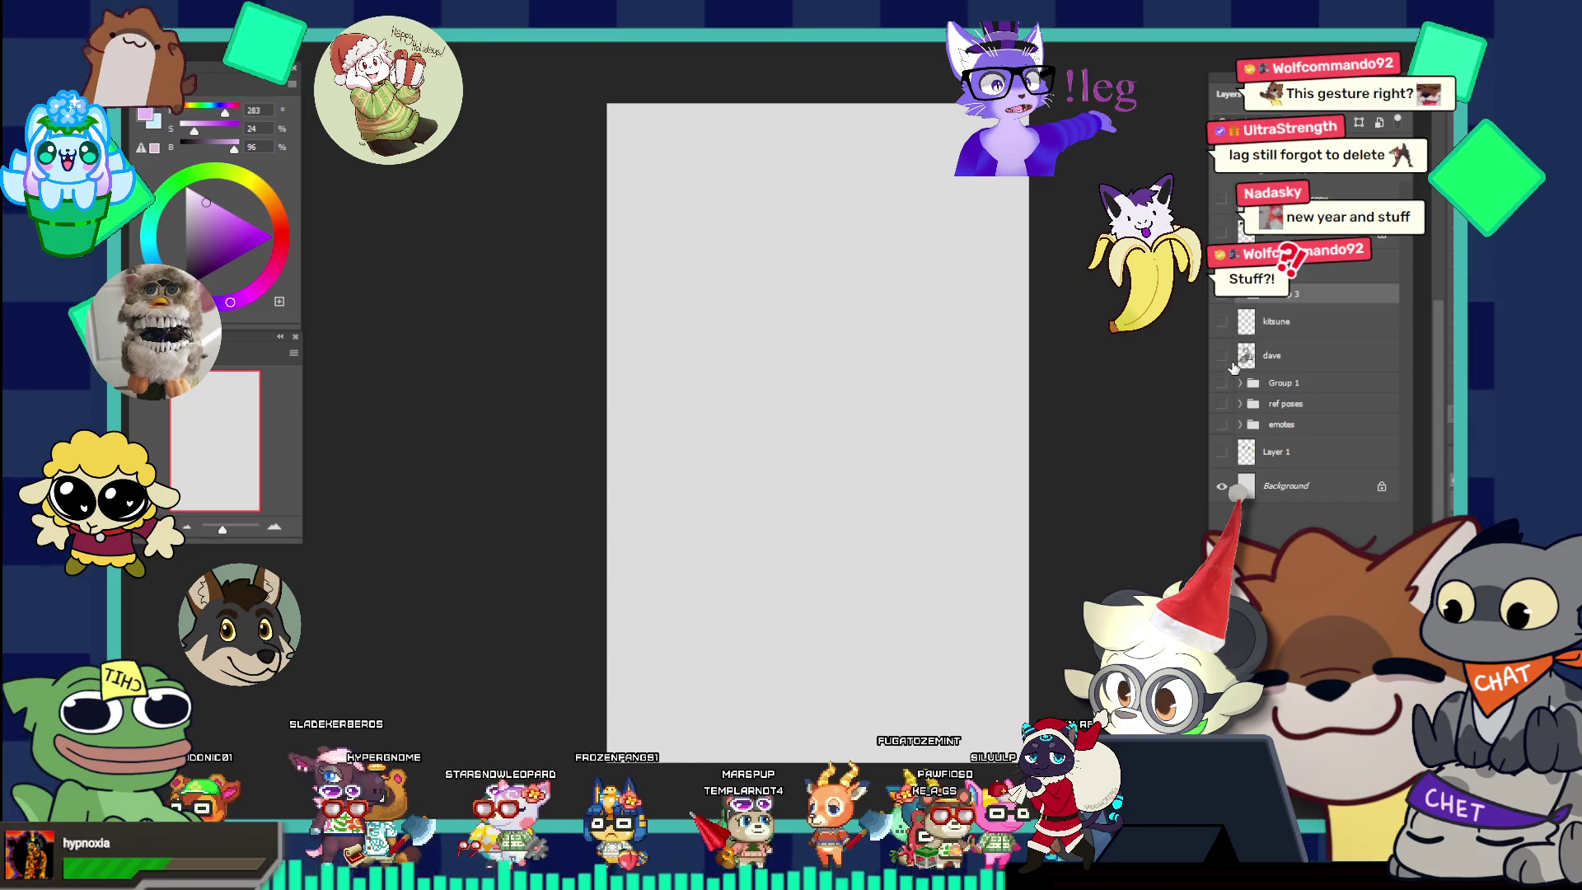
Show and hide the wolf and Santa artworks in turn, then switch to the New Year document.
{"action": "left_click", "coordinate": [1221, 355]}
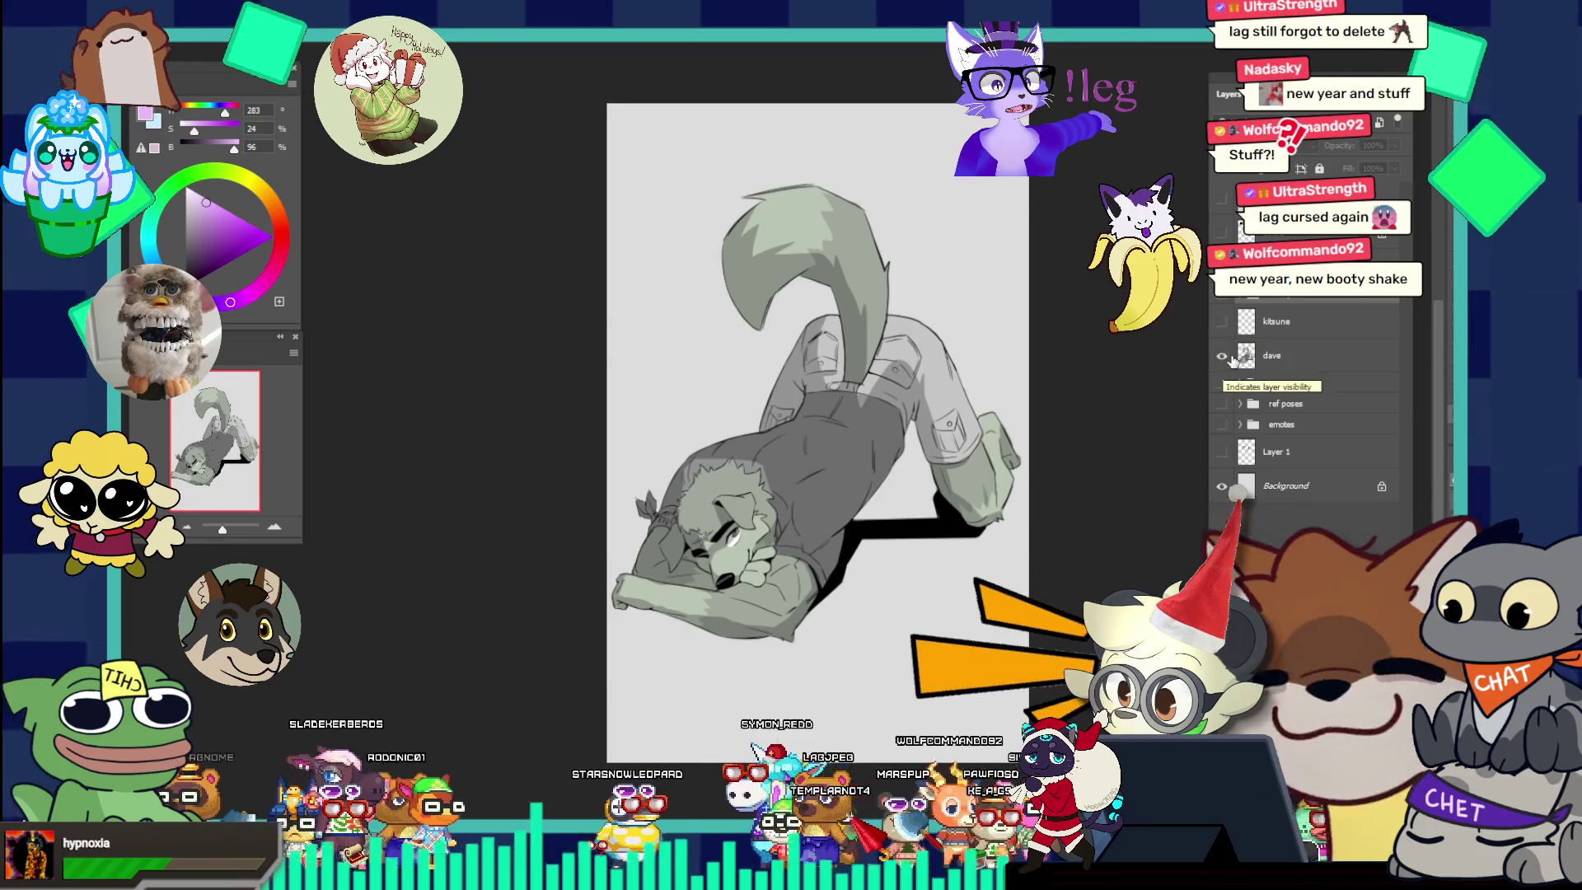
{"action": "left_click", "coordinate": [1222, 356]}
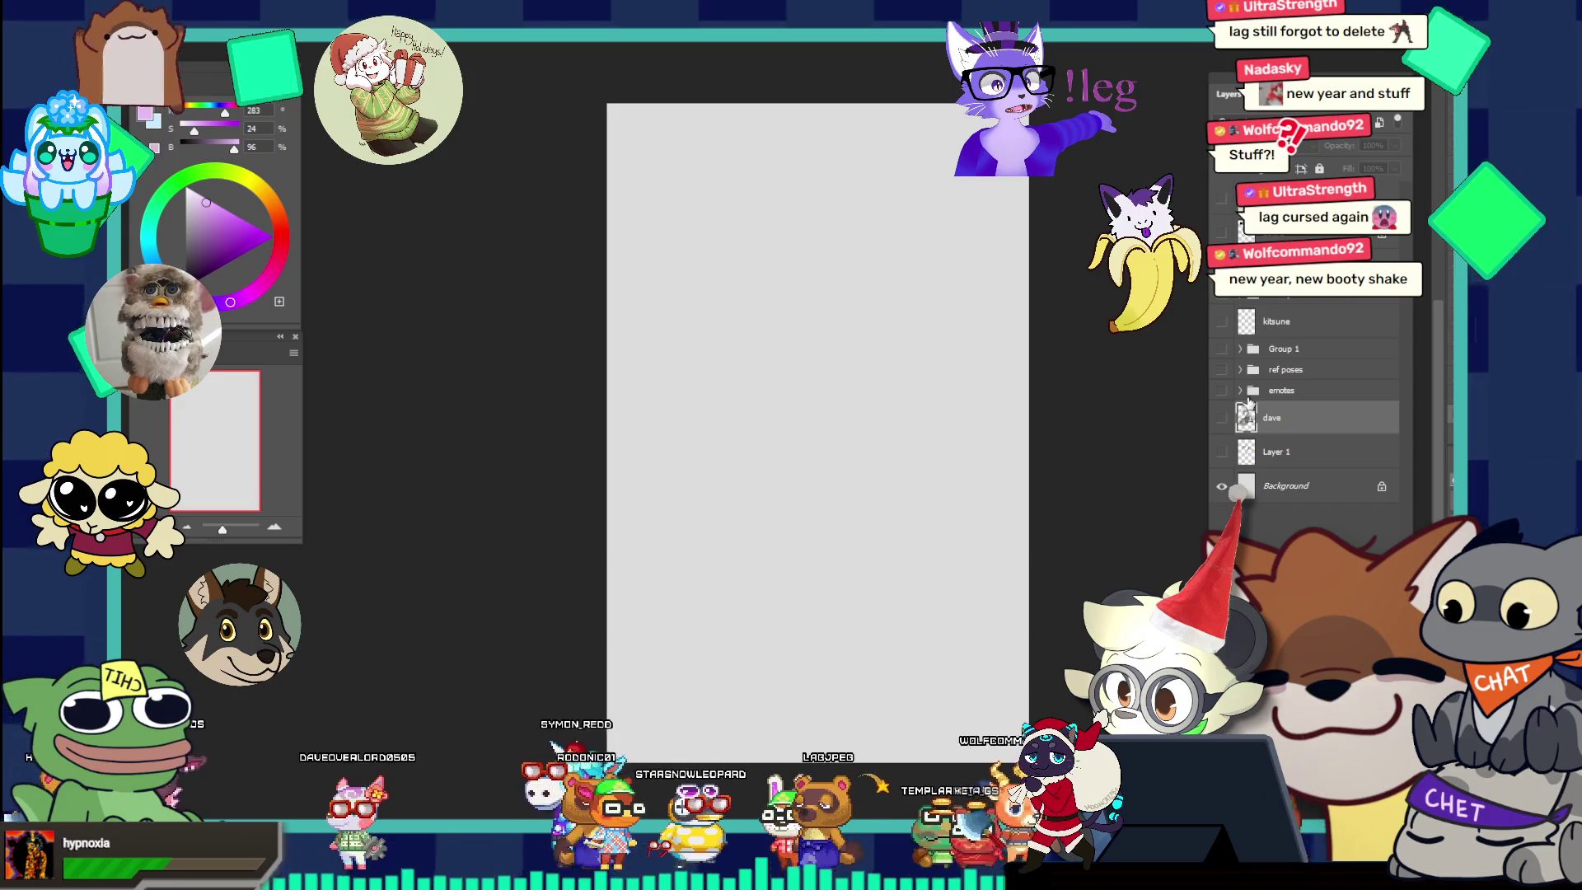
{"action": "left_click", "coordinate": [1221, 350]}
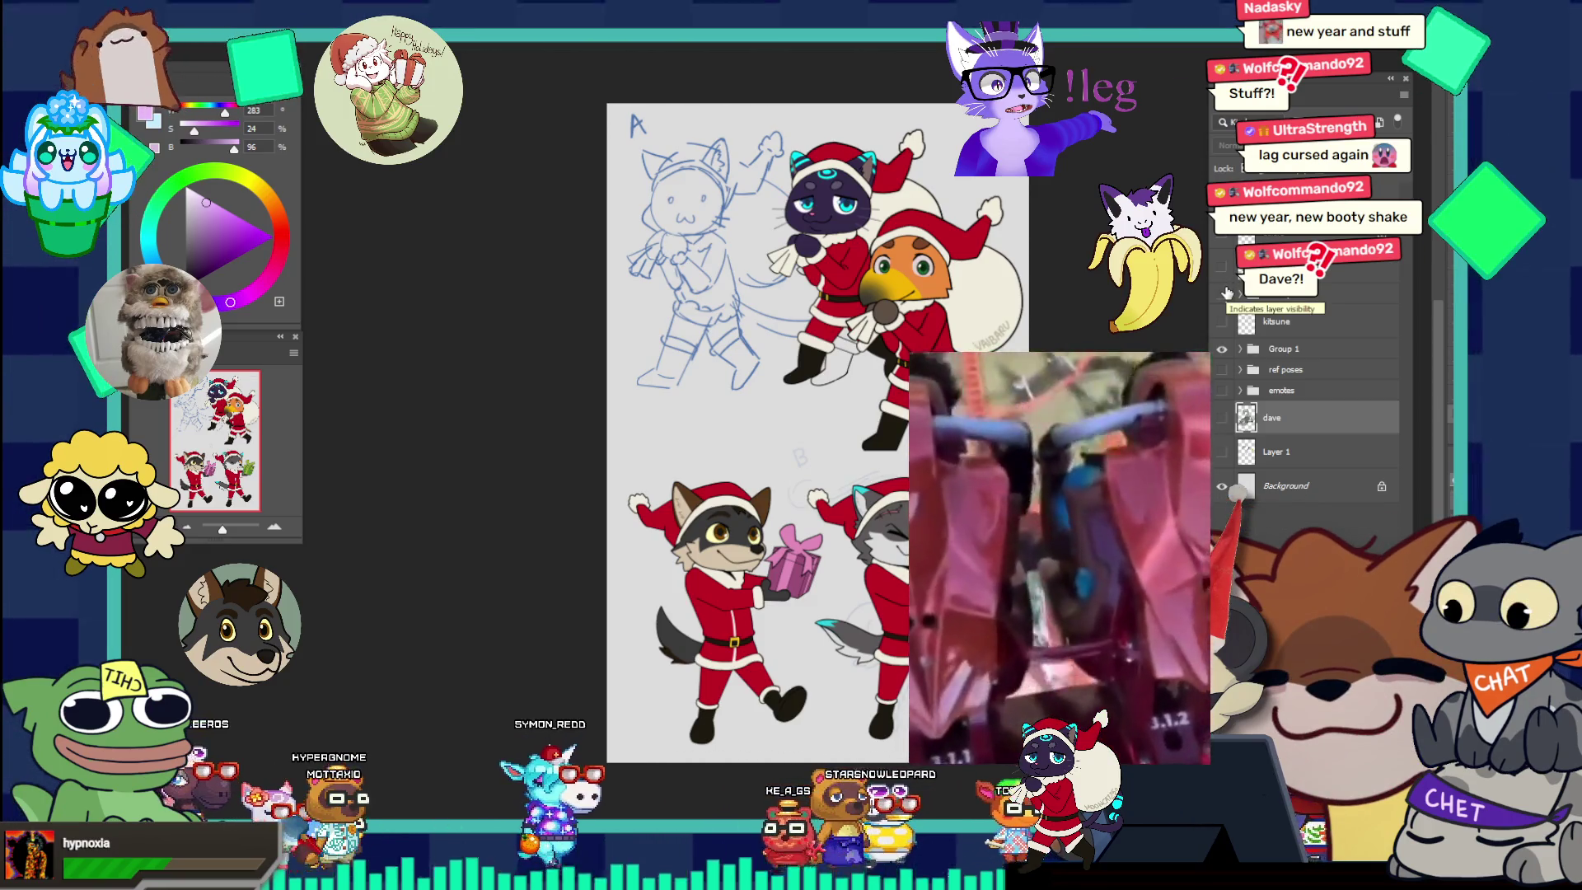
{"action": "left_click", "coordinate": [1221, 348]}
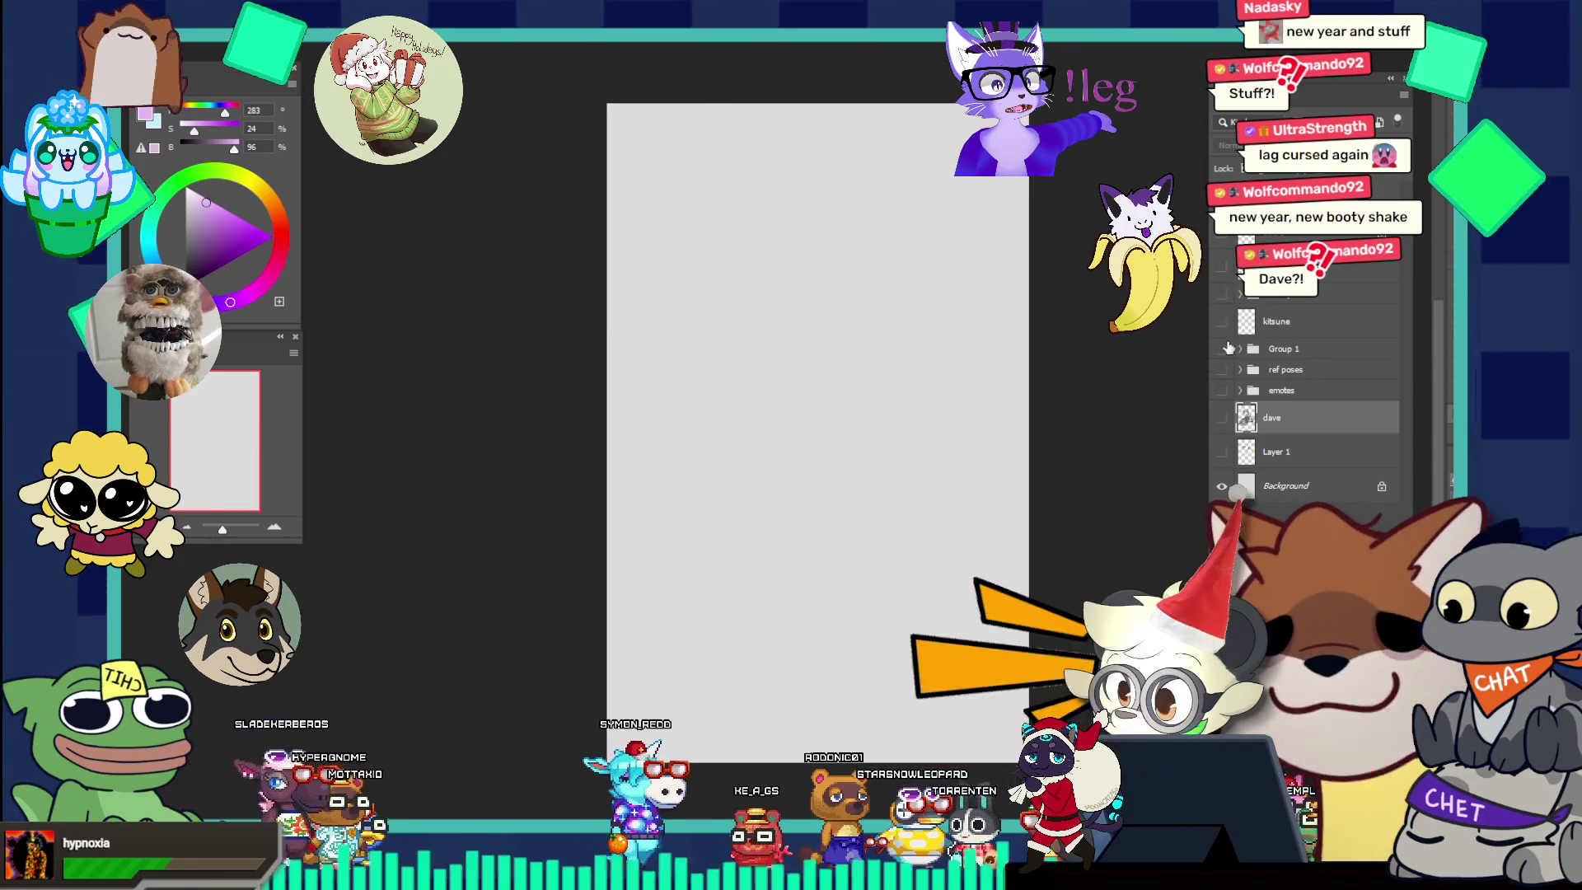
{"action": "left_click", "coordinate": [1222, 417]}
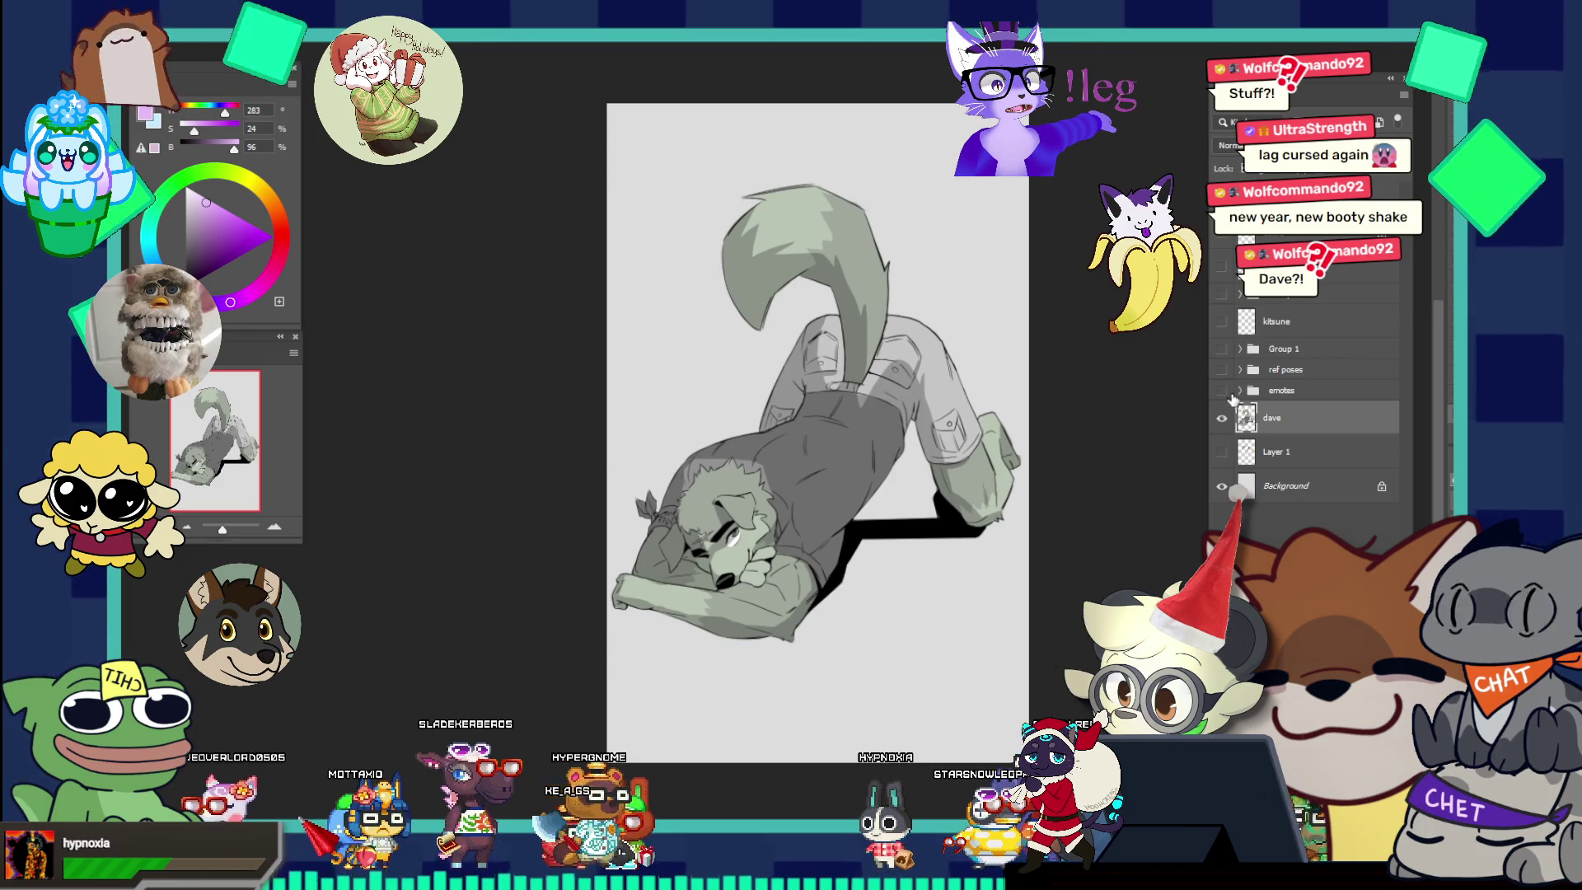
{"action": "left_click", "coordinate": [1222, 418]}
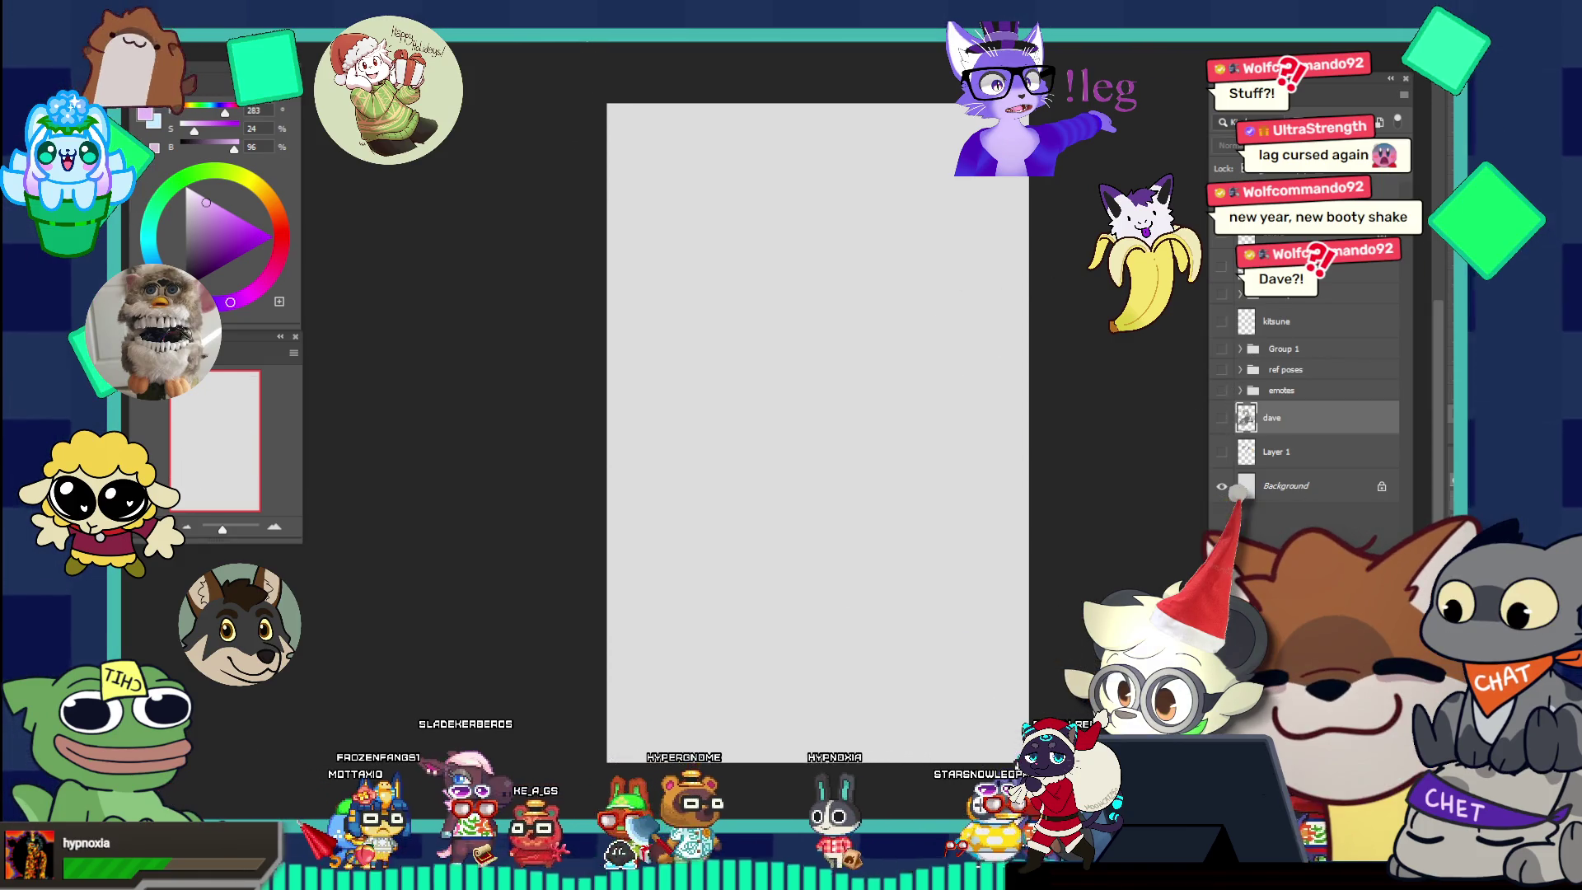
{"action": "key", "text": "ctrl+Tab"}
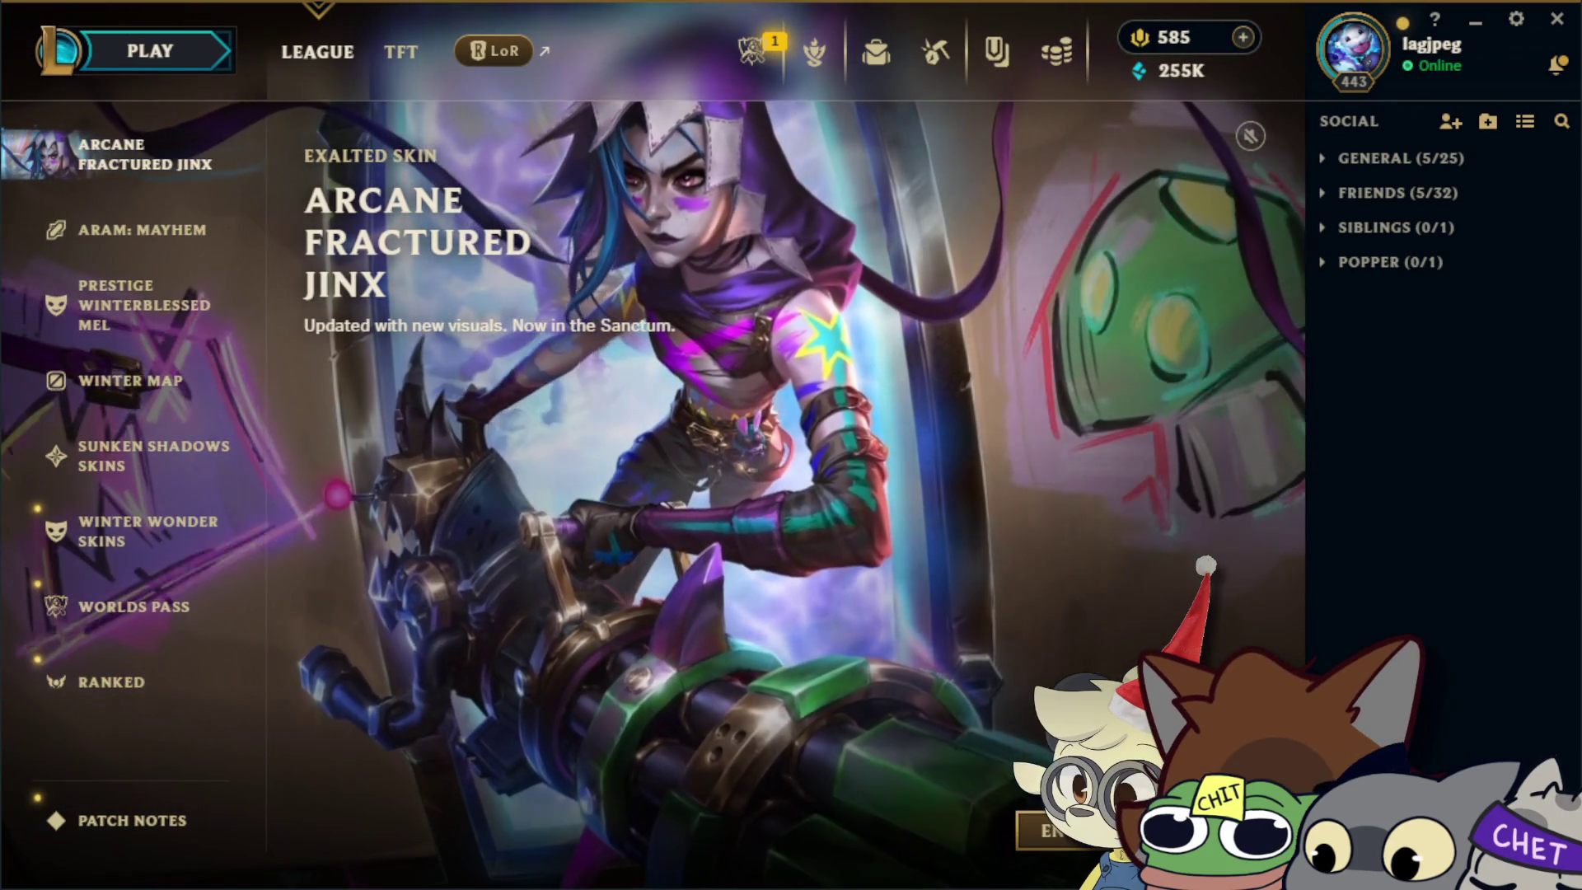
Open the game mode selection in the League of Legends client.
{"action": "left_click", "coordinate": [158, 56]}
Choose ARAM: Mayhem and confirm the party lobby, briefly expanding the GENERAL friends group.
{"action": "left_click", "coordinate": [490, 284]}
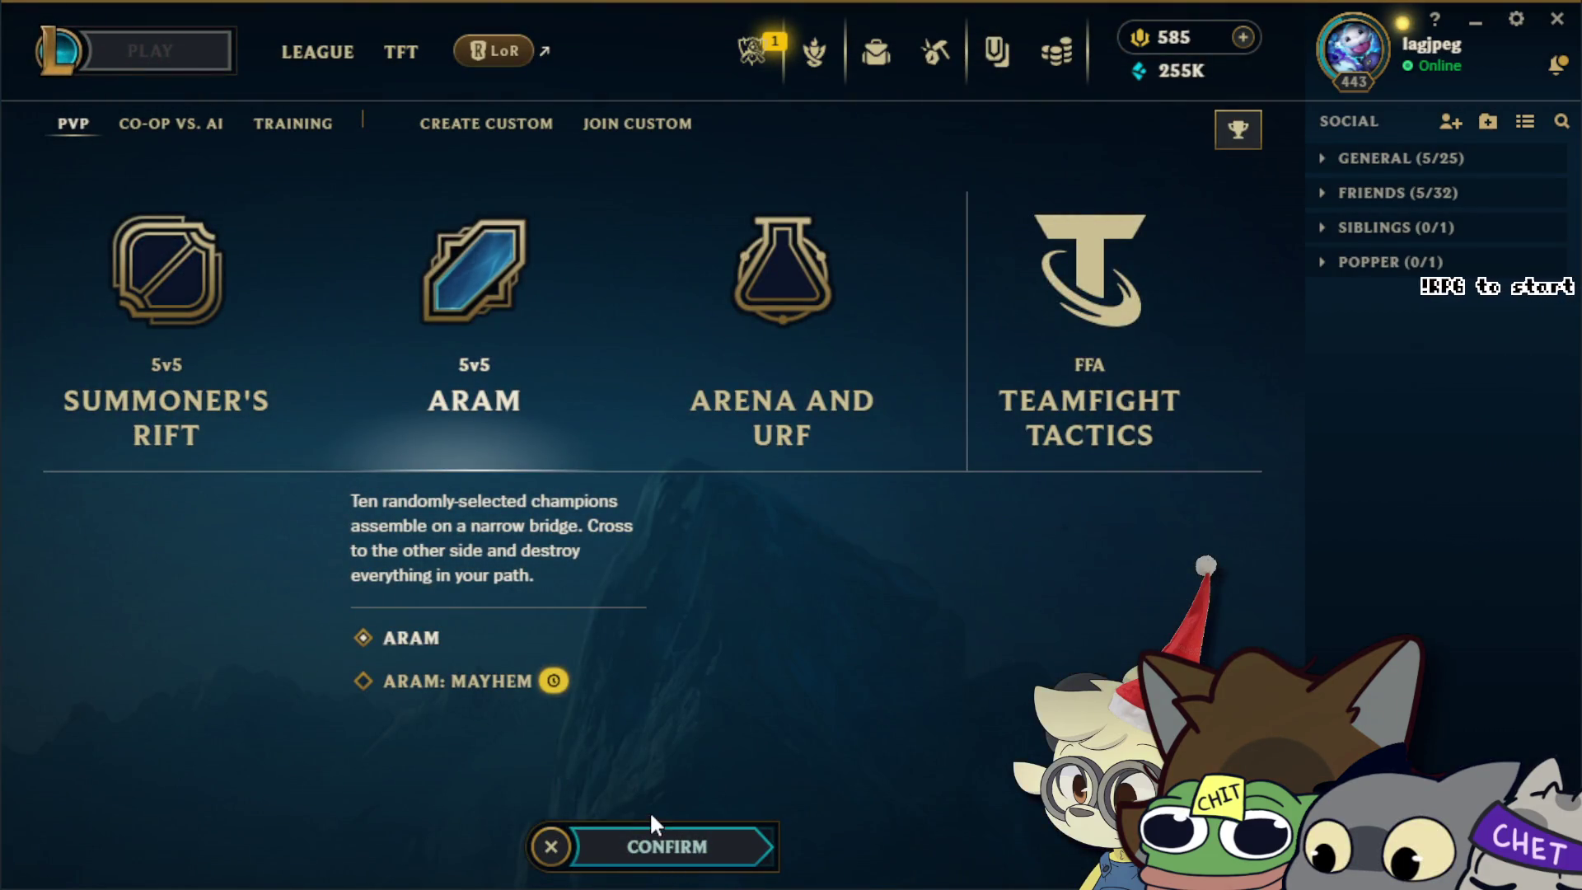
{"action": "left_click", "coordinate": [488, 682]}
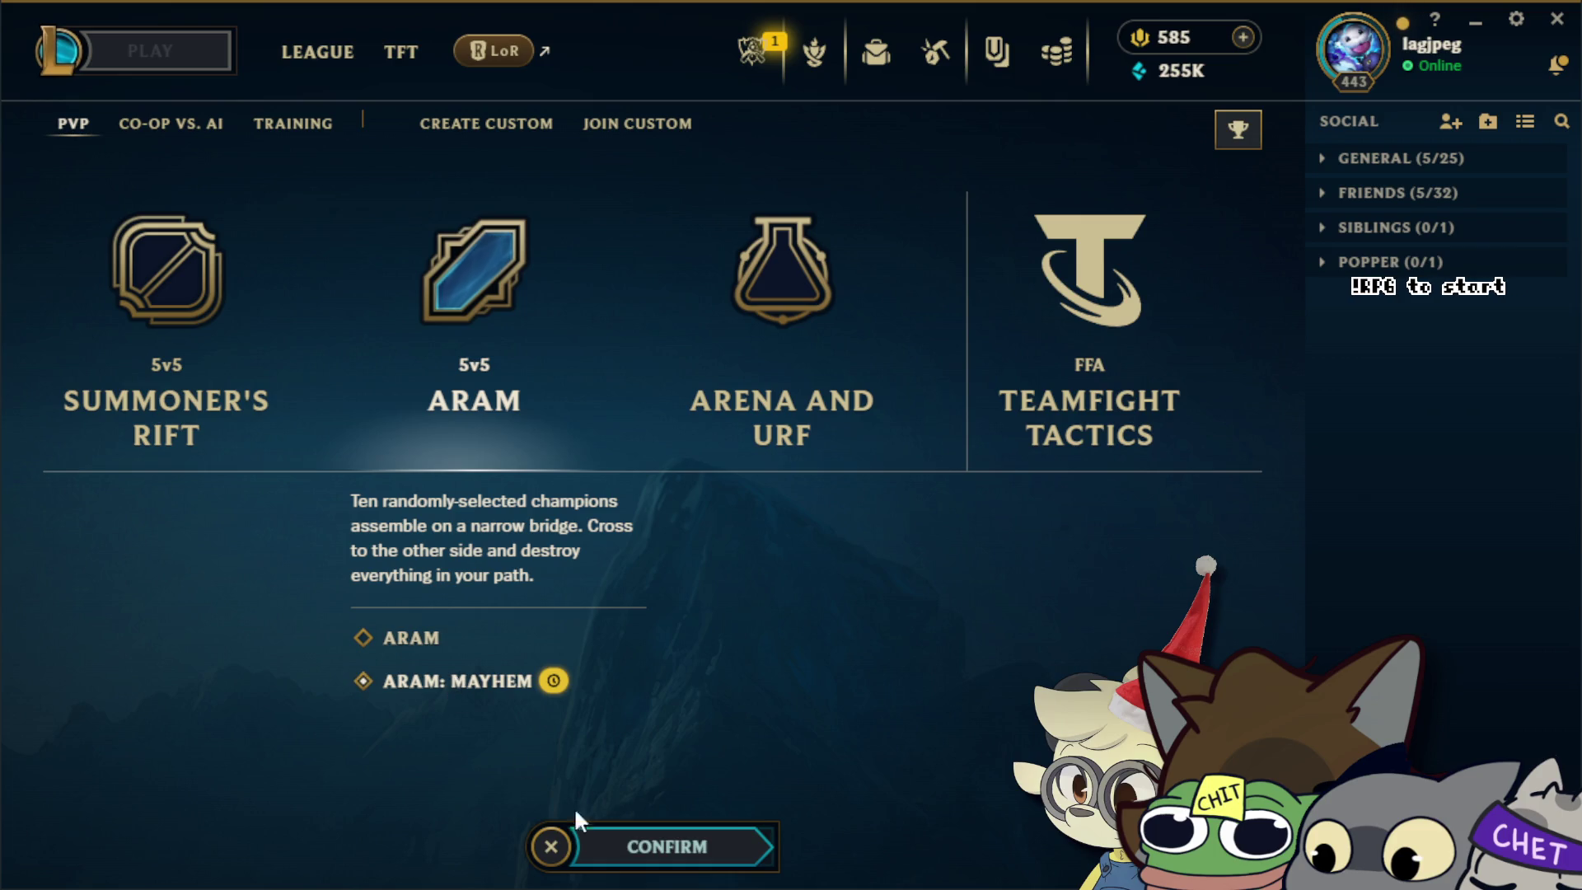
{"action": "left_click", "coordinate": [707, 861]}
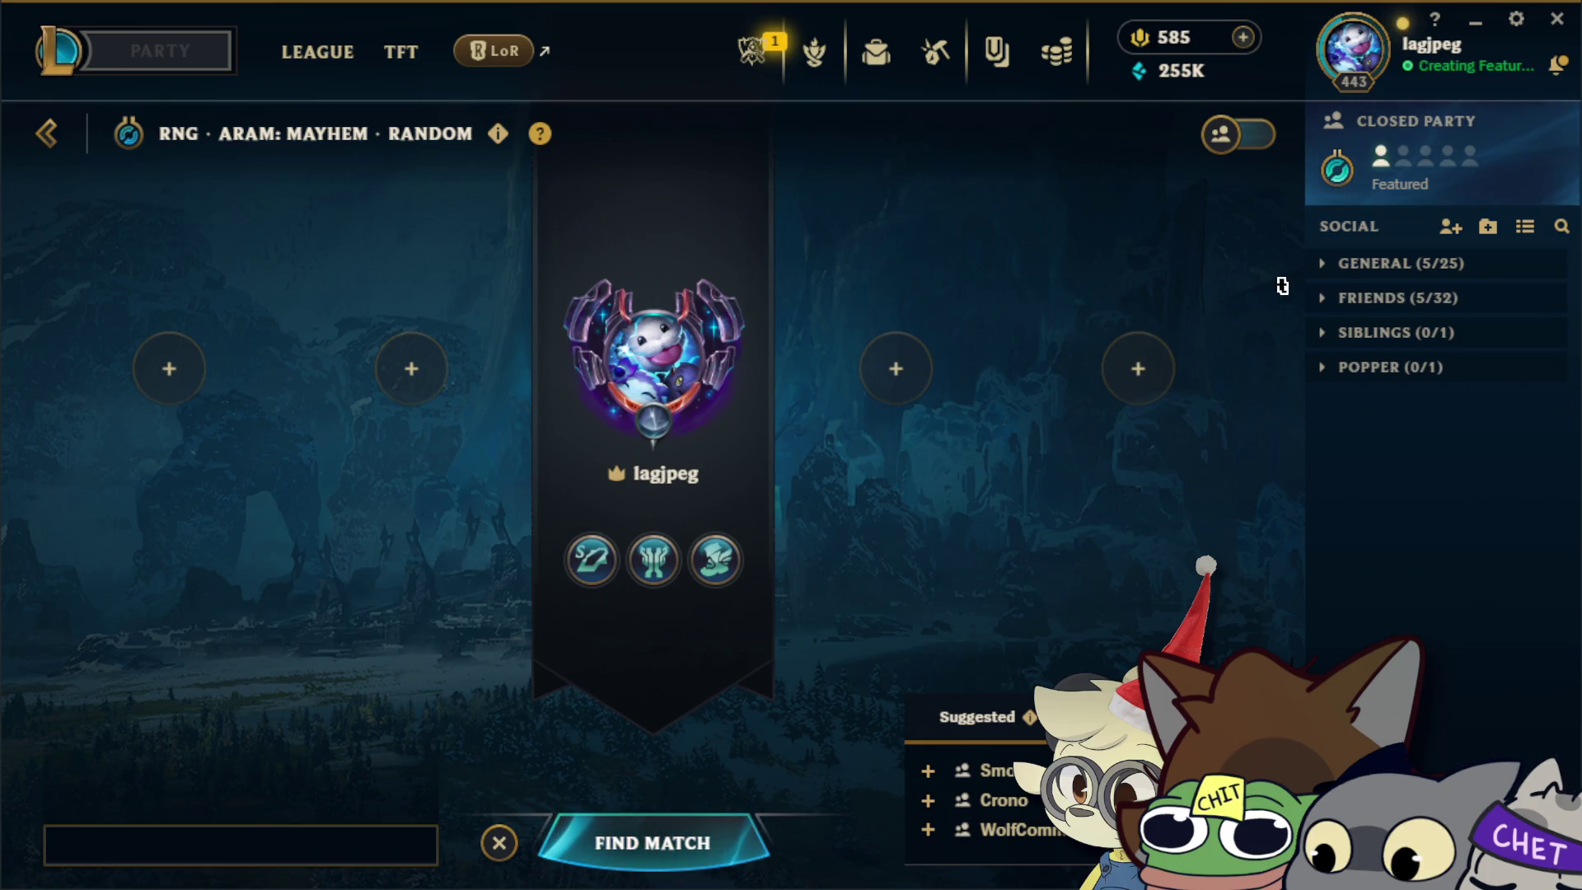
{"action": "left_click", "coordinate": [1458, 272]}
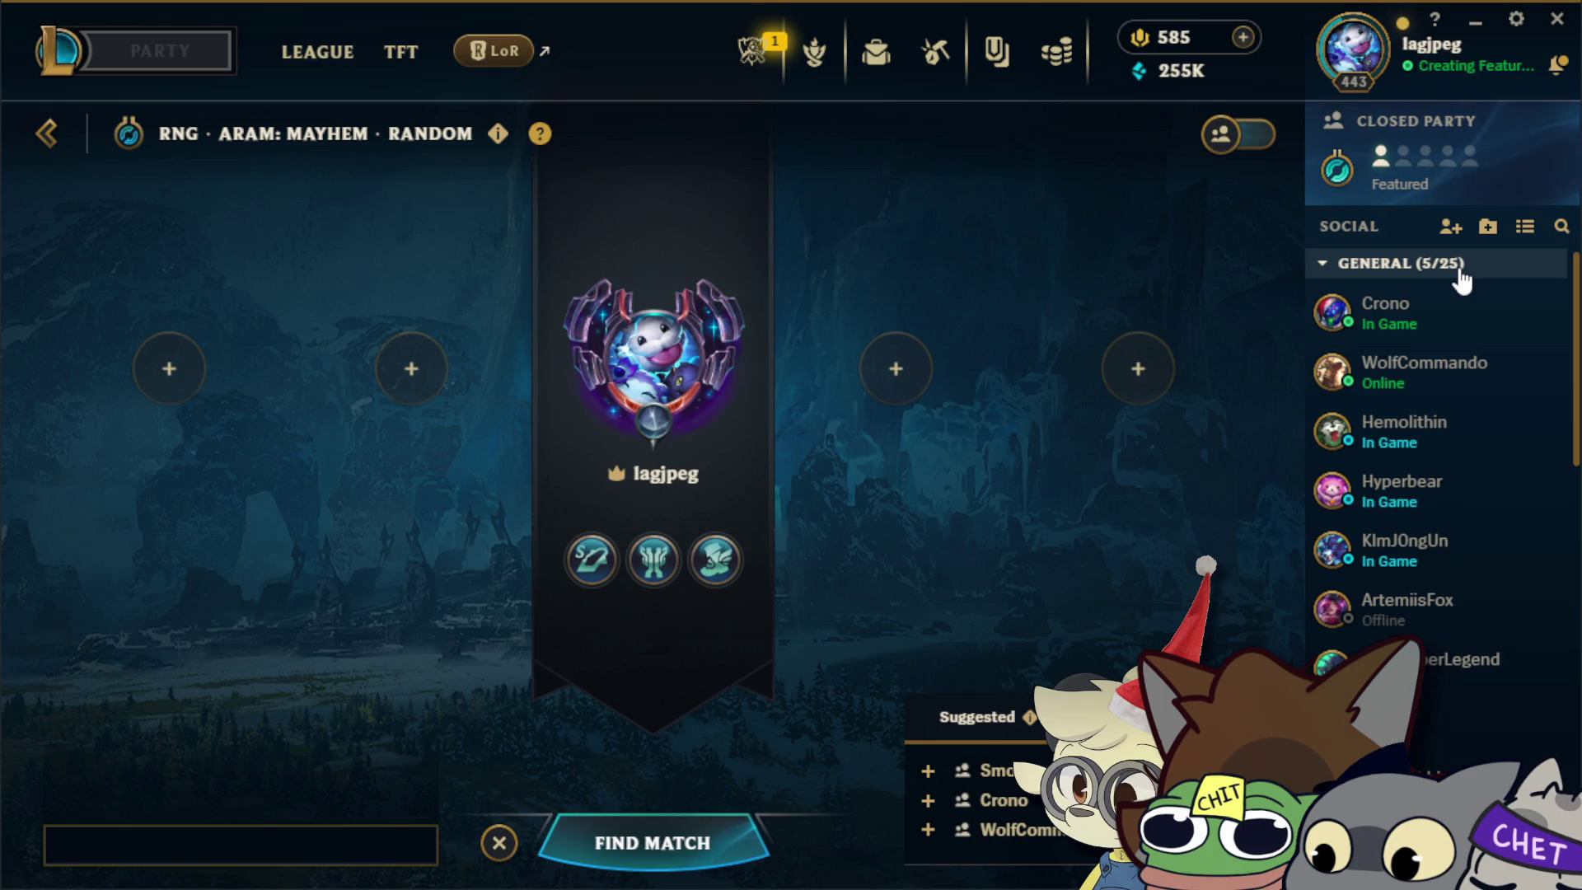
{"action": "left_click", "coordinate": [1460, 272]}
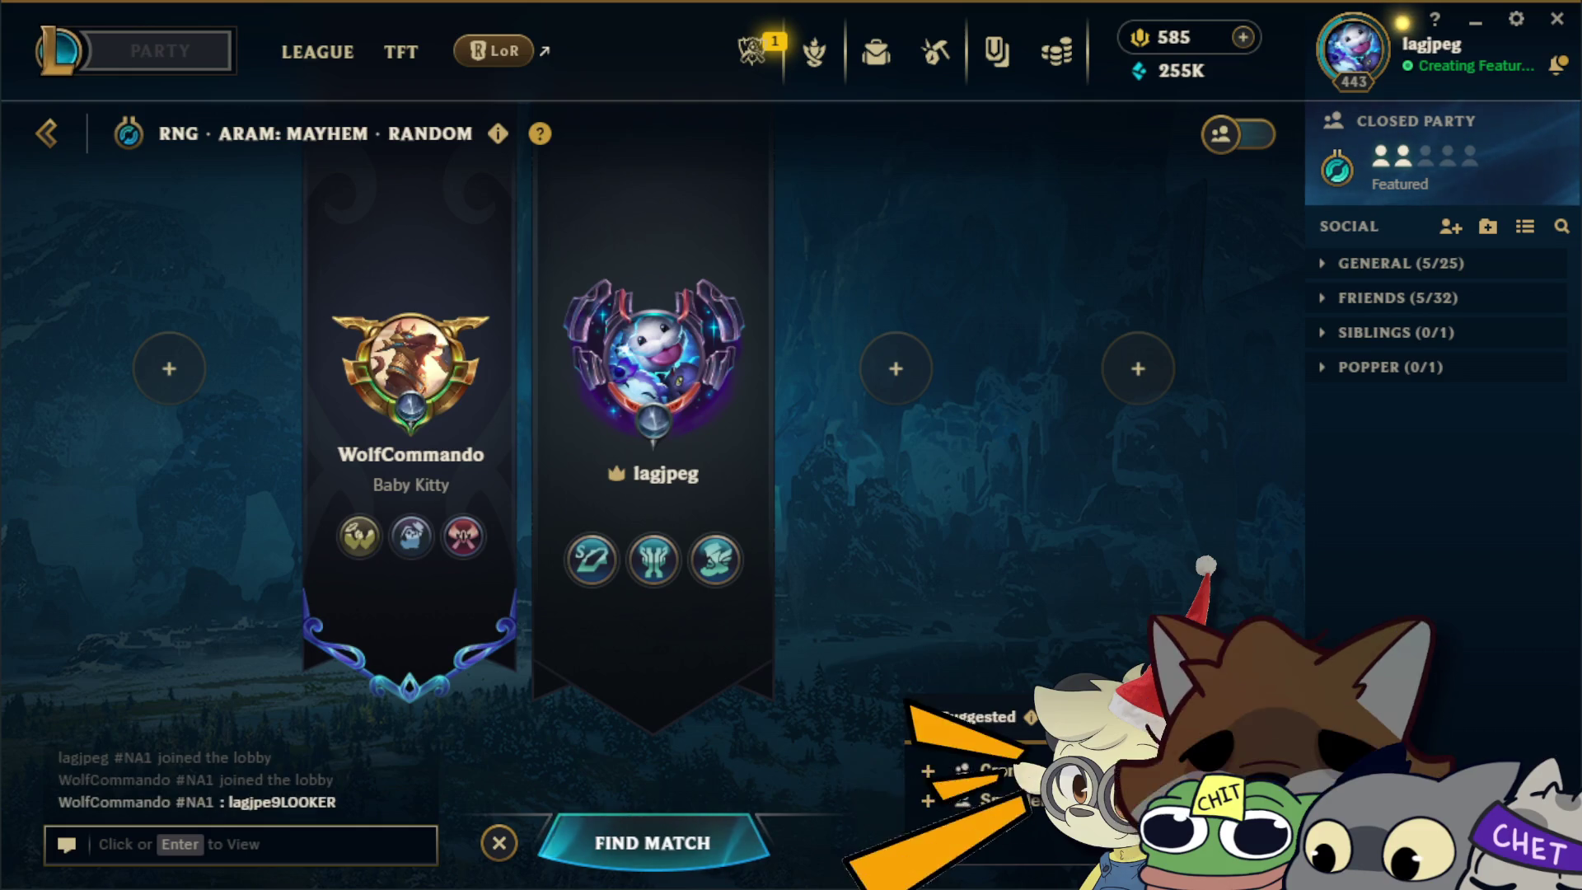
Find and accept a match, pick Ahri, then accept a swap and take Zyra.
{"action": "left_click", "coordinate": [577, 840]}
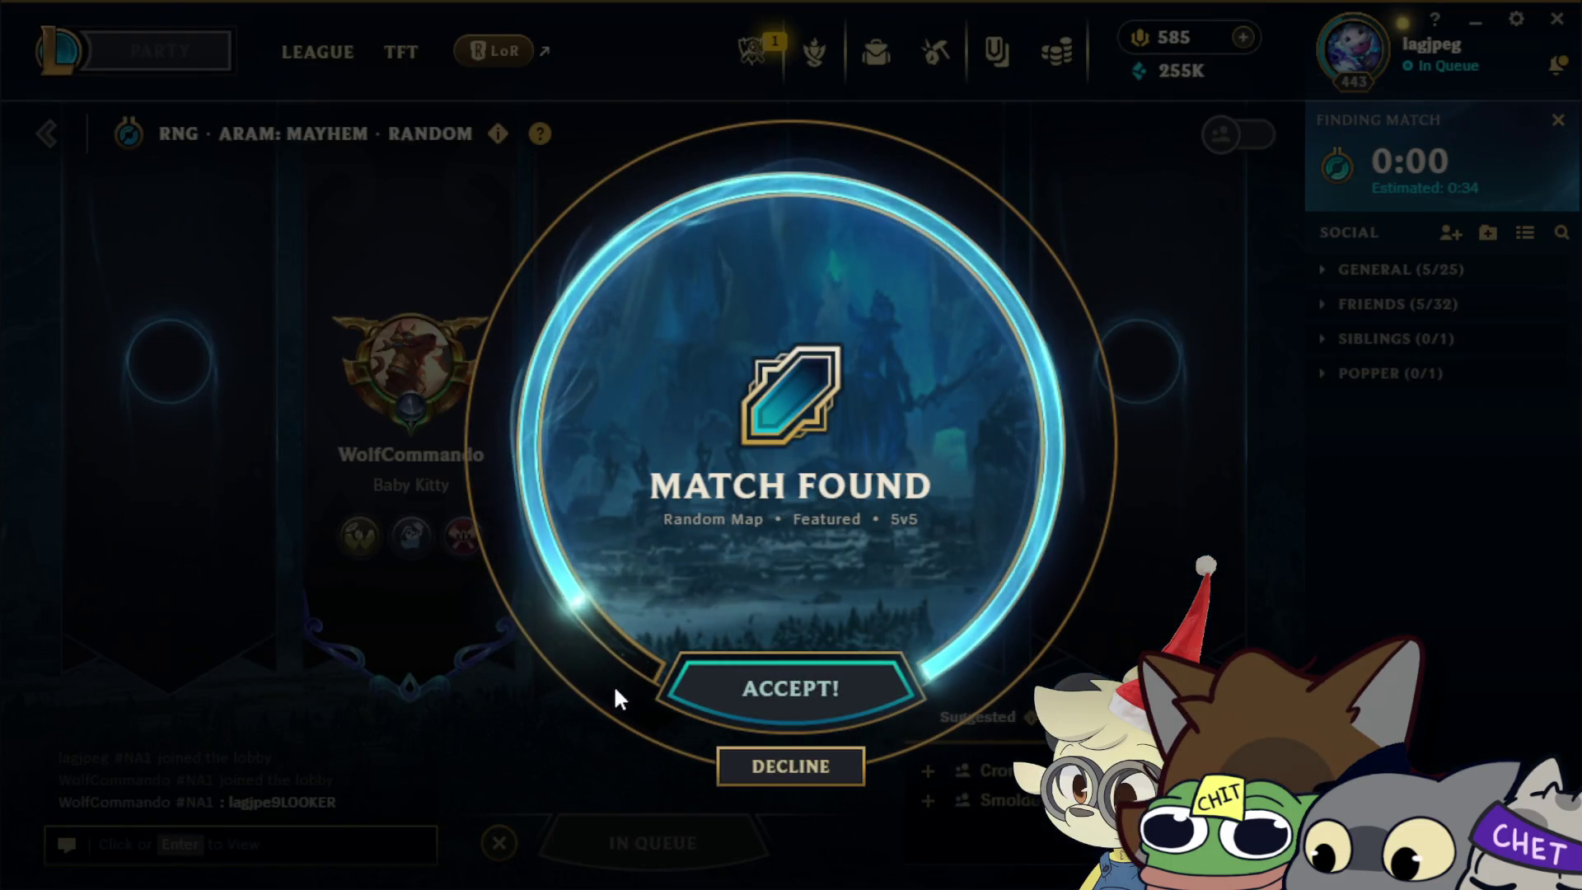
{"action": "left_click", "coordinate": [771, 684]}
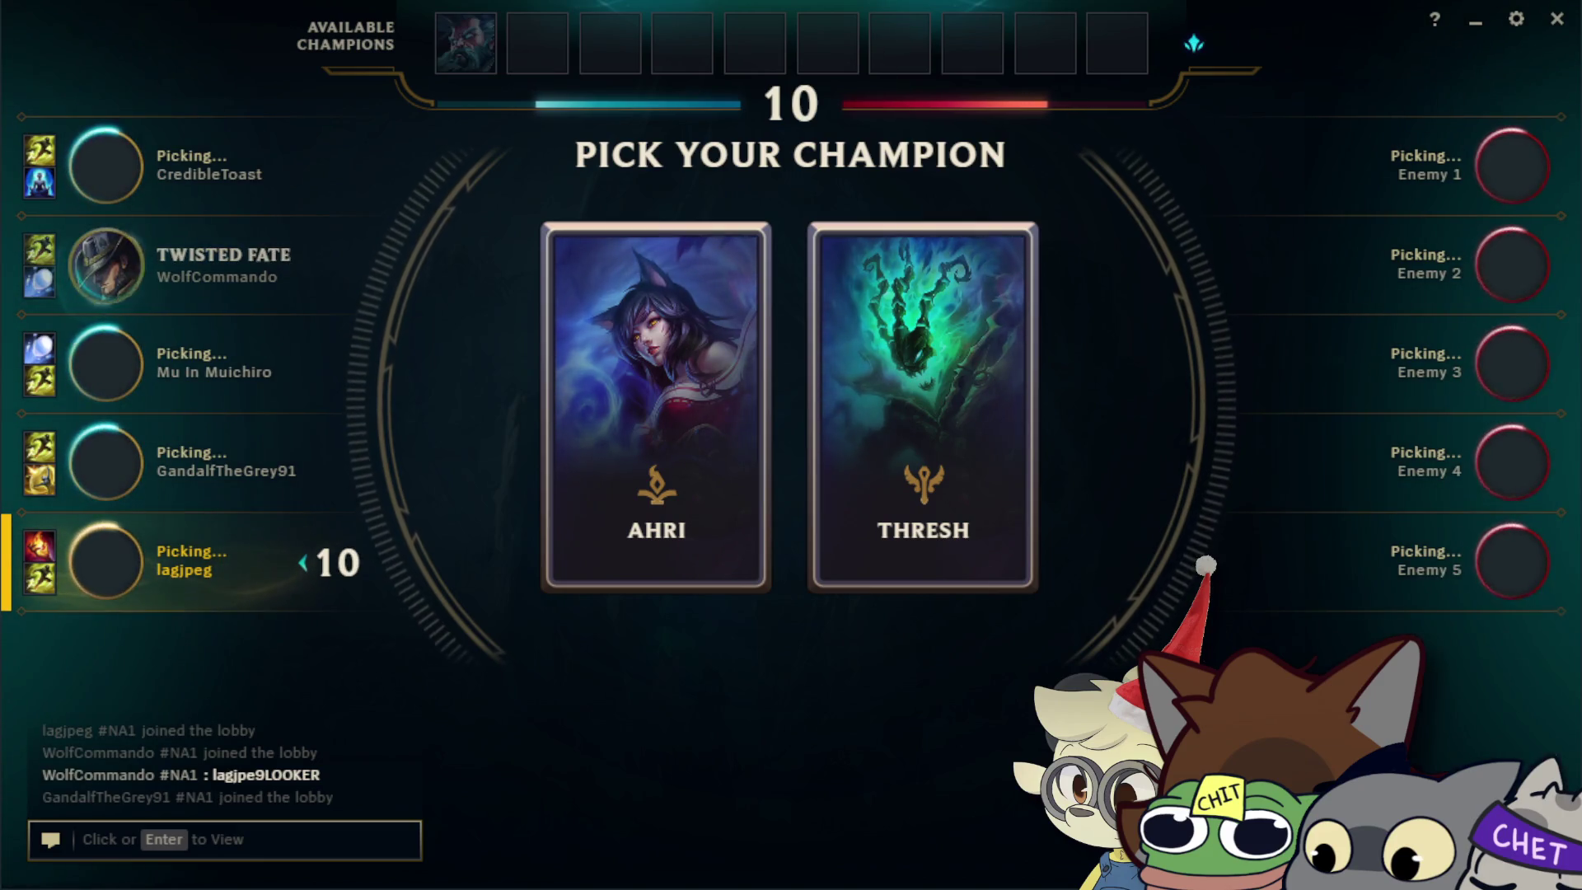
{"action": "left_click", "coordinate": [742, 263]}
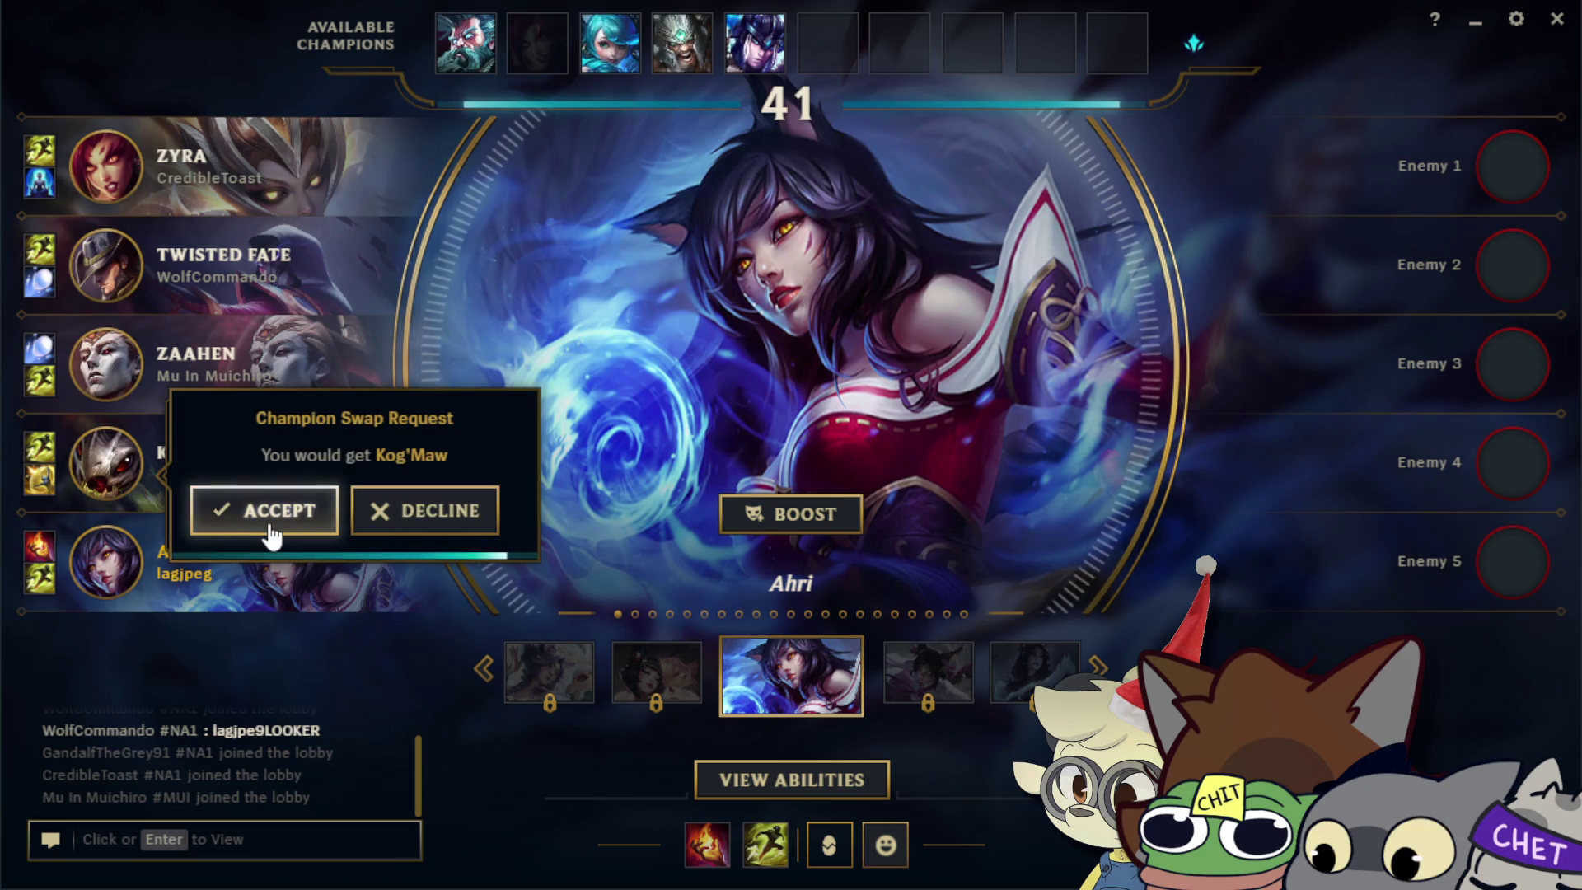
{"action": "left_click", "coordinate": [272, 536]}
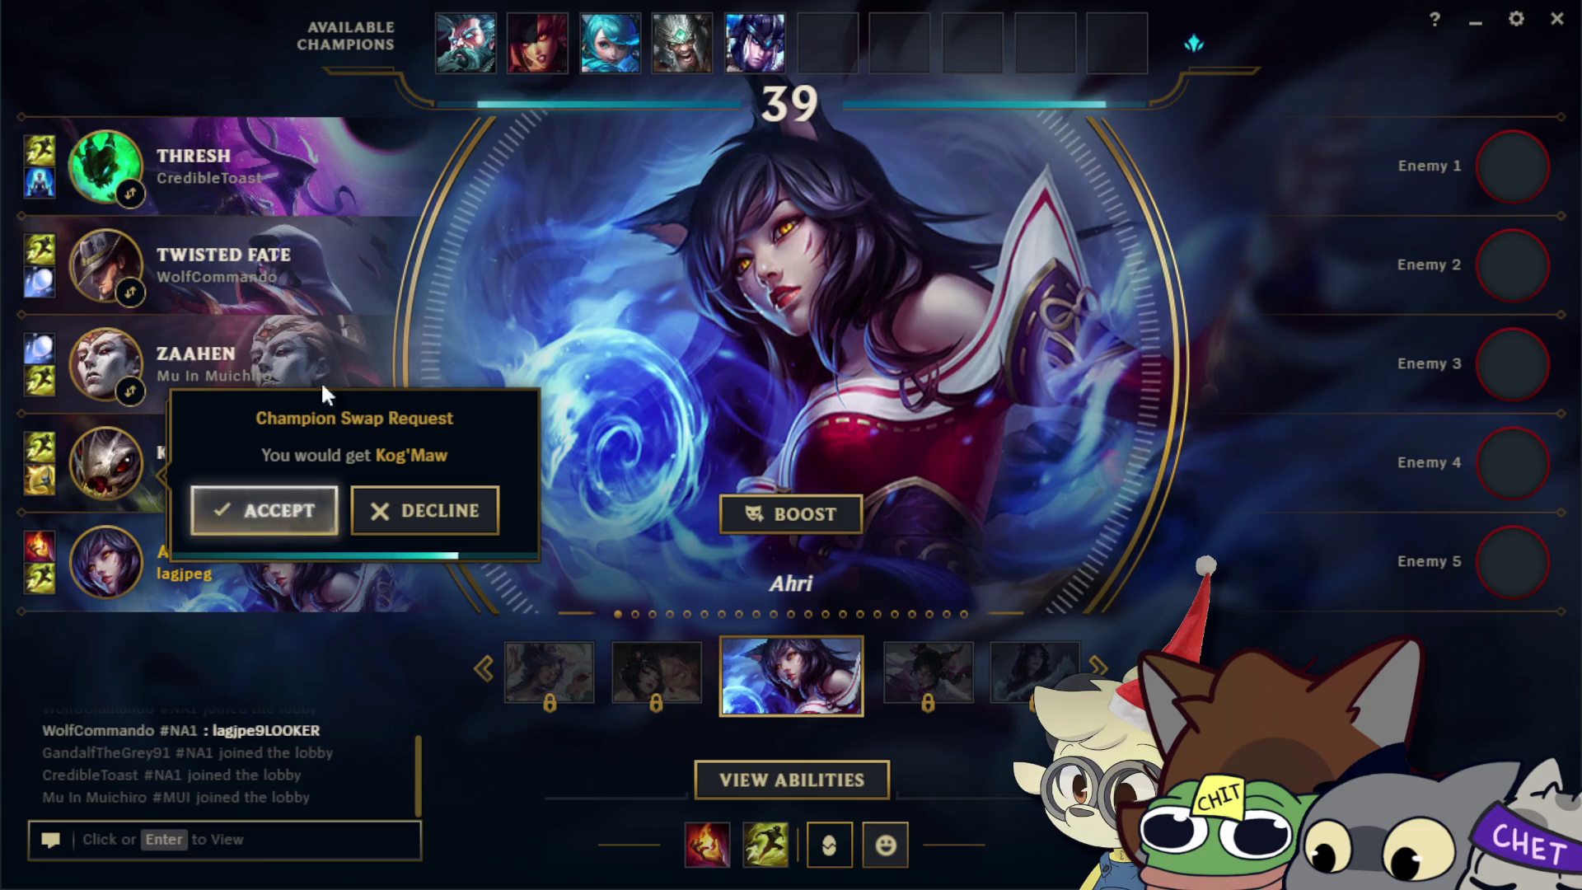
{"action": "left_click", "coordinate": [537, 37]}
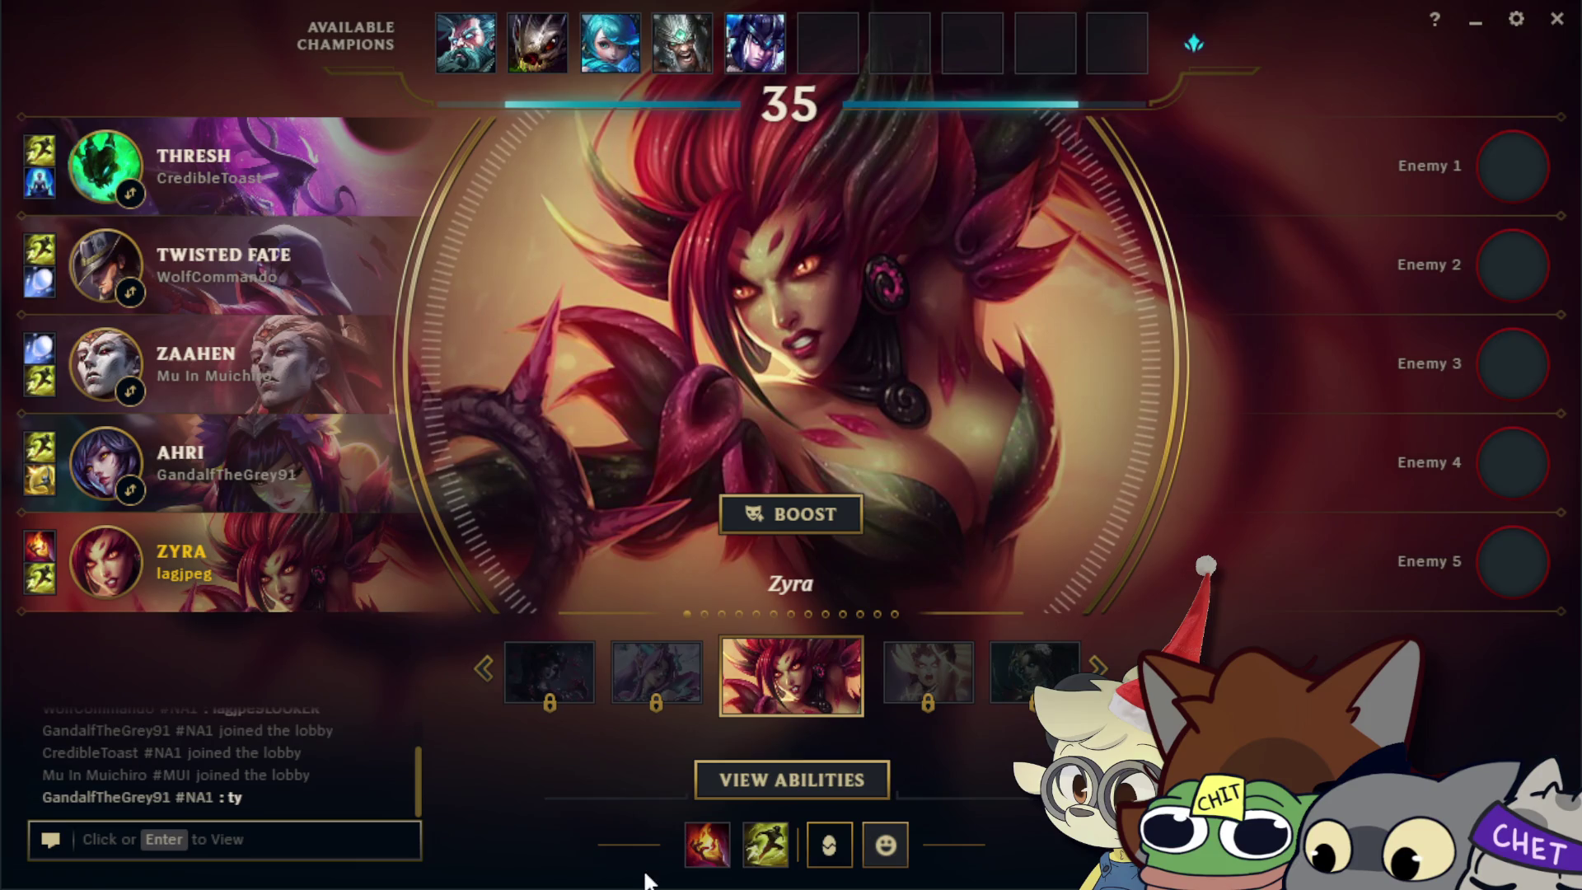
Send a short thank-you reply in the match chat.
{"action": "left_click", "coordinate": [252, 820]}
{"action": "type", "text": "np"}
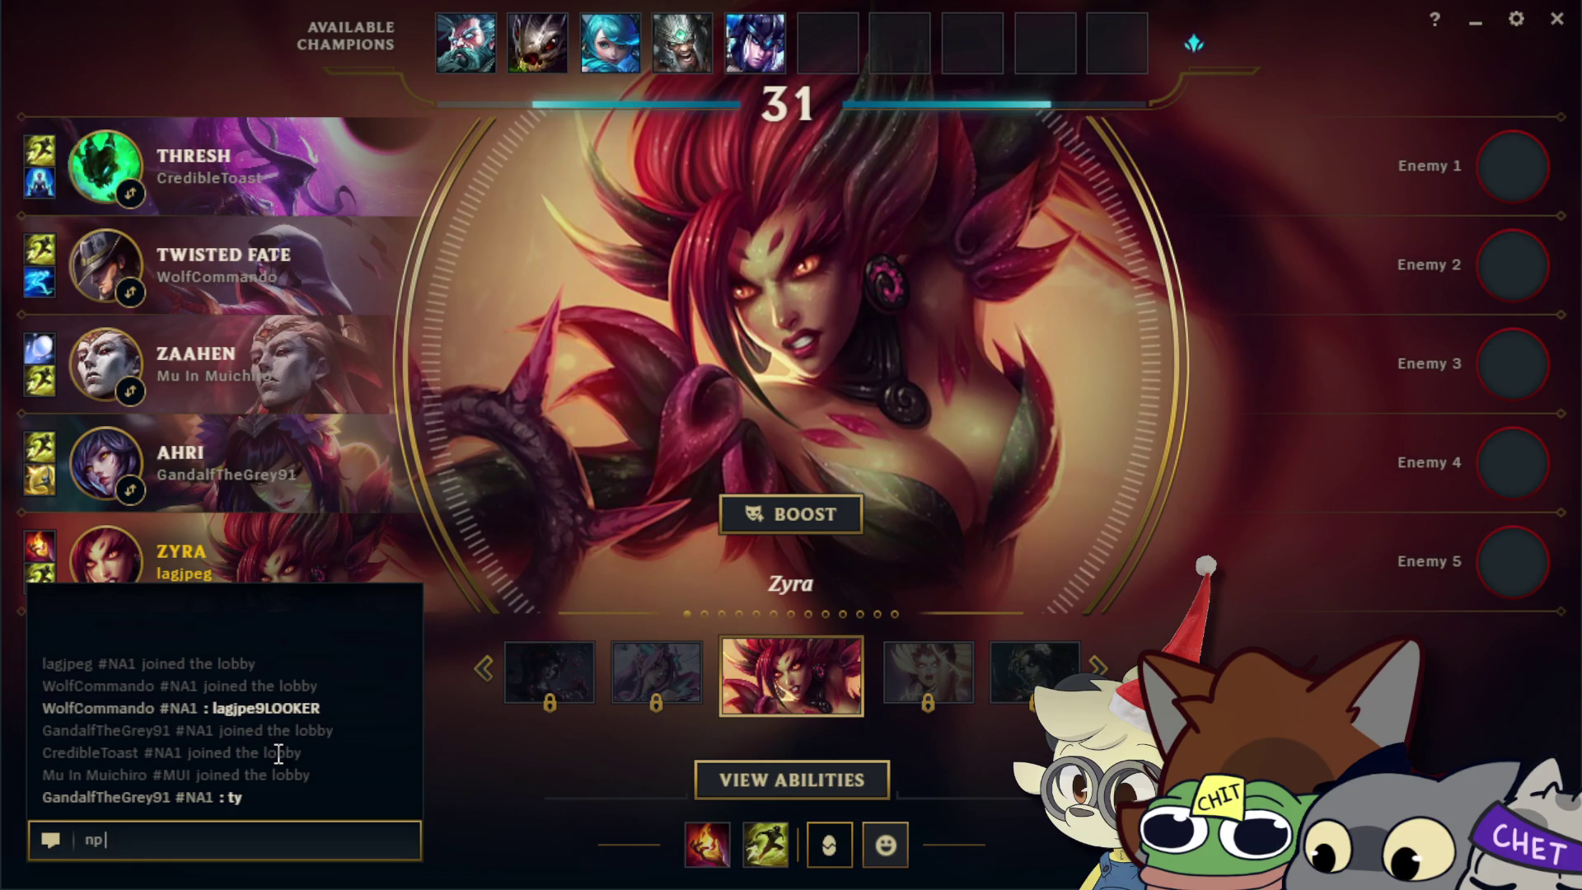
{"action": "key", "text": "Return"}
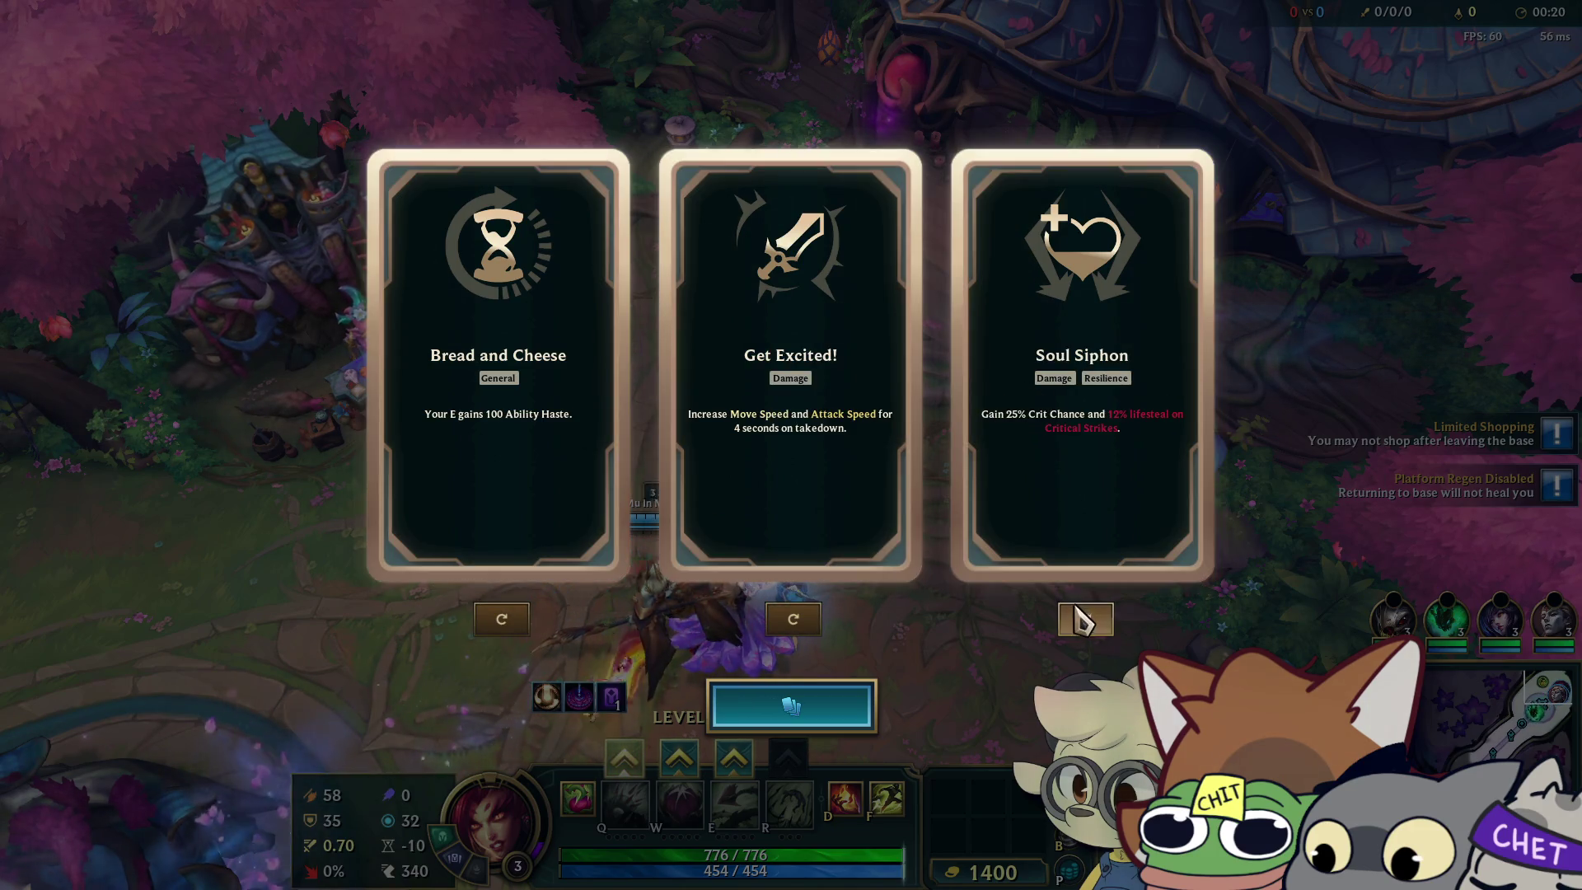
Reroll all three augment cards and choose Keystone Conjurer.
{"action": "left_click", "coordinate": [1079, 619]}
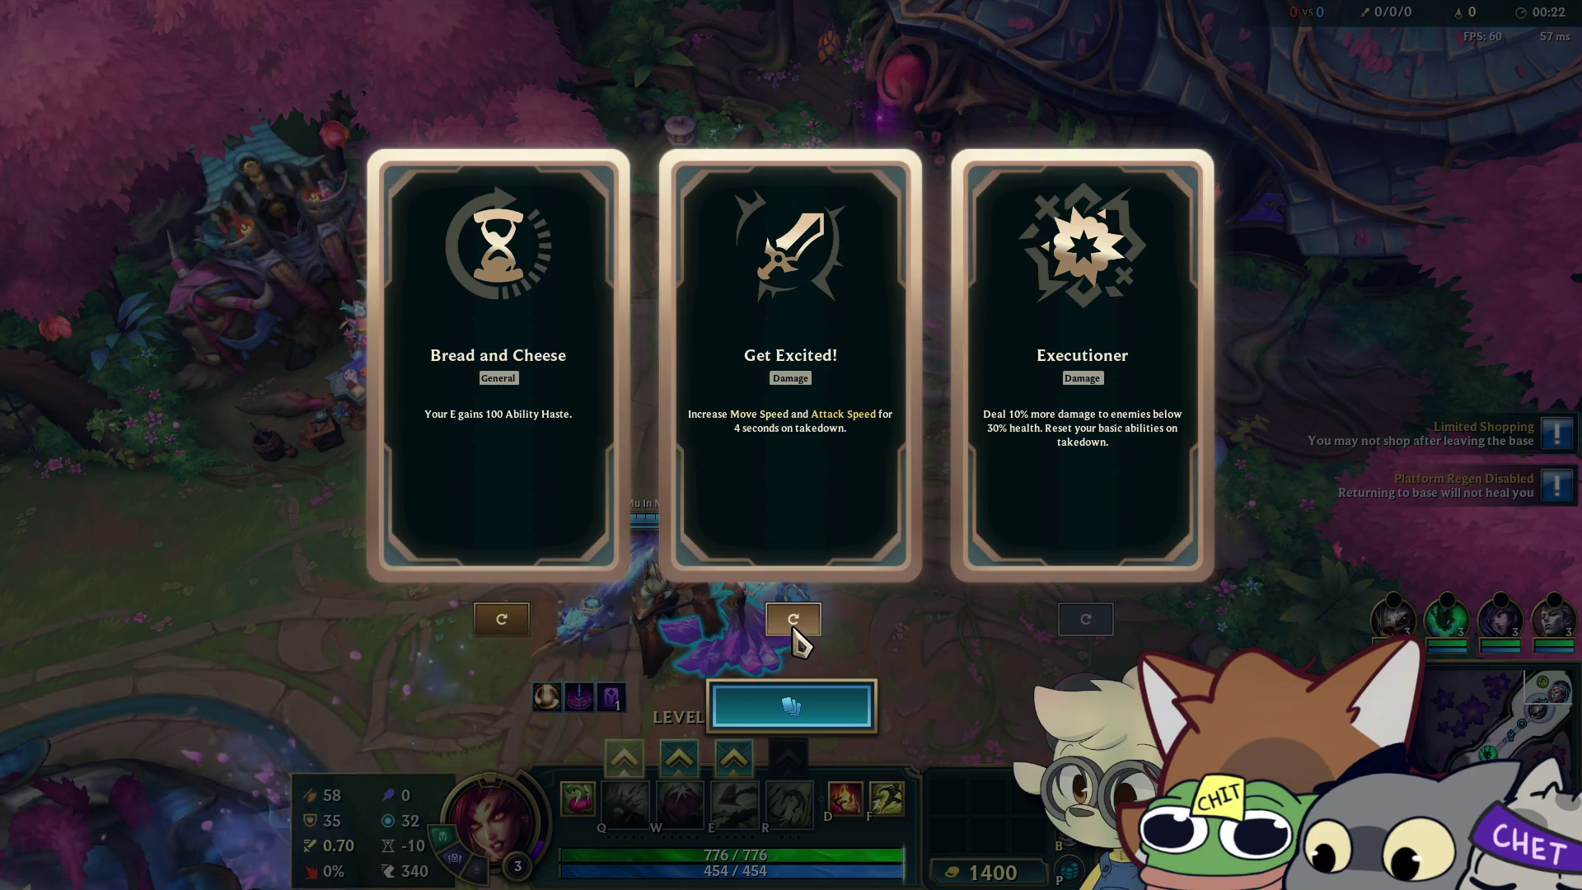
{"action": "left_click", "coordinate": [792, 624]}
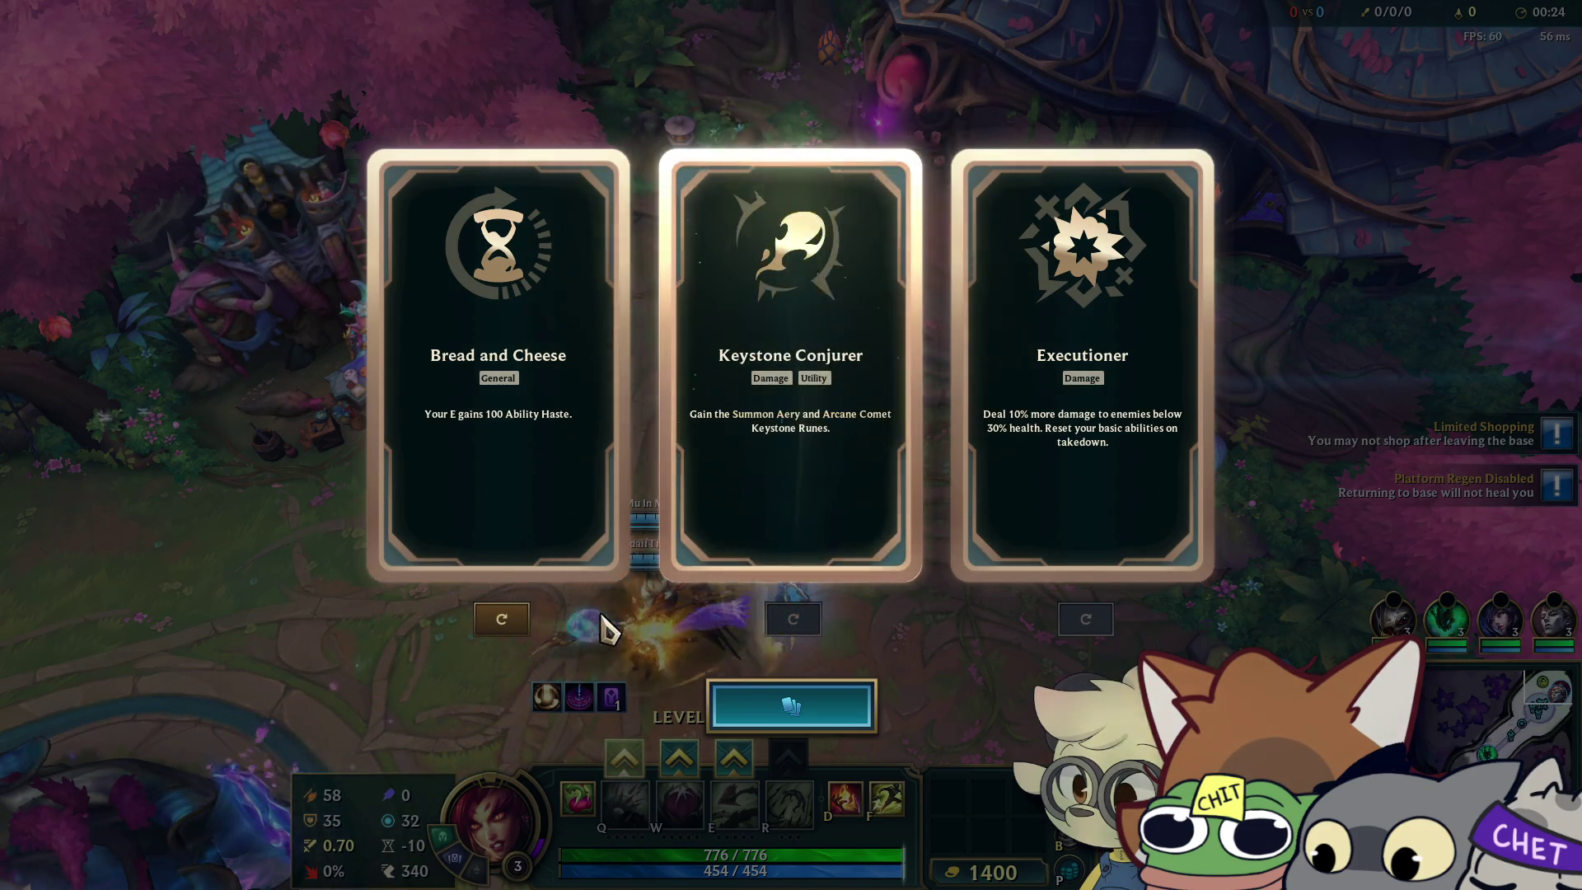
{"action": "left_click", "coordinate": [519, 618]}
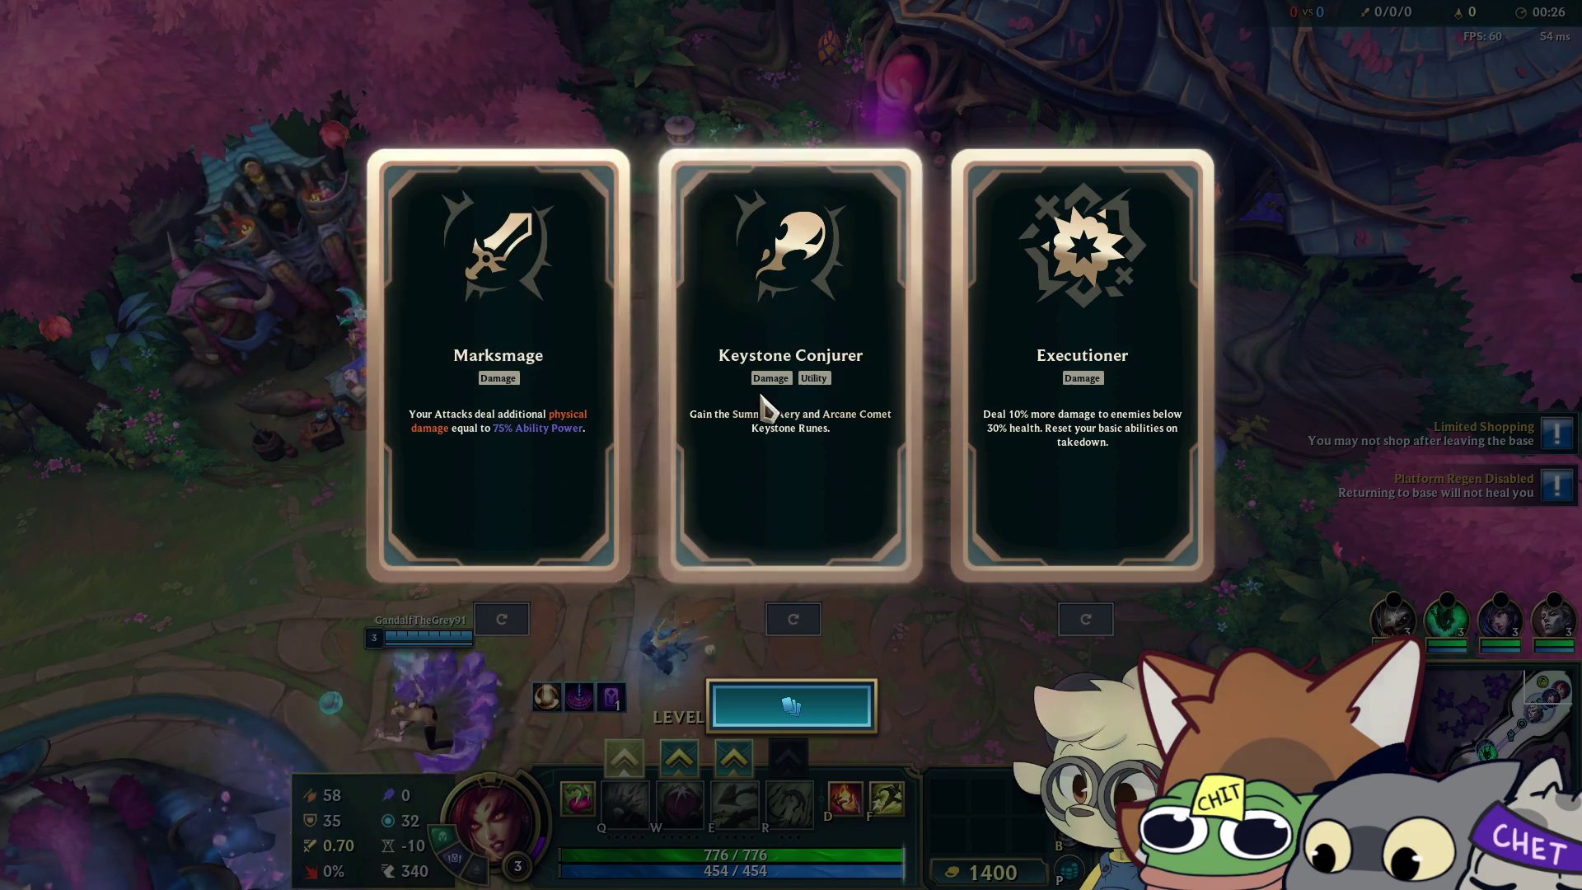
{"action": "left_click", "coordinate": [798, 381]}
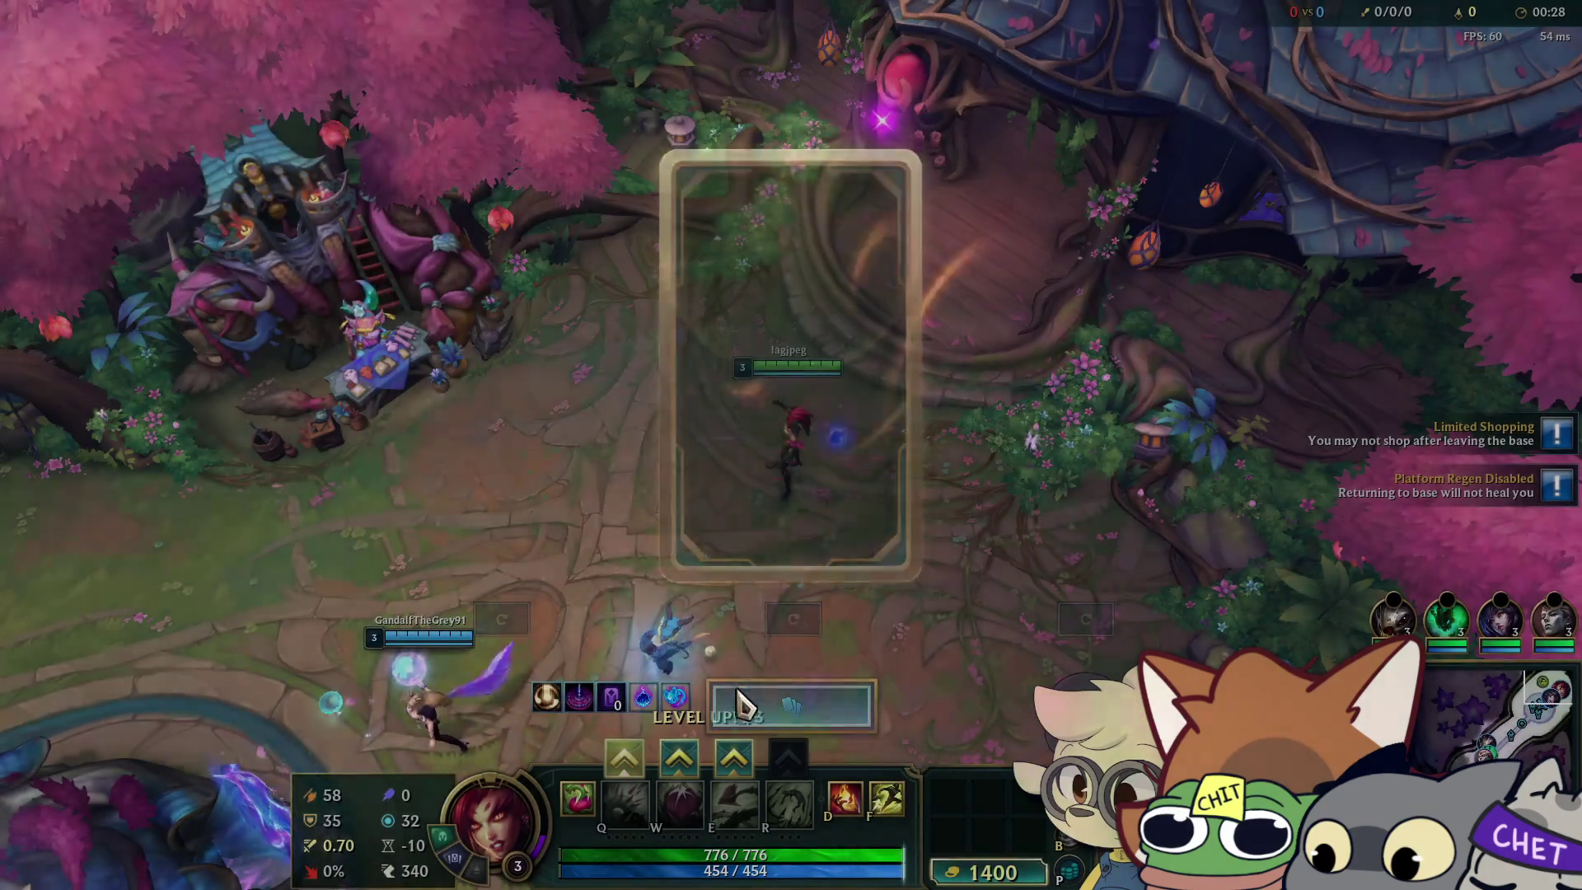
Learn the Q, W and E abilities and buy the Fated Ashes starter bundle.
{"action": "left_click", "coordinate": [625, 756]}
{"action": "left_click", "coordinate": [678, 756]}
{"action": "left_click", "coordinate": [733, 756]}
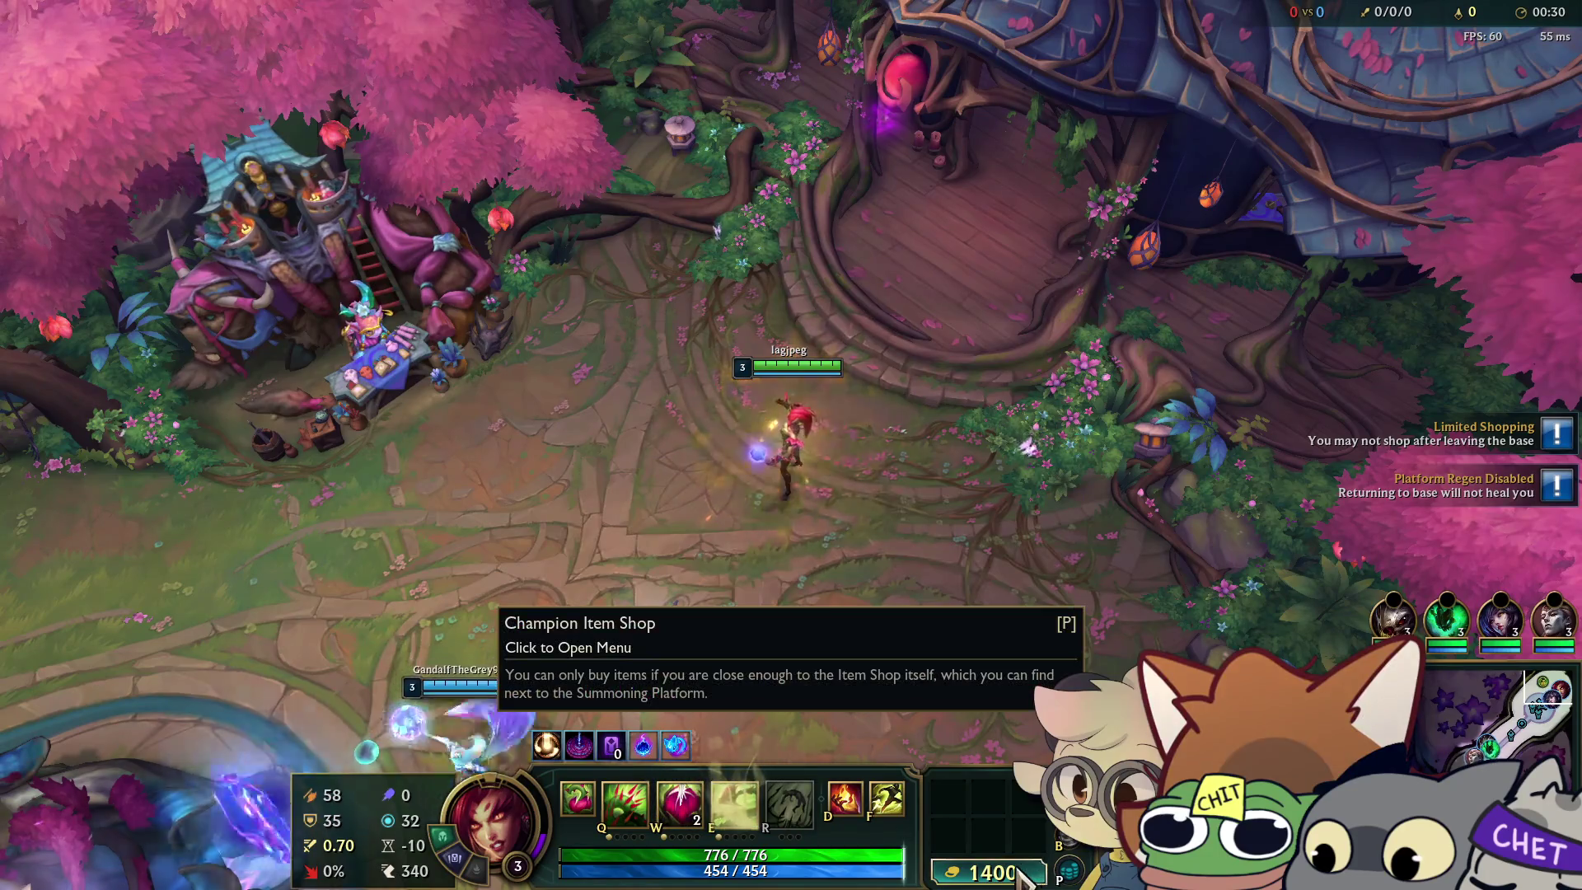
{"action": "left_click", "coordinate": [988, 872]}
{"action": "left_click", "coordinate": [588, 374]}
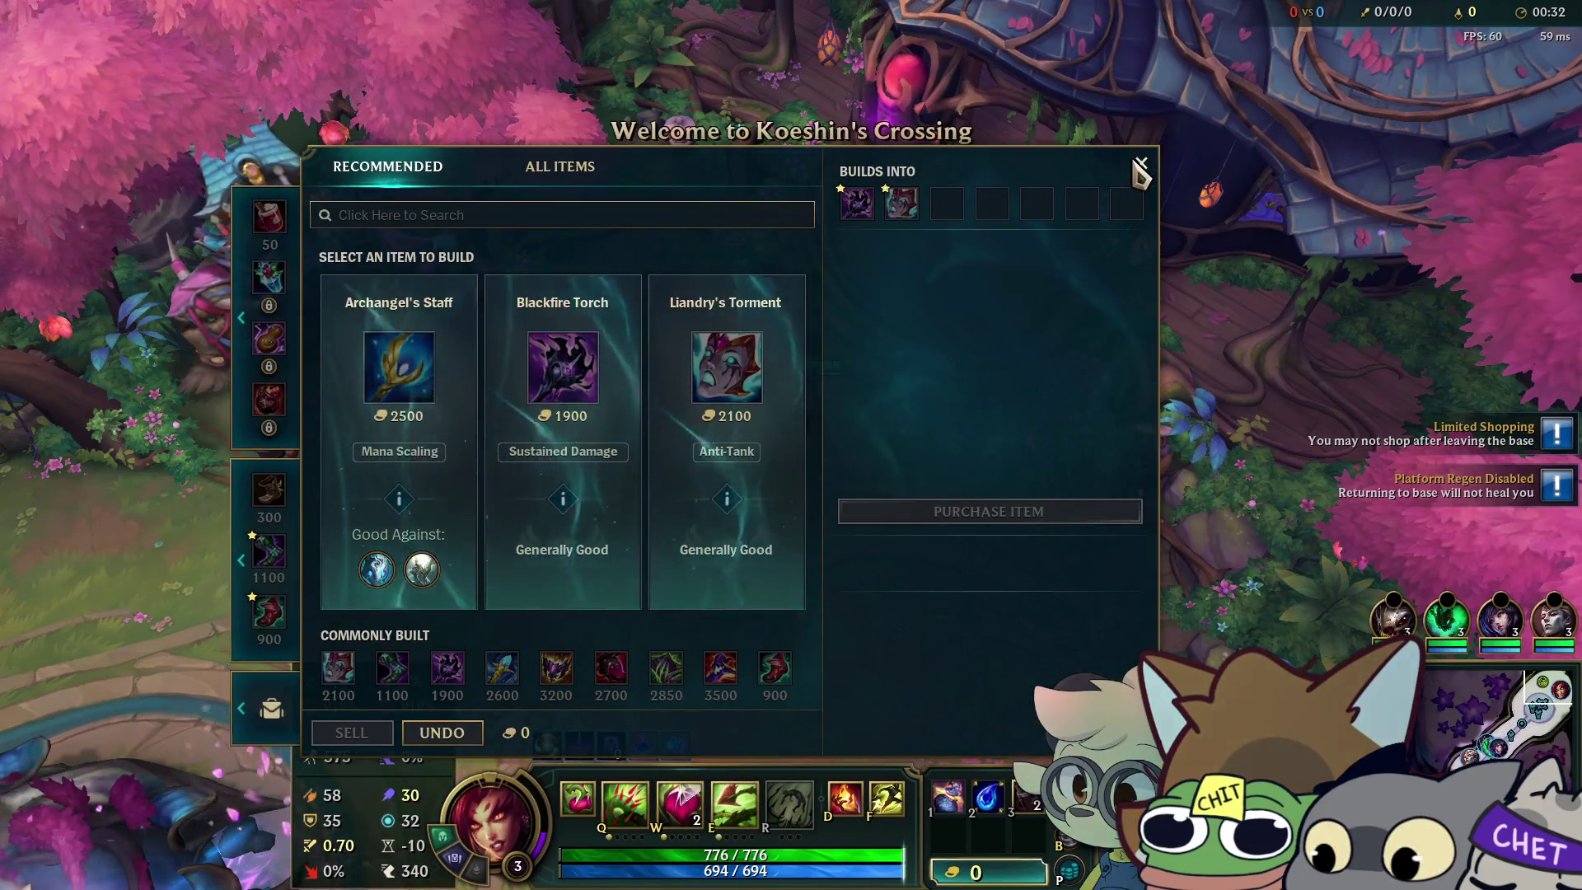
{"action": "left_click", "coordinate": [1140, 169]}
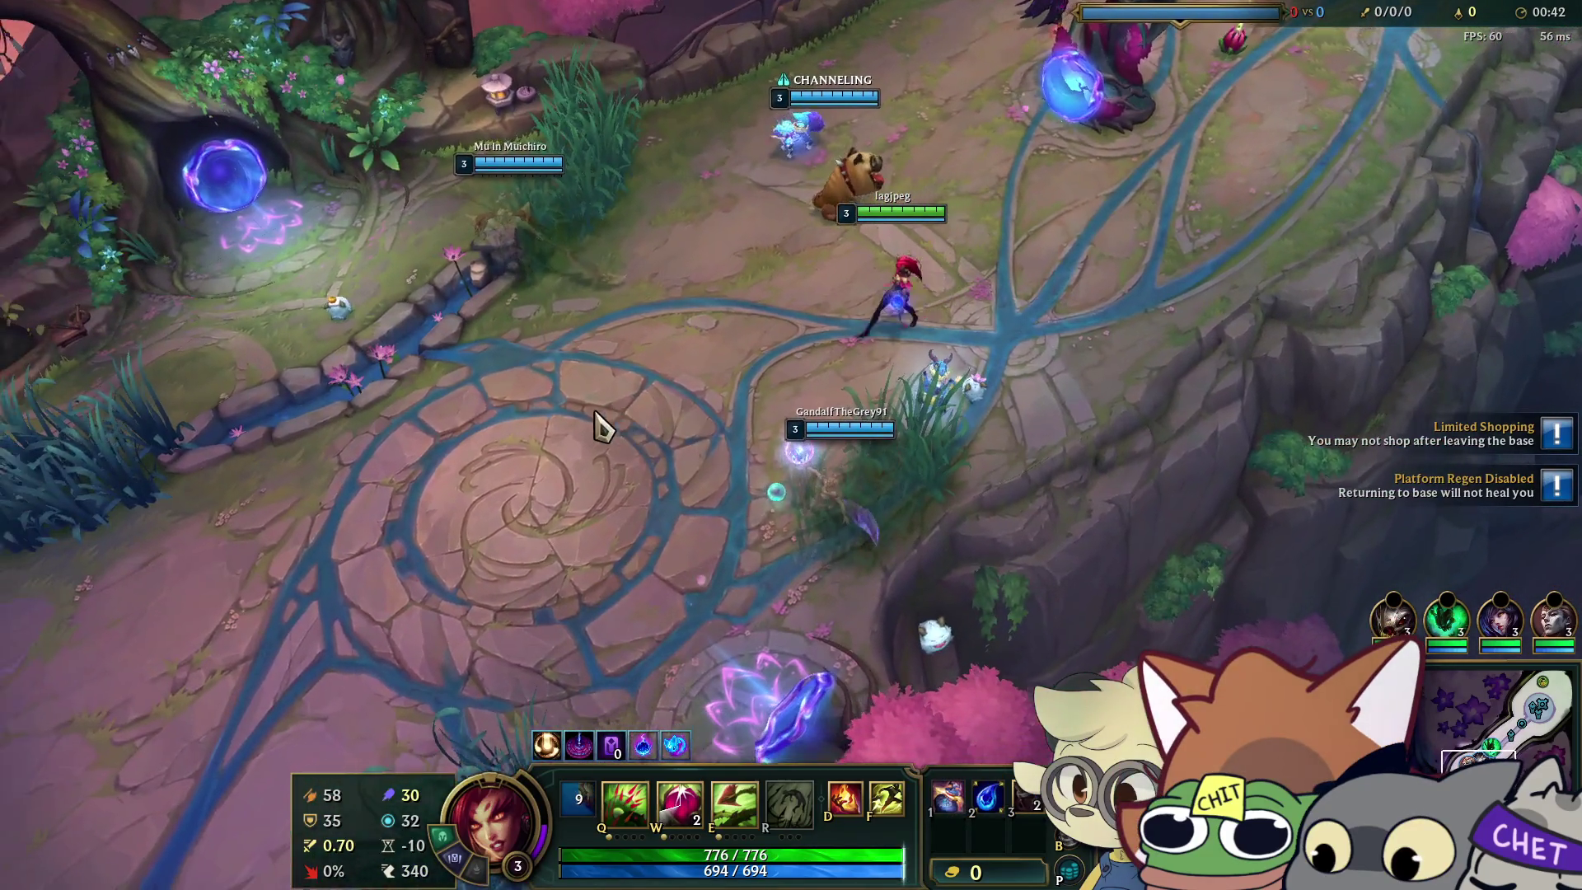
Plant seeds with W while moving toward the lane, then cast an ability to sprout them.
{"action": "key", "text": "w"}
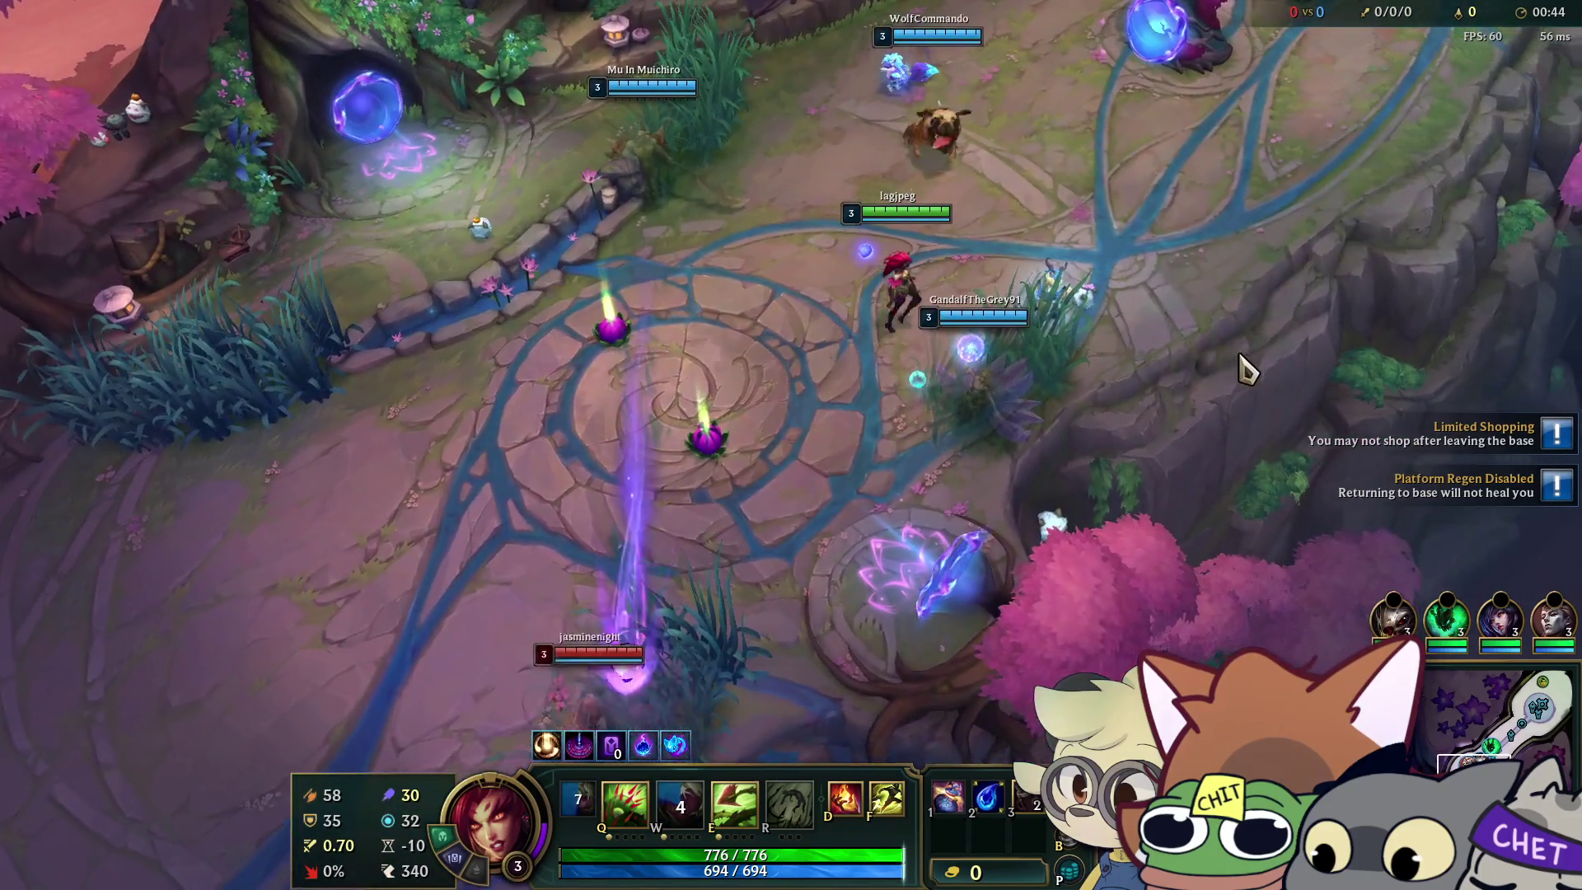
{"action": "right_click", "coordinate": [882, 461]}
{"action": "right_click", "coordinate": [1392, 123]}
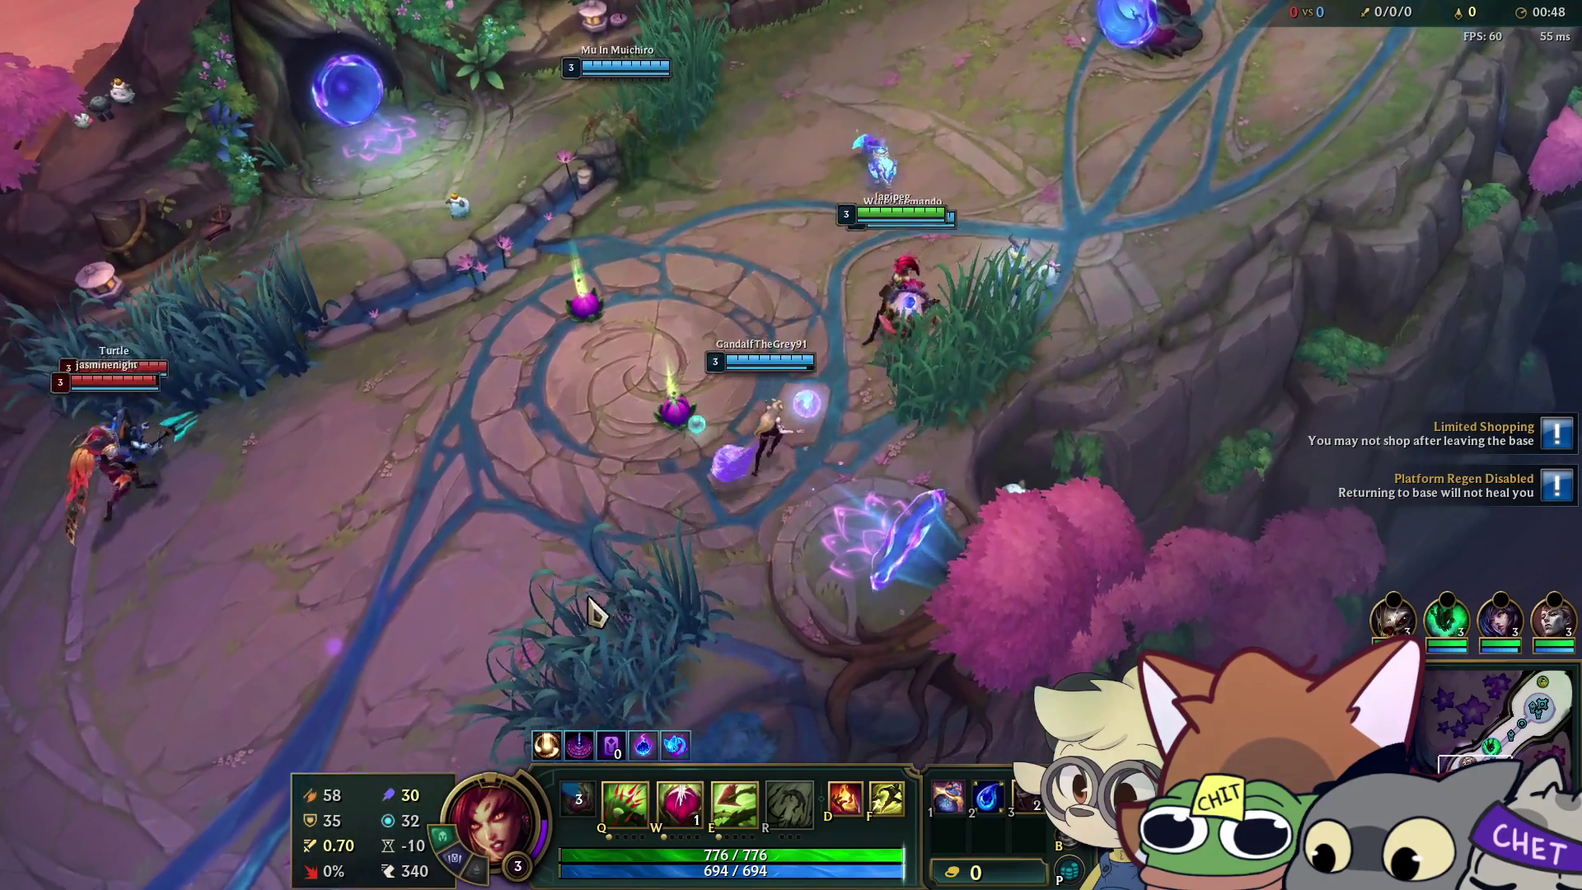
{"action": "key", "text": "w"}
{"action": "key", "text": "e"}
{"action": "left_click", "coordinate": [528, 547]}
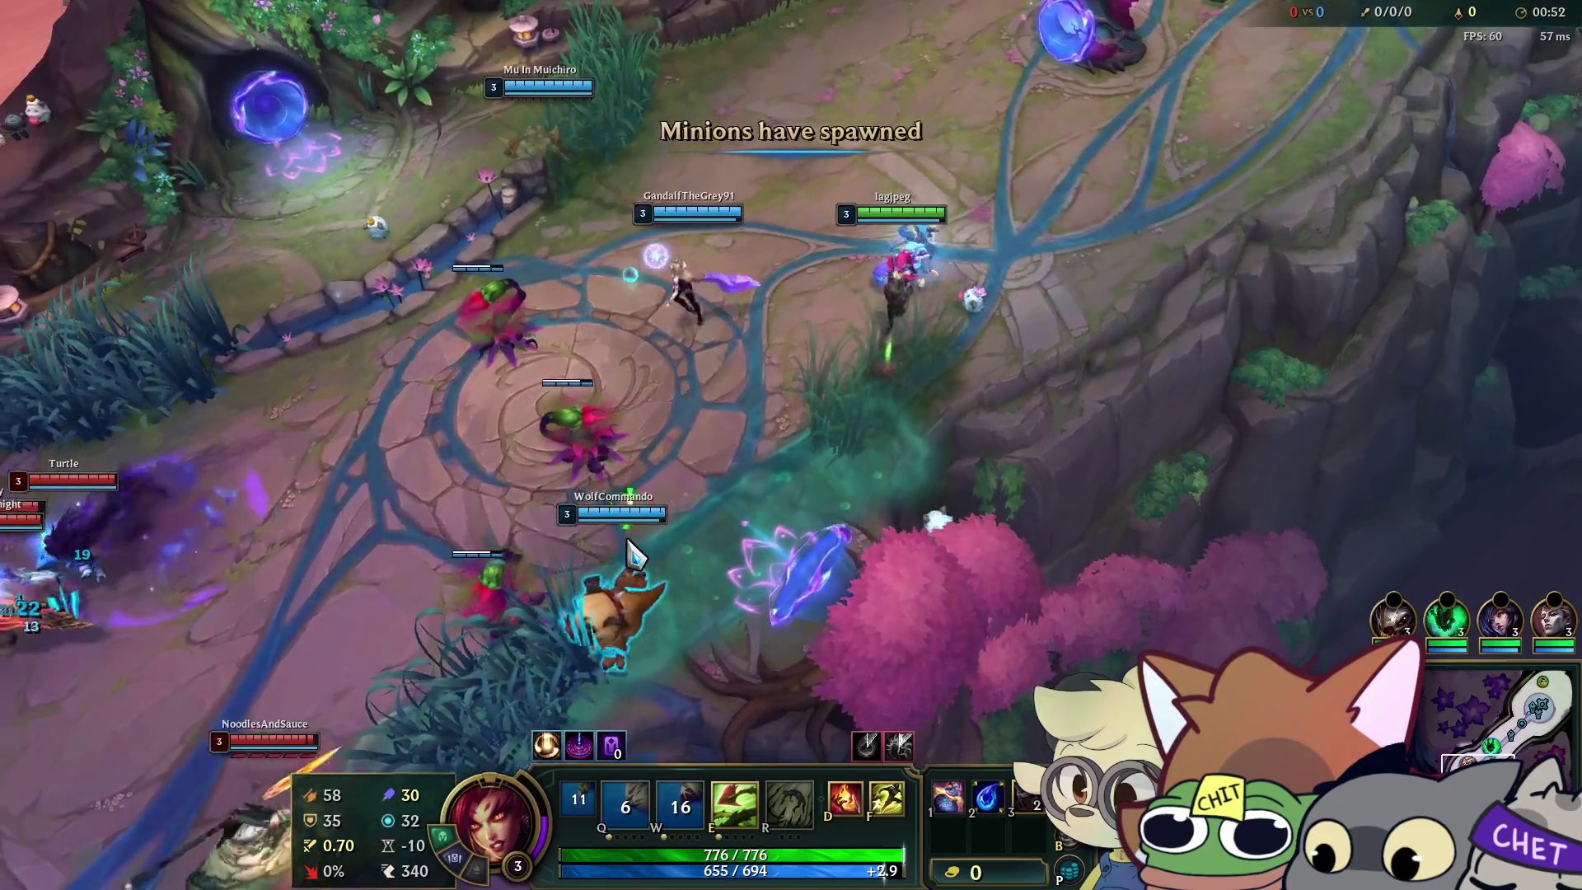
Root two enemies with the vine ability, Flash forward, and fire an aimed ability at them.
{"action": "right_click", "coordinate": [1219, 265]}
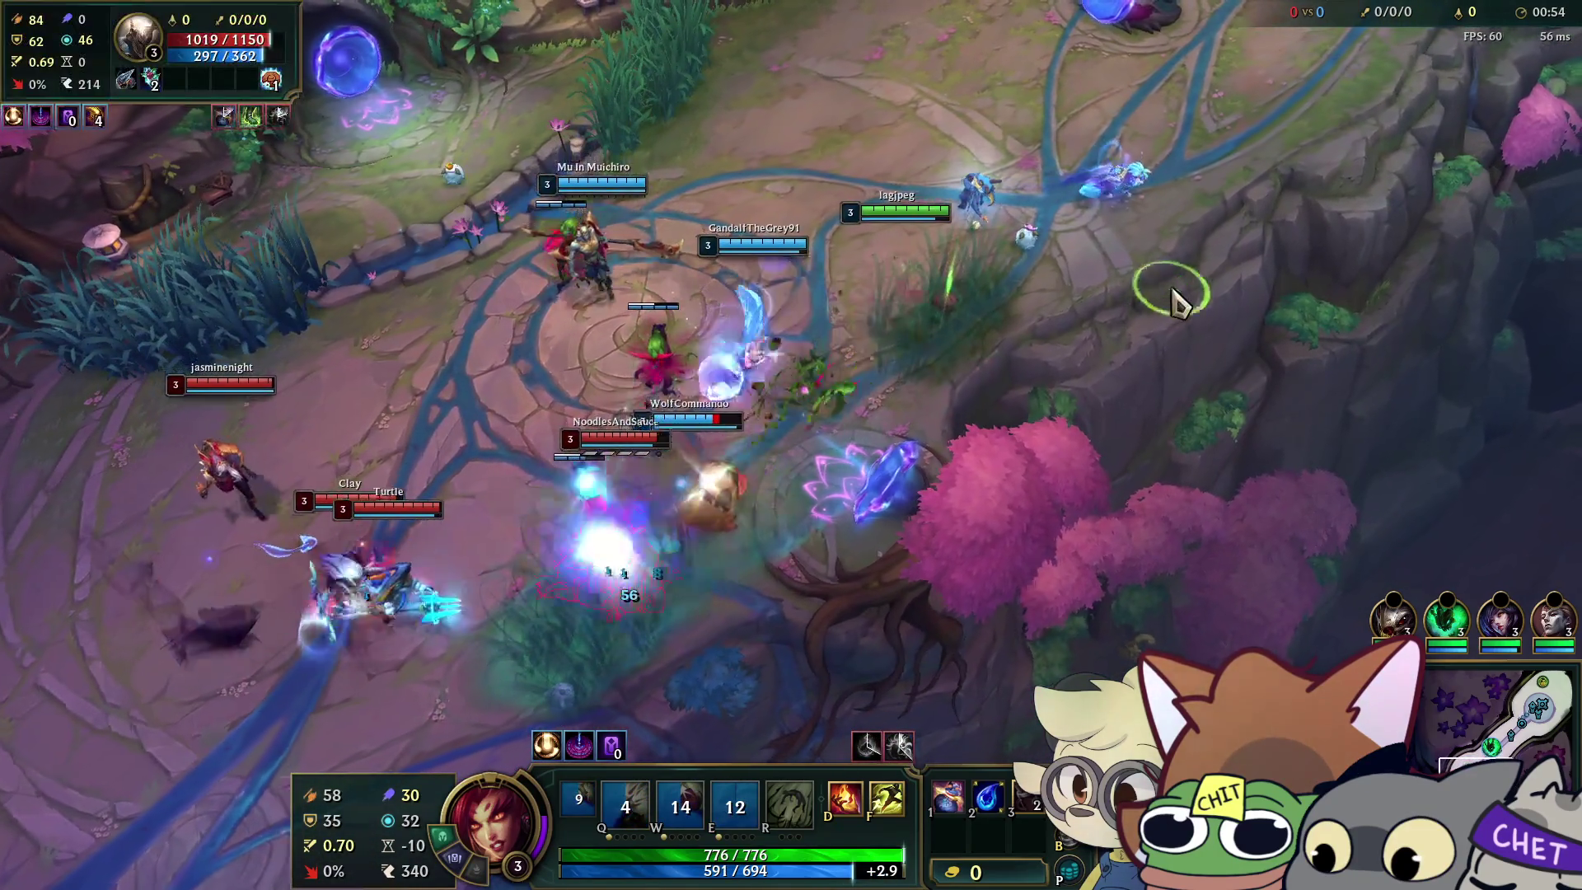
{"action": "key", "text": "e"}
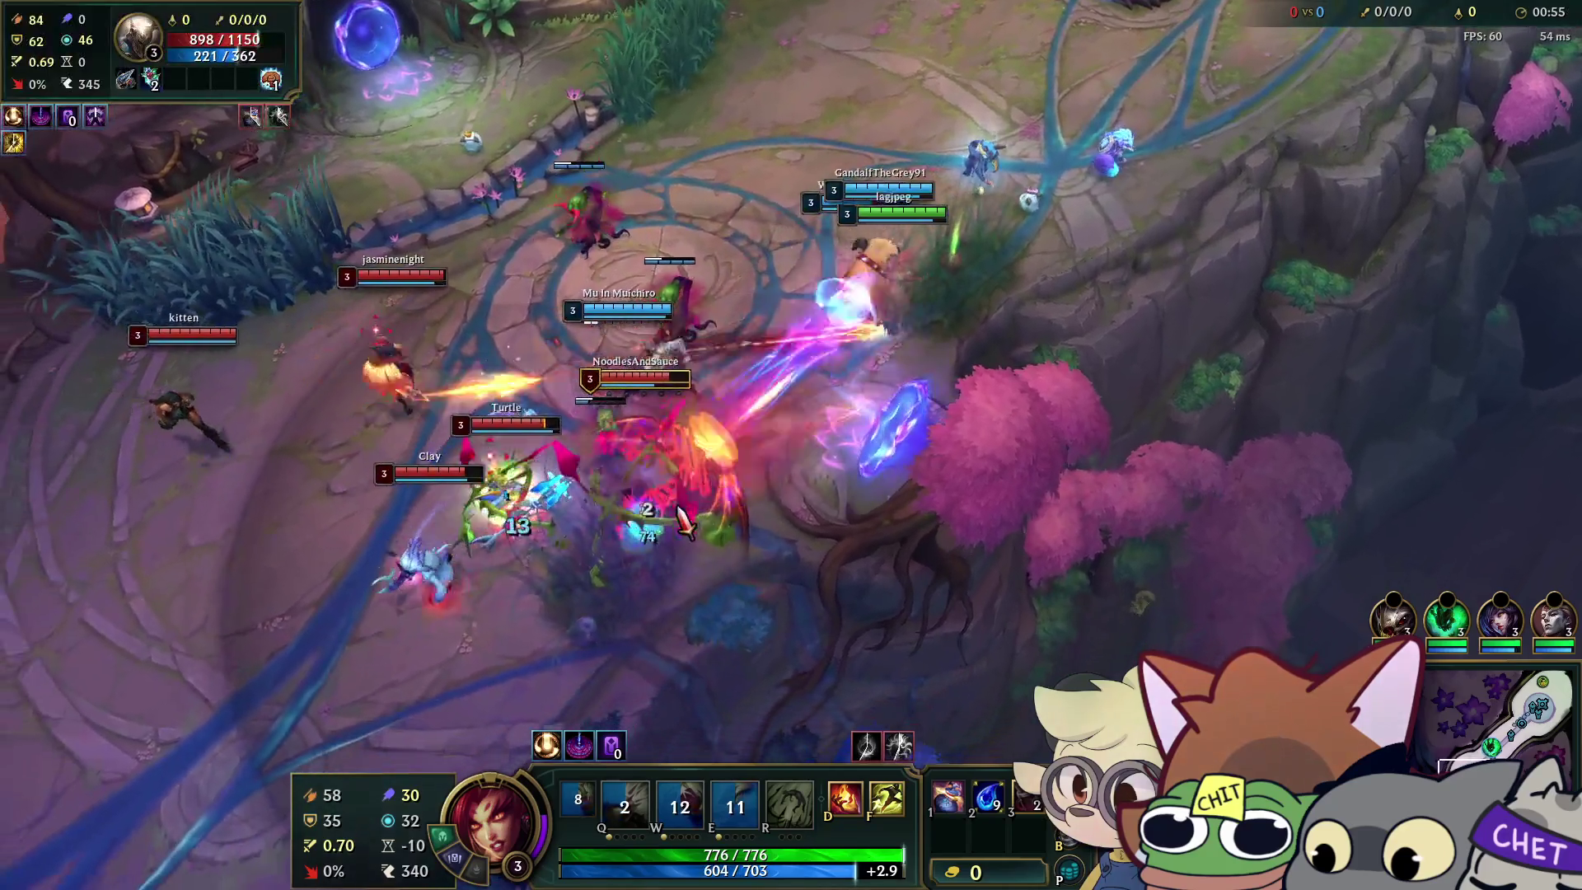
{"action": "right_click", "coordinate": [1094, 283]}
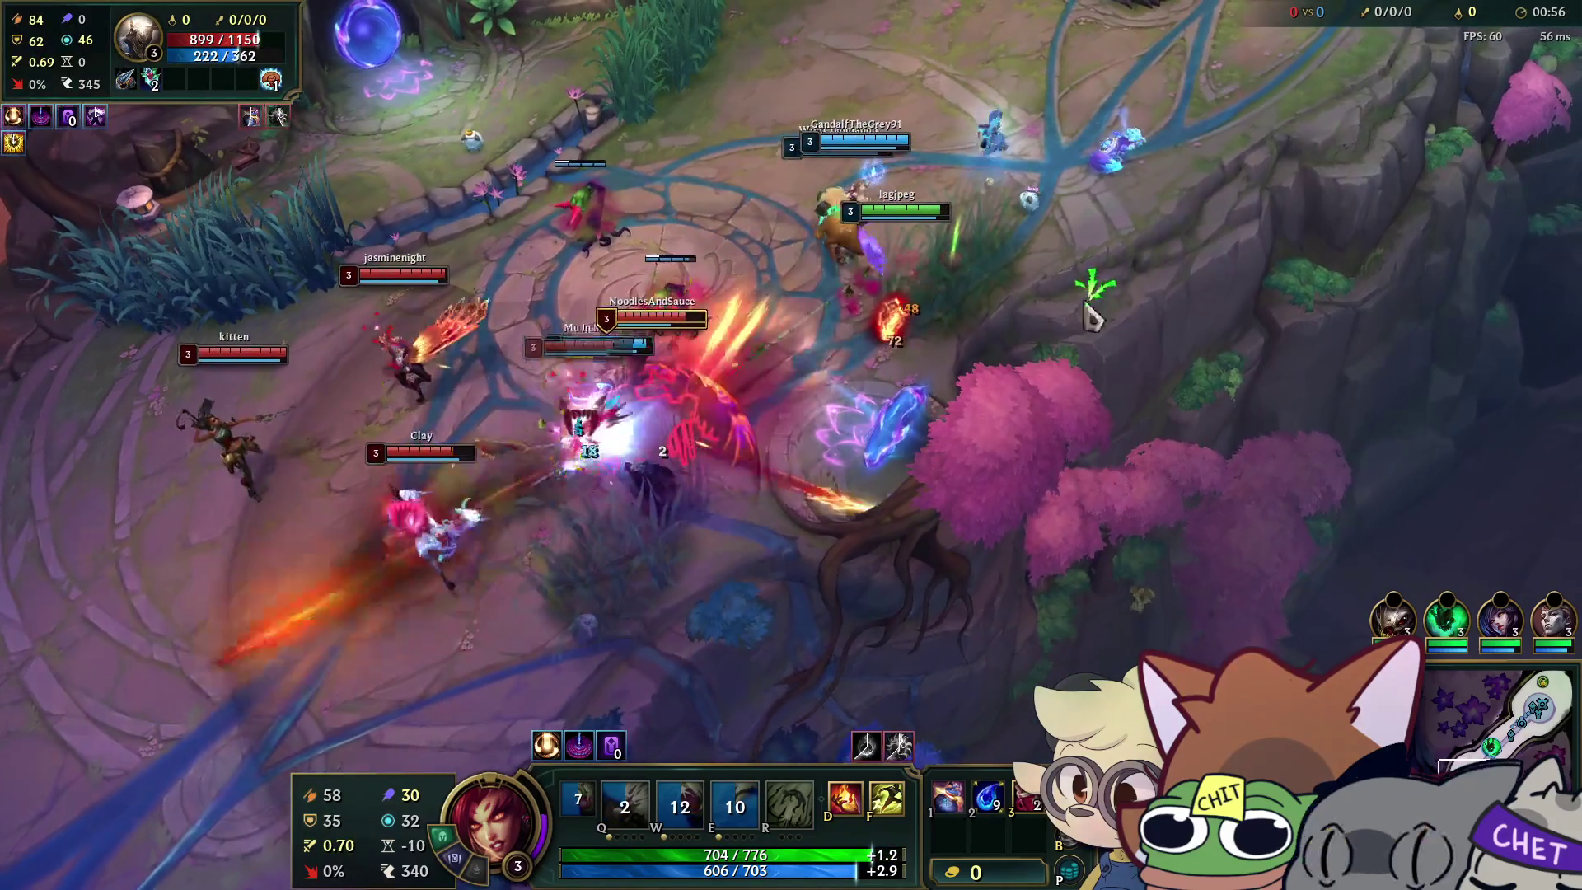
{"action": "key", "text": "d"}
{"action": "key", "text": "w"}
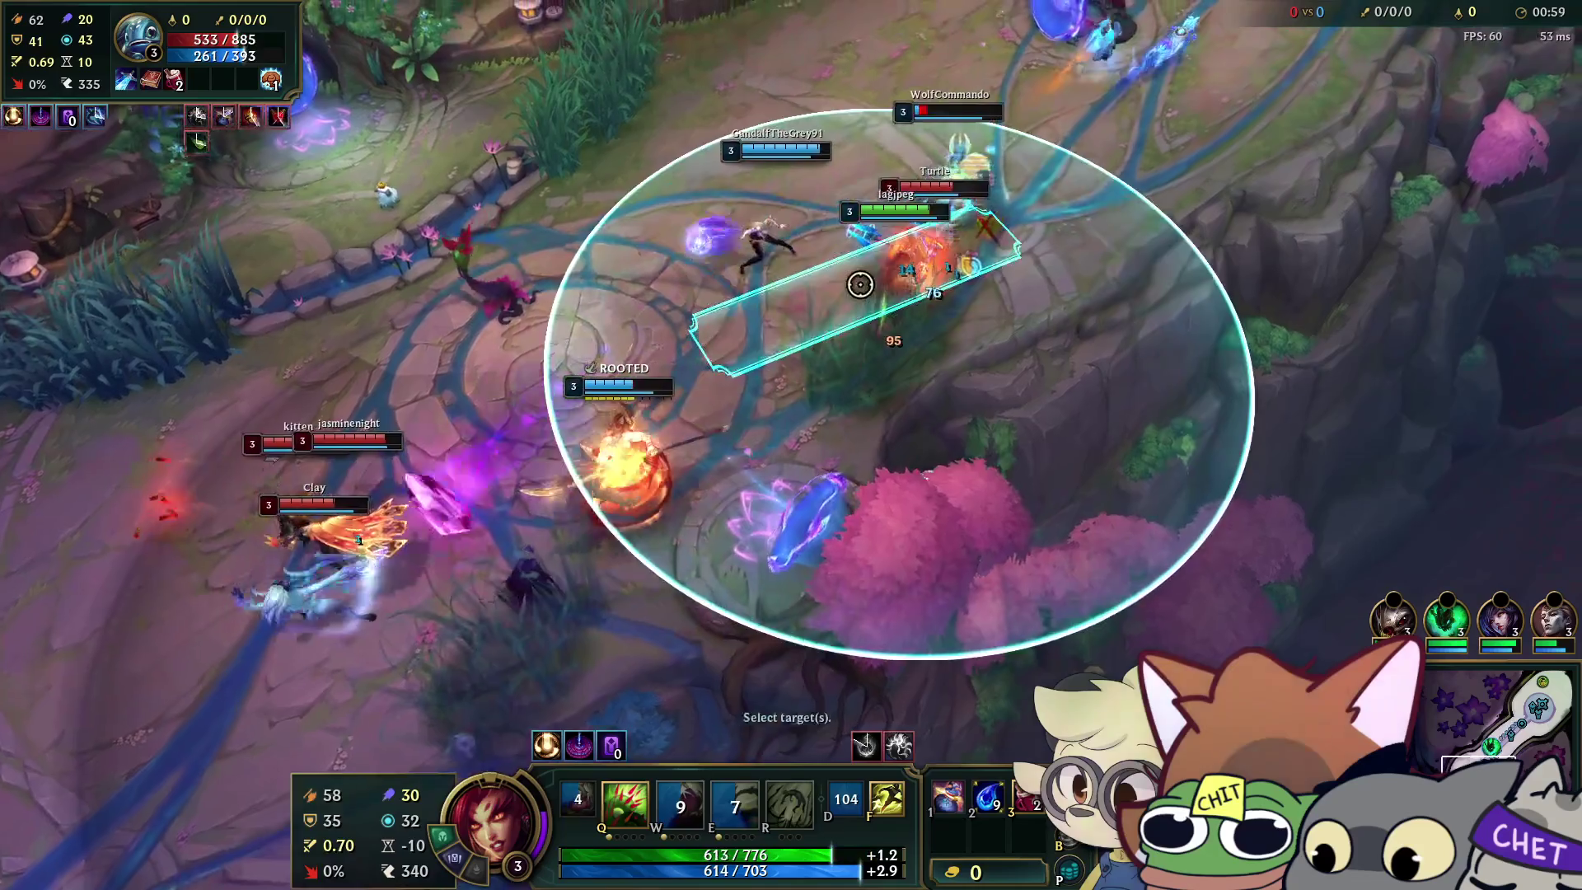
{"action": "left_click", "coordinate": [859, 284]}
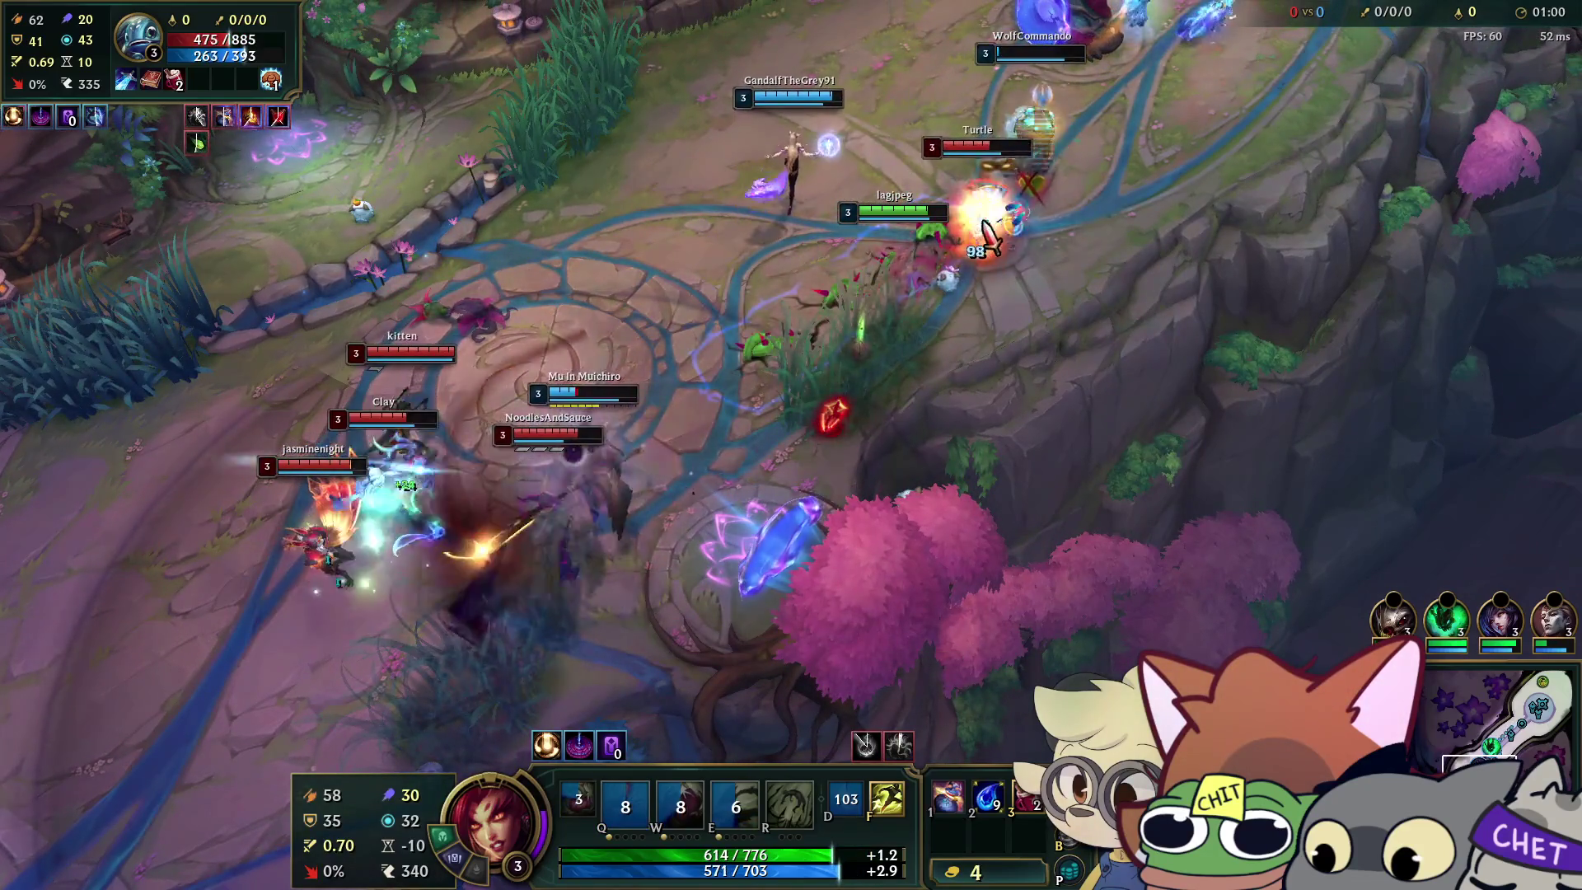
Attack the nearby enemy champion and keep casting roots until Zyra is slain.
{"action": "right_click", "coordinate": [770, 440]}
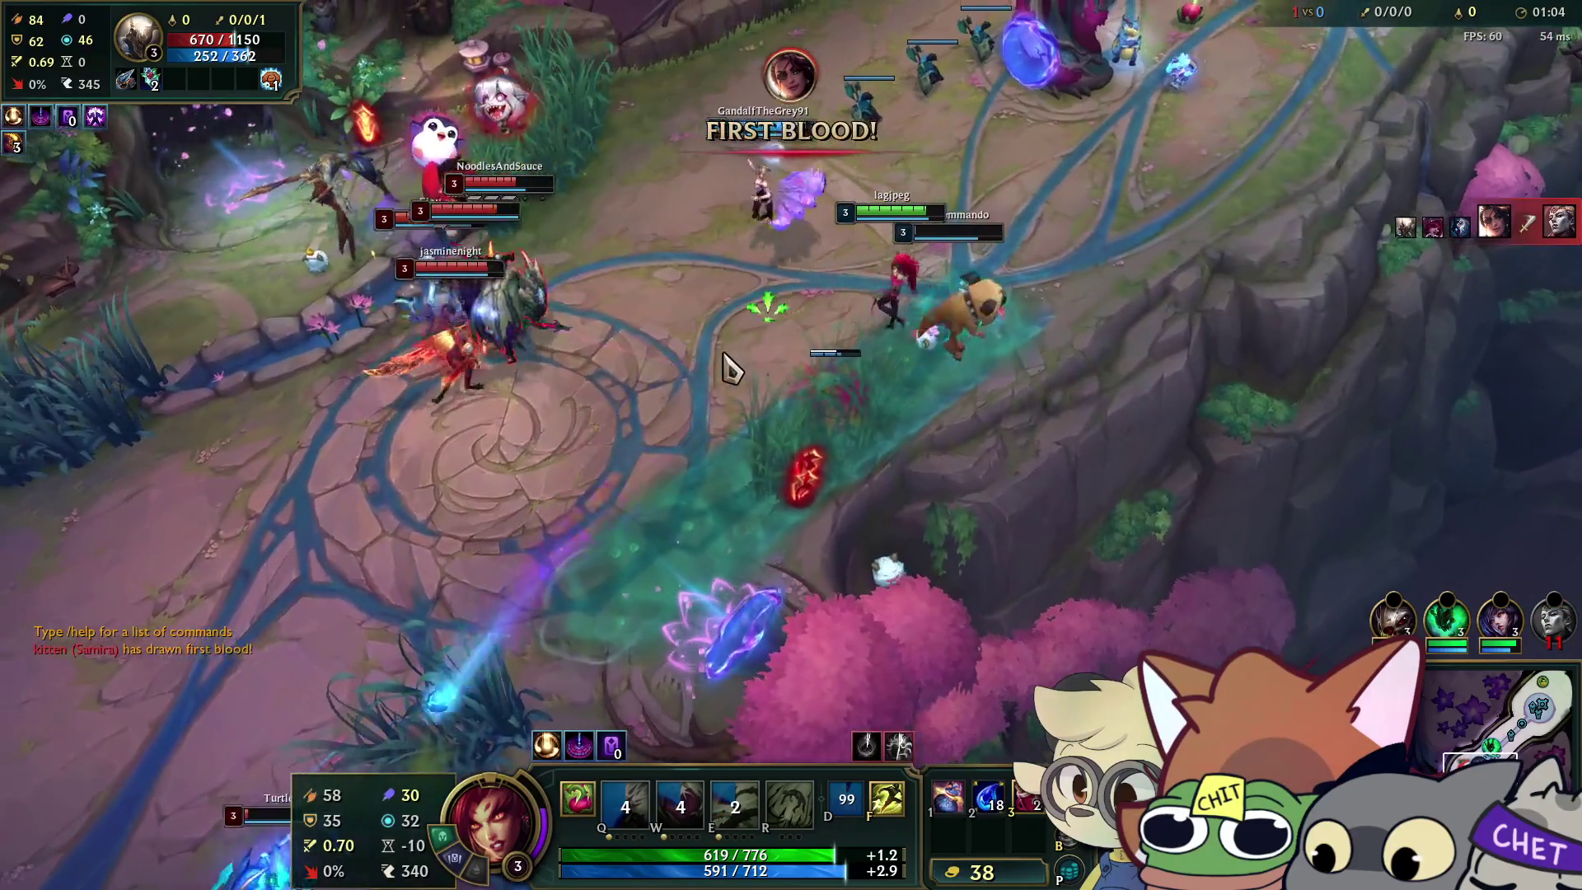
{"action": "key", "text": "e"}
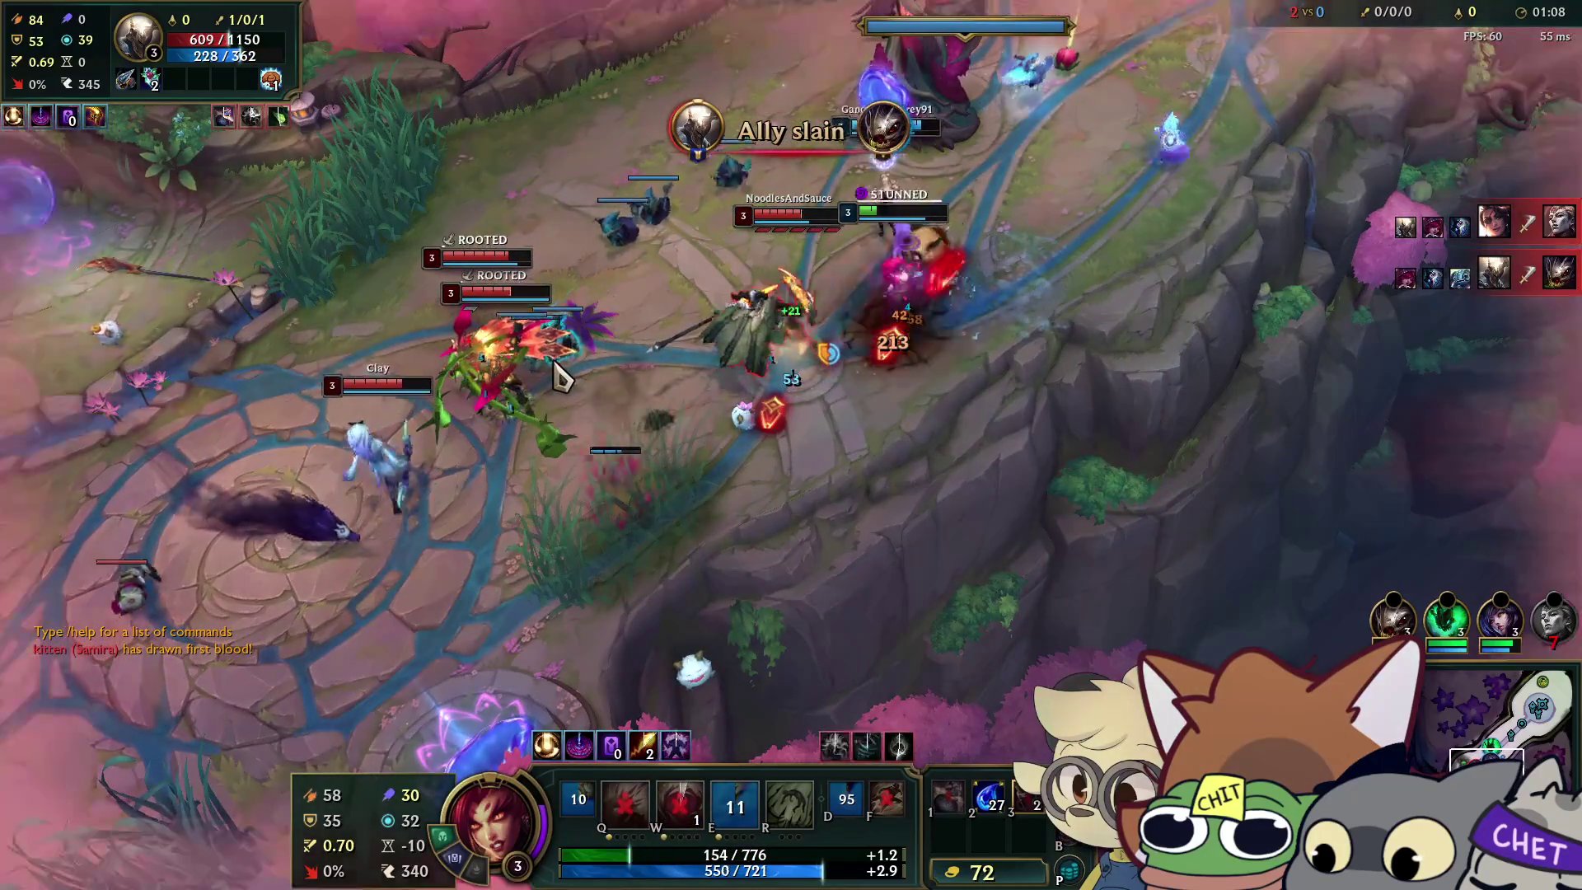
{"action": "key", "text": "r"}
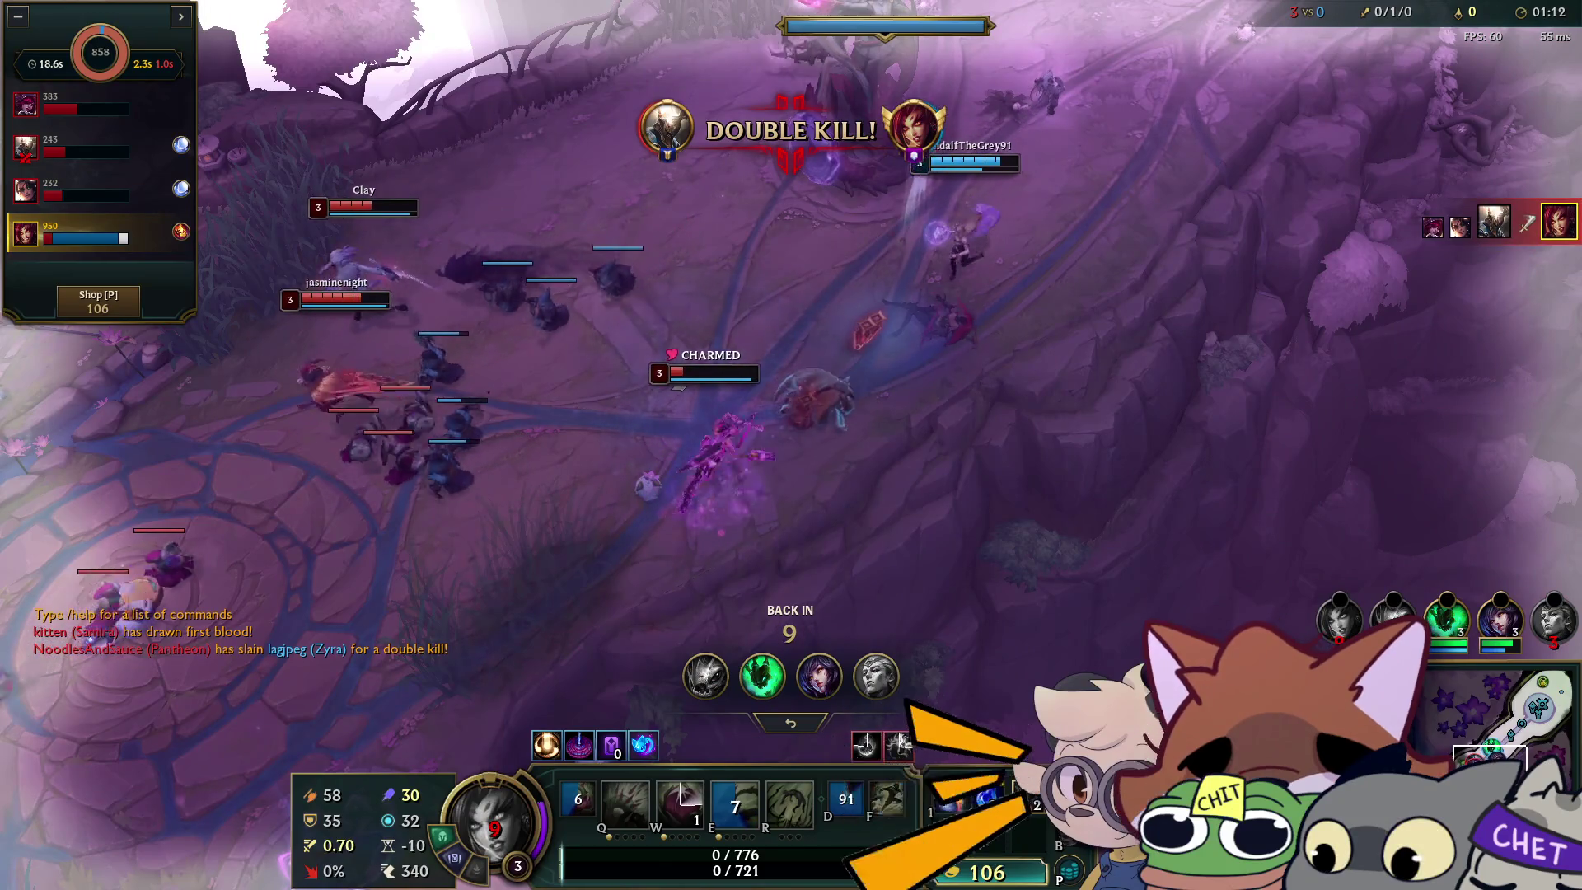
Check the scoreboard while waiting to respawn, closing it once back at base.
{"action": "key", "text": "Tab"}
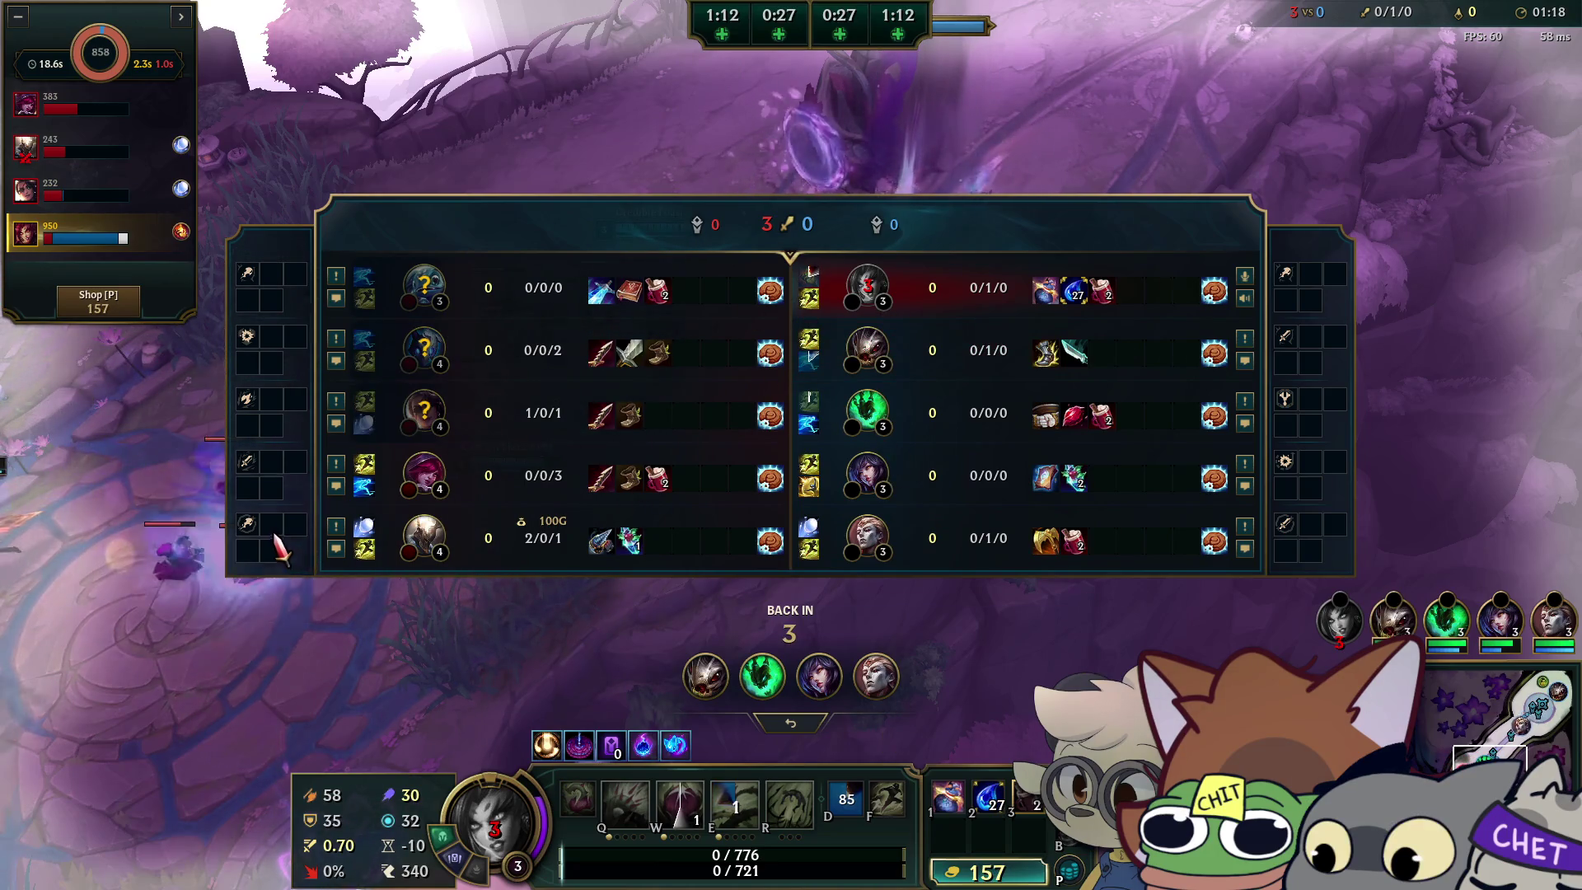
{"action": "mouse_move", "coordinate": [249, 532]}
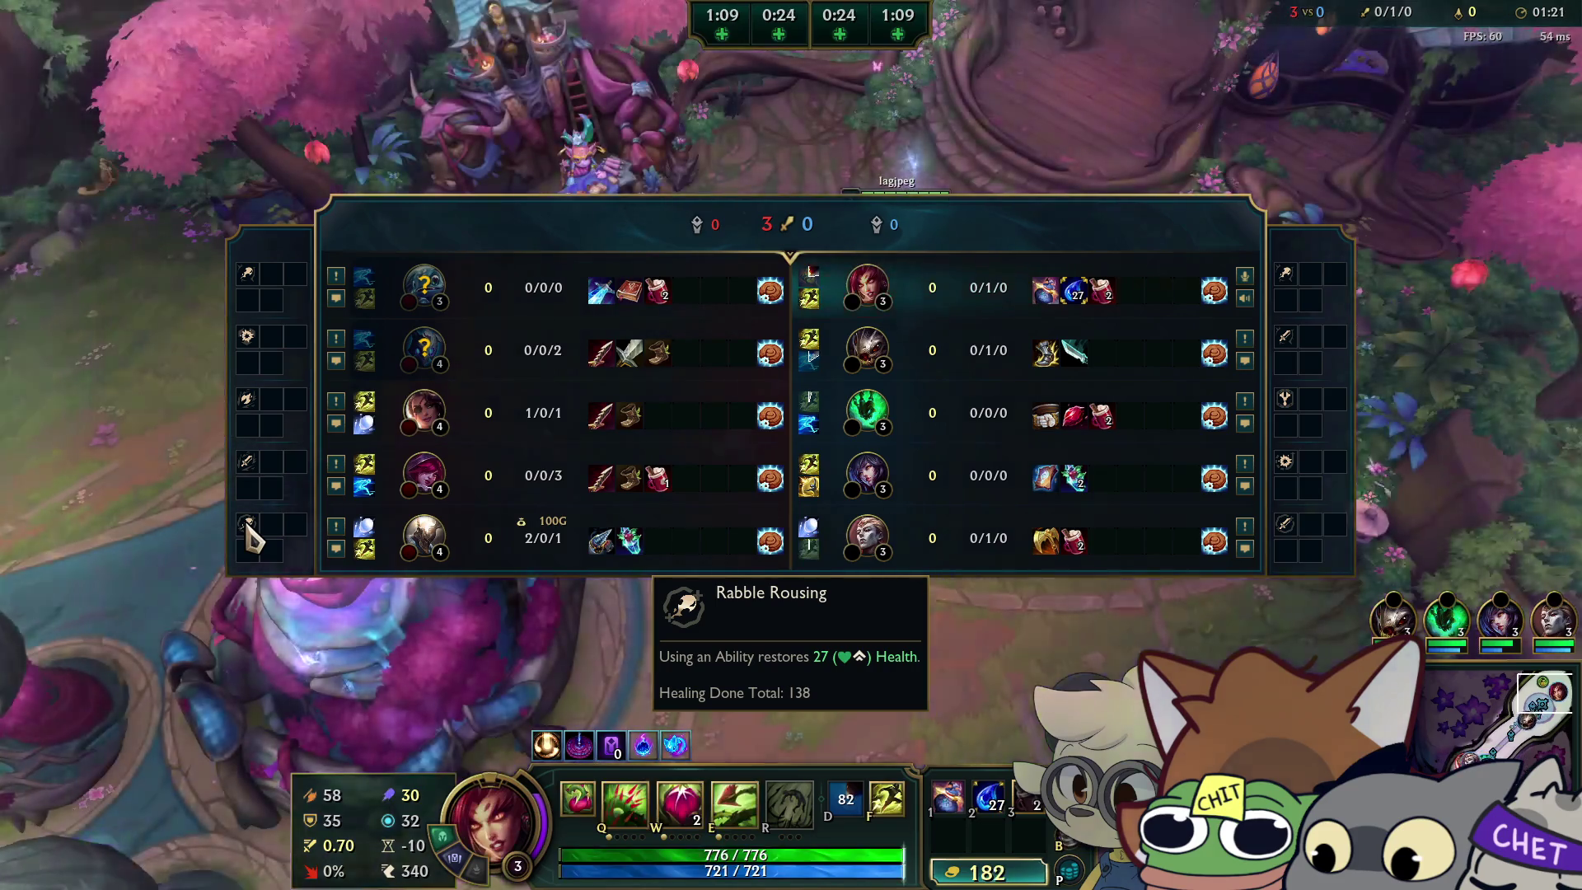
{"action": "key", "text": "Tab"}
Buy a Refillable Potion in the shop after checking Boots, then put the level-up point into Deadly Spines.
{"action": "left_click", "coordinate": [989, 871]}
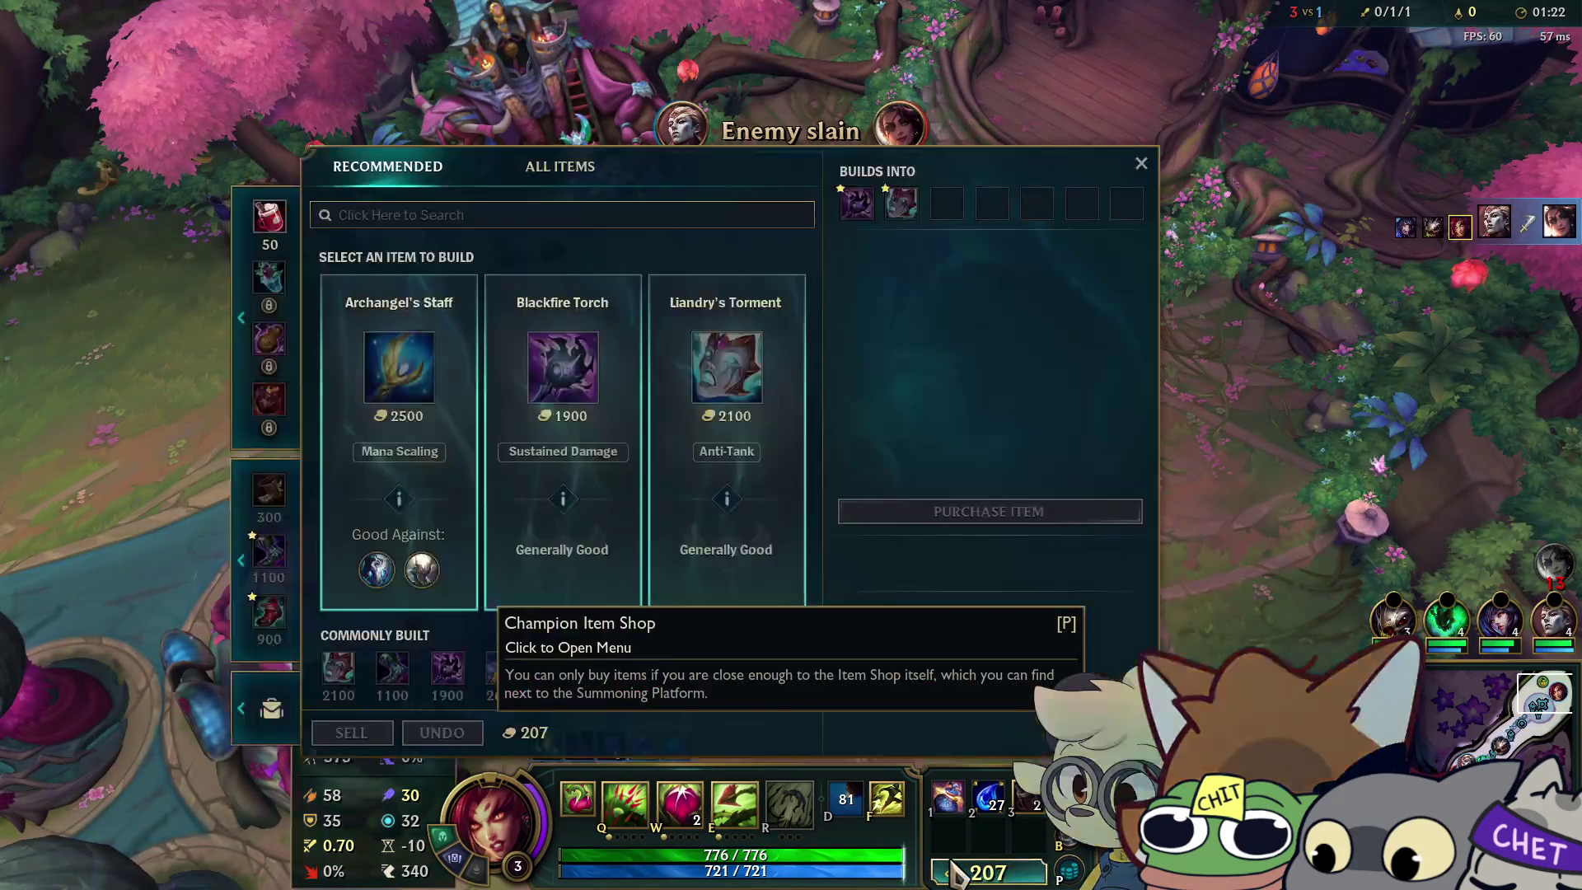
{"action": "mouse_move", "coordinate": [1021, 812]}
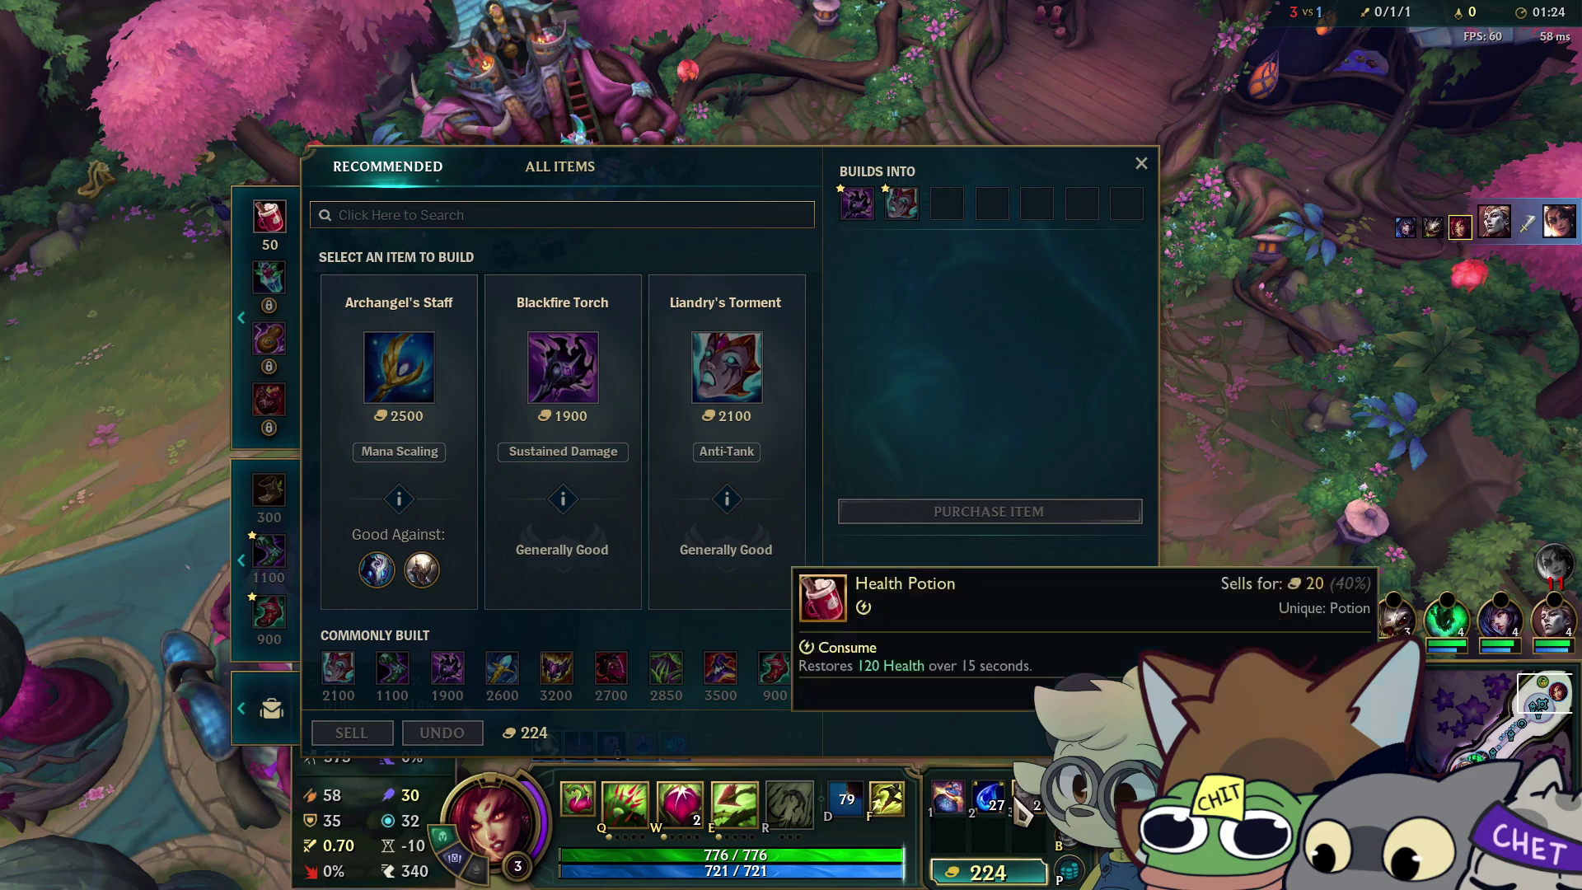
{"action": "mouse_move", "coordinate": [988, 803]}
{"action": "left_mouse_down"}
{"action": "mouse_move", "coordinate": [725, 461]}
{"action": "mouse_move", "coordinate": [1030, 803]}
{"action": "left_mouse_up"}
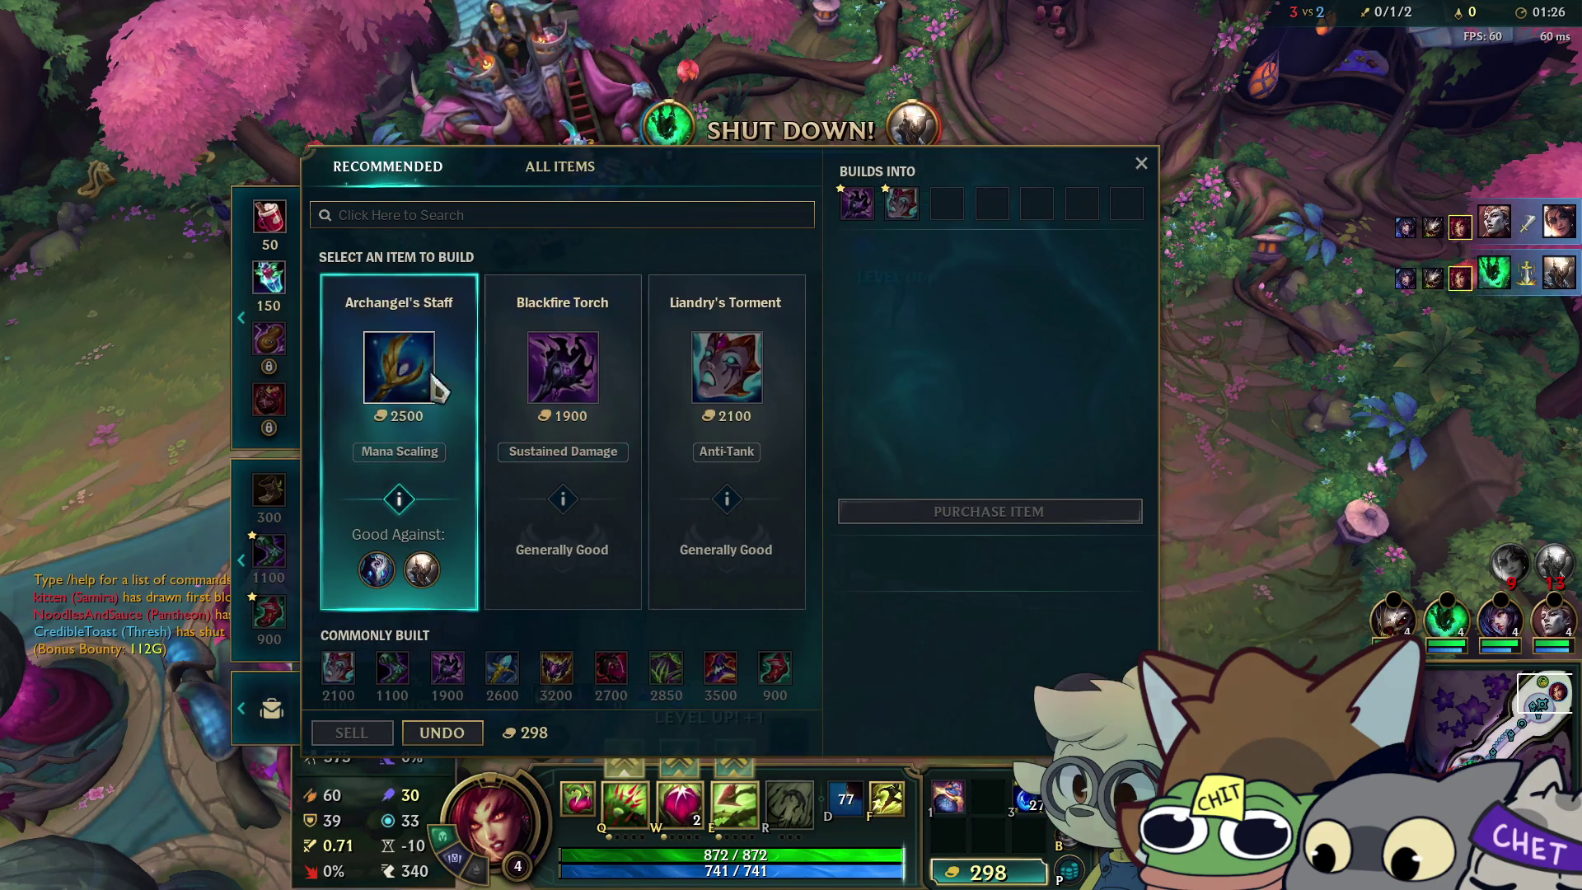
{"action": "left_click", "coordinate": [272, 278]}
{"action": "right_click", "coordinate": [271, 278]}
{"action": "left_click", "coordinate": [268, 490]}
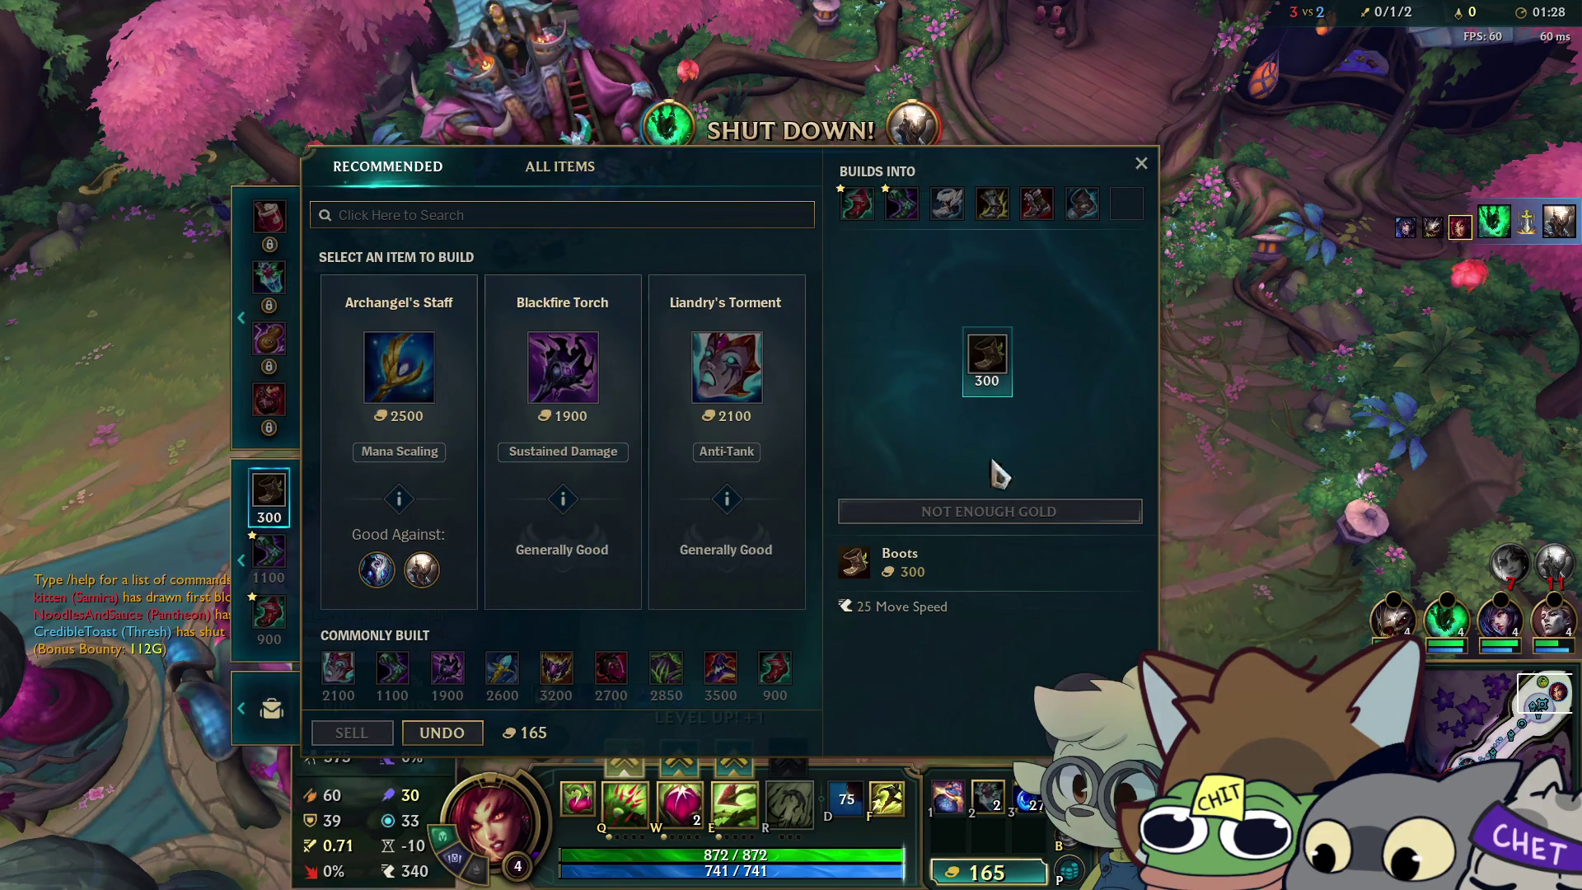
{"action": "left_click", "coordinate": [1141, 164]}
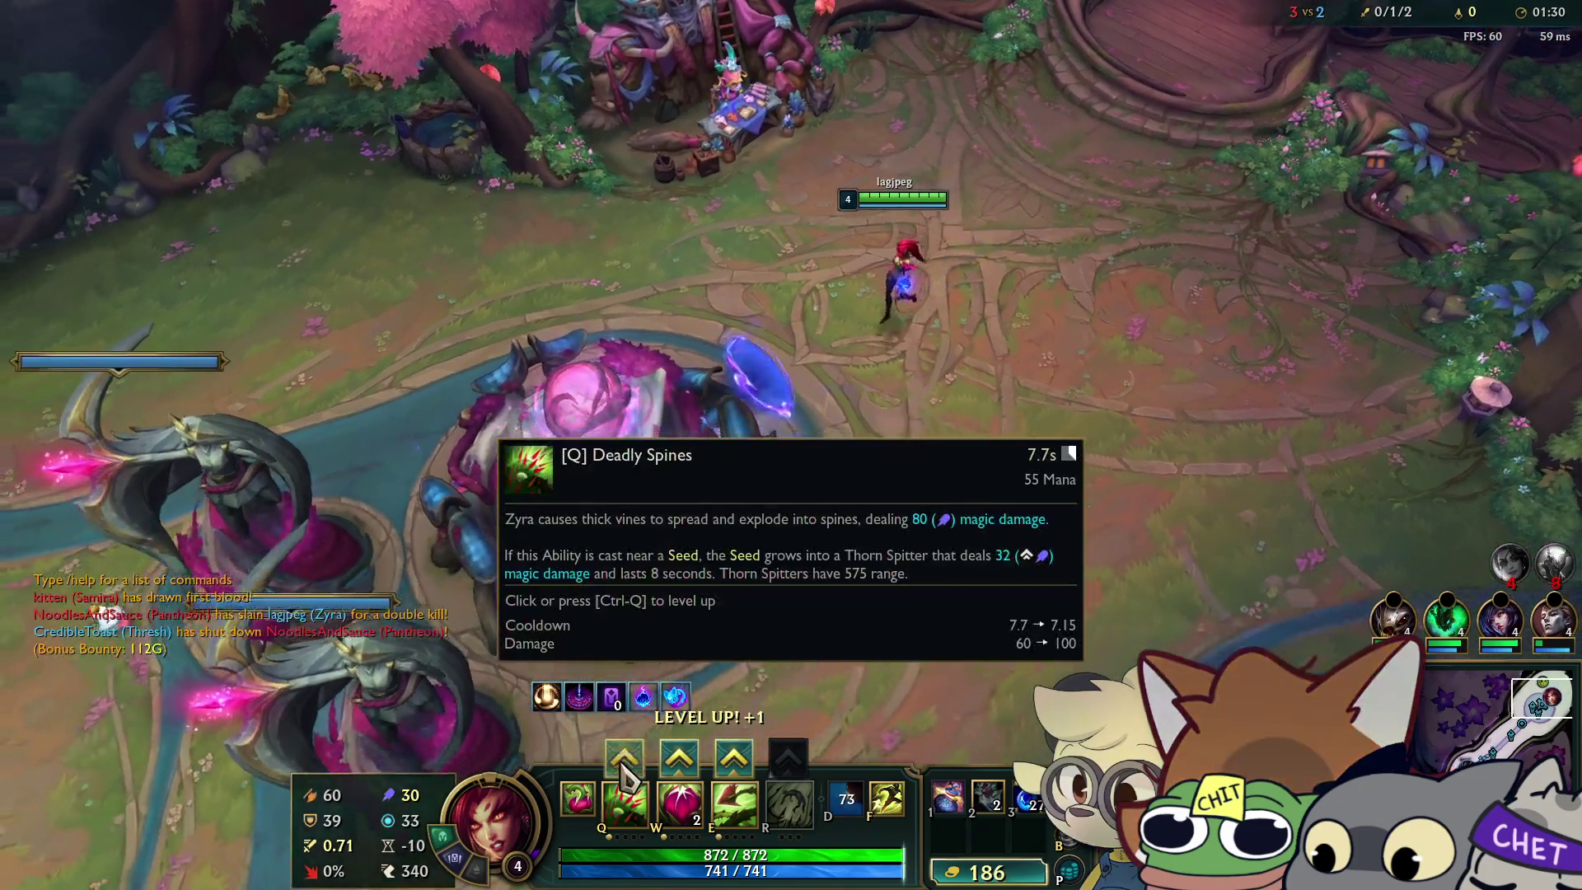
{"action": "left_click", "coordinate": [624, 770]}
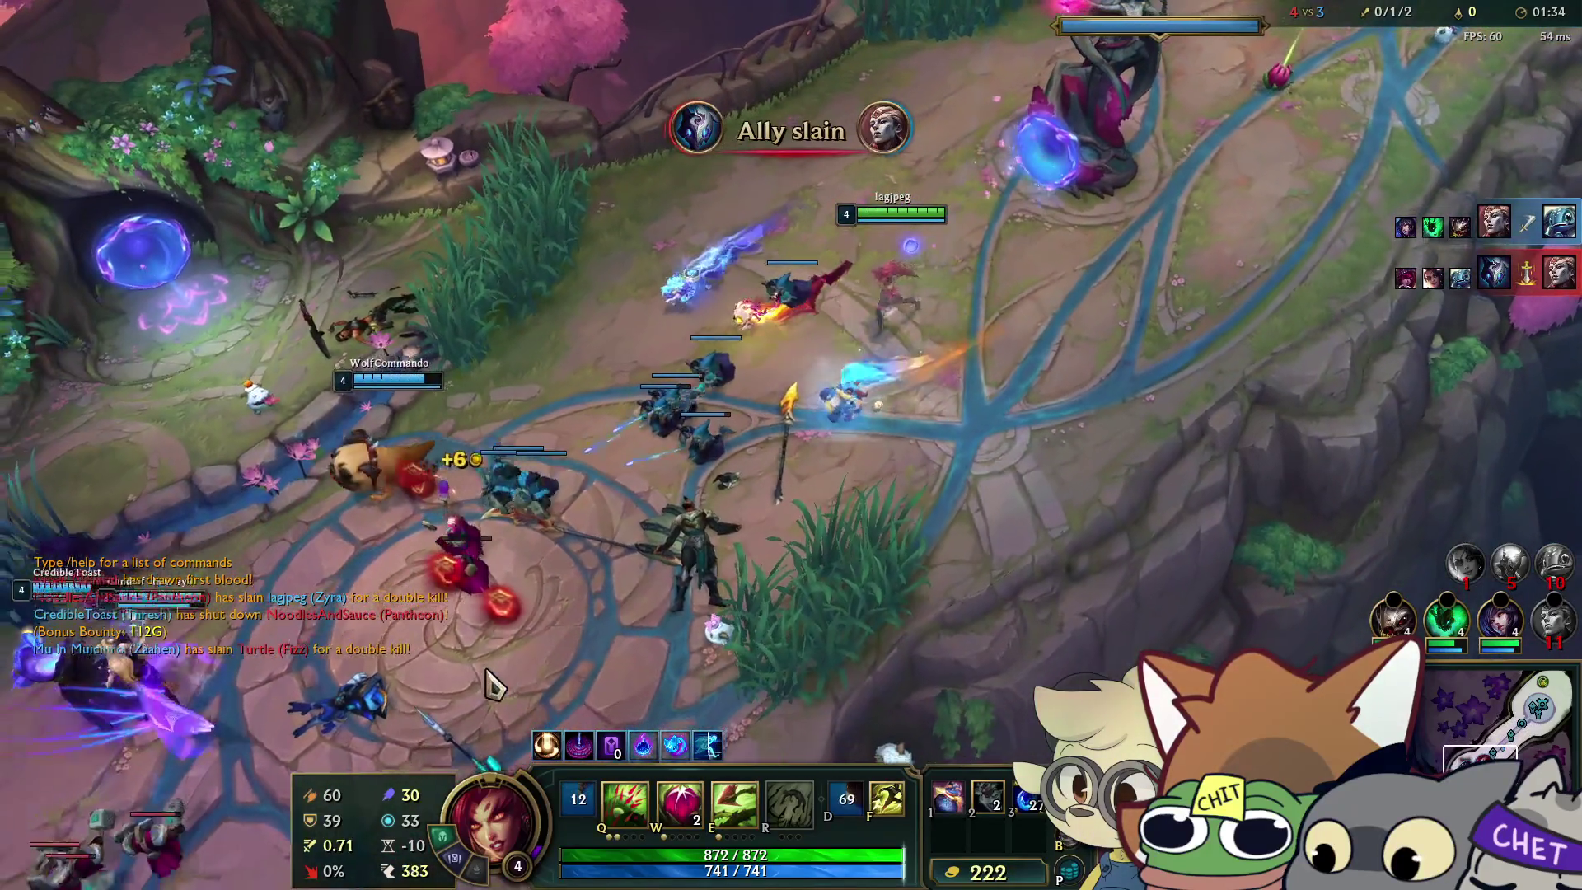
Join the fight with Q, plant a seed nearby, and fire an aimed ability at the enemies.
{"action": "right_click", "coordinate": [595, 585]}
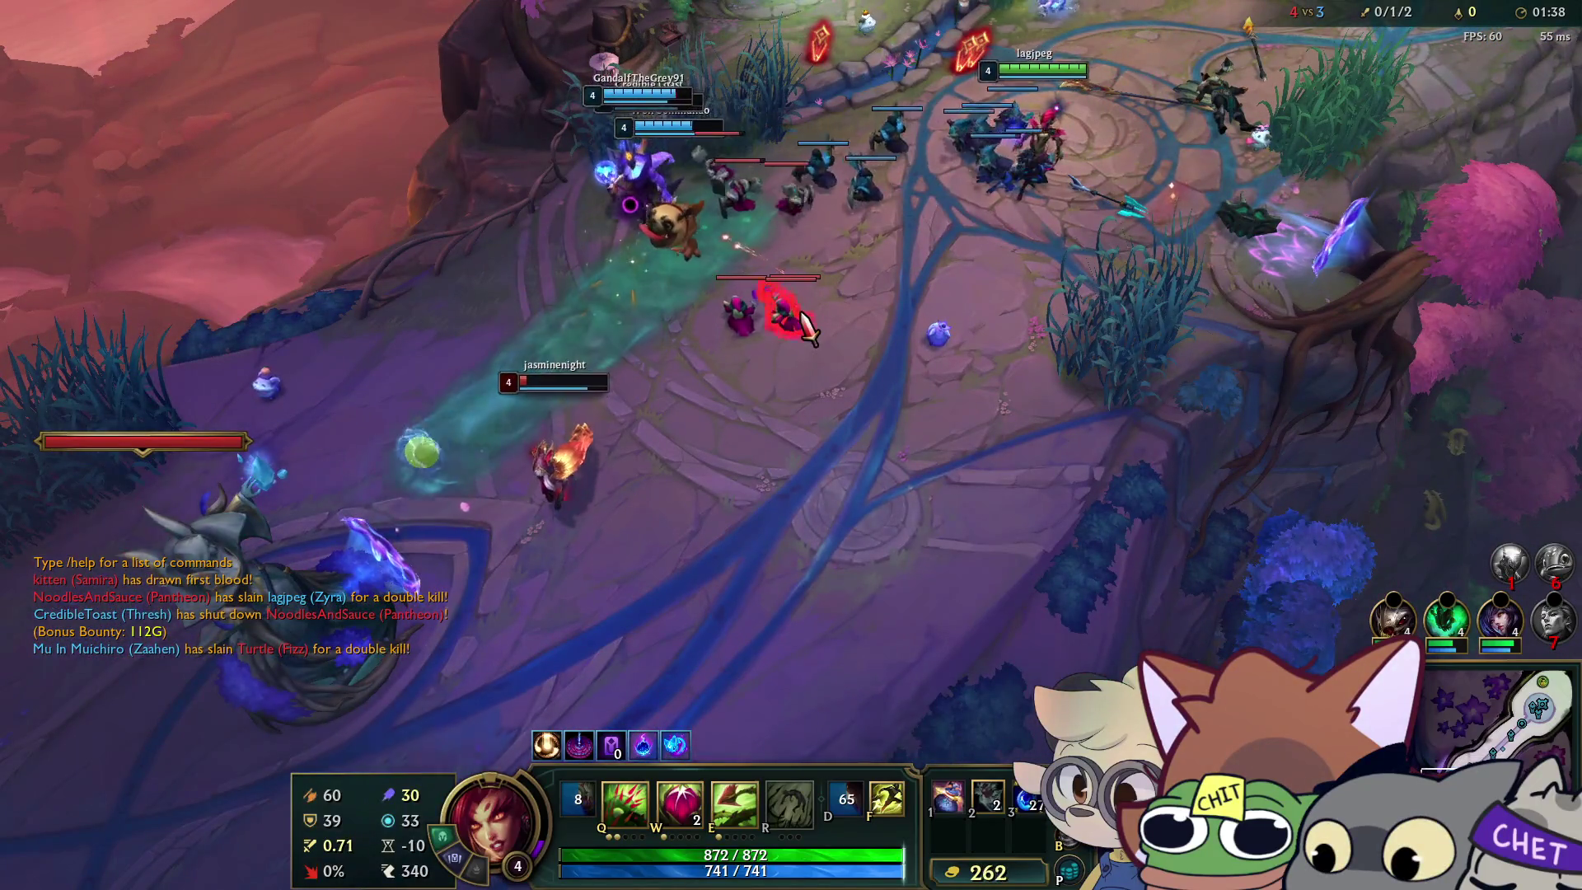
{"action": "key", "text": "q"}
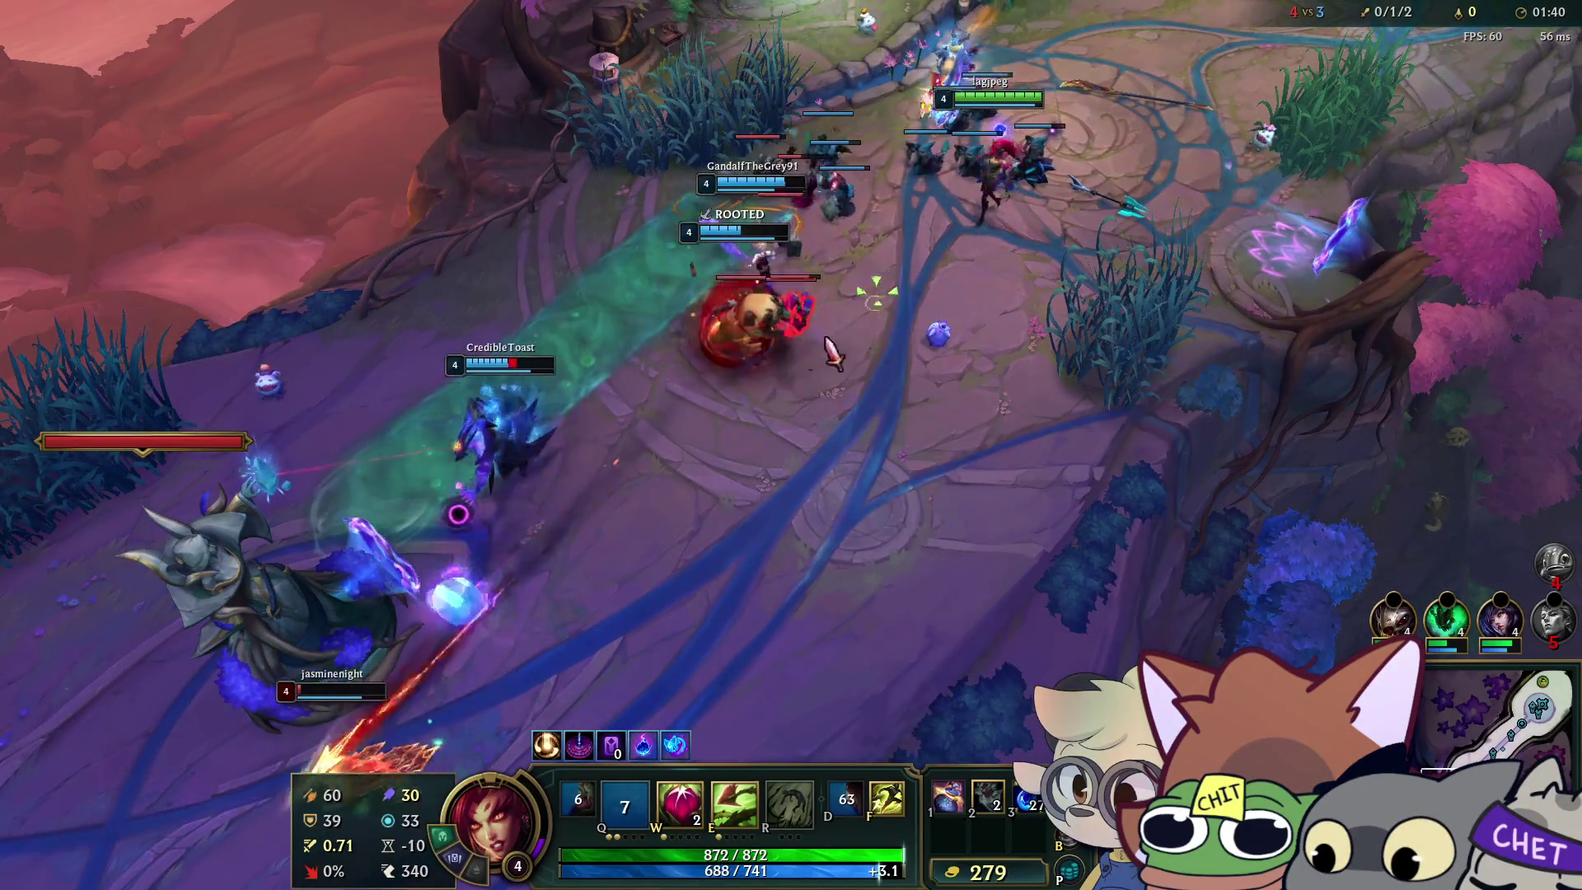
{"action": "right_click", "coordinate": [786, 363]}
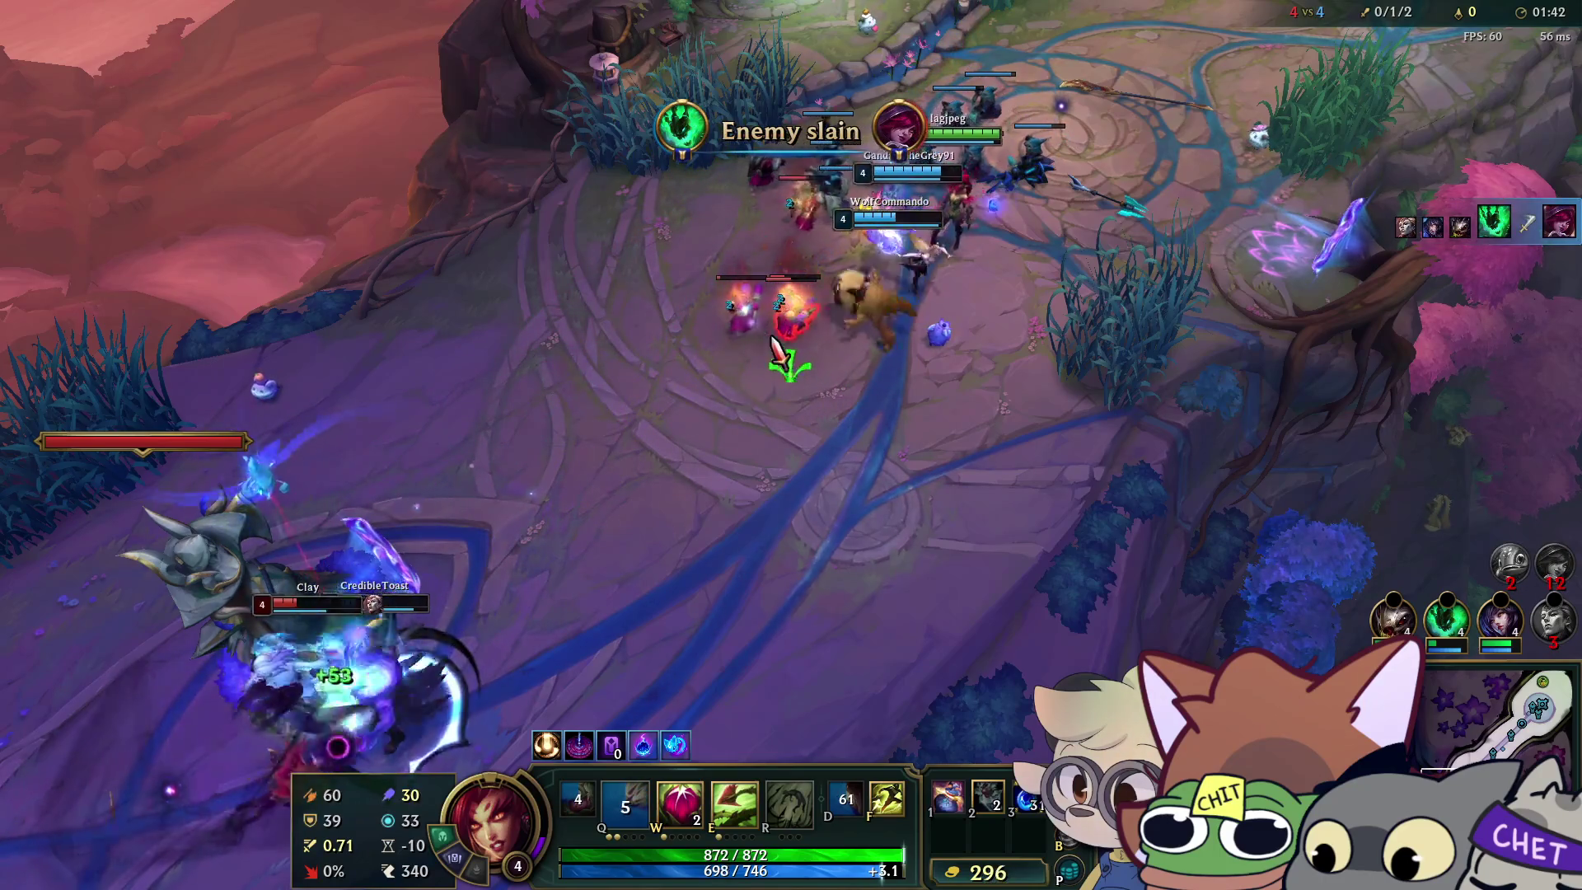
{"action": "right_click", "coordinate": [828, 342]}
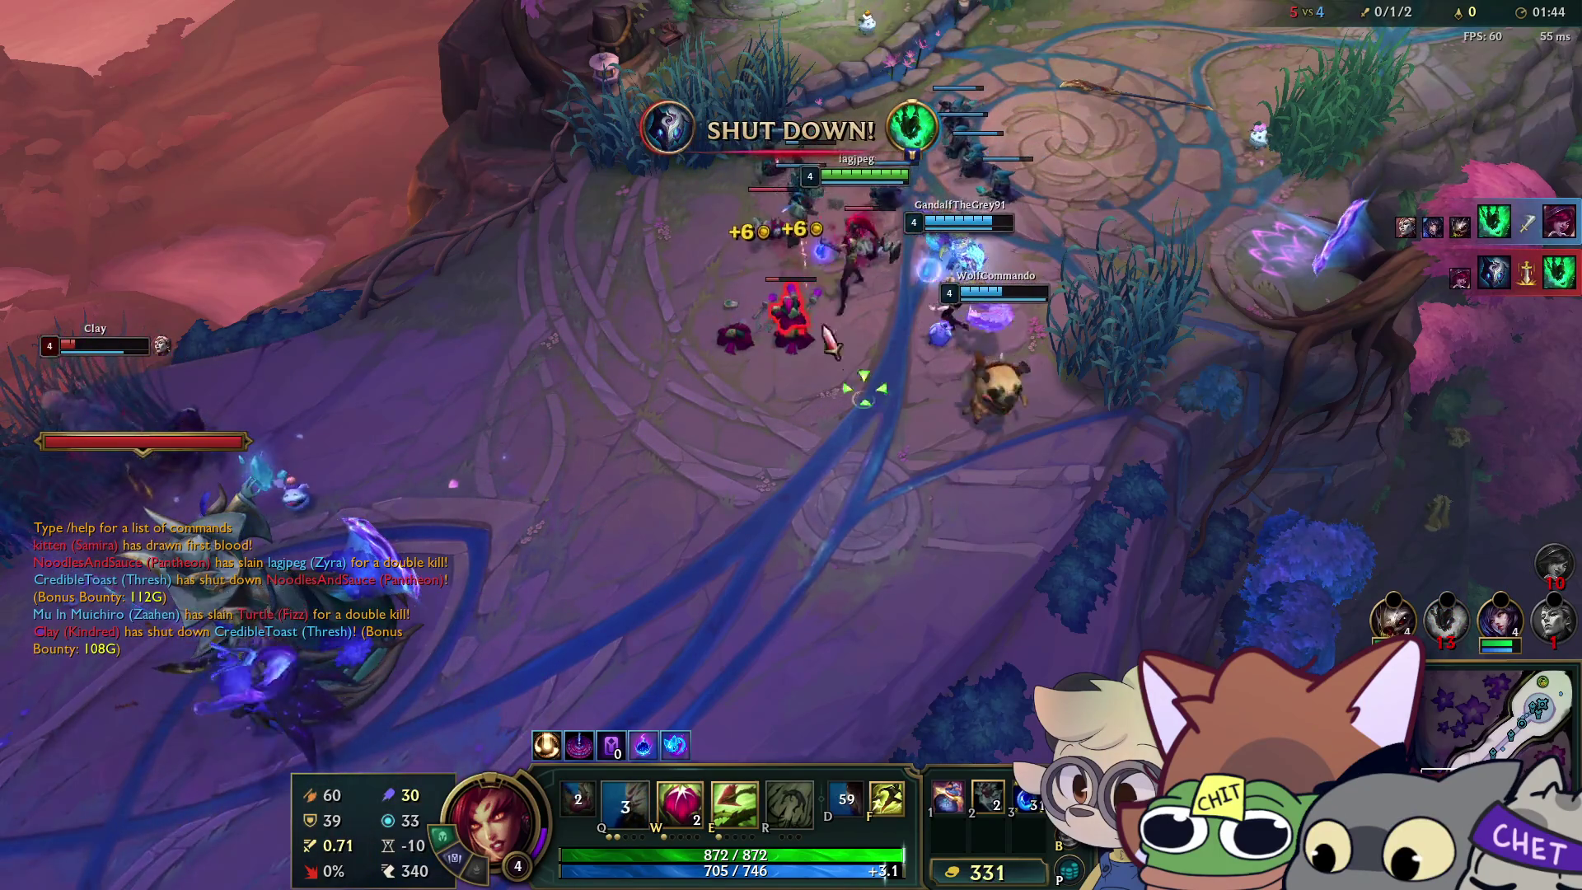
{"action": "right_click", "coordinate": [741, 406]}
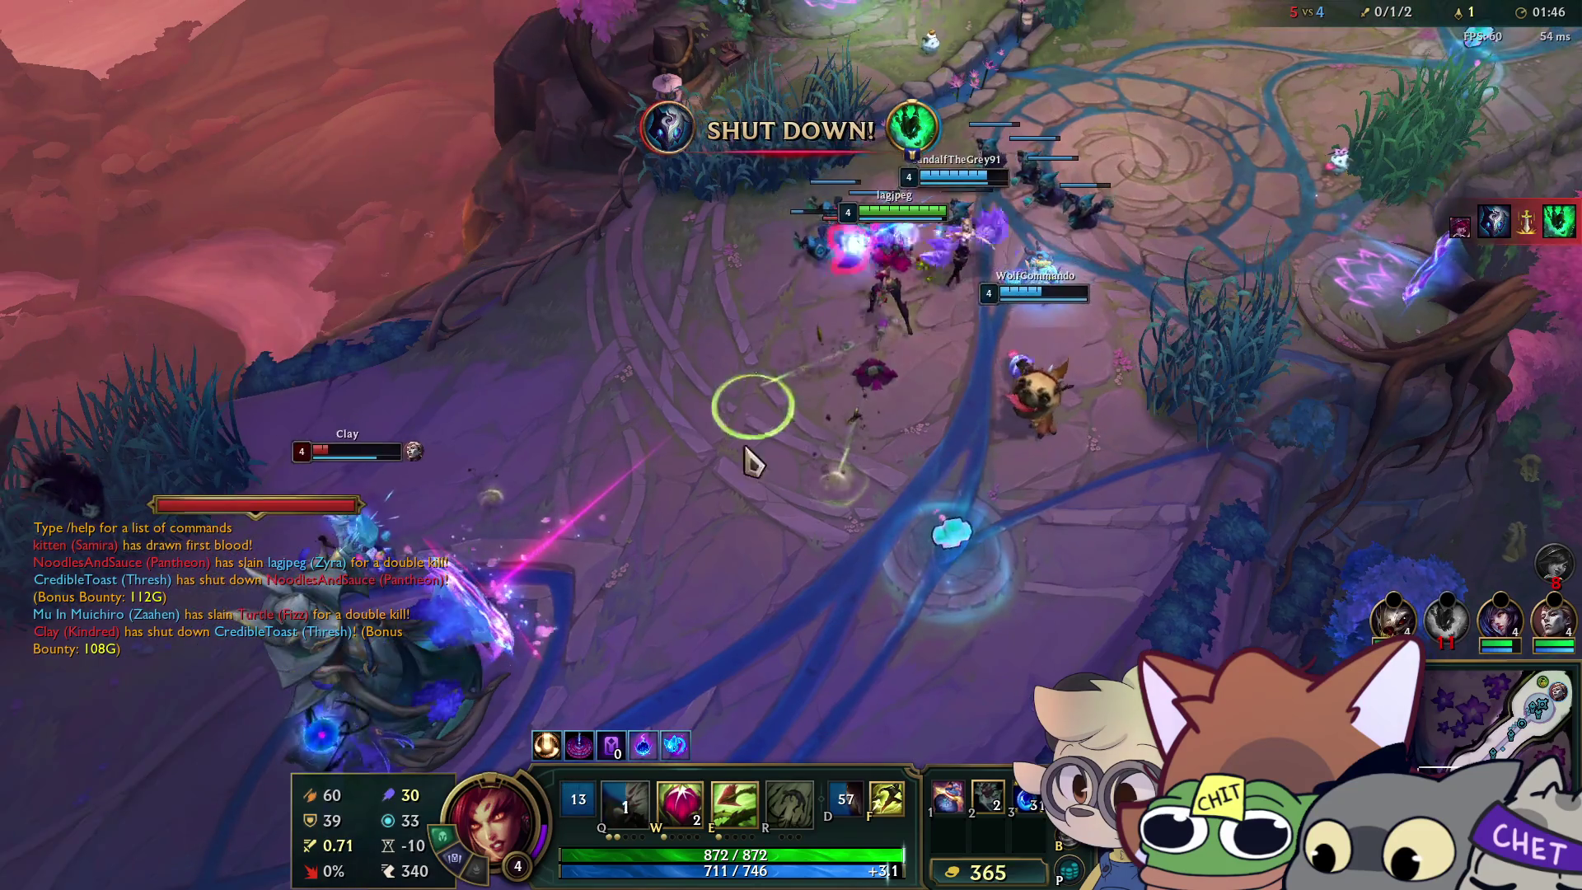
{"action": "key", "text": "w"}
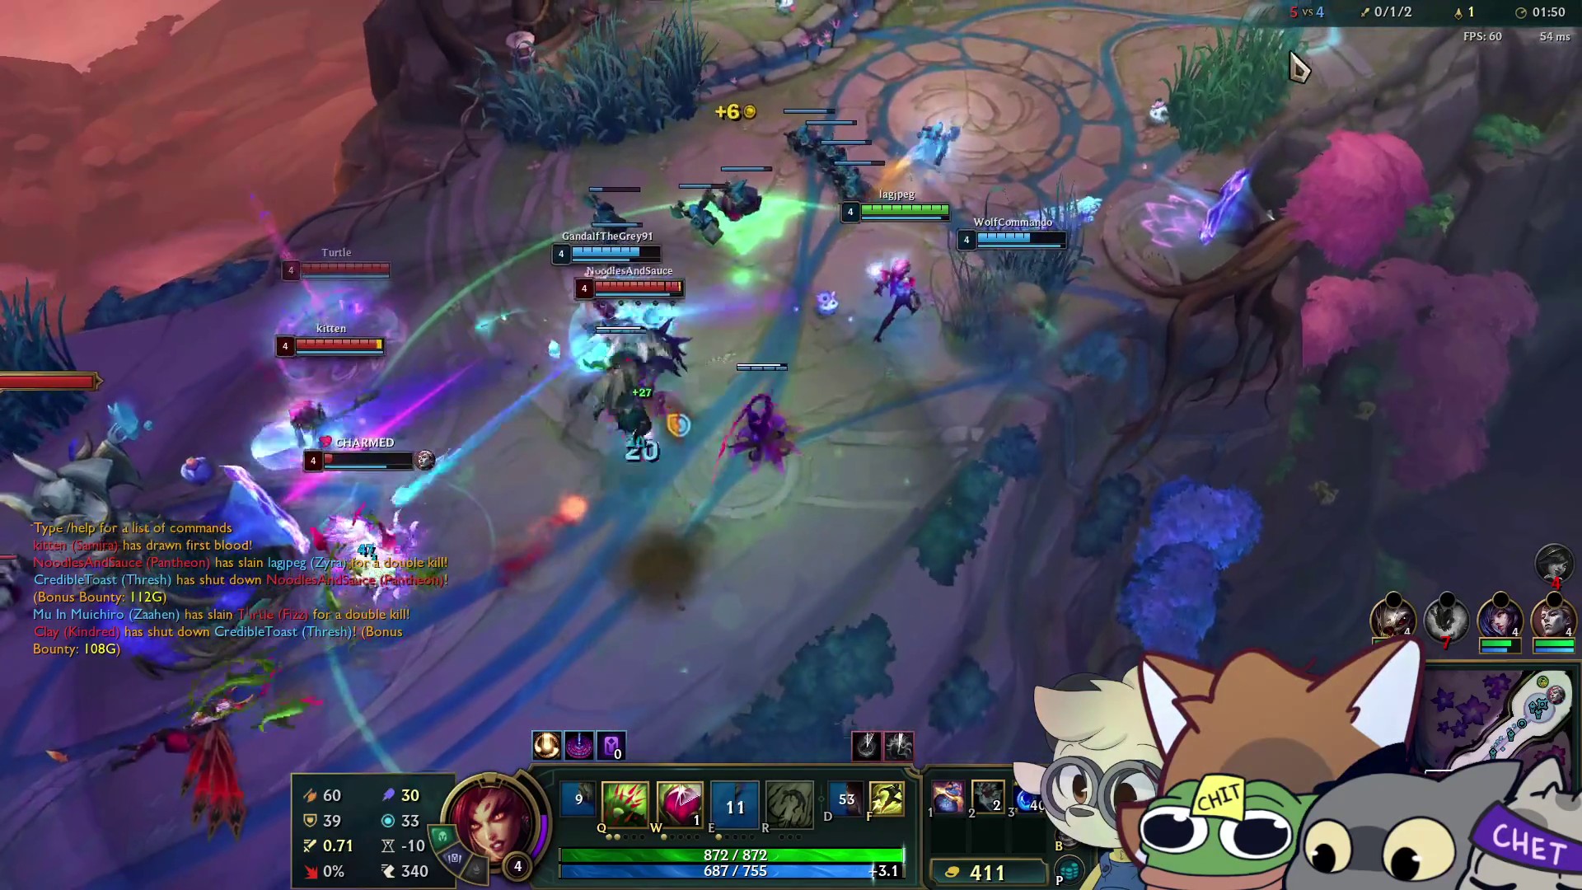
{"action": "right_click", "coordinate": [774, 350]}
{"action": "key", "text": "e"}
{"action": "left_click", "coordinate": [773, 350]}
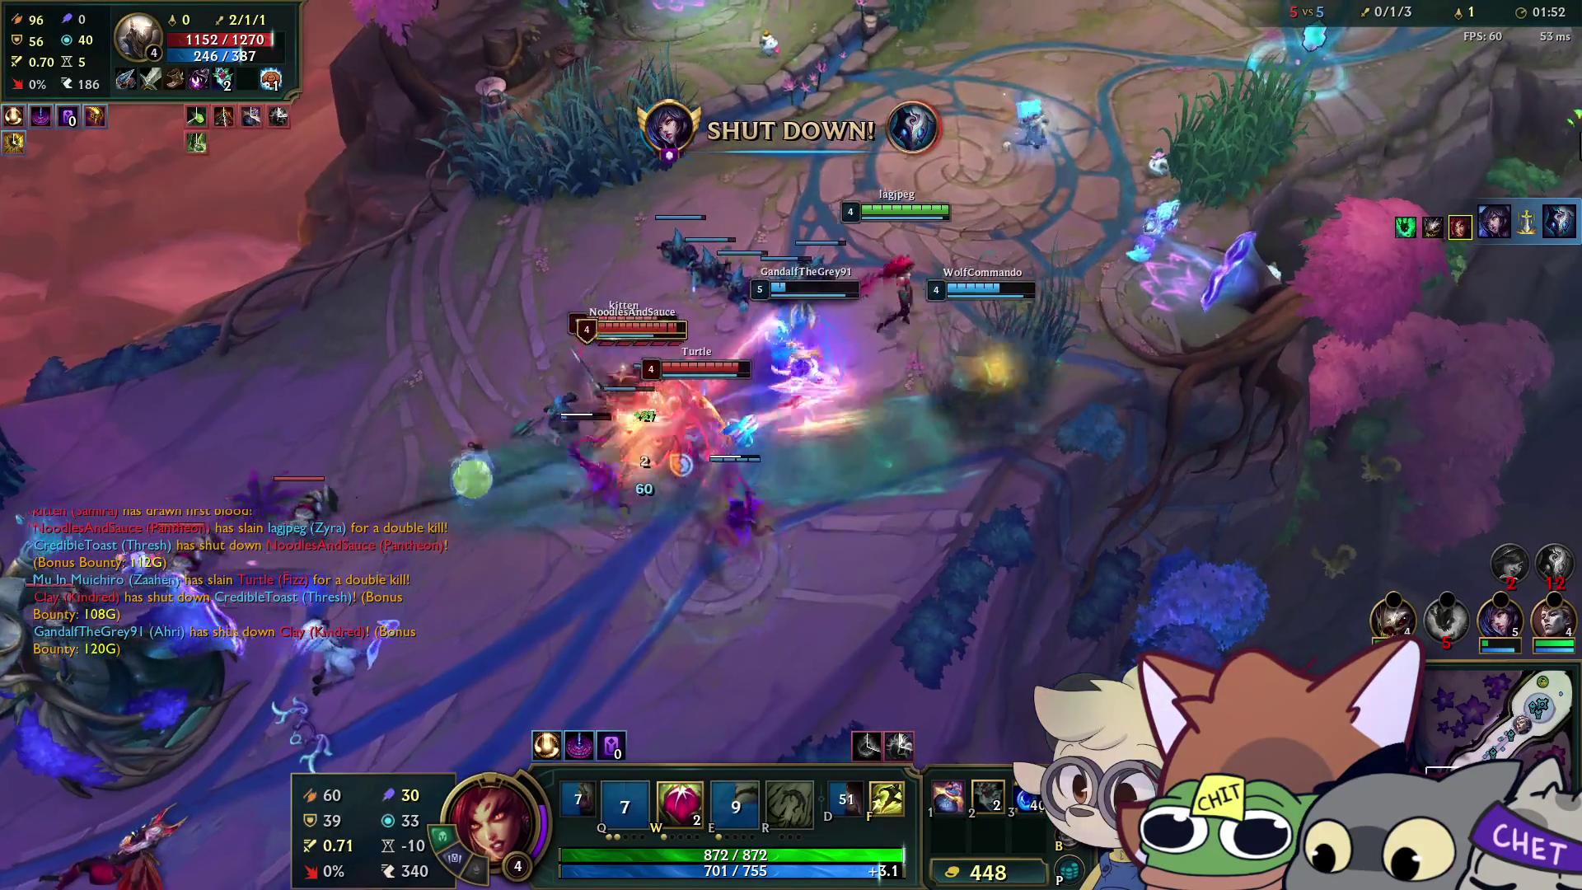
Reposition across the map, cast Q at enemies, and root an enemy in the lower fight.
{"action": "right_click", "coordinate": [1574, 66]}
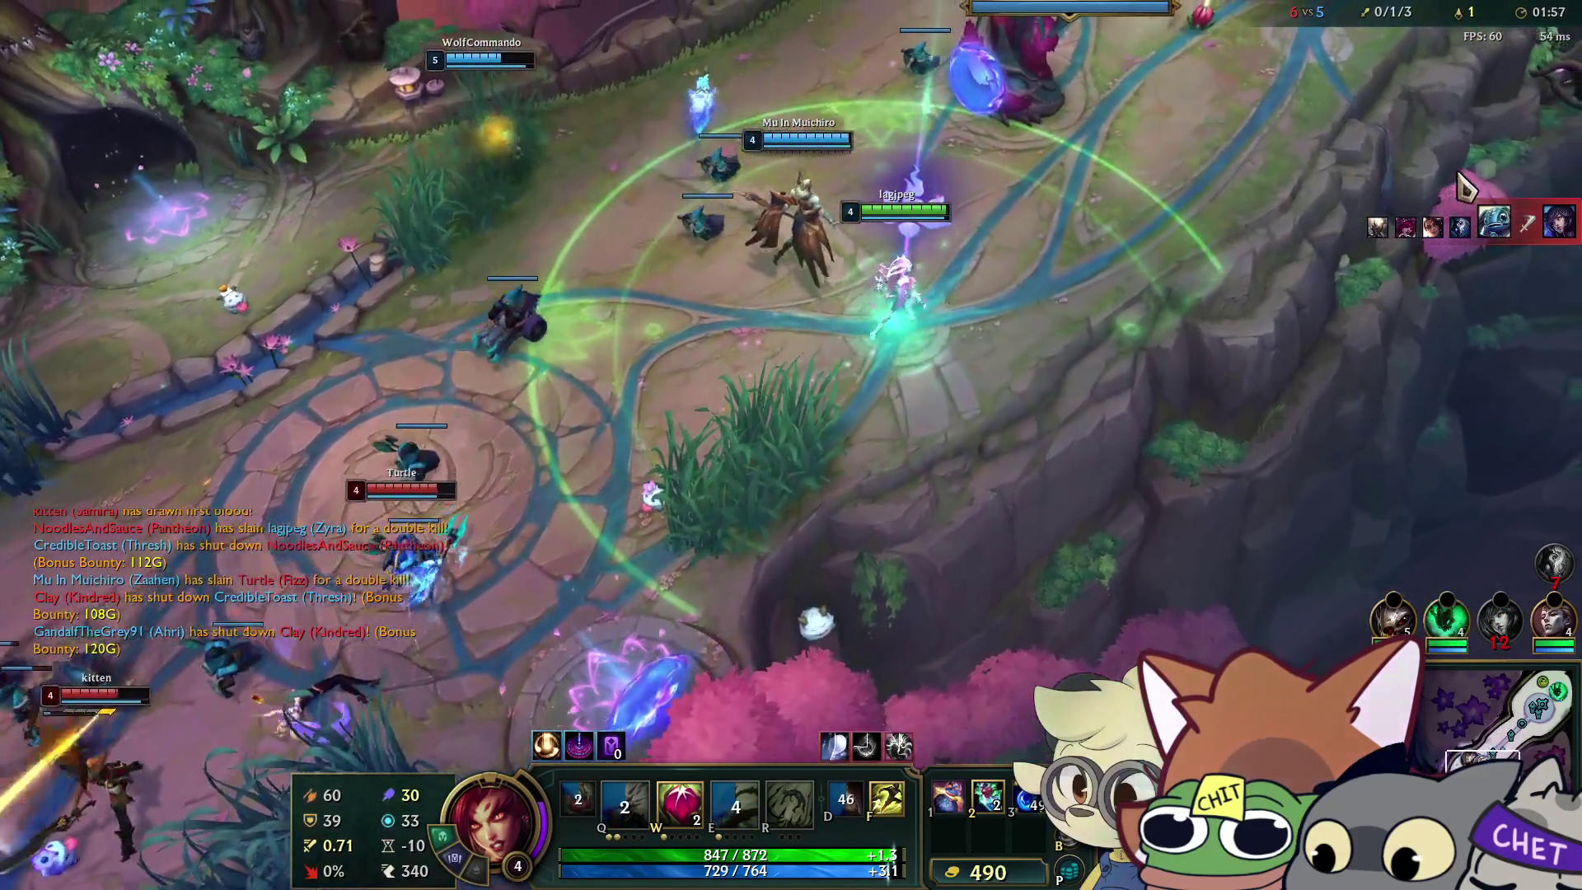
{"action": "right_click", "coordinate": [724, 459]}
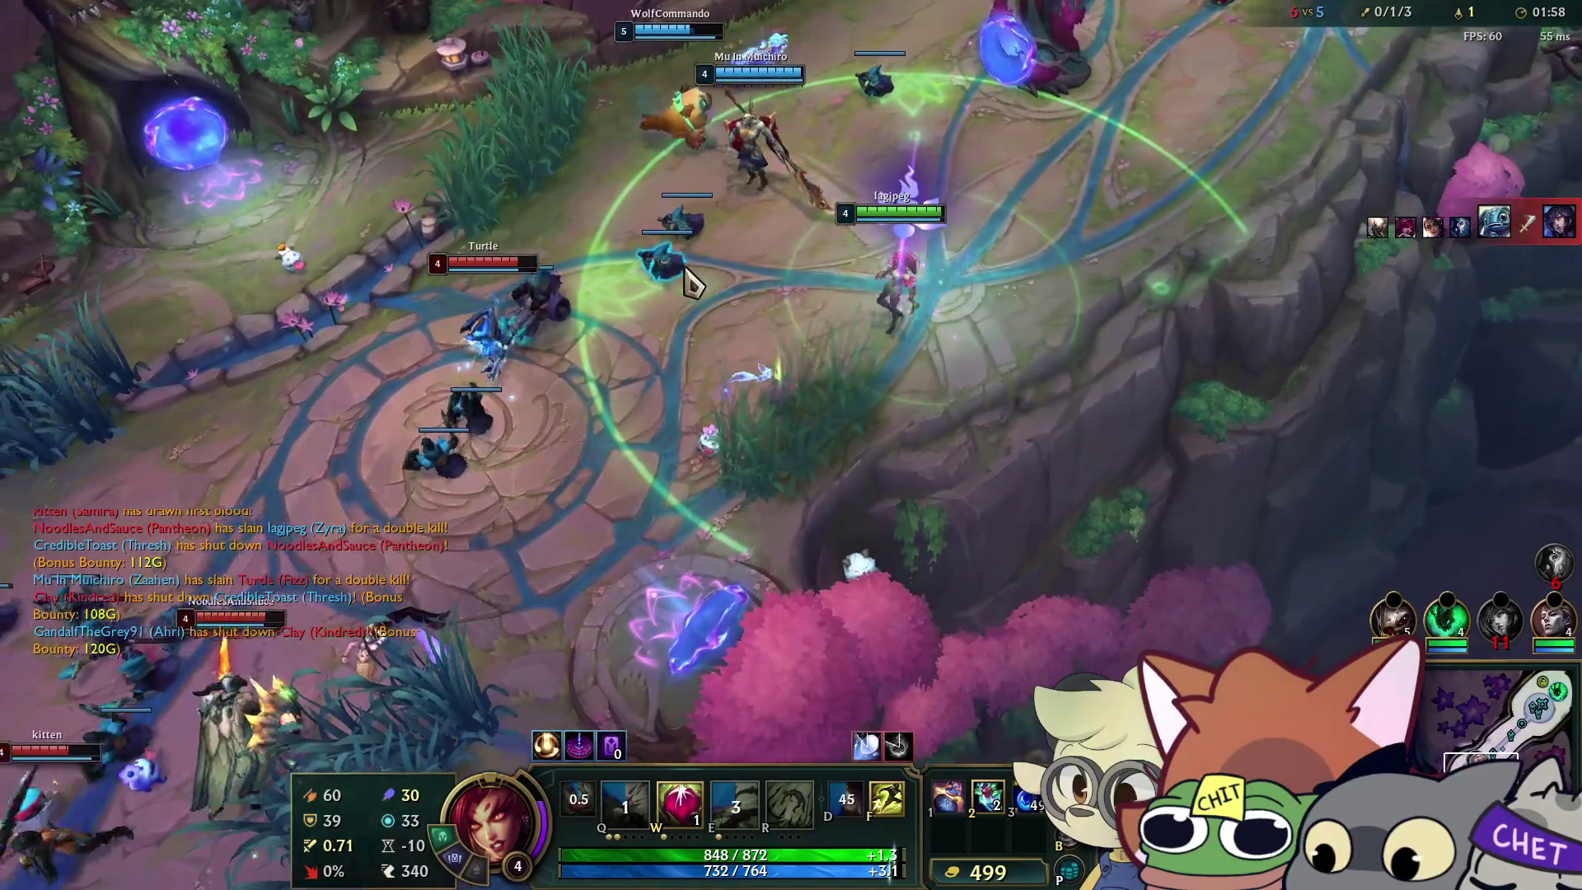
{"action": "key", "text": "q"}
{"action": "key", "text": "q"}
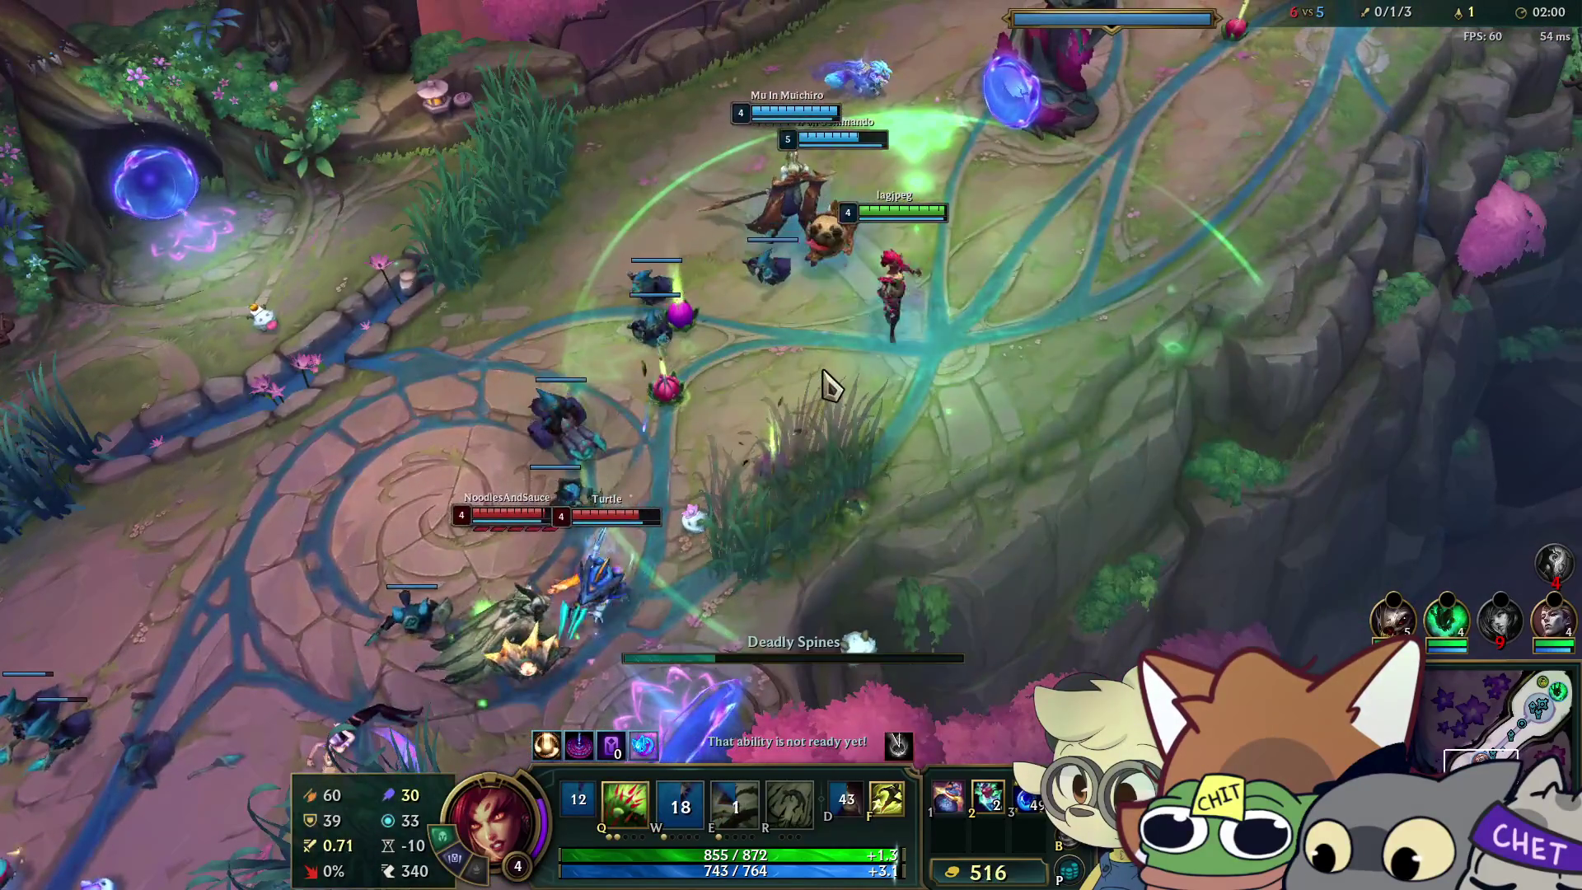
{"action": "right_click", "coordinate": [1137, 338]}
{"action": "right_click", "coordinate": [629, 547]}
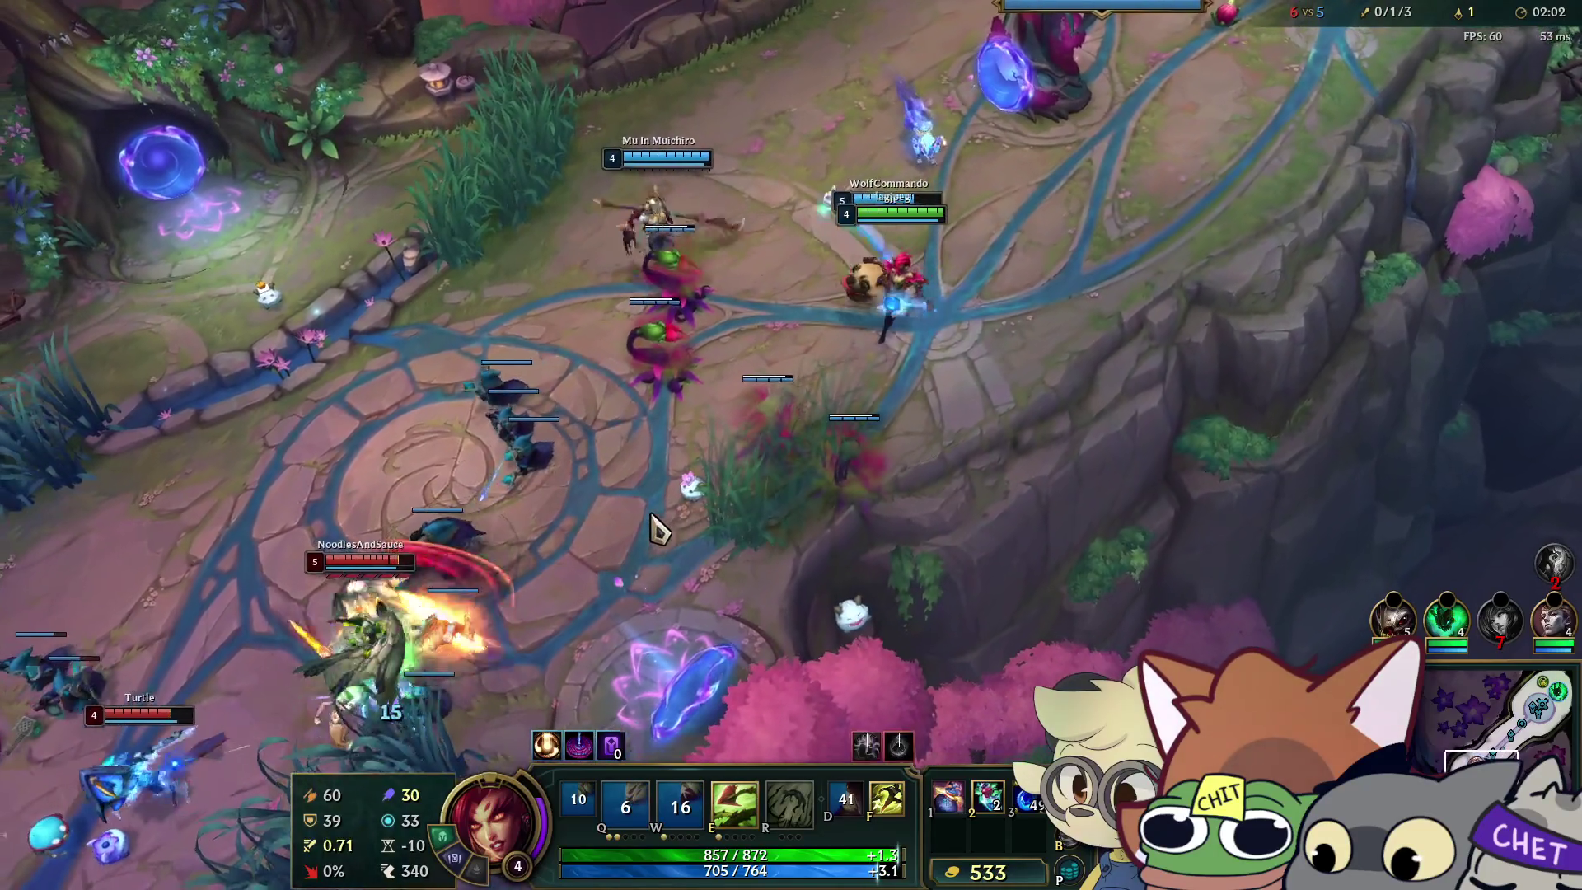
{"action": "right_click", "coordinate": [639, 610]}
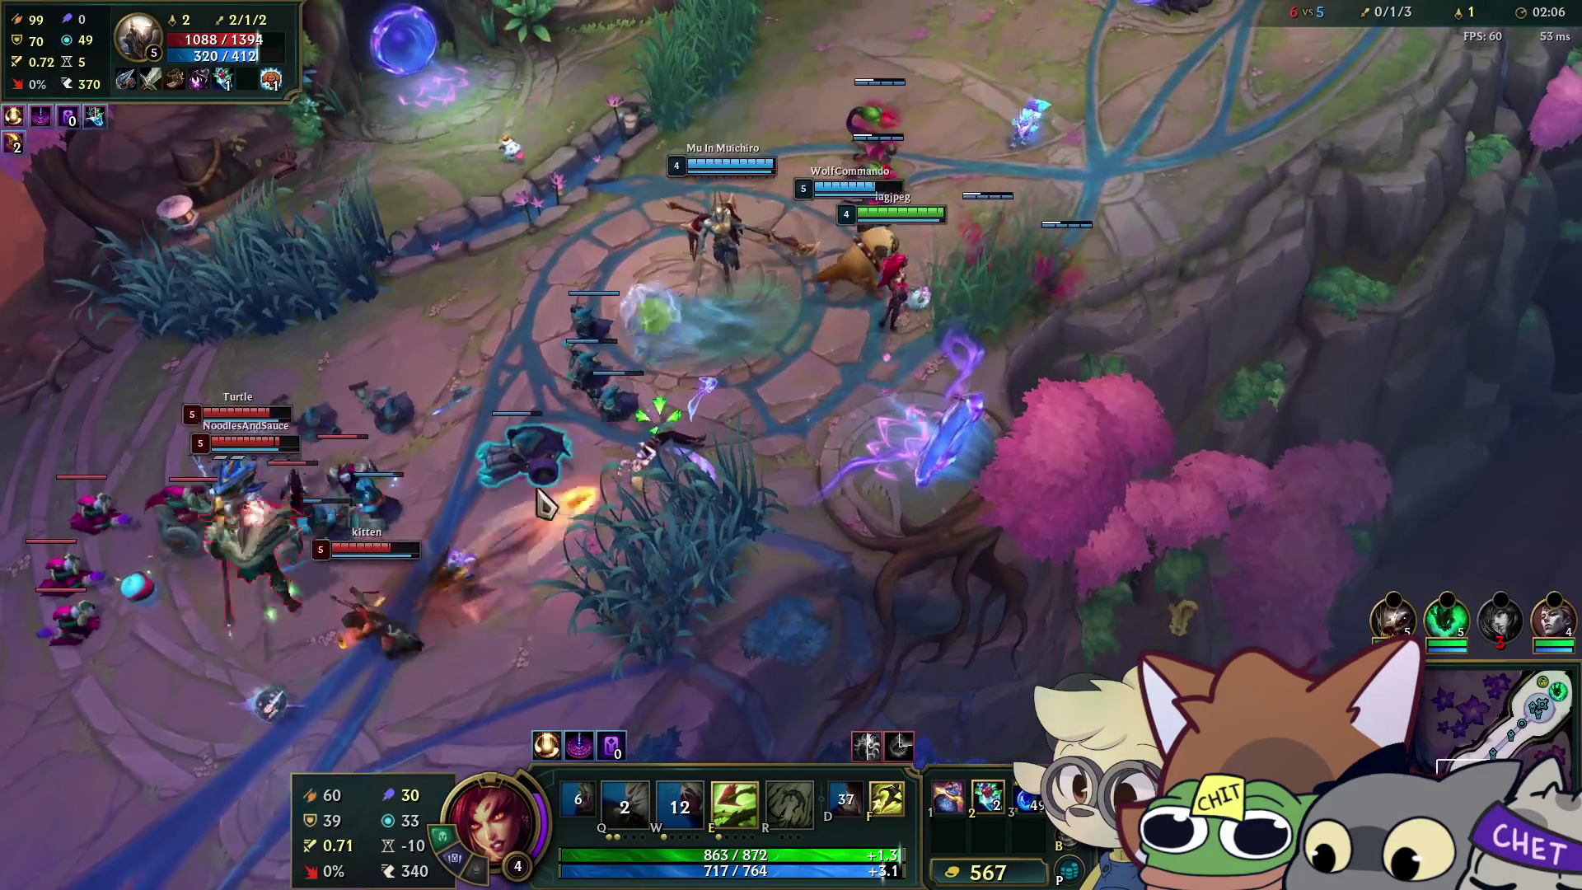
{"action": "key", "text": "e"}
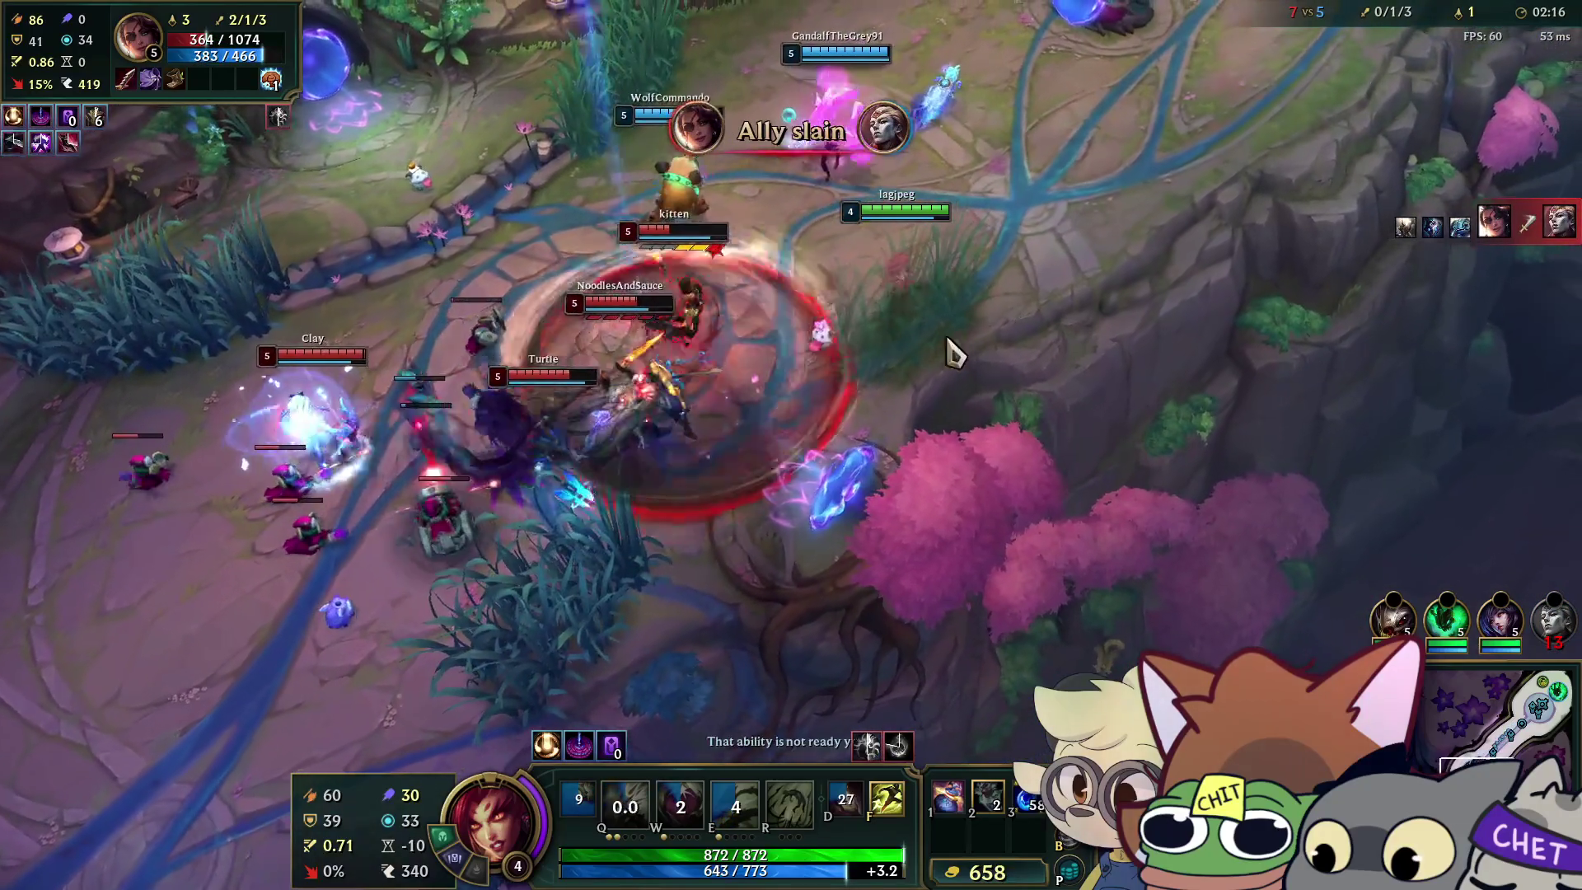
Plant a seed, spend the level-up point, hit the minions, and cast roots again.
{"action": "right_click", "coordinate": [638, 387]}
{"action": "key", "text": "w"}
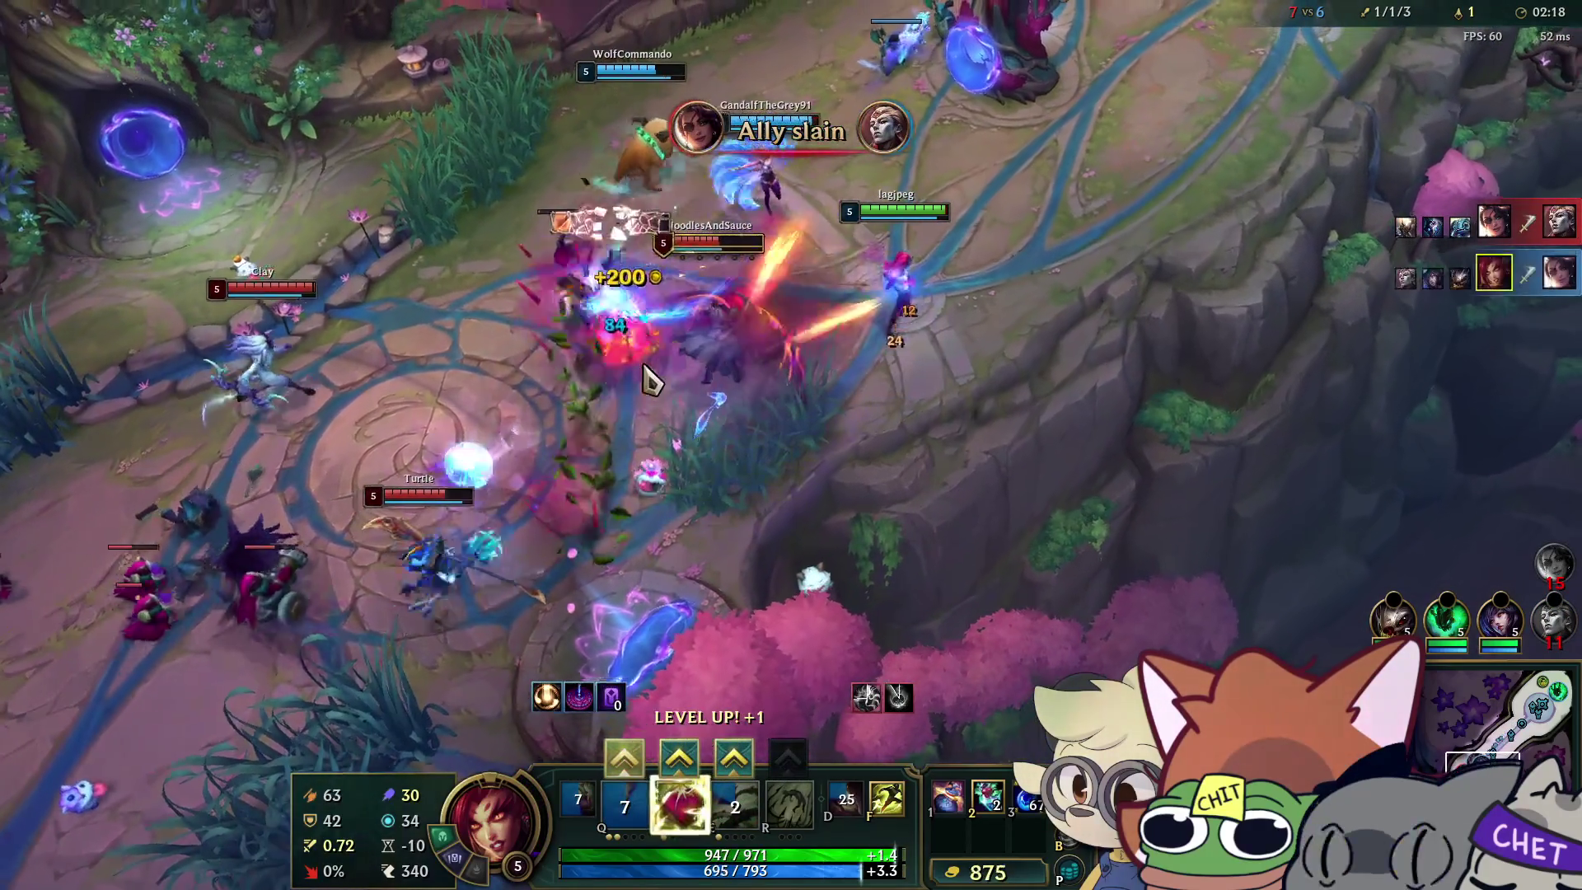
{"action": "right_click", "coordinate": [724, 677]}
{"action": "left_click", "coordinate": [624, 756]}
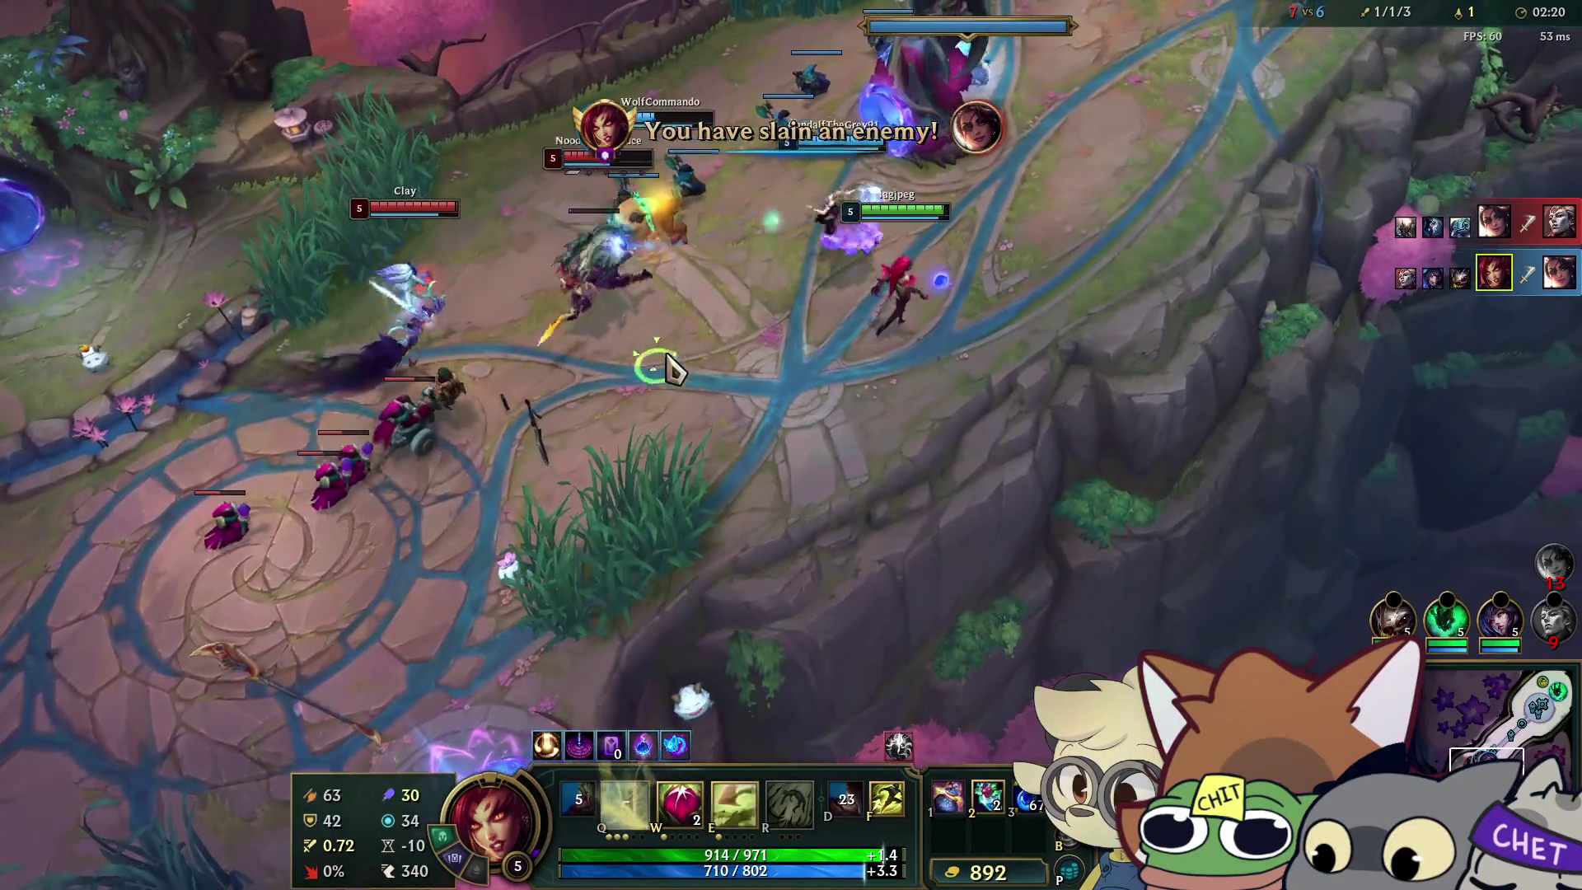
{"action": "right_click", "coordinate": [498, 449]}
{"action": "right_click", "coordinate": [1088, 282]}
{"action": "key", "text": "e"}
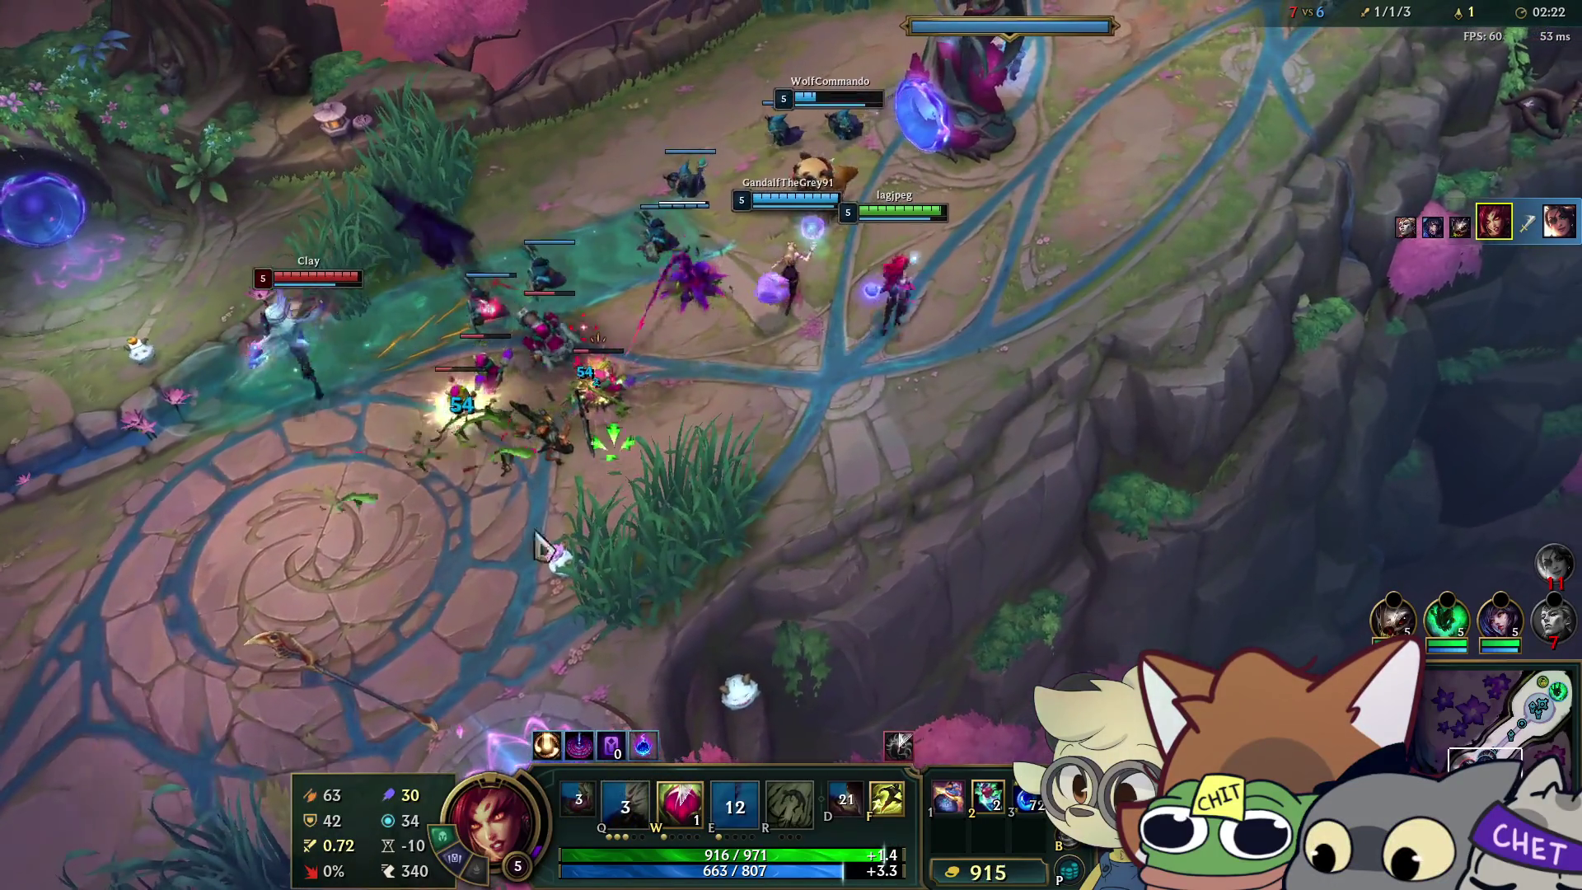
Chase the red-outlined enemy through the river with seeds and spines, securing the kill for 2/1/3.
{"action": "right_click", "coordinate": [1095, 177]}
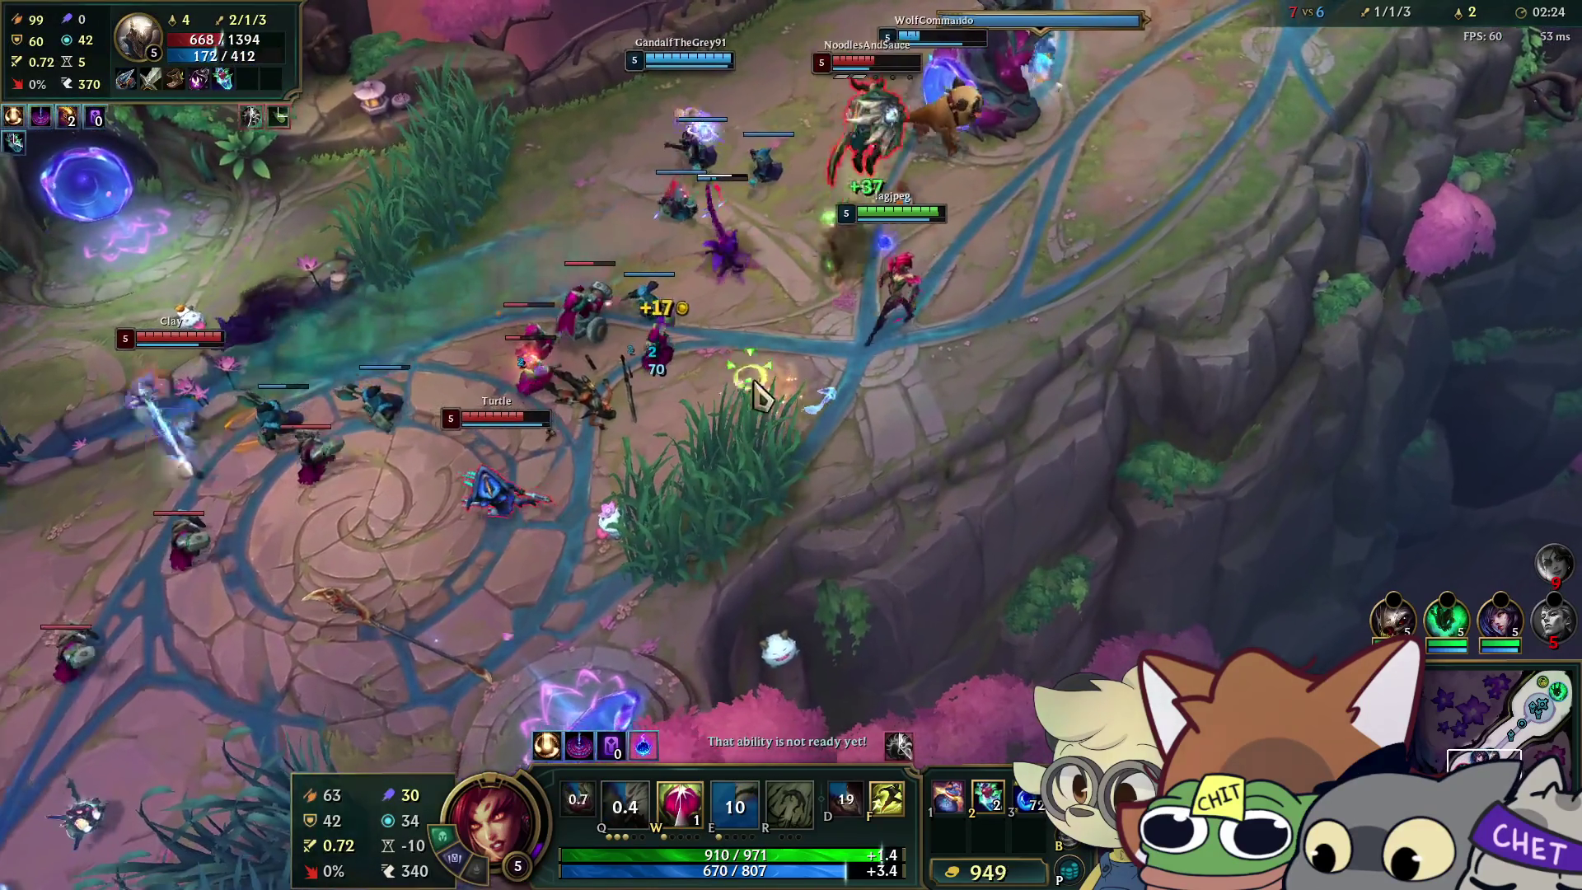
{"action": "right_click", "coordinate": [929, 197]}
{"action": "key", "text": "w"}
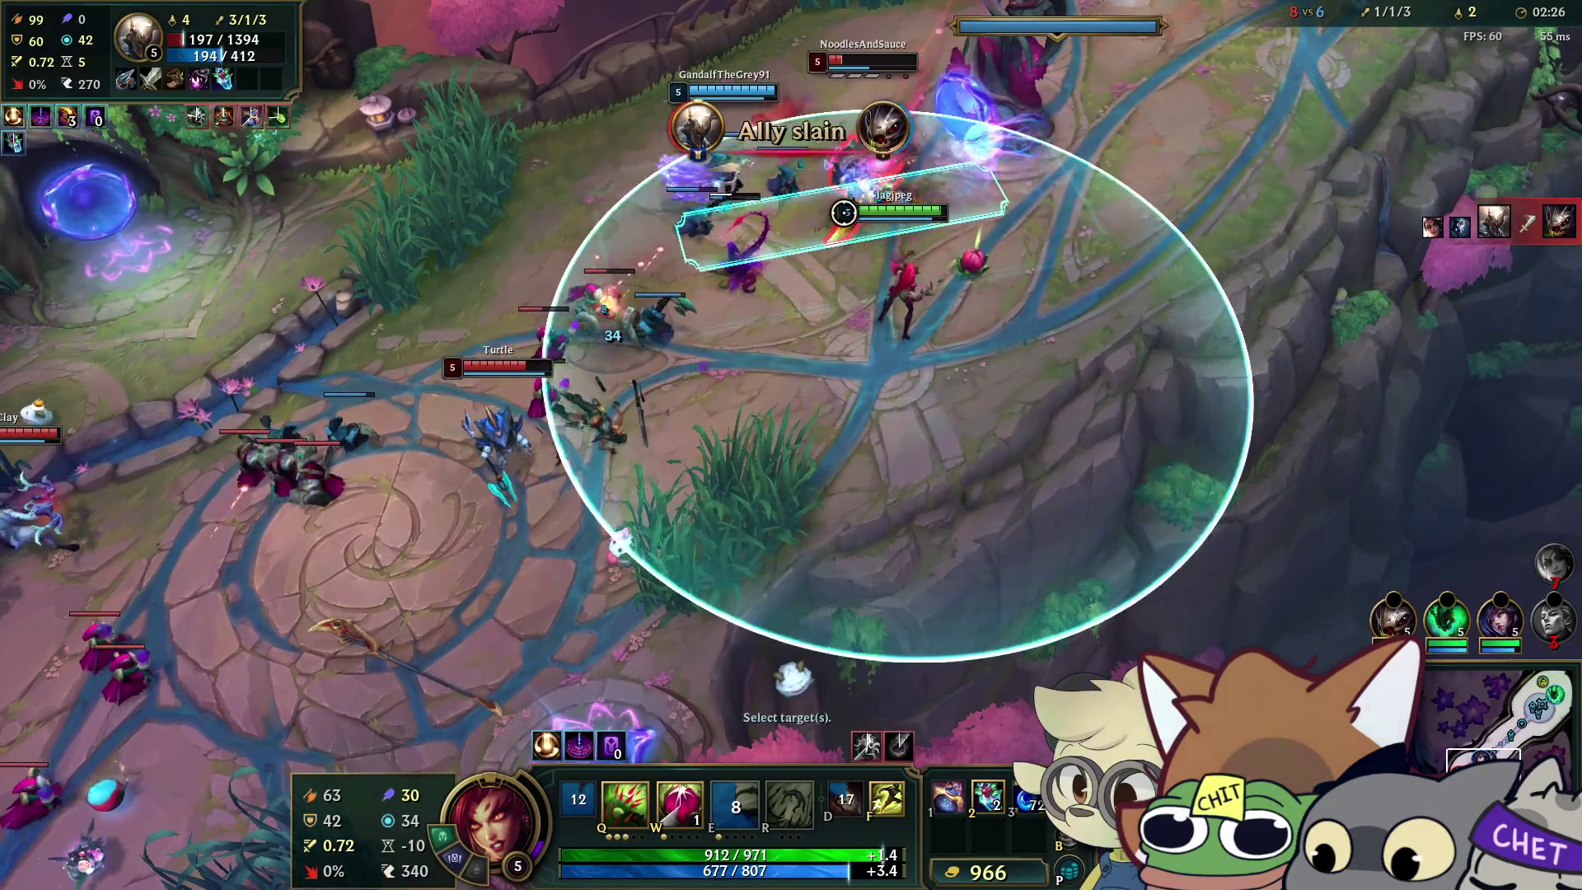
{"action": "right_click", "coordinate": [965, 375]}
{"action": "right_click", "coordinate": [658, 368]}
{"action": "right_click", "coordinate": [641, 290]}
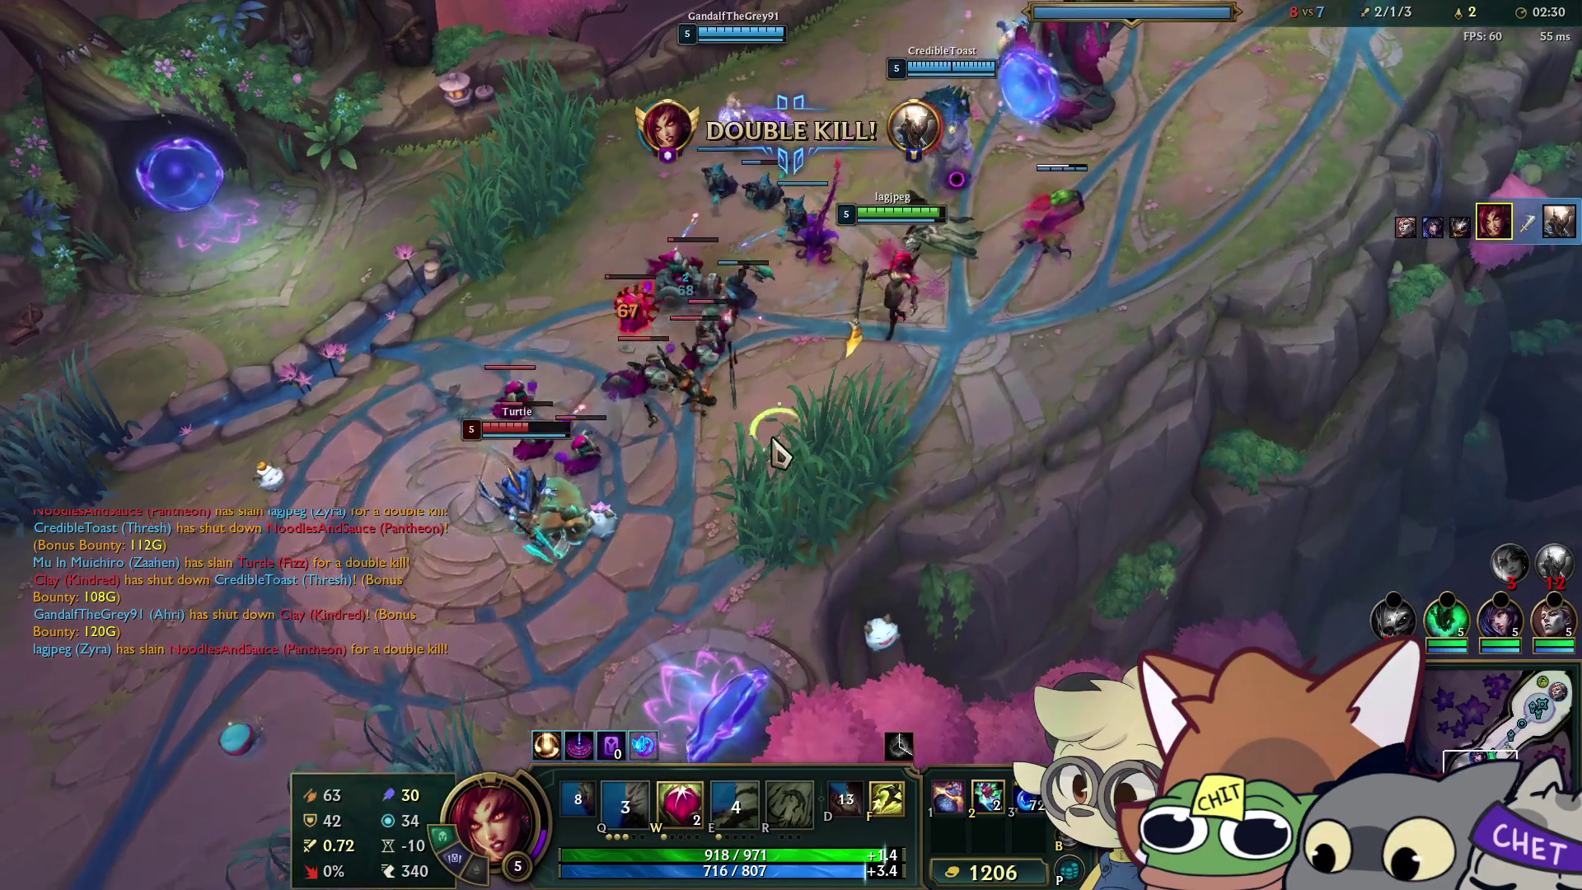
{"action": "key", "text": "w"}
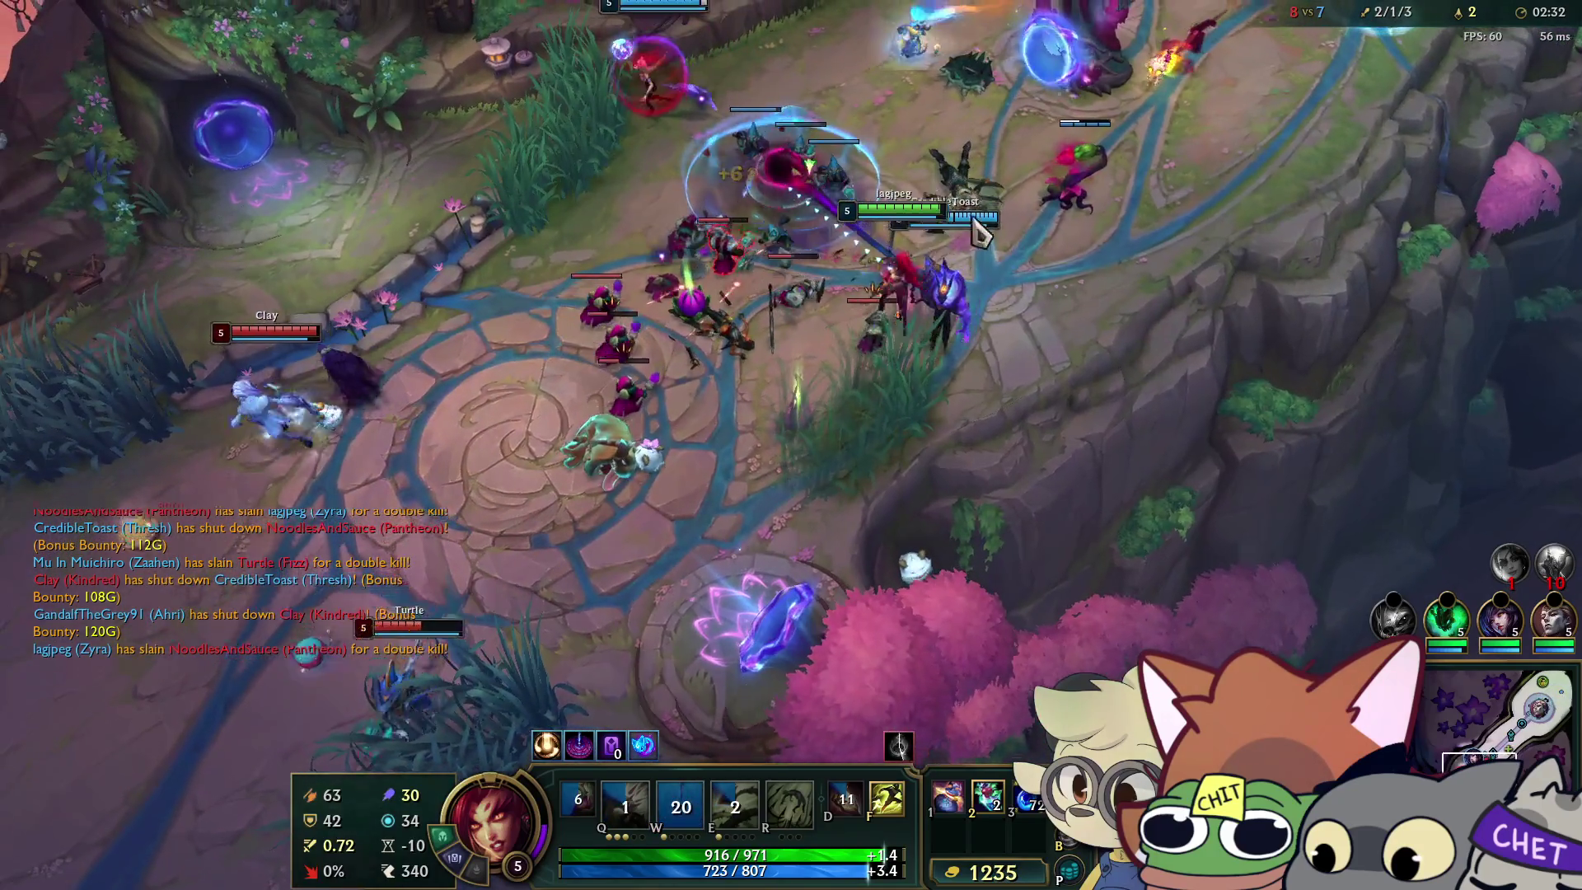
{"action": "right_click", "coordinate": [945, 350]}
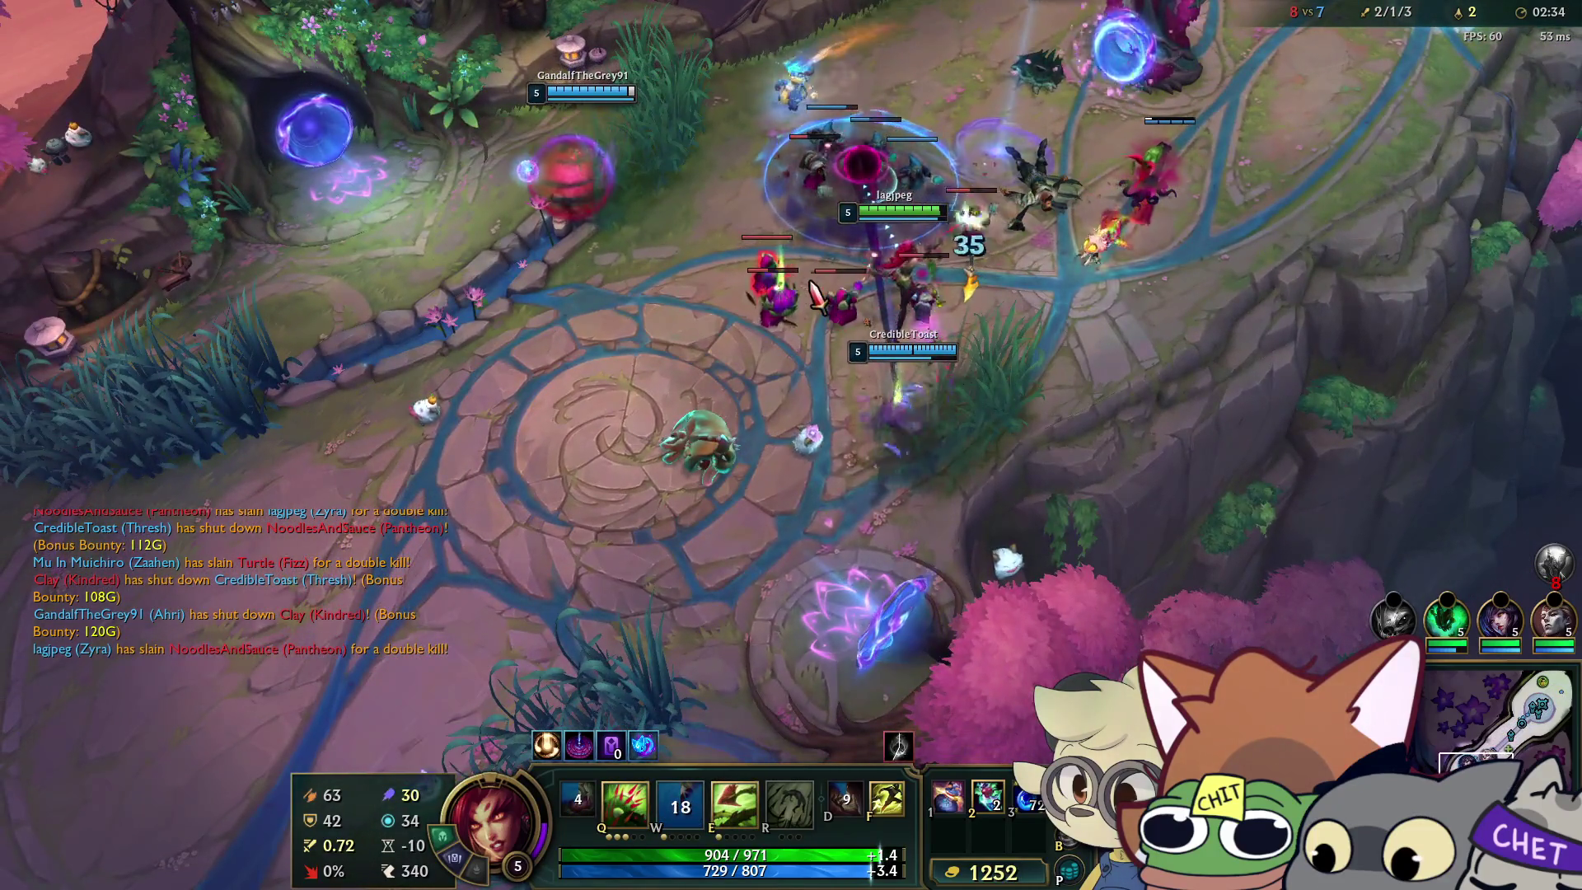
{"action": "right_click", "coordinate": [888, 334]}
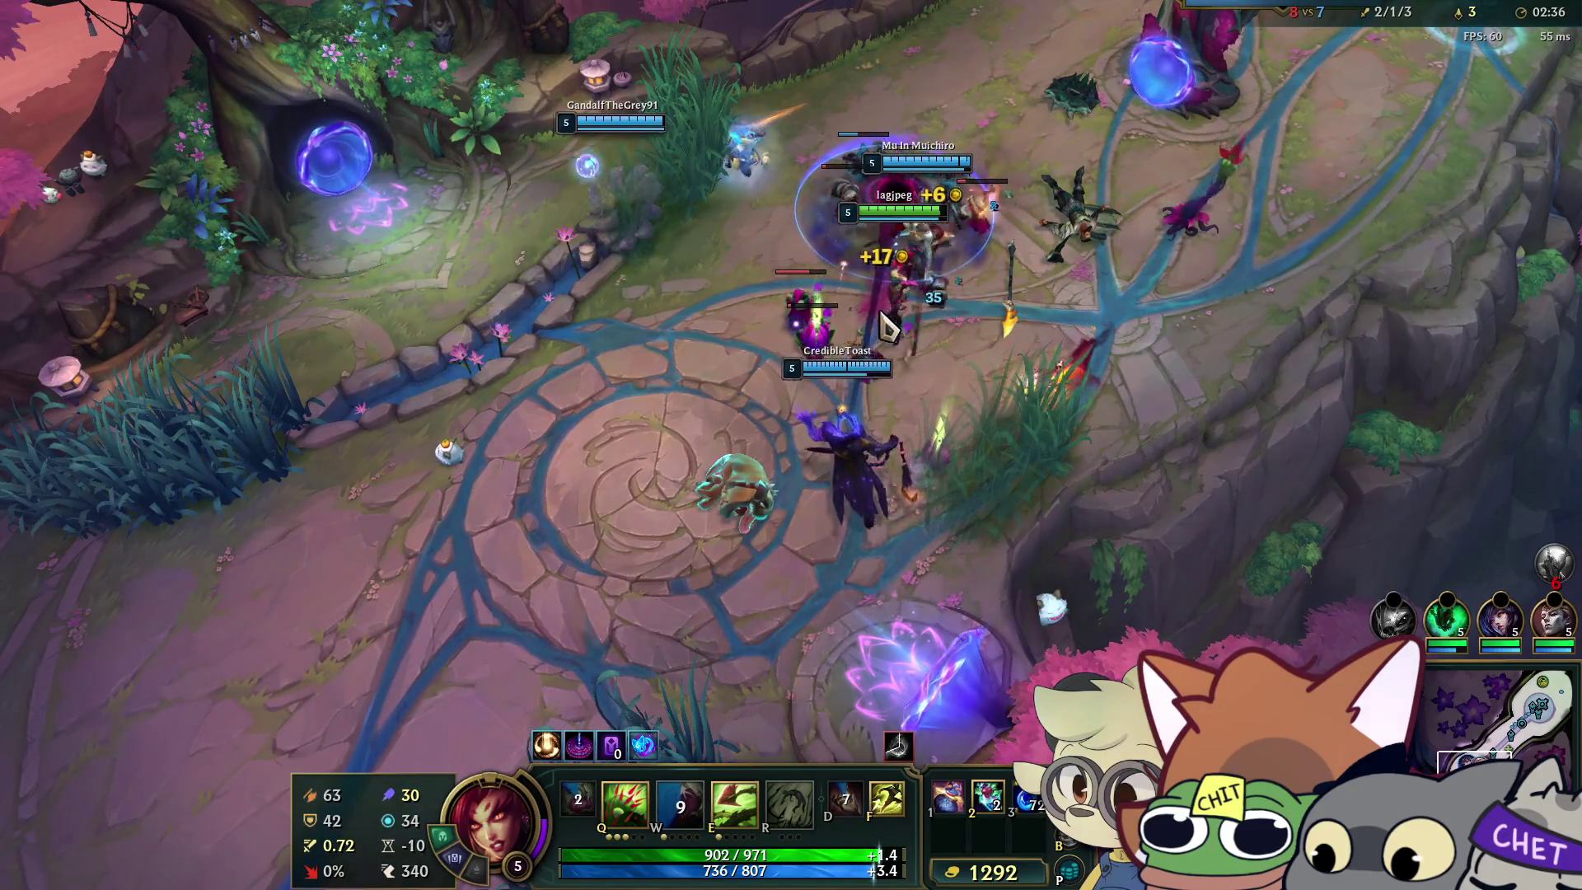
{"action": "key", "text": "q"}
{"action": "right_click", "coordinate": [821, 473]}
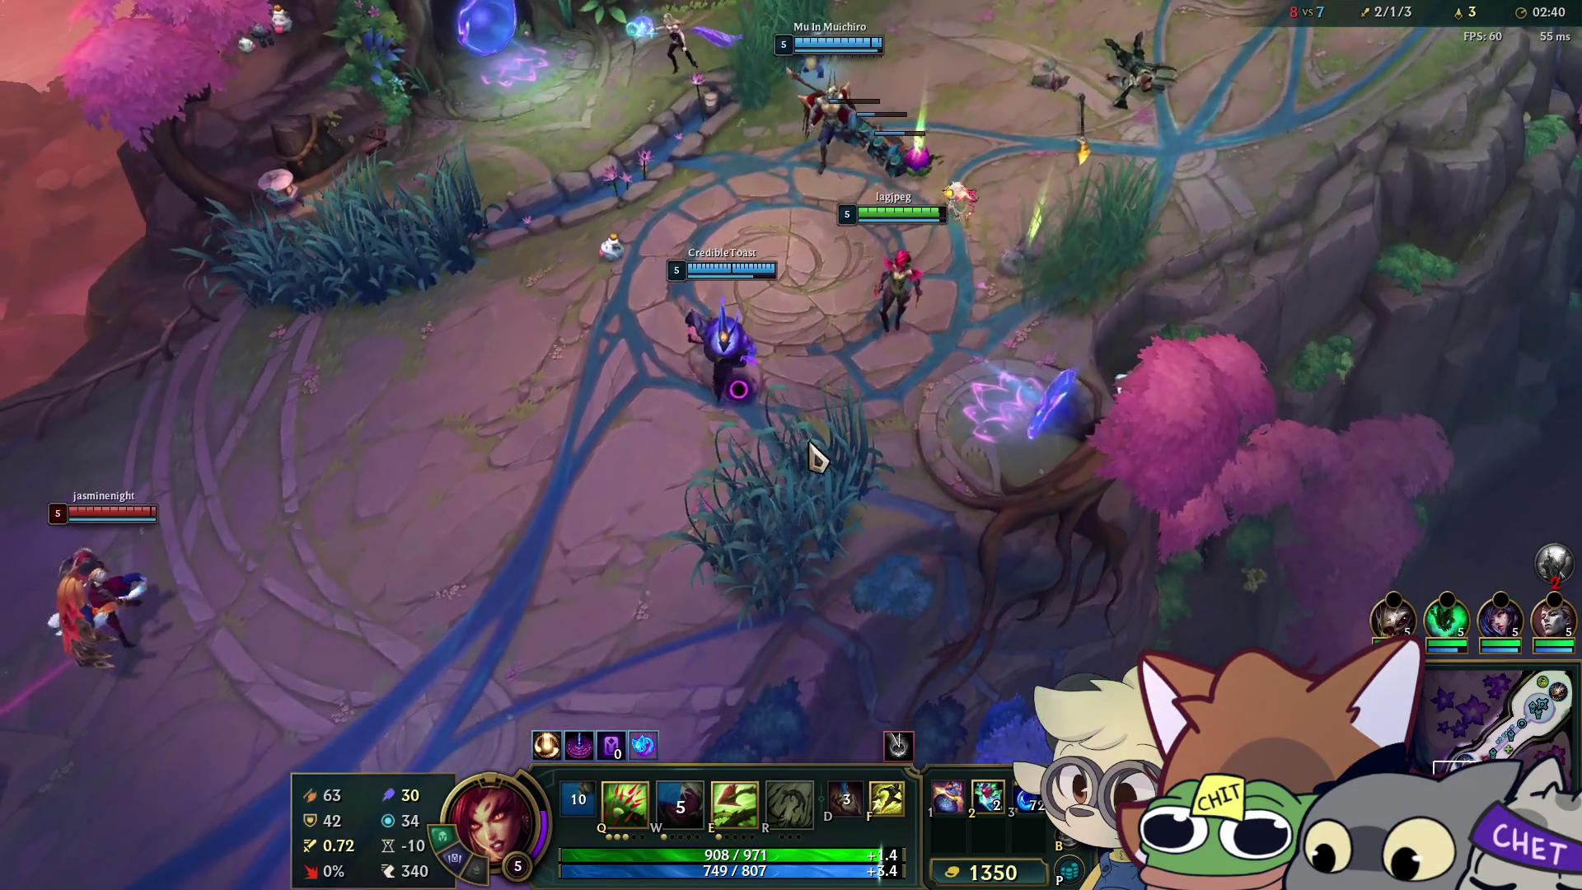
Plant a seed, then hit the enemies with Grasping Roots and Deadly Spines before stepping back.
{"action": "right_click", "coordinate": [840, 379]}
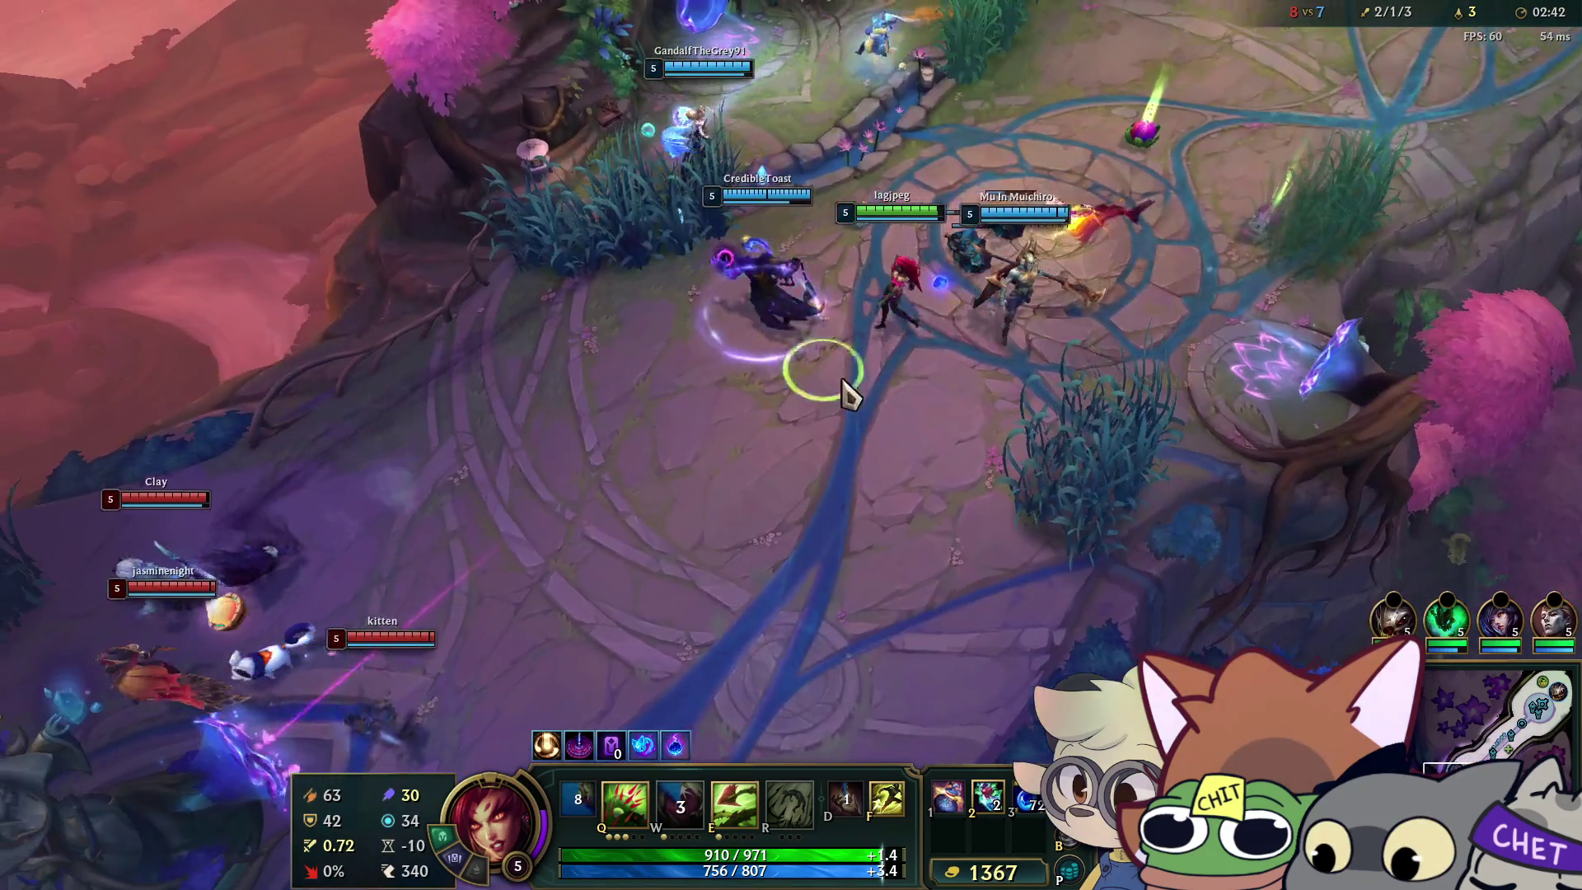
{"action": "key", "text": "w"}
{"action": "right_click", "coordinate": [1157, 449]}
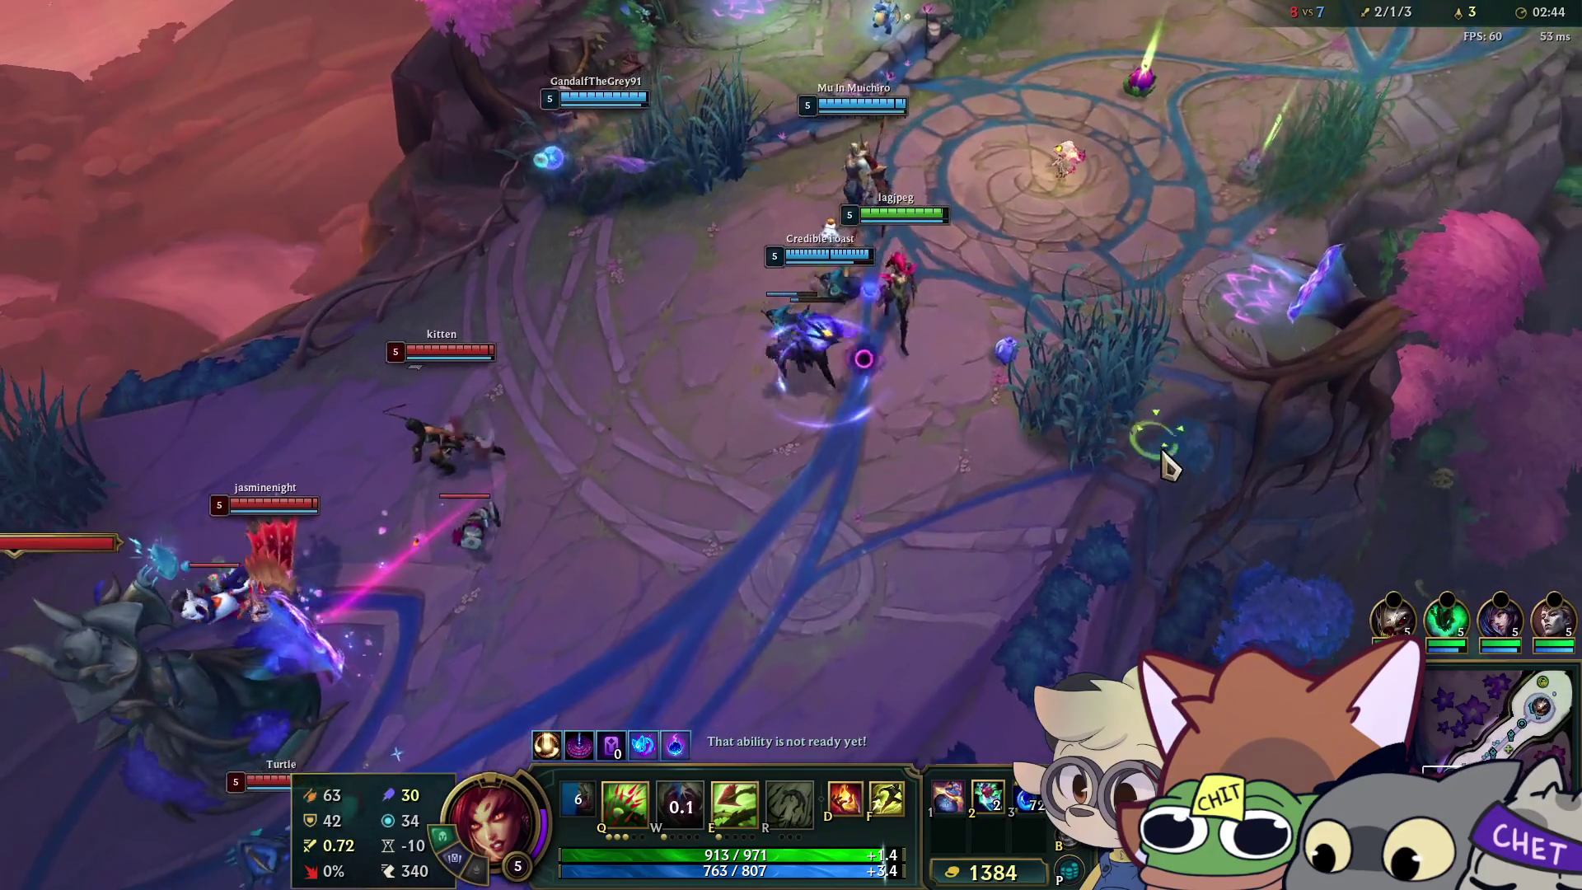
{"action": "key", "text": "w"}
{"action": "right_click", "coordinate": [664, 381]}
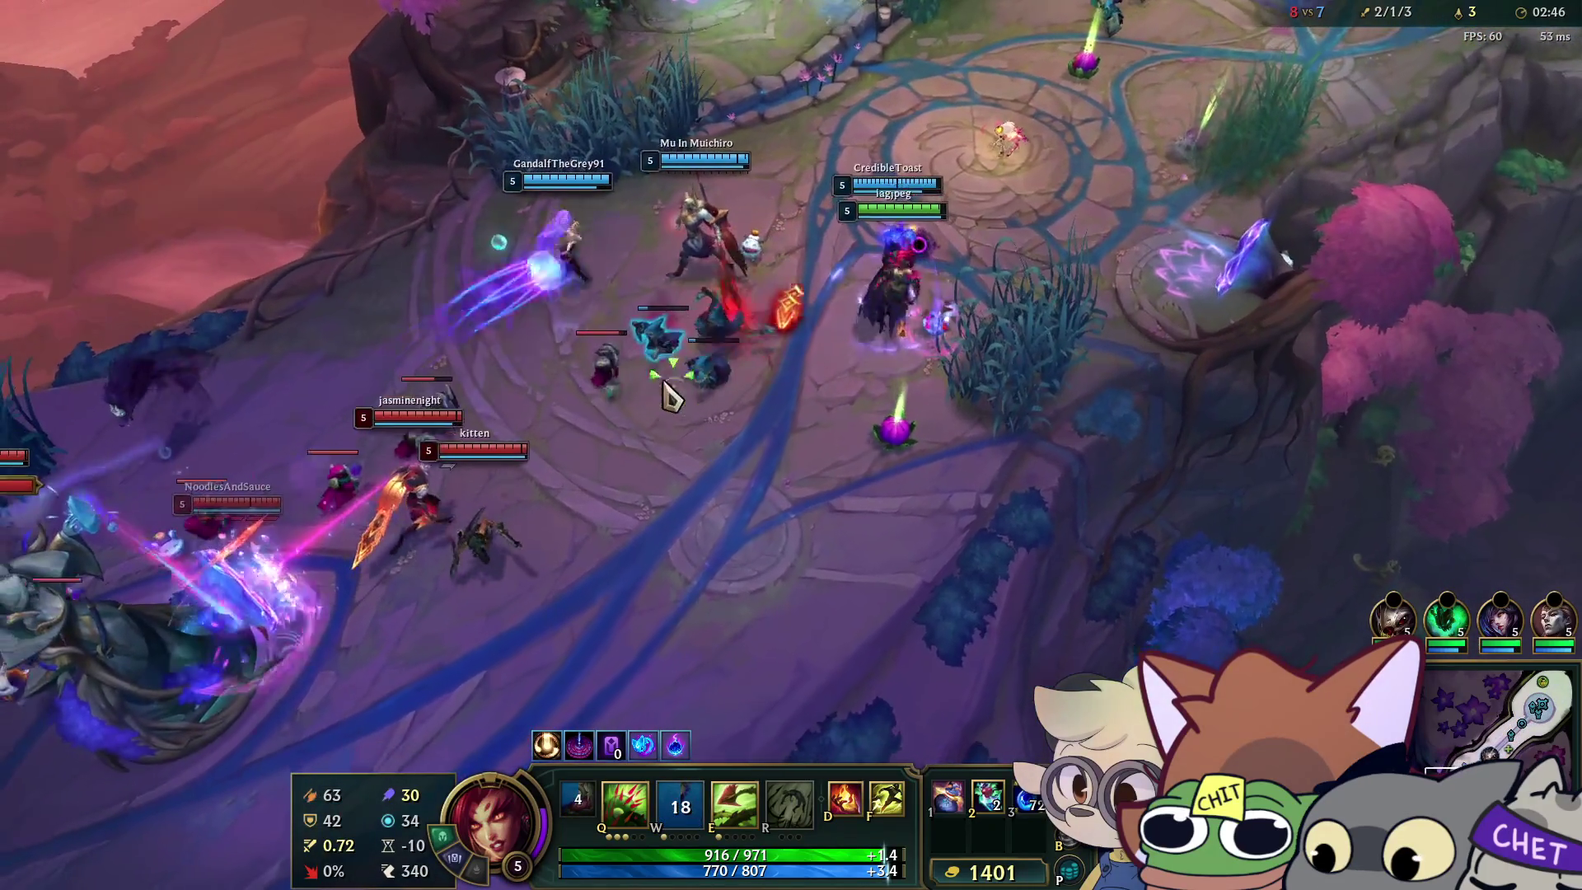
{"action": "key", "text": "e"}
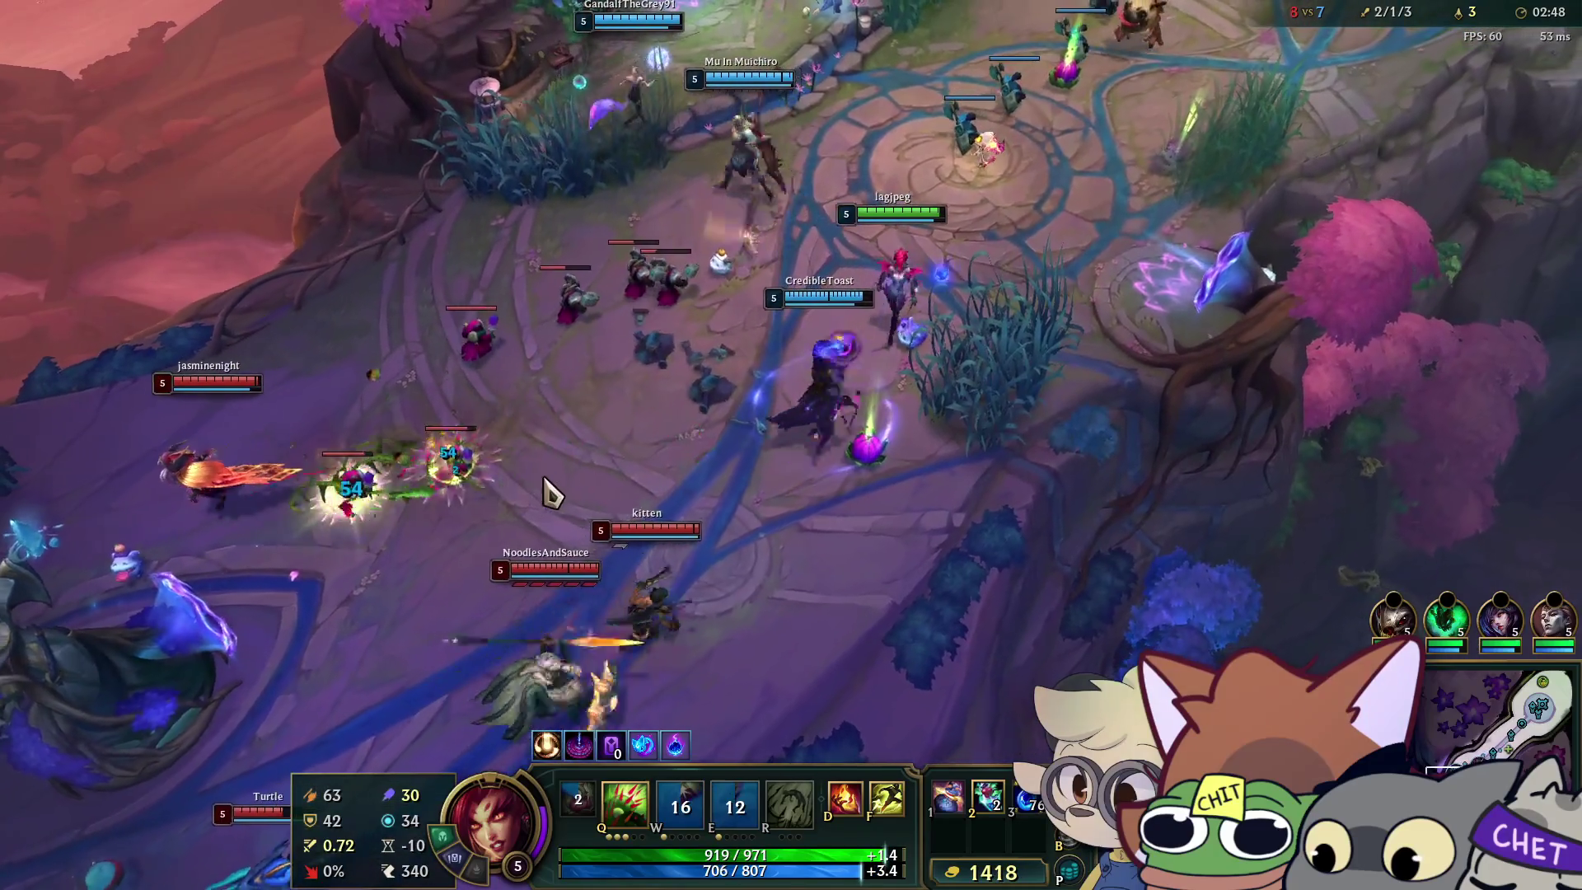
{"action": "key", "text": "q"}
{"action": "right_click", "coordinate": [1202, 223]}
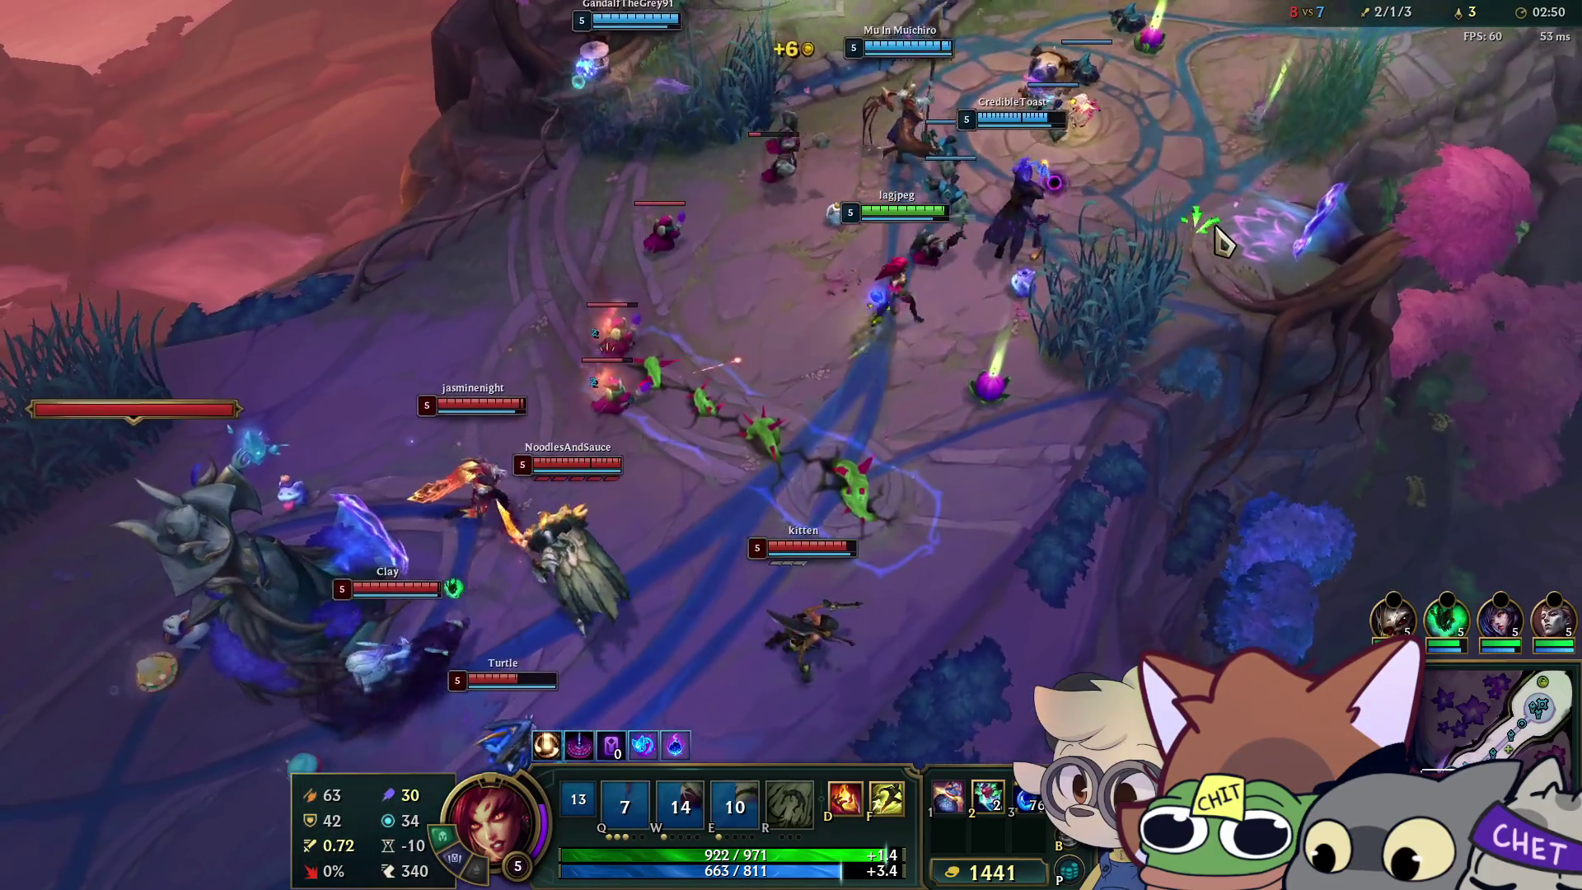
Attack Pantheon and Ignite him, then follow up with aimed Deadly Spines, seeds and roots.
{"action": "right_click", "coordinate": [1214, 208]}
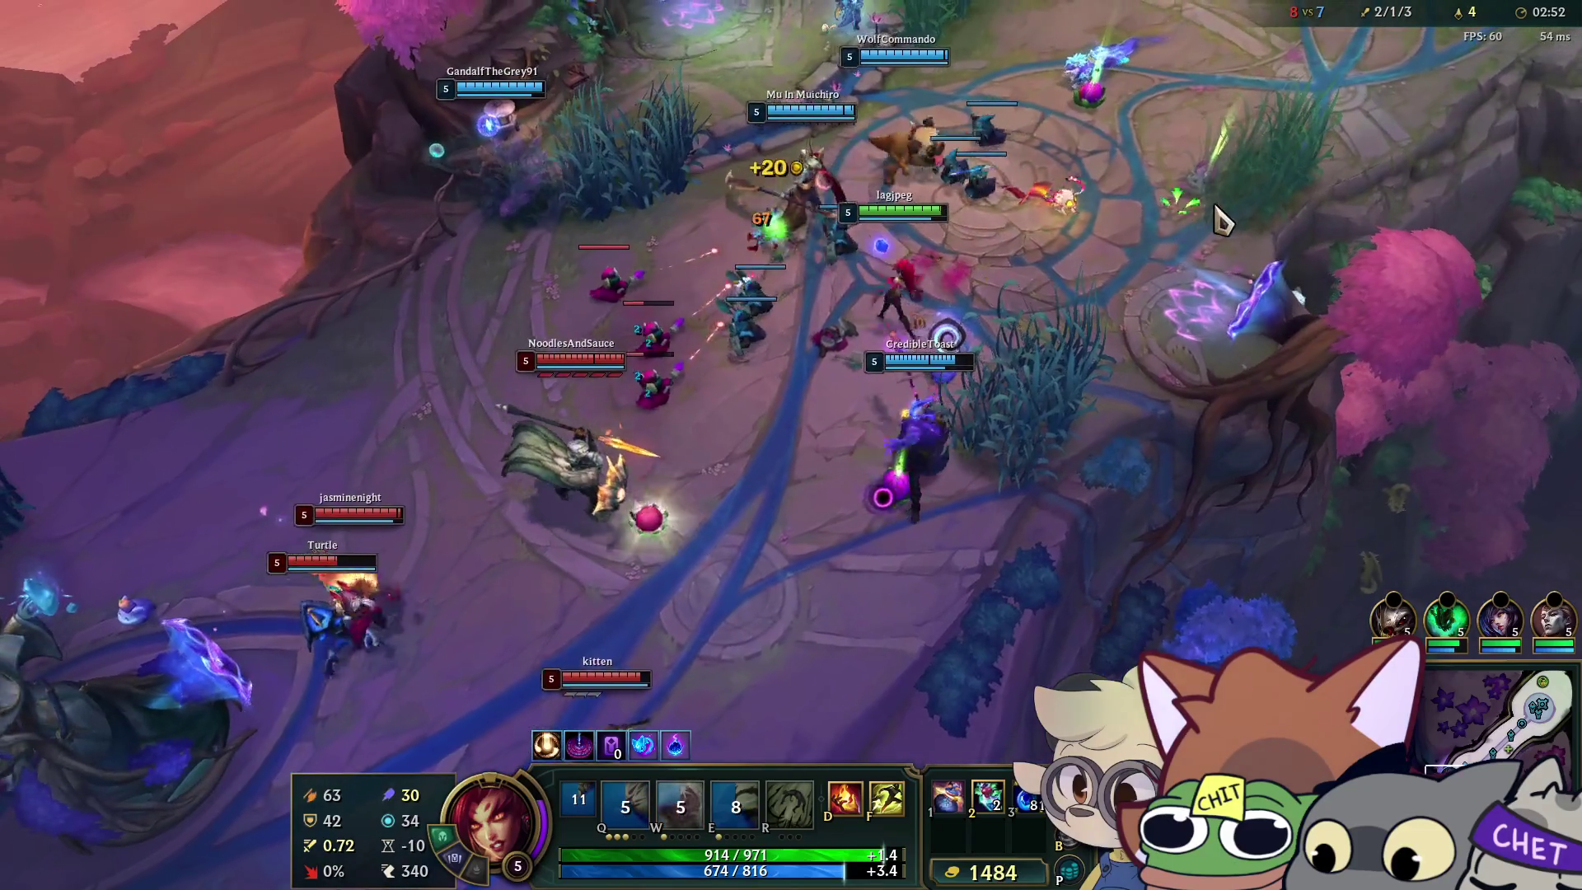
{"action": "right_click", "coordinate": [778, 358]}
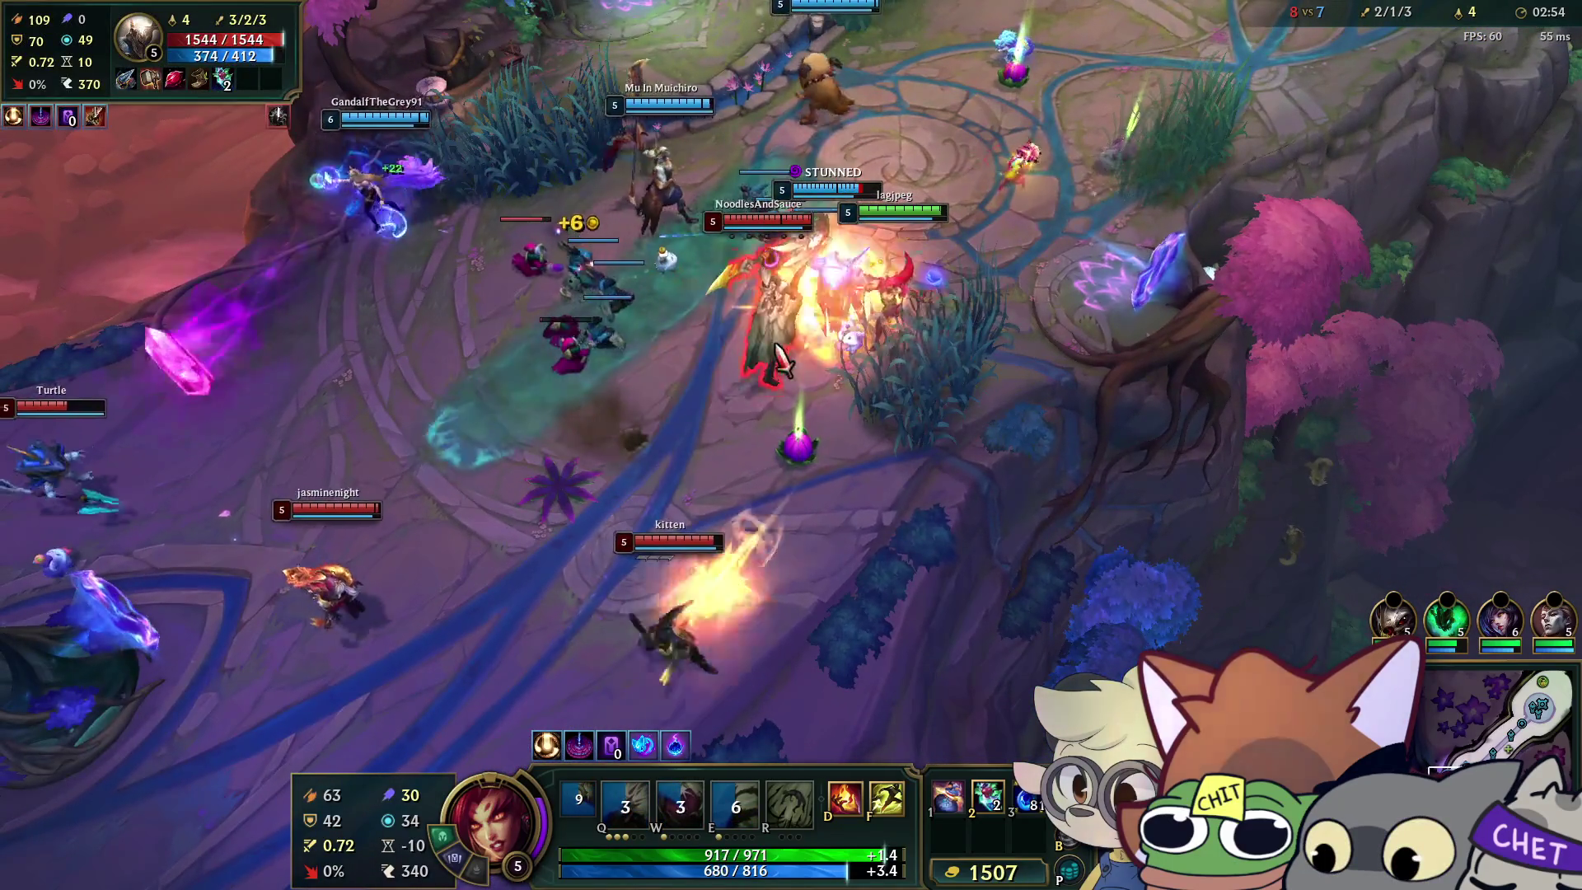
{"action": "key", "text": "d"}
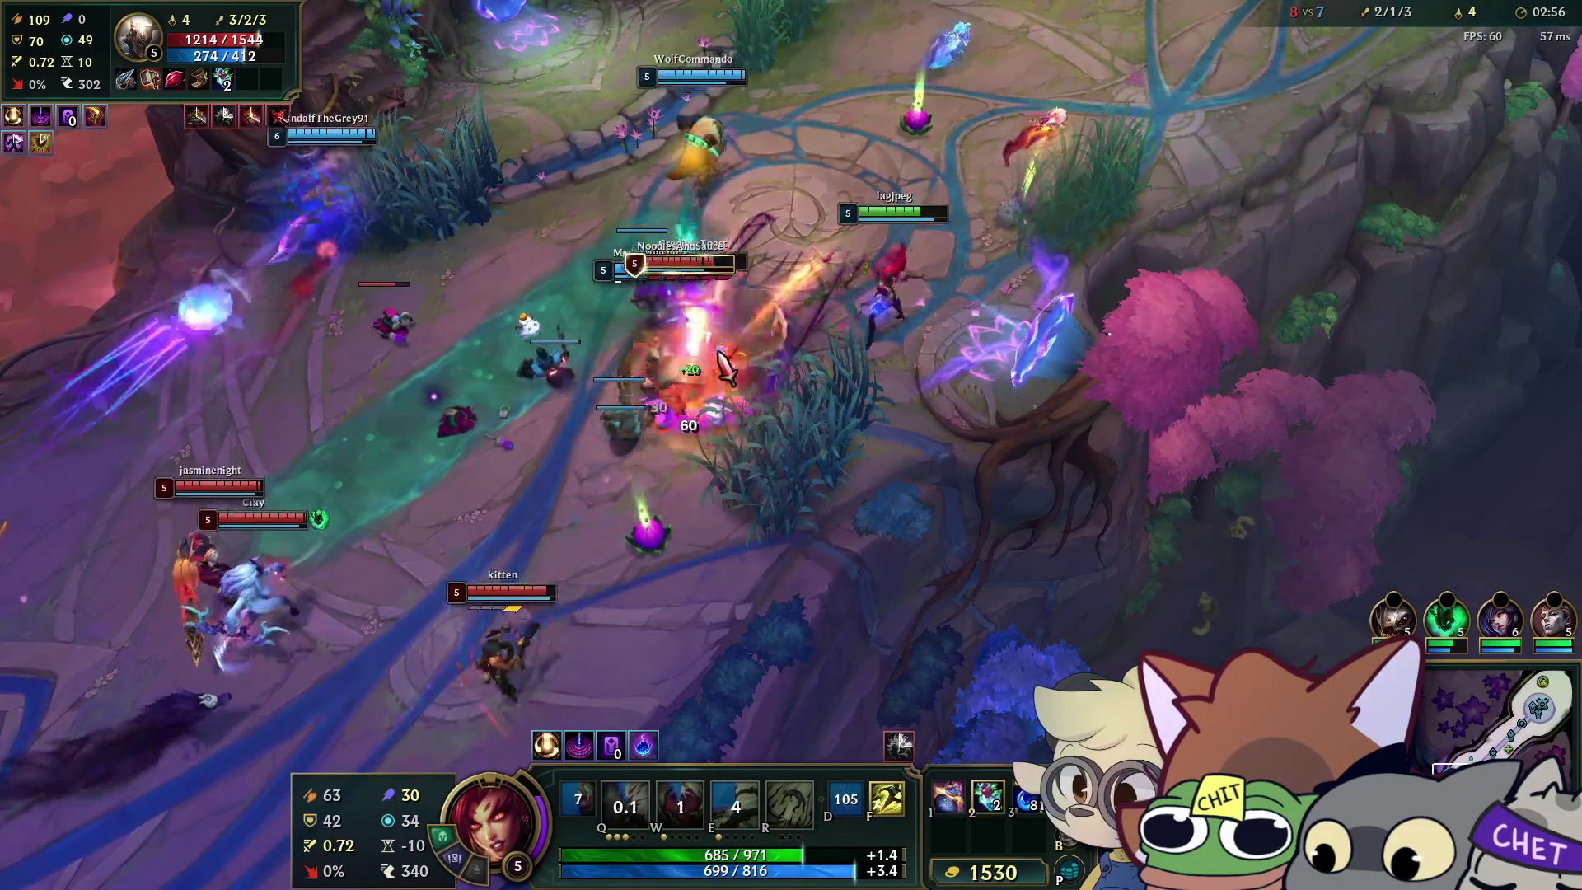
{"action": "key", "text": "q"}
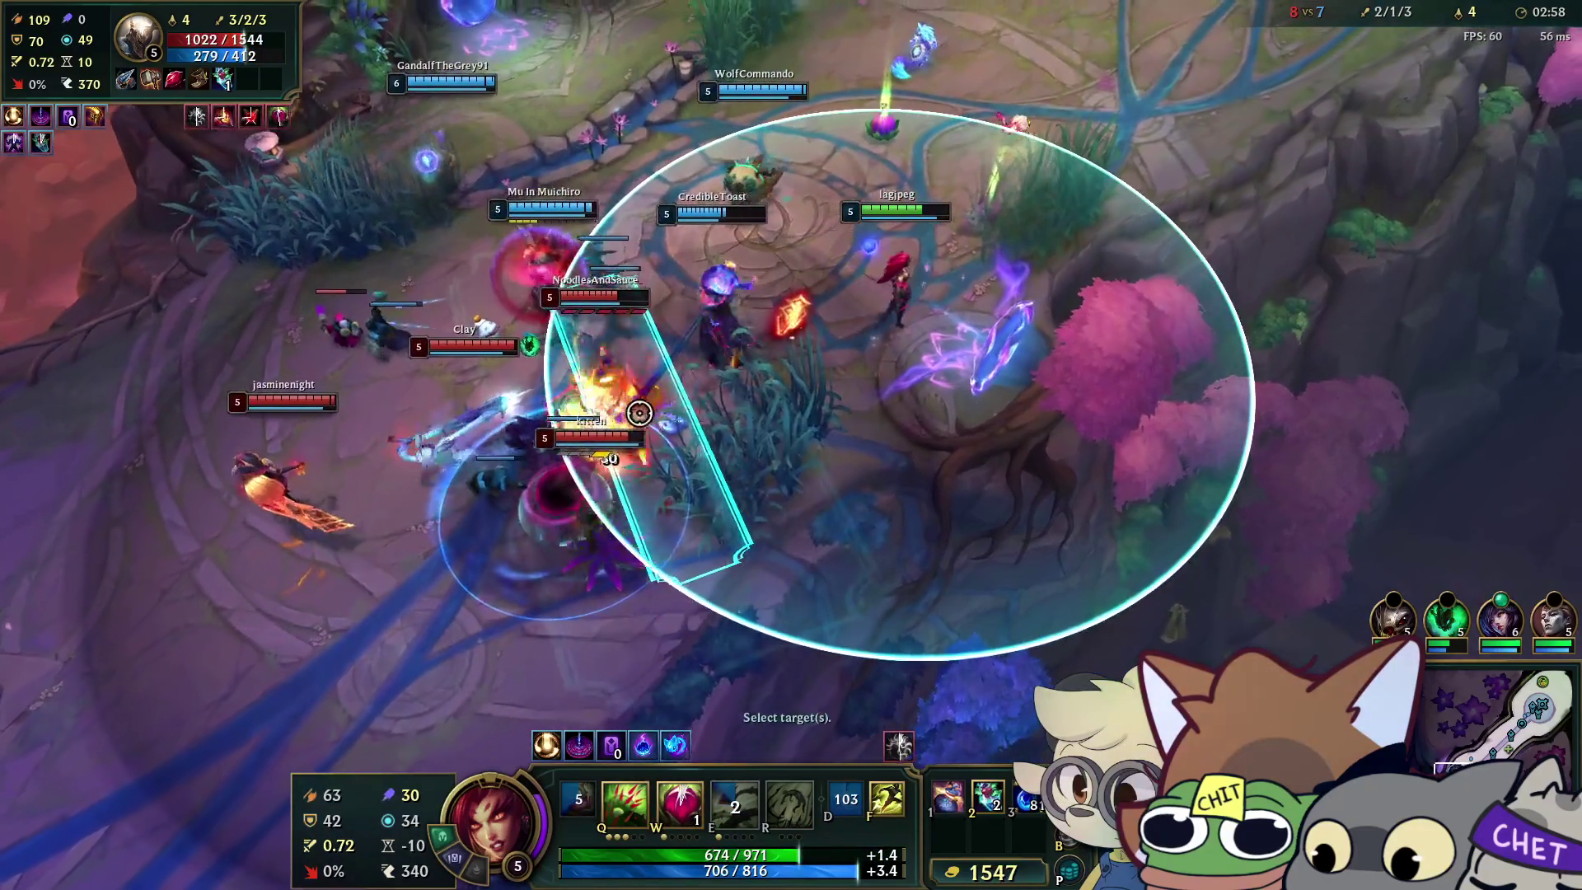
{"action": "left_click", "coordinate": [639, 413]}
{"action": "key", "text": "w"}
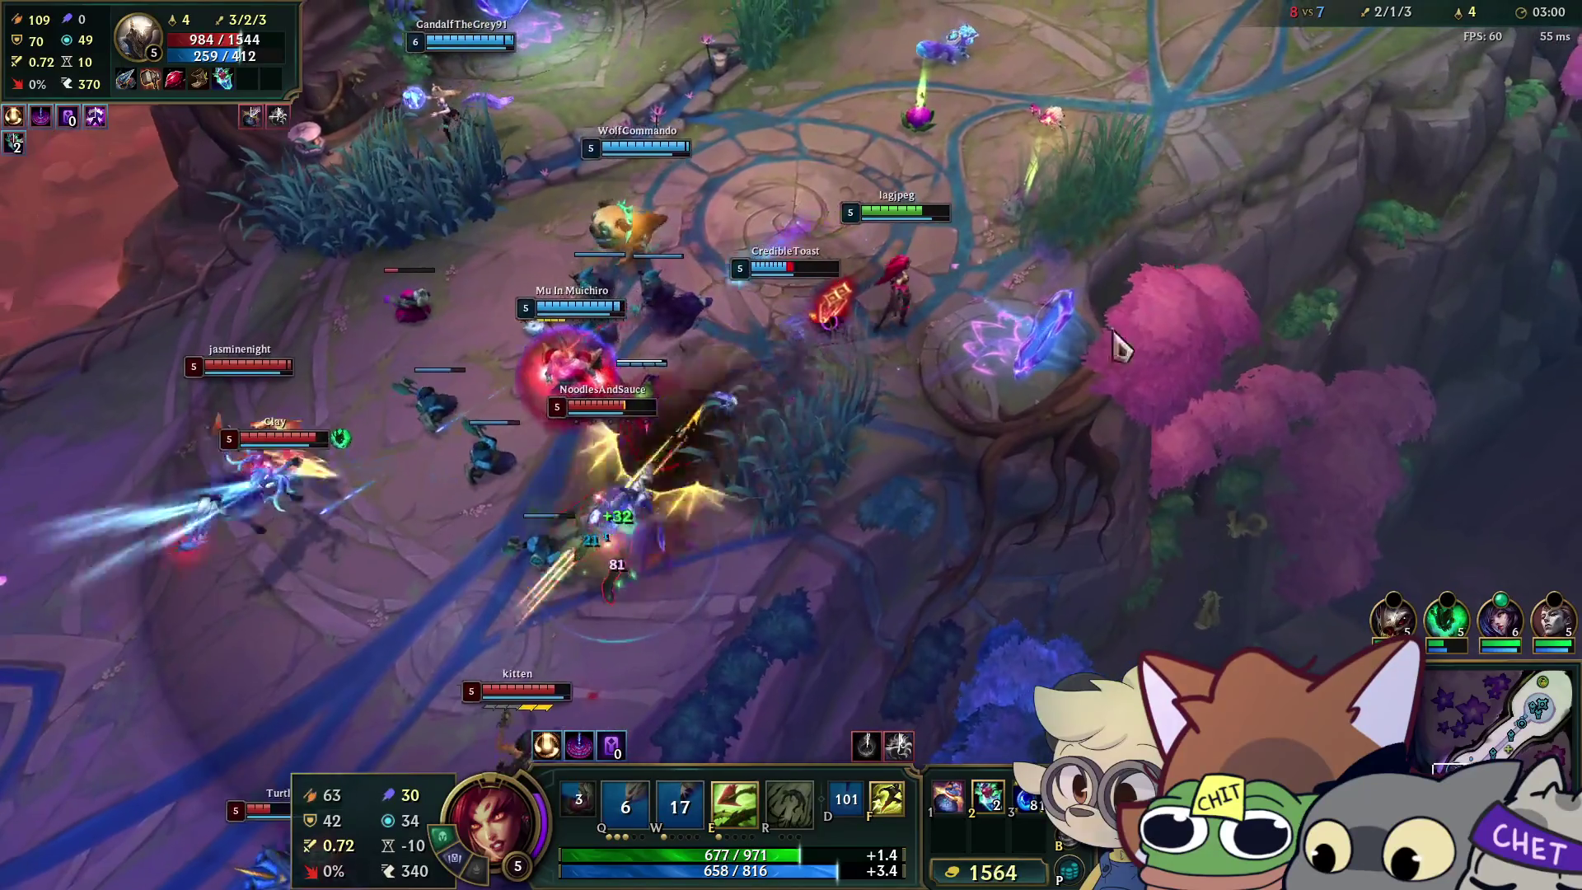
{"action": "key", "text": "e"}
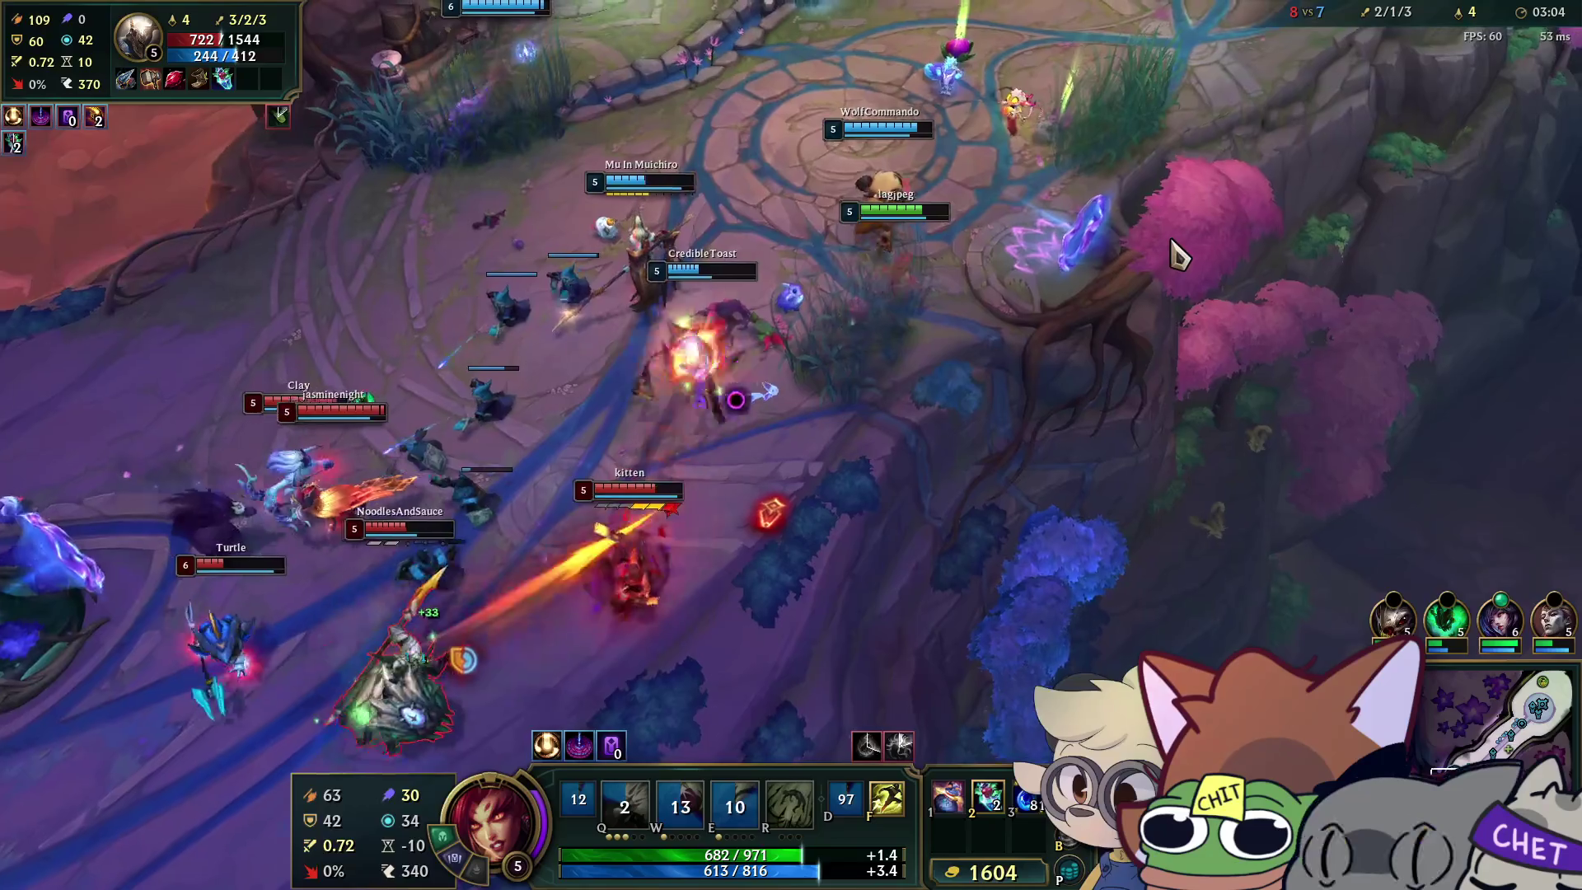
{"action": "right_click", "coordinate": [1037, 360]}
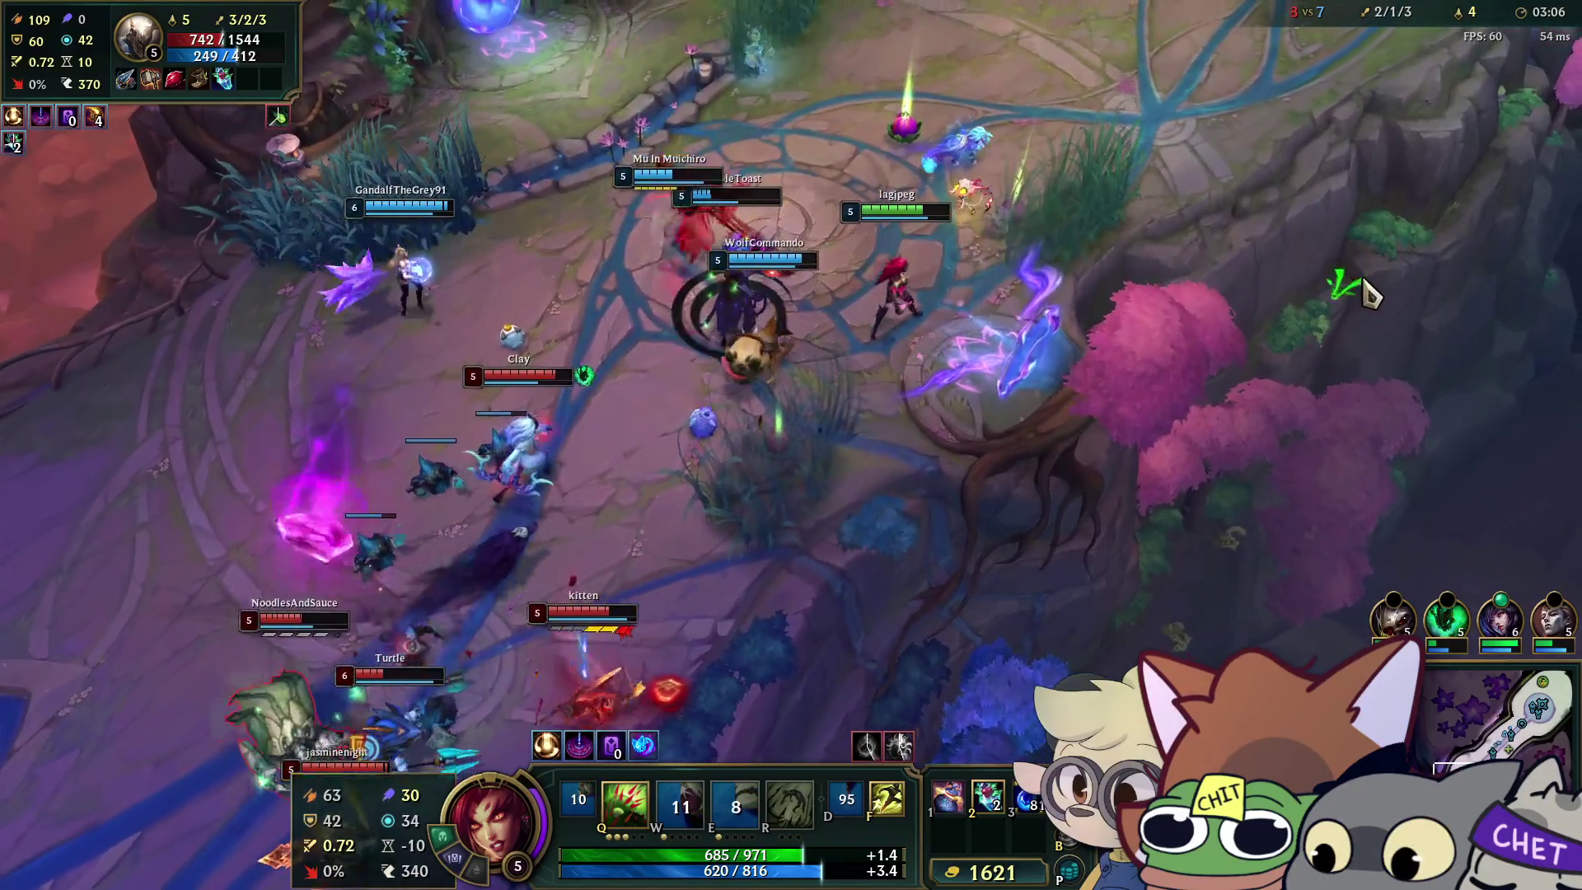
{"action": "key", "text": "q"}
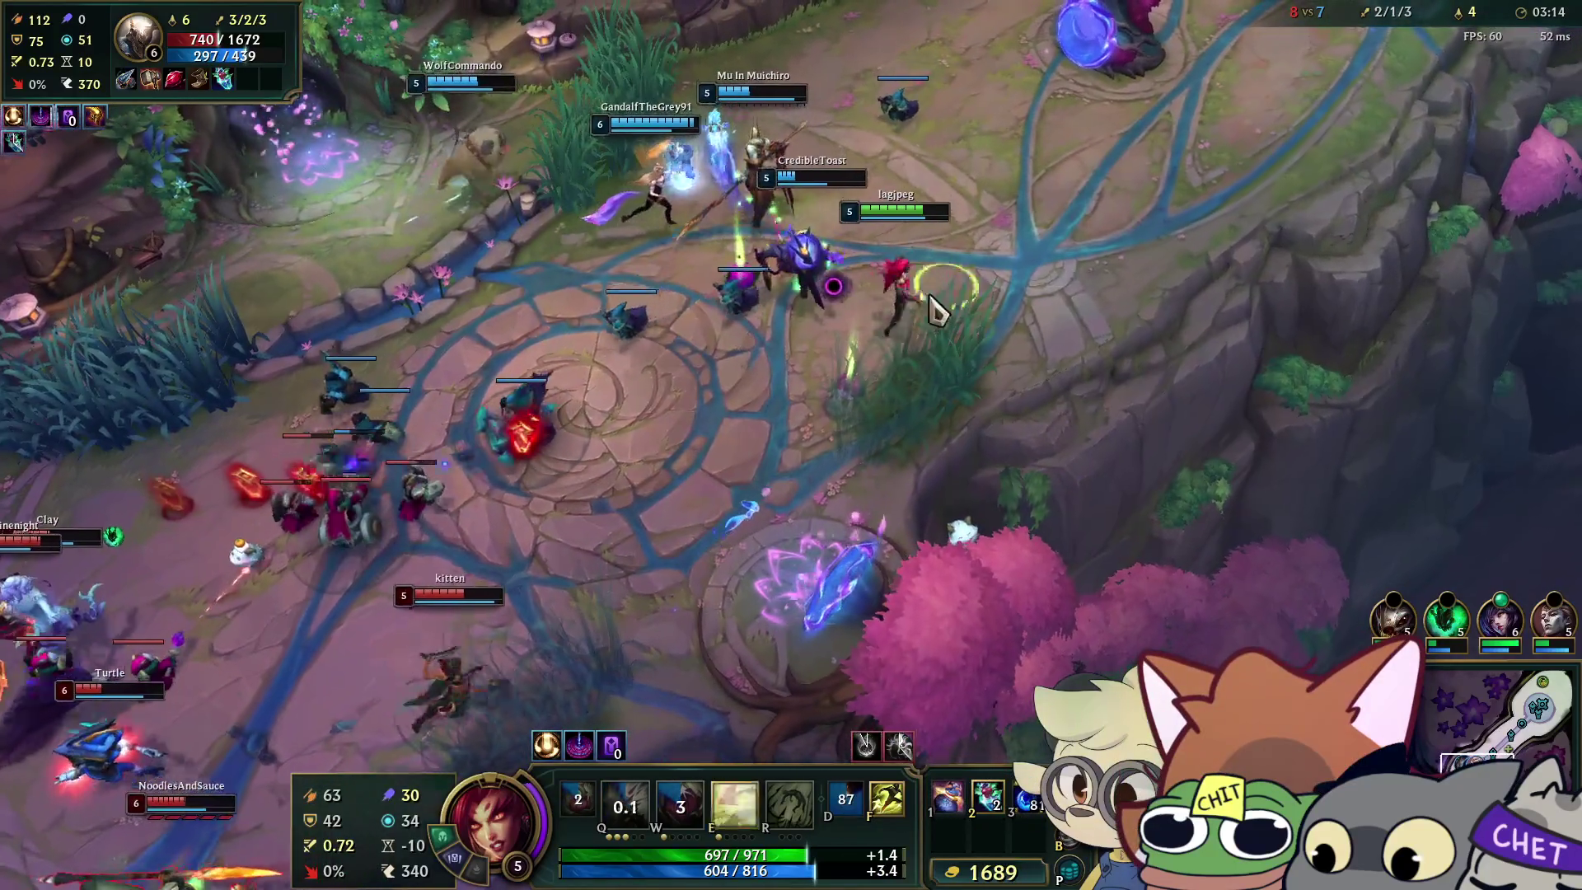
Learn and cast Stranglethorns at level 6, then target an enemy champion to attack.
{"action": "key", "text": "w"}
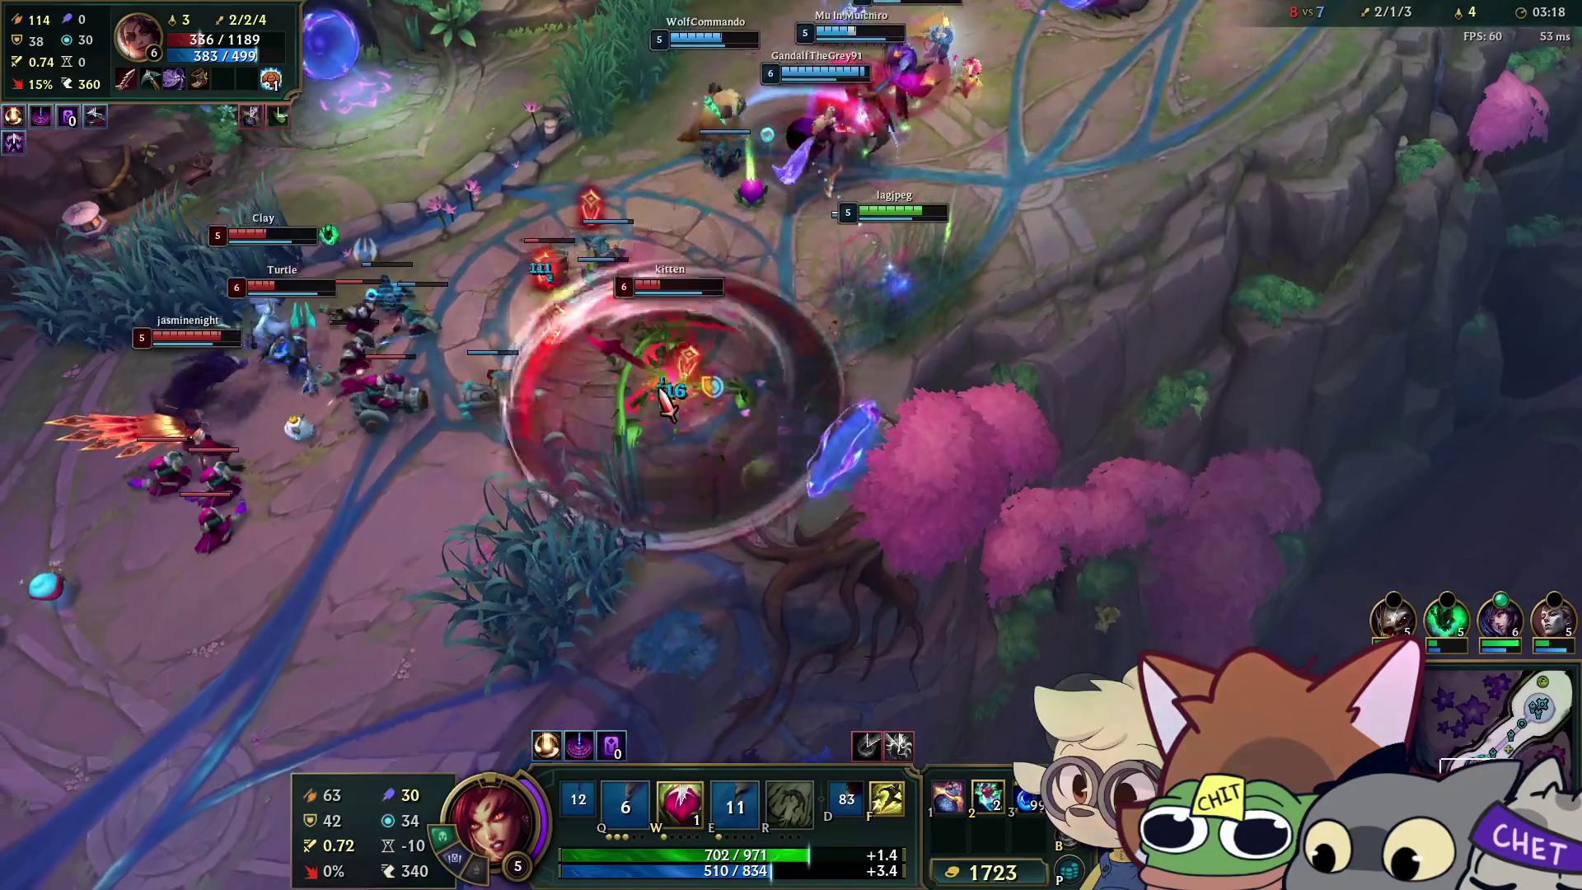
{"action": "right_click", "coordinate": [1014, 193]}
{"action": "left_click", "coordinate": [785, 746]}
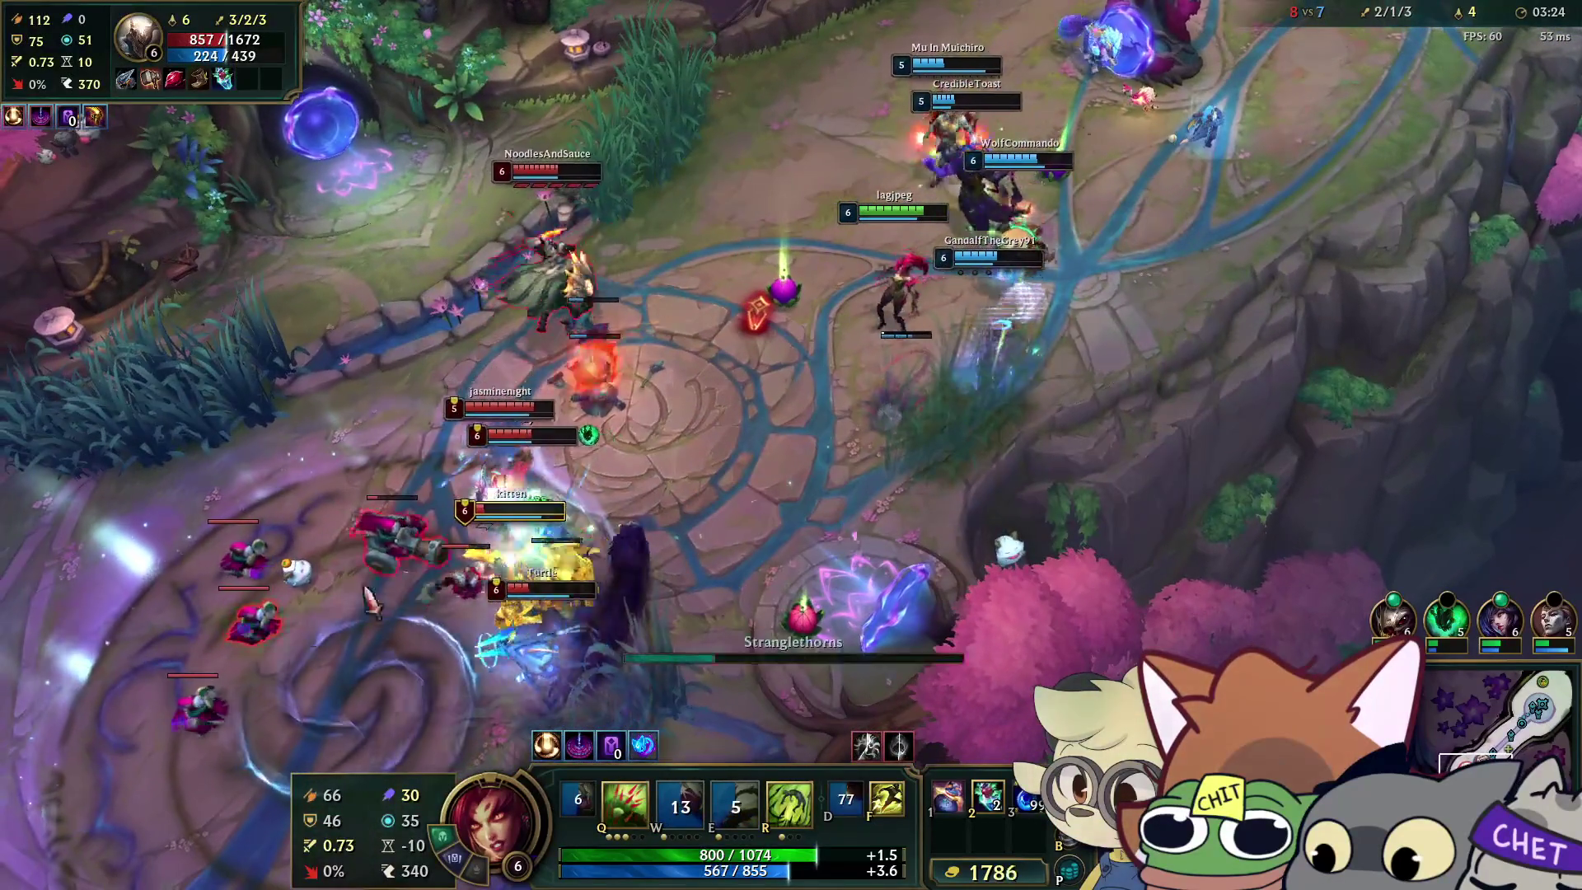
{"action": "right_click", "coordinate": [1339, 260]}
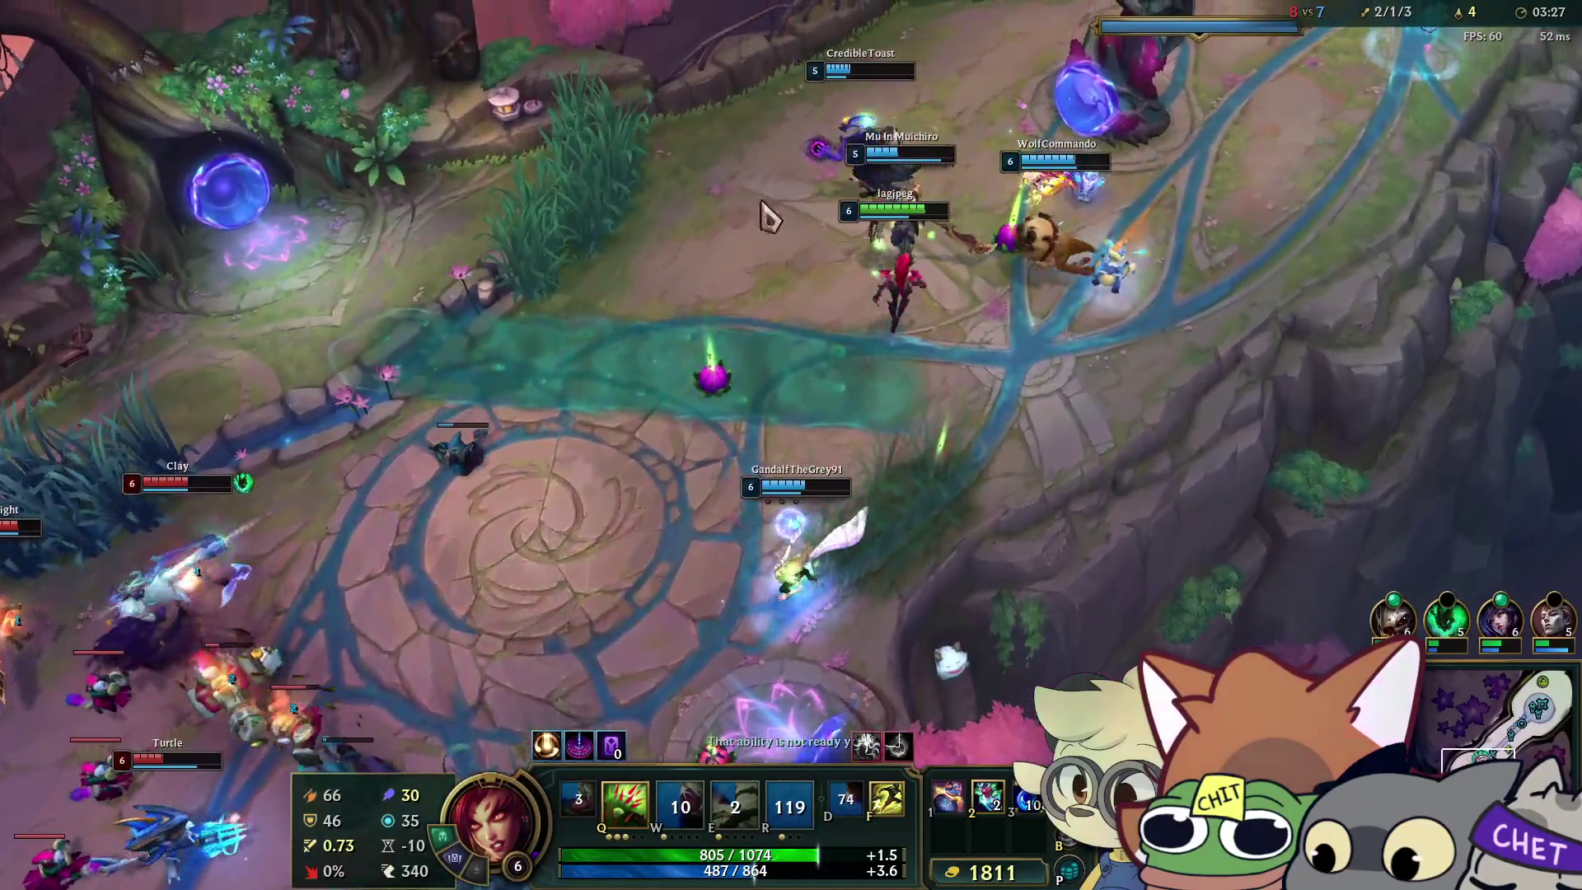
{"action": "key", "text": "a"}
{"action": "left_click", "coordinate": [824, 313]}
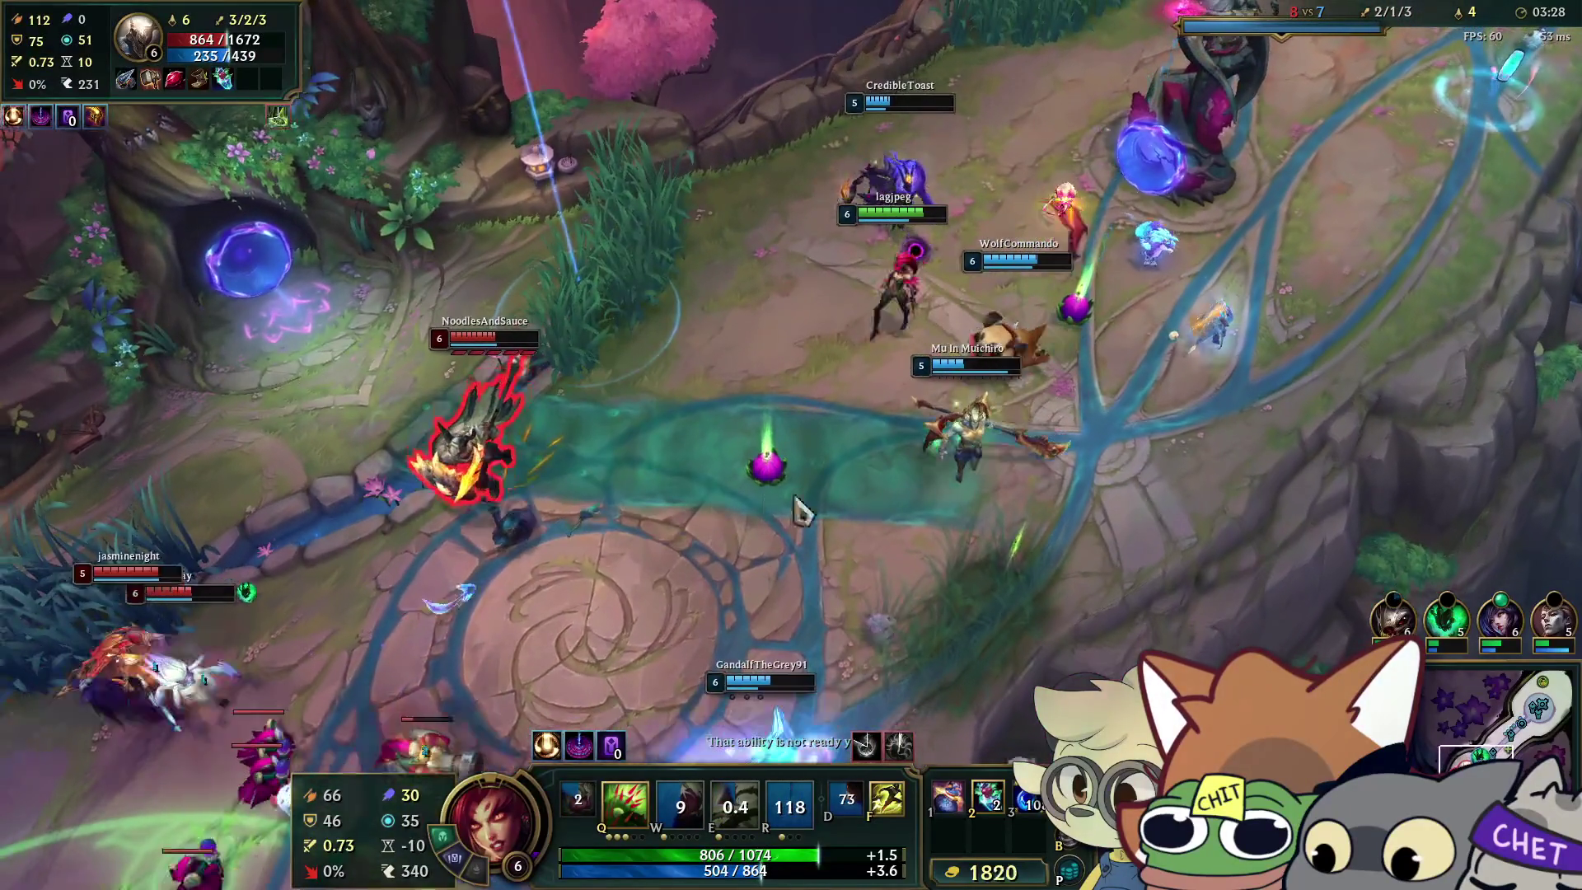
{"action": "key", "text": "a"}
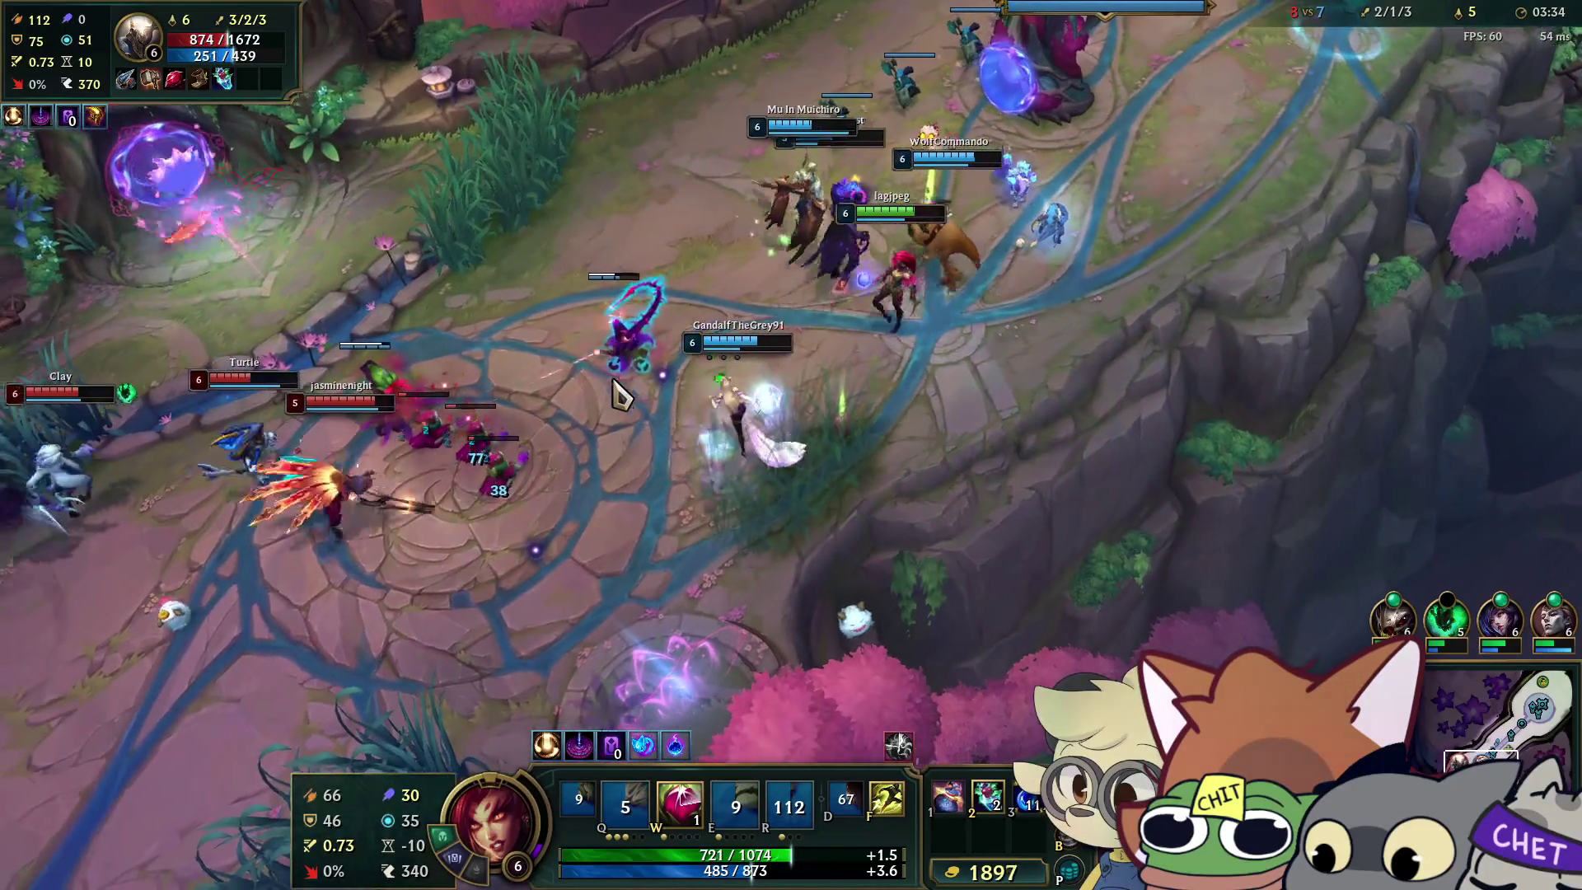
Fight lower-left with seeds and Deadly Spines, then push up-right toward the enemy tower.
{"action": "right_click", "coordinate": [690, 497]}
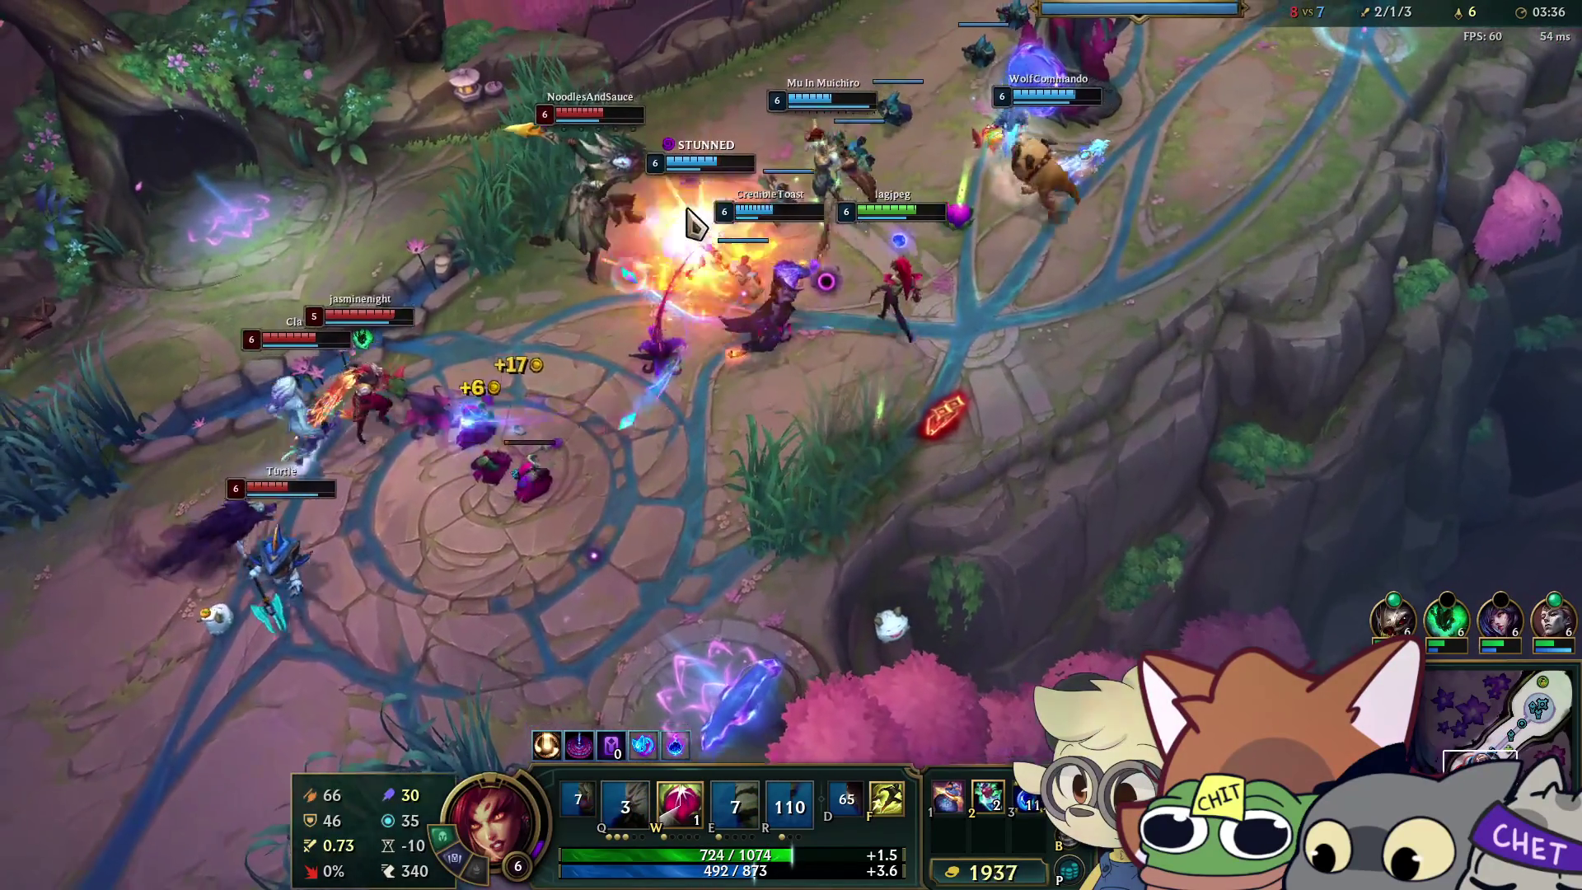
{"action": "key", "text": "w"}
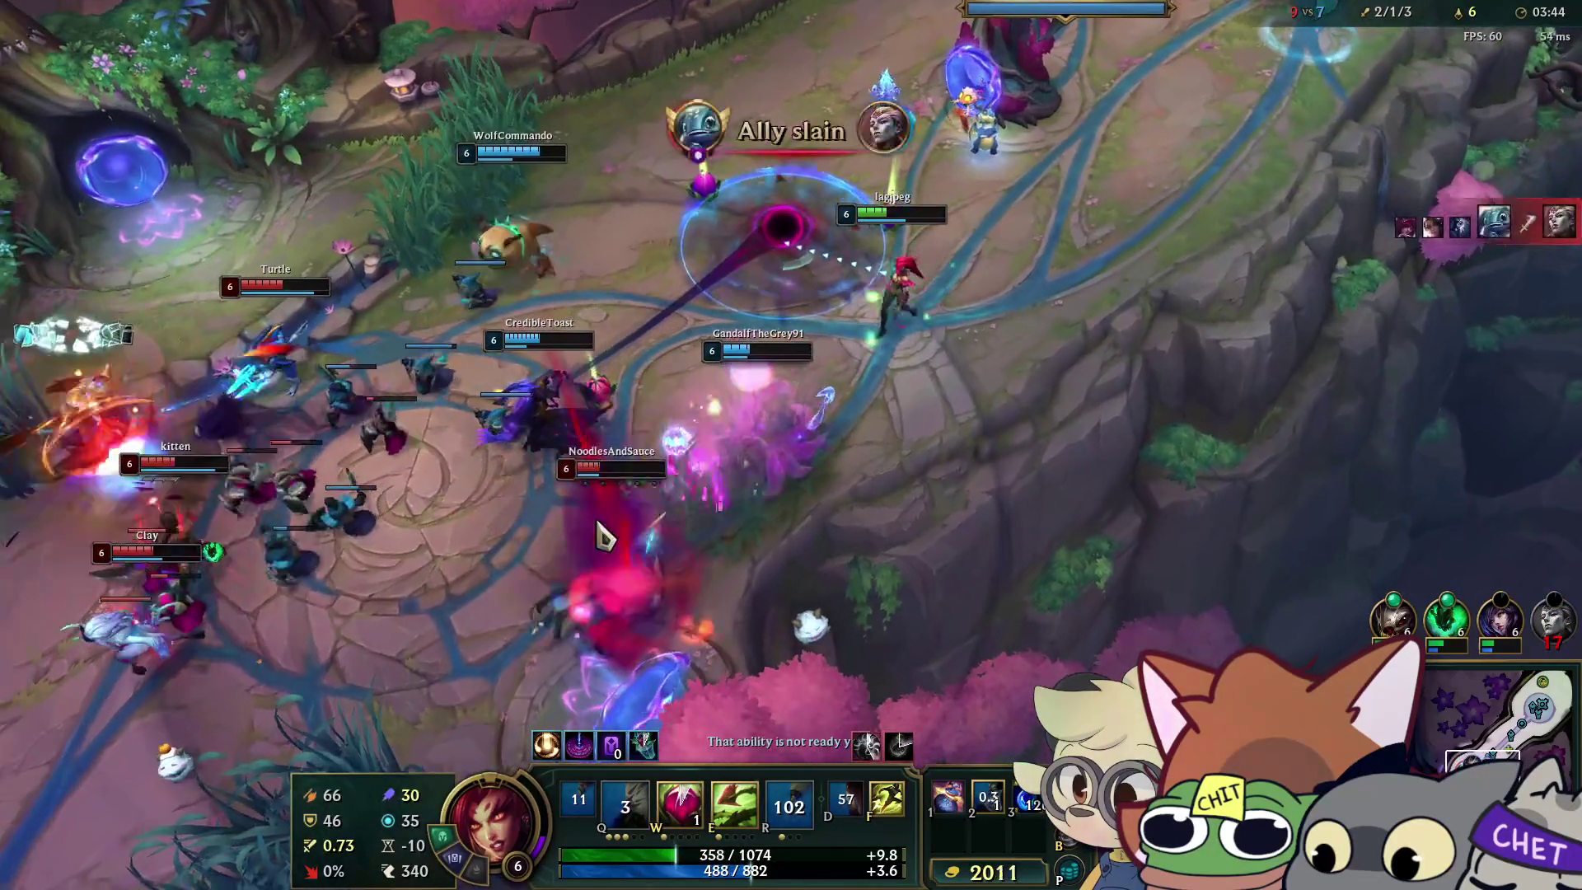
{"action": "right_click", "coordinate": [906, 346]}
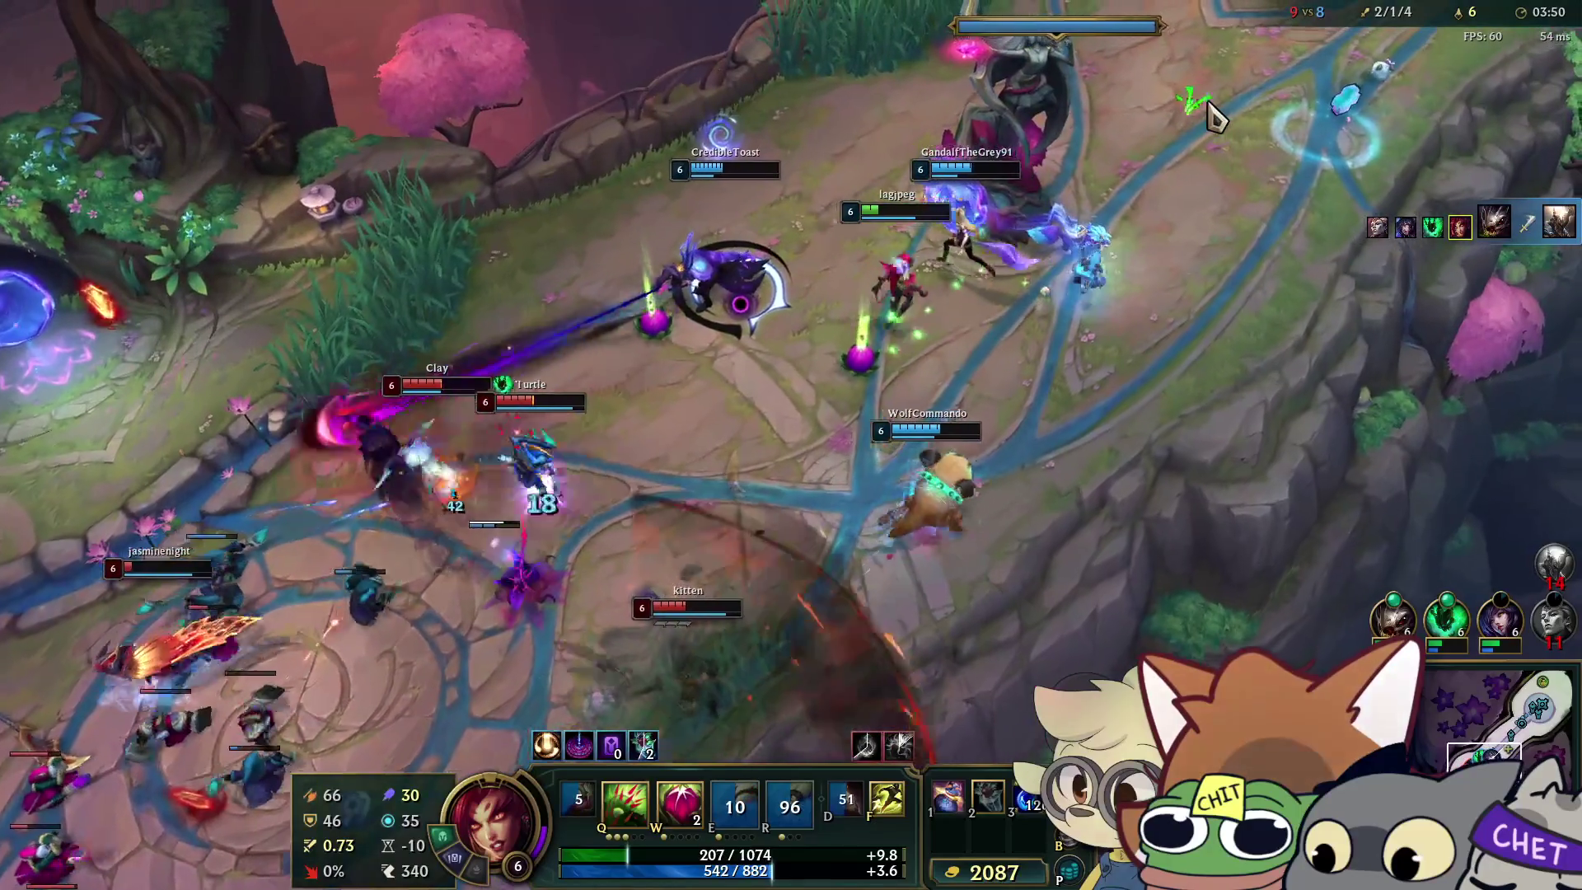
{"action": "left_click", "coordinate": [637, 409]}
{"action": "right_click", "coordinate": [600, 537]}
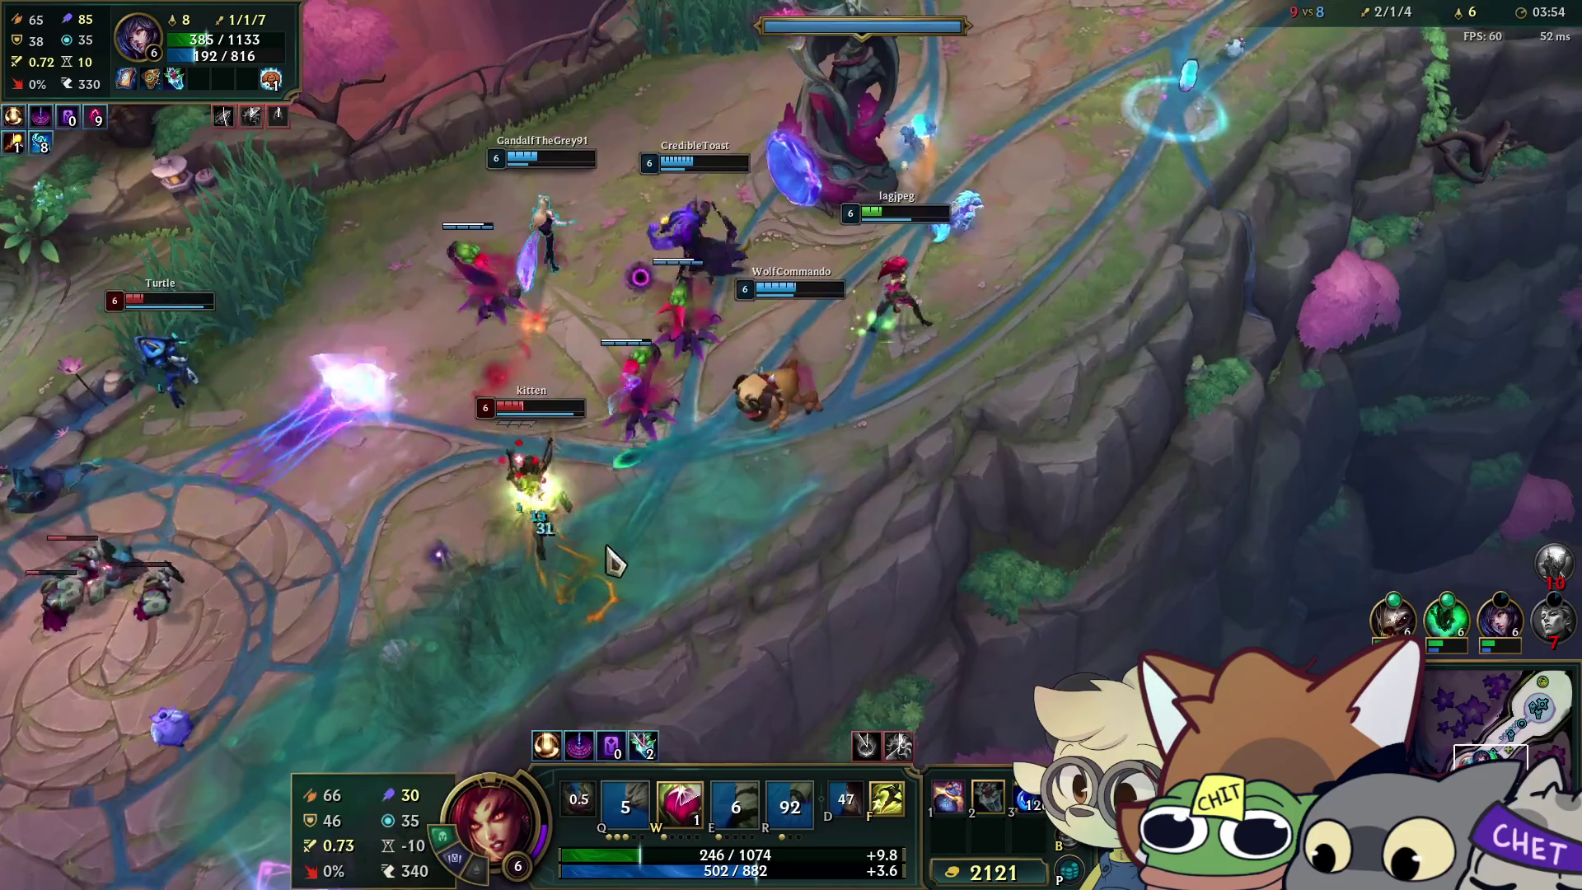
{"action": "key", "text": "w"}
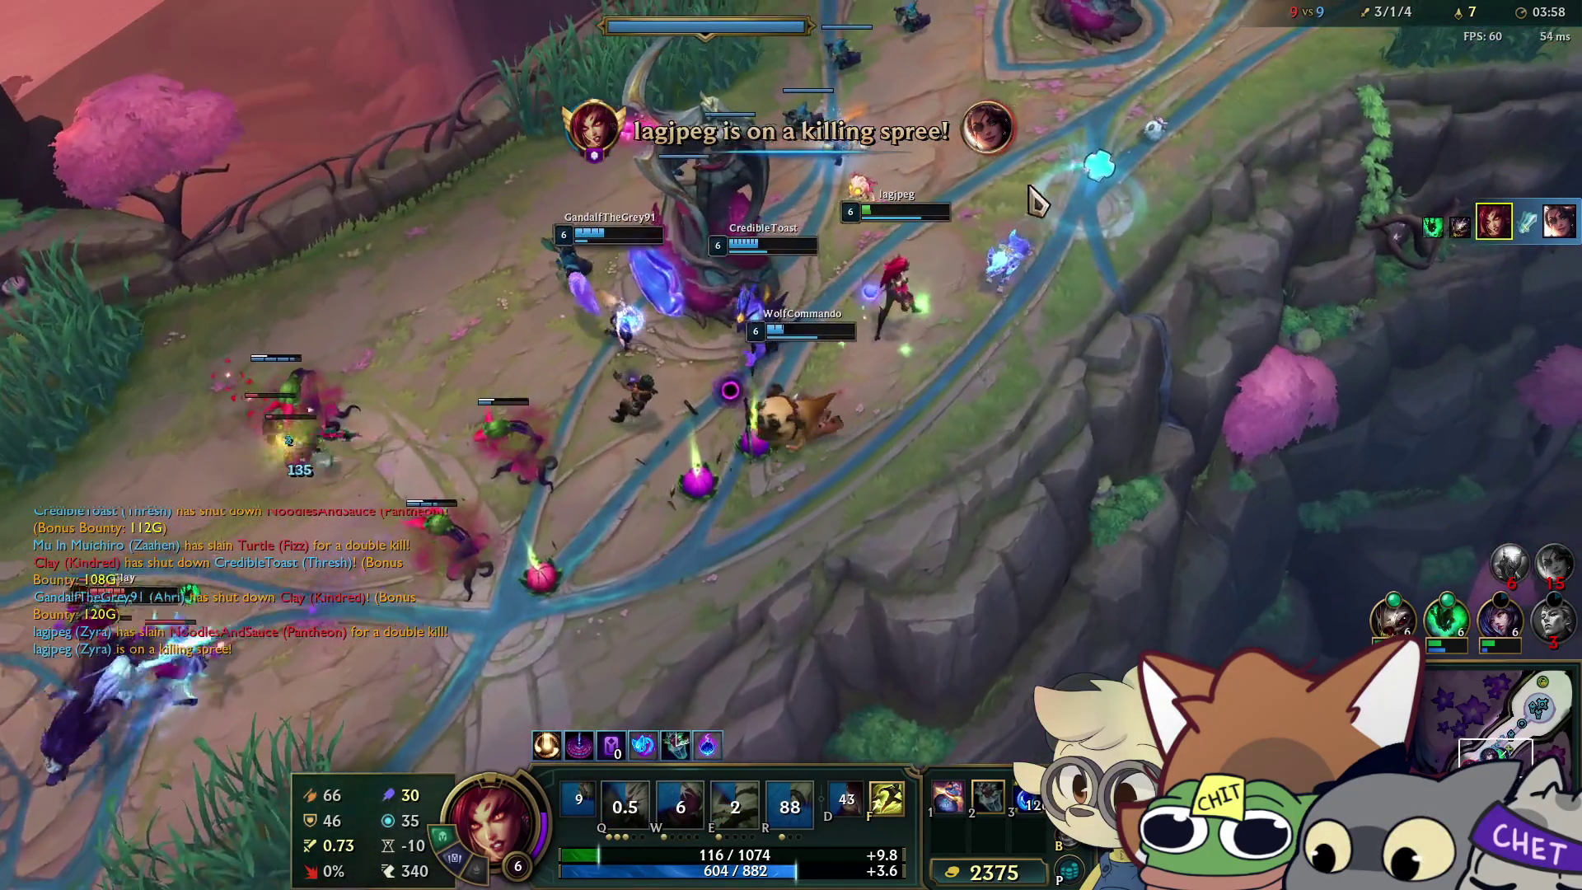
{"action": "right_click", "coordinate": [1137, 352]}
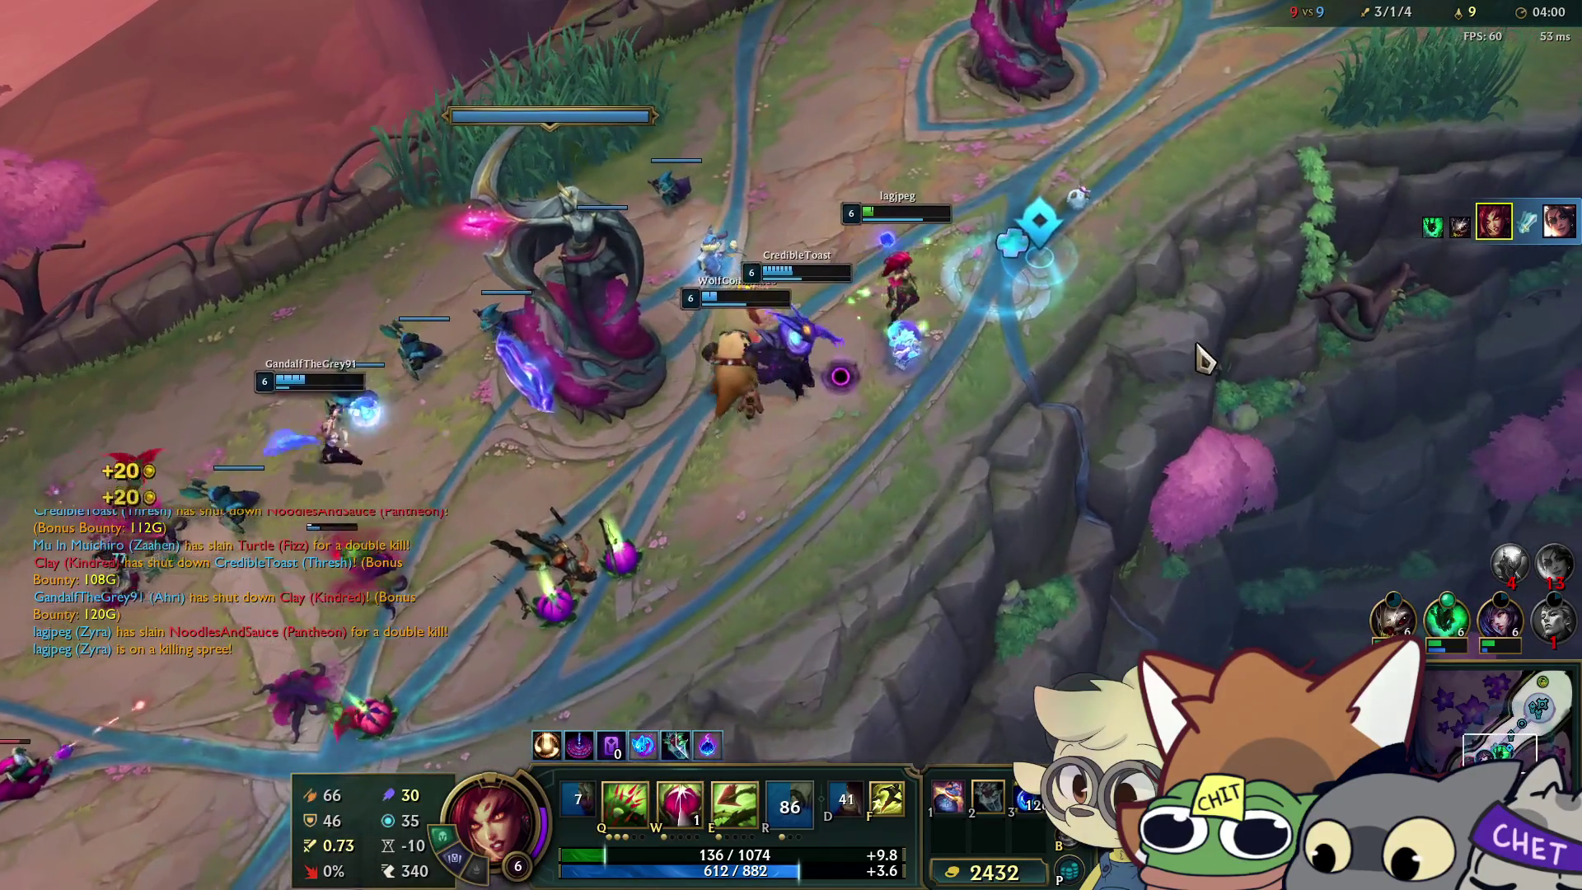
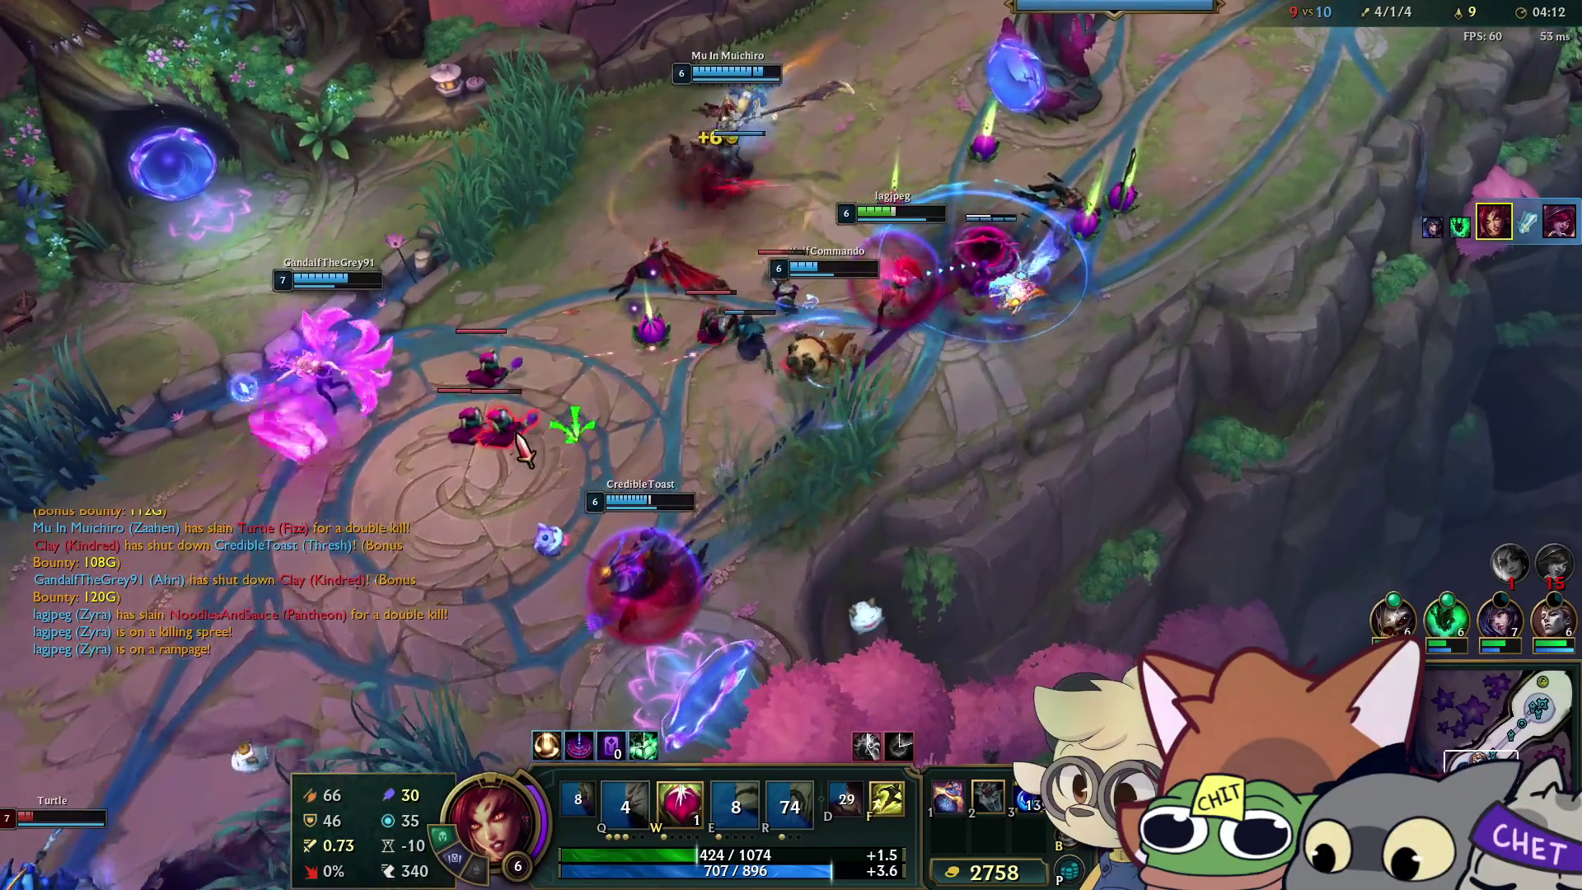
Plant a seed, rank up Deadly Spines and root an enemy champion with Grasping Roots.
{"action": "key", "text": "w"}
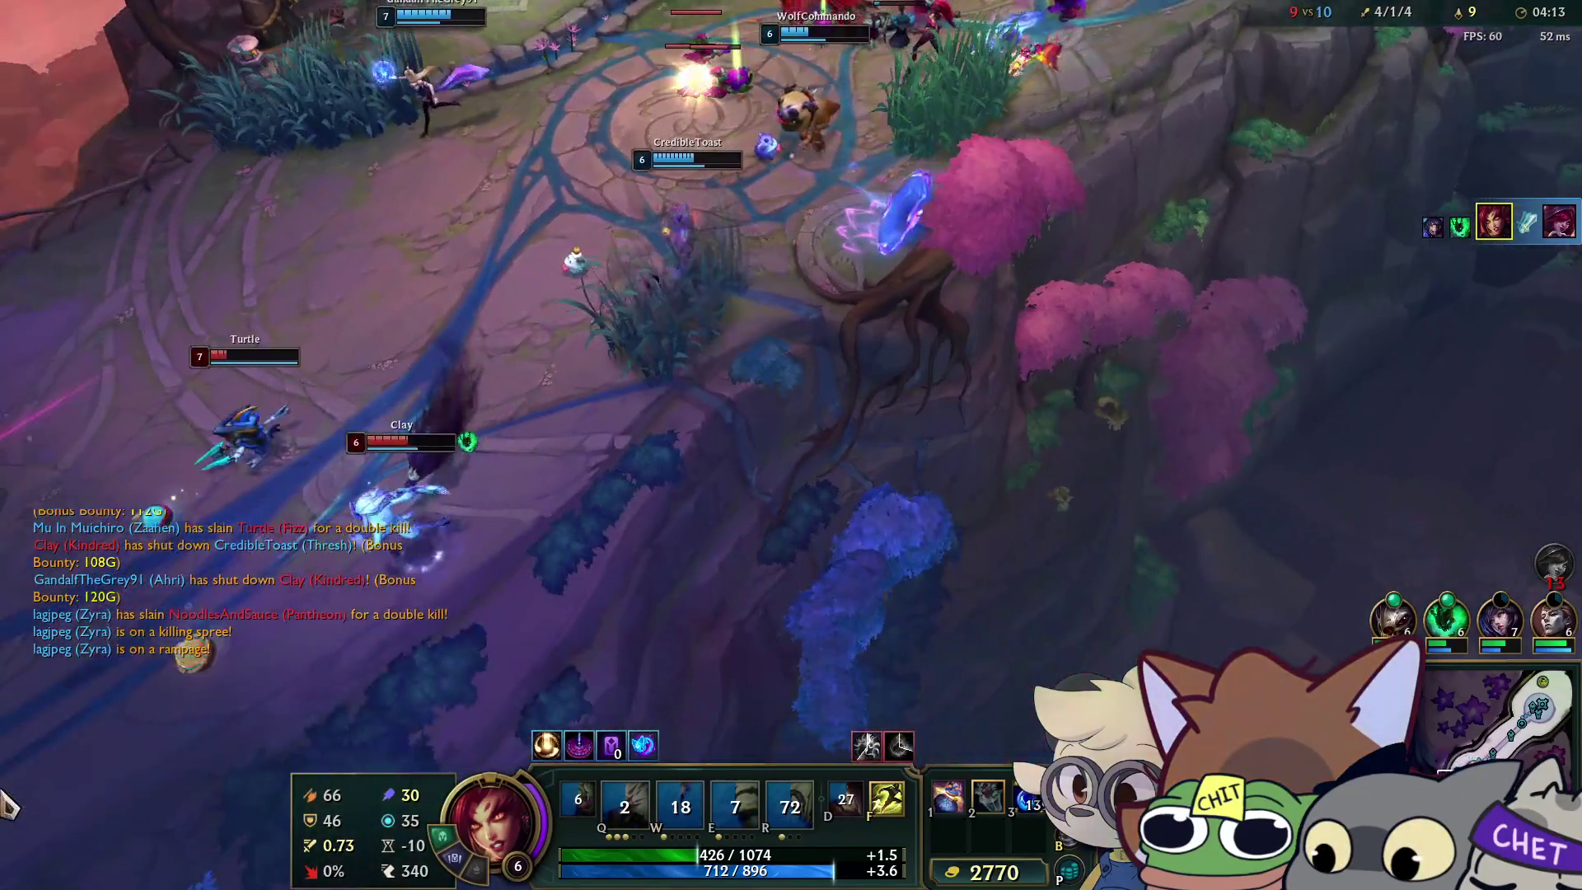
{"action": "key", "text": "space"}
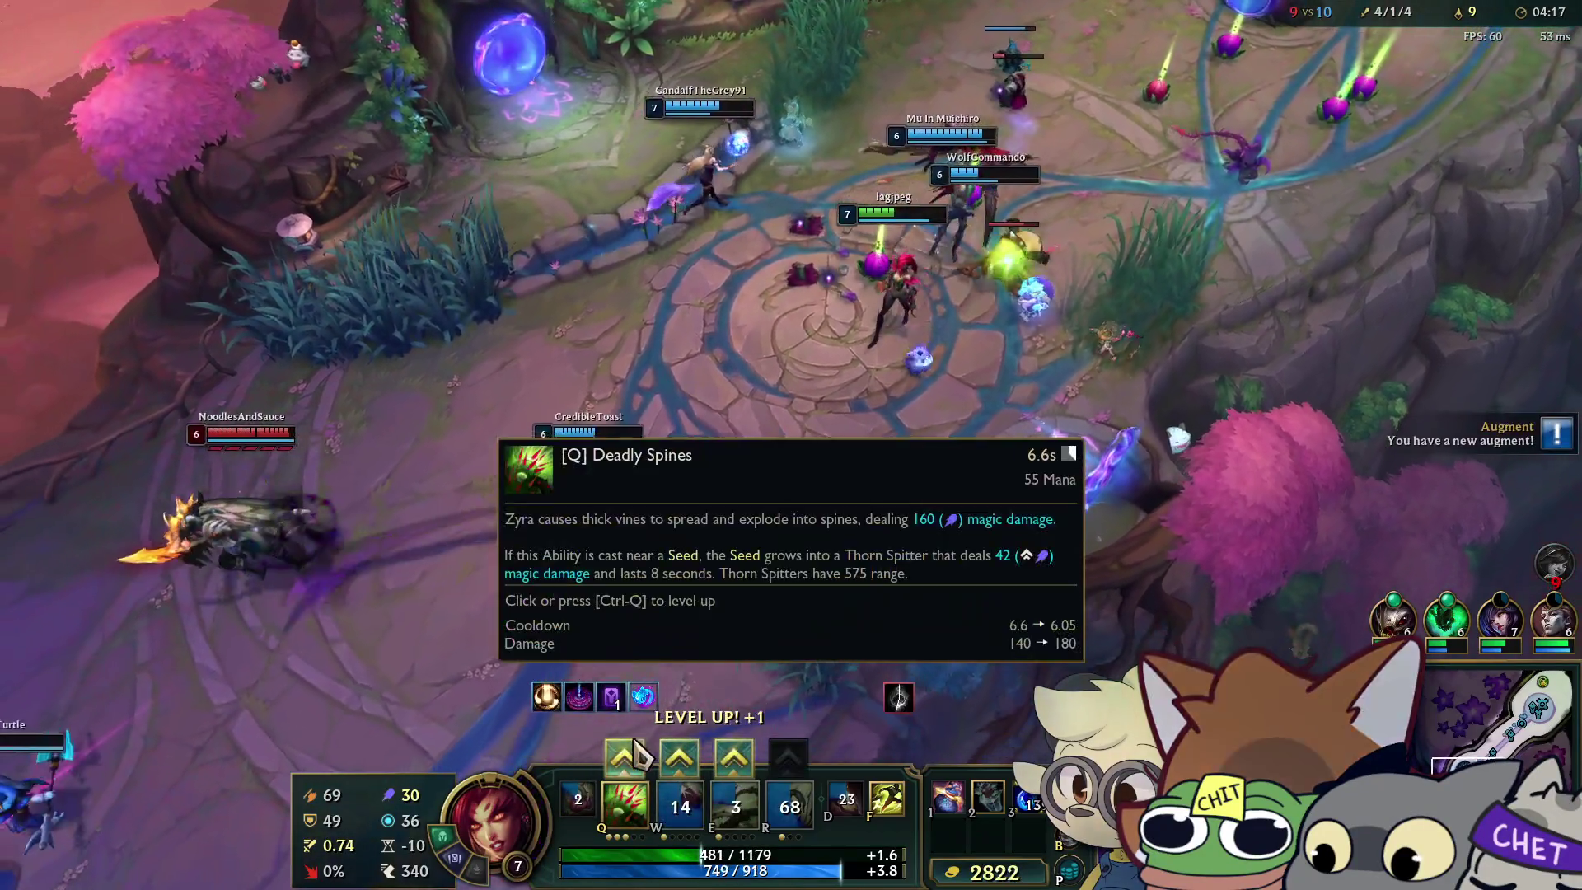
{"action": "left_click", "coordinate": [634, 741]}
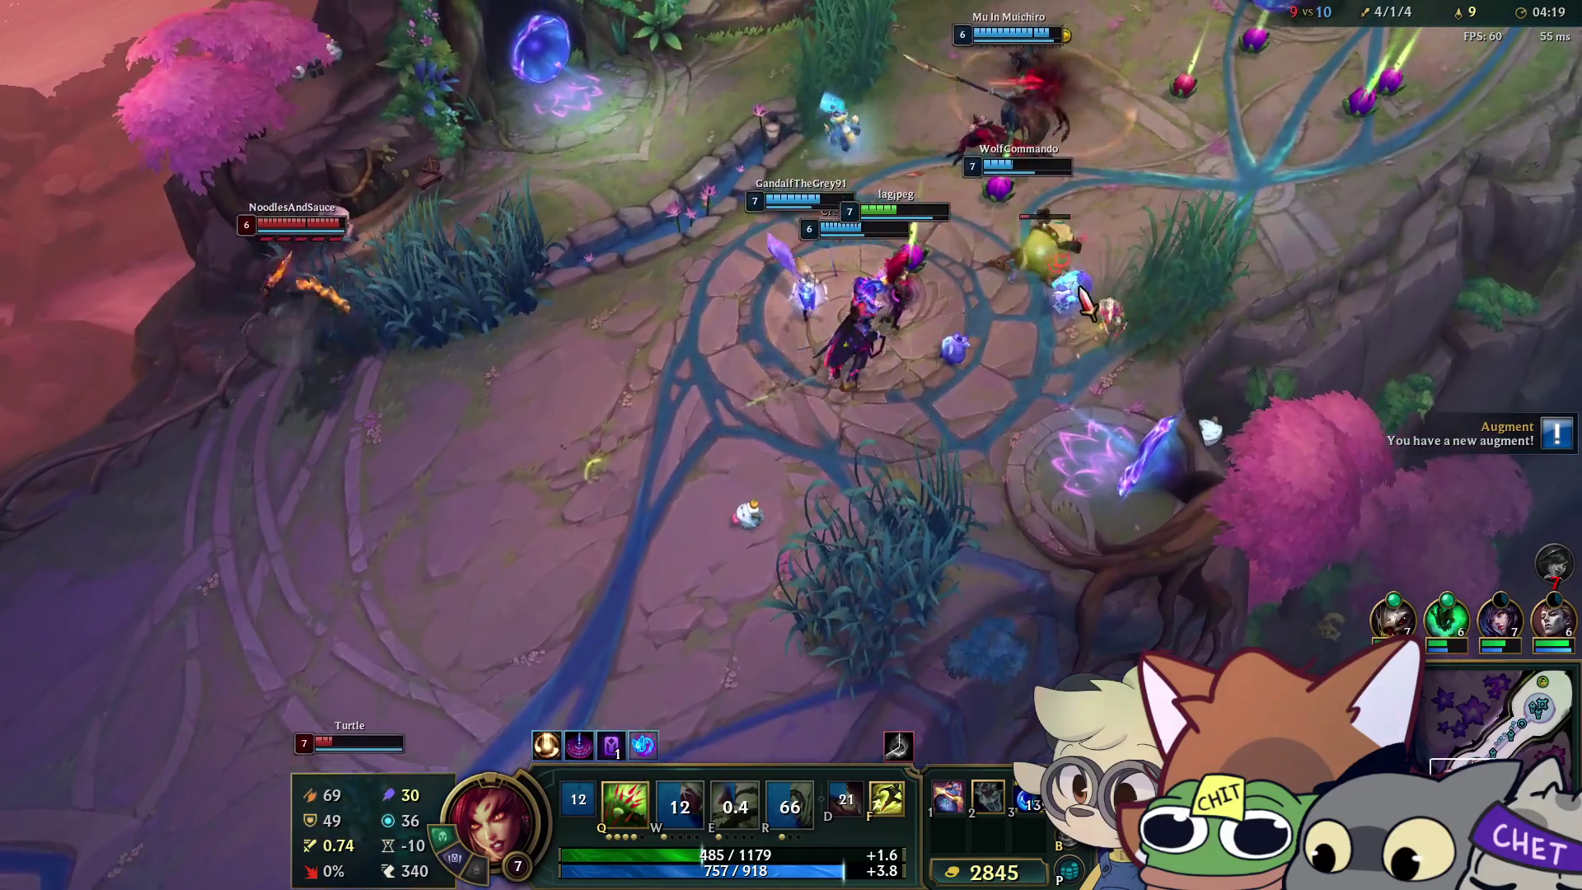
{"action": "right_click", "coordinate": [1084, 305]}
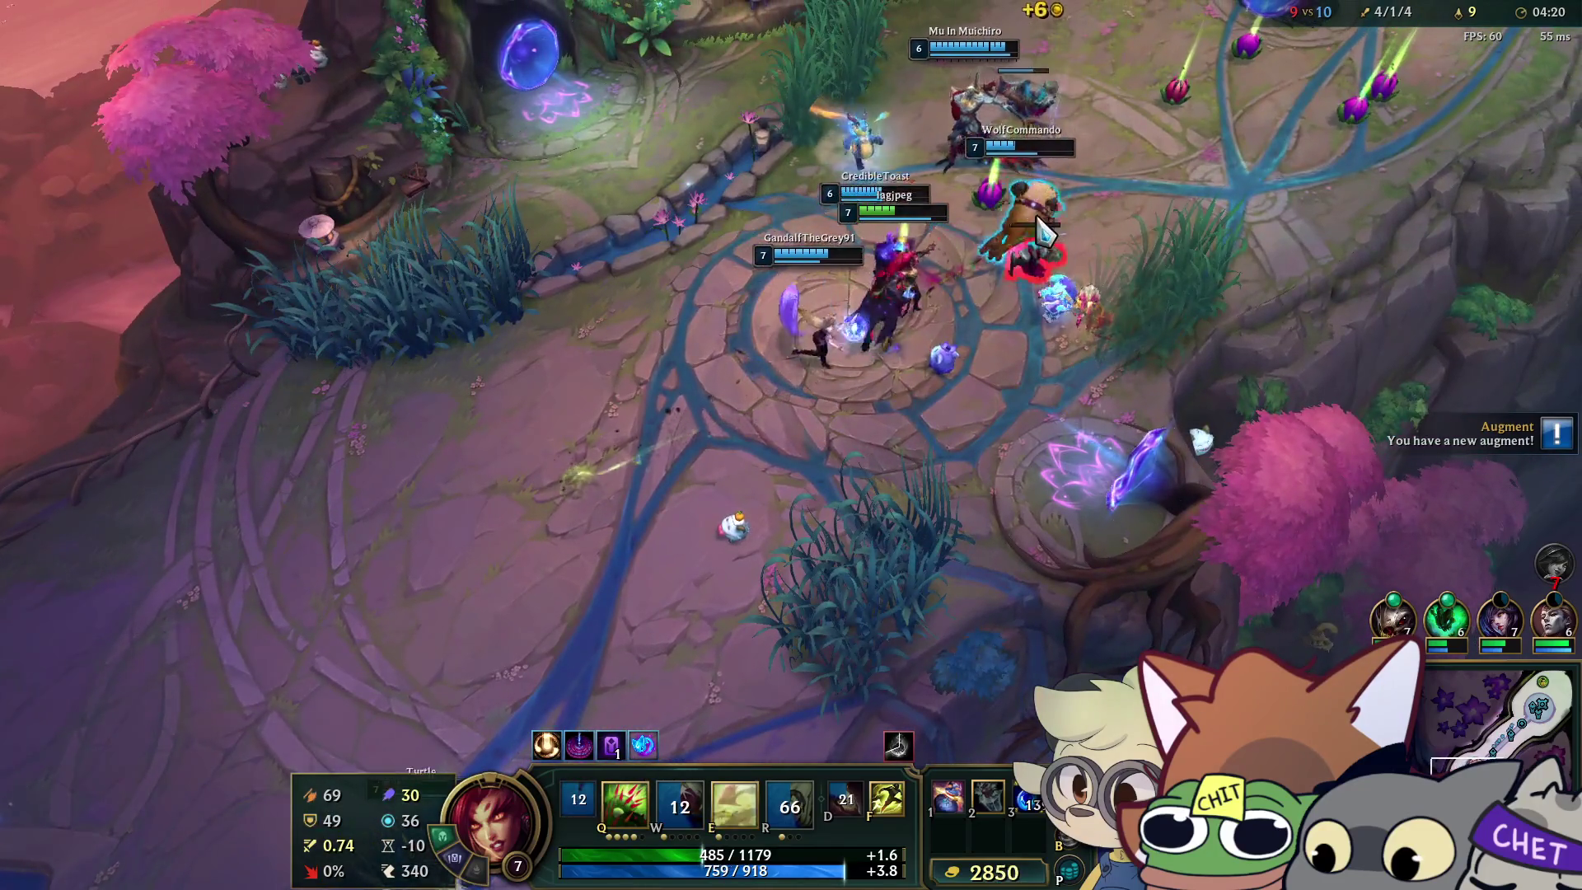
{"action": "key", "text": "e"}
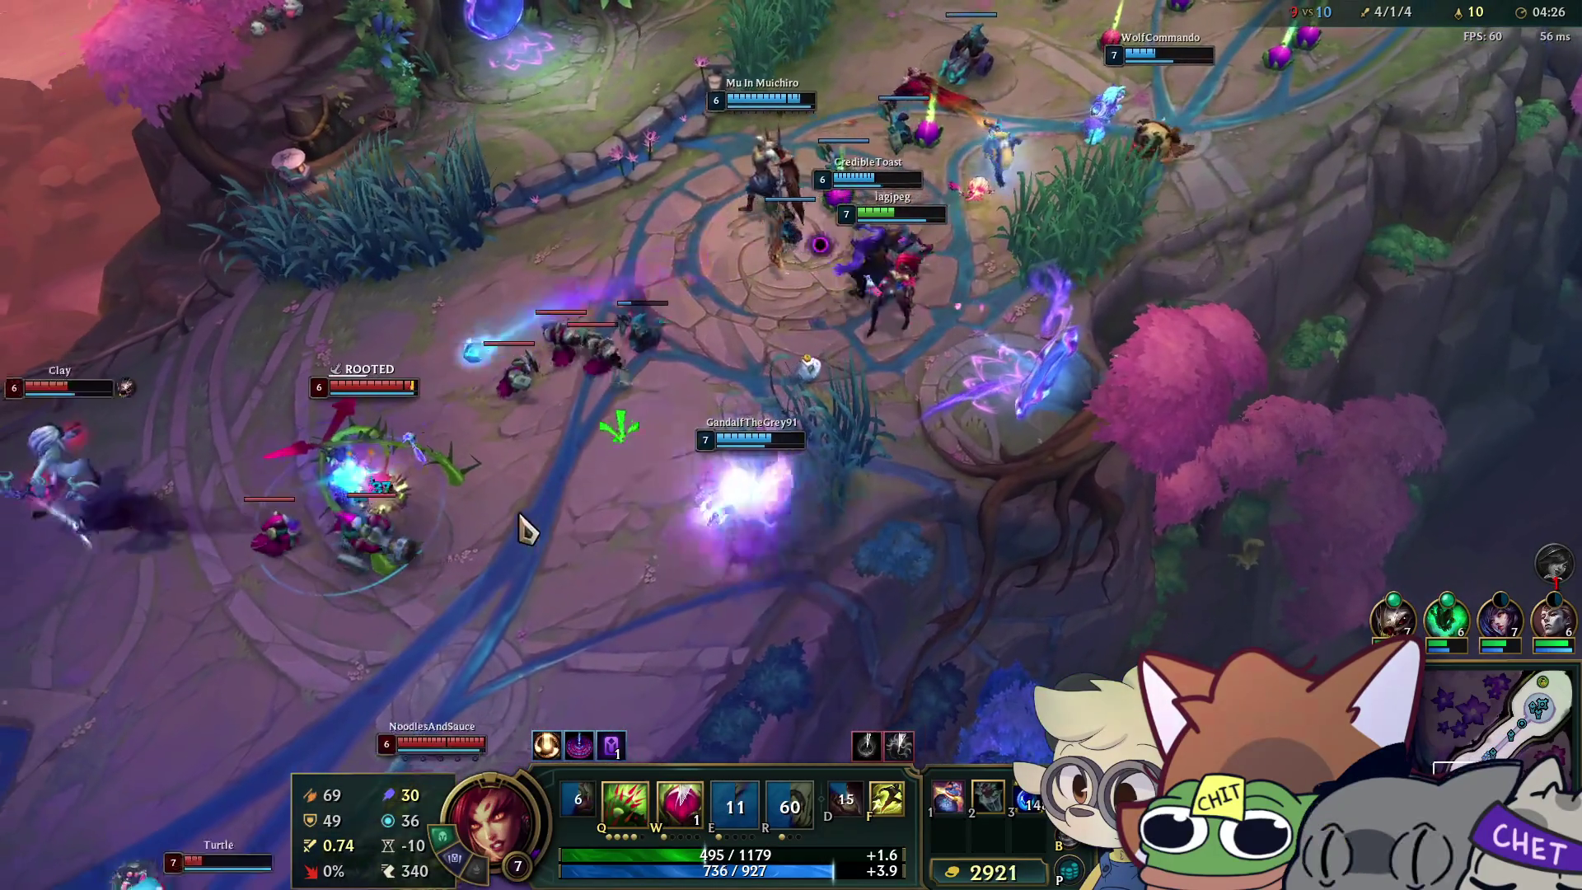
{"action": "right_click", "coordinate": [495, 465]}
Fire Deadly Spines into the enemies, plant another seed and attack the enemy champion.
{"action": "right_click", "coordinate": [1263, 148]}
{"action": "key", "text": "q"}
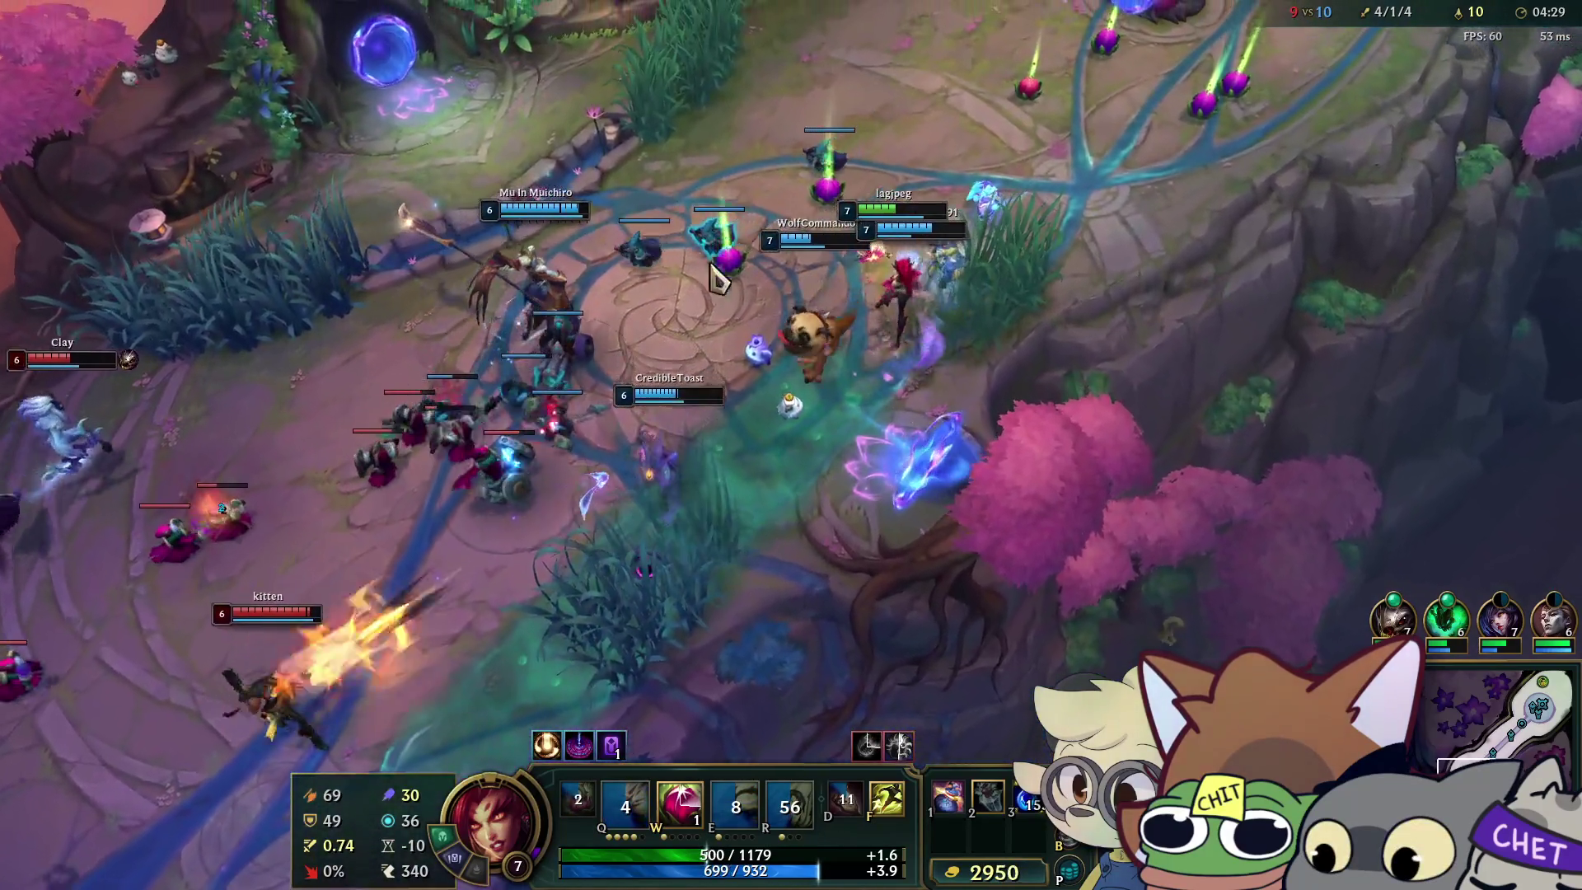
{"action": "key", "text": "w"}
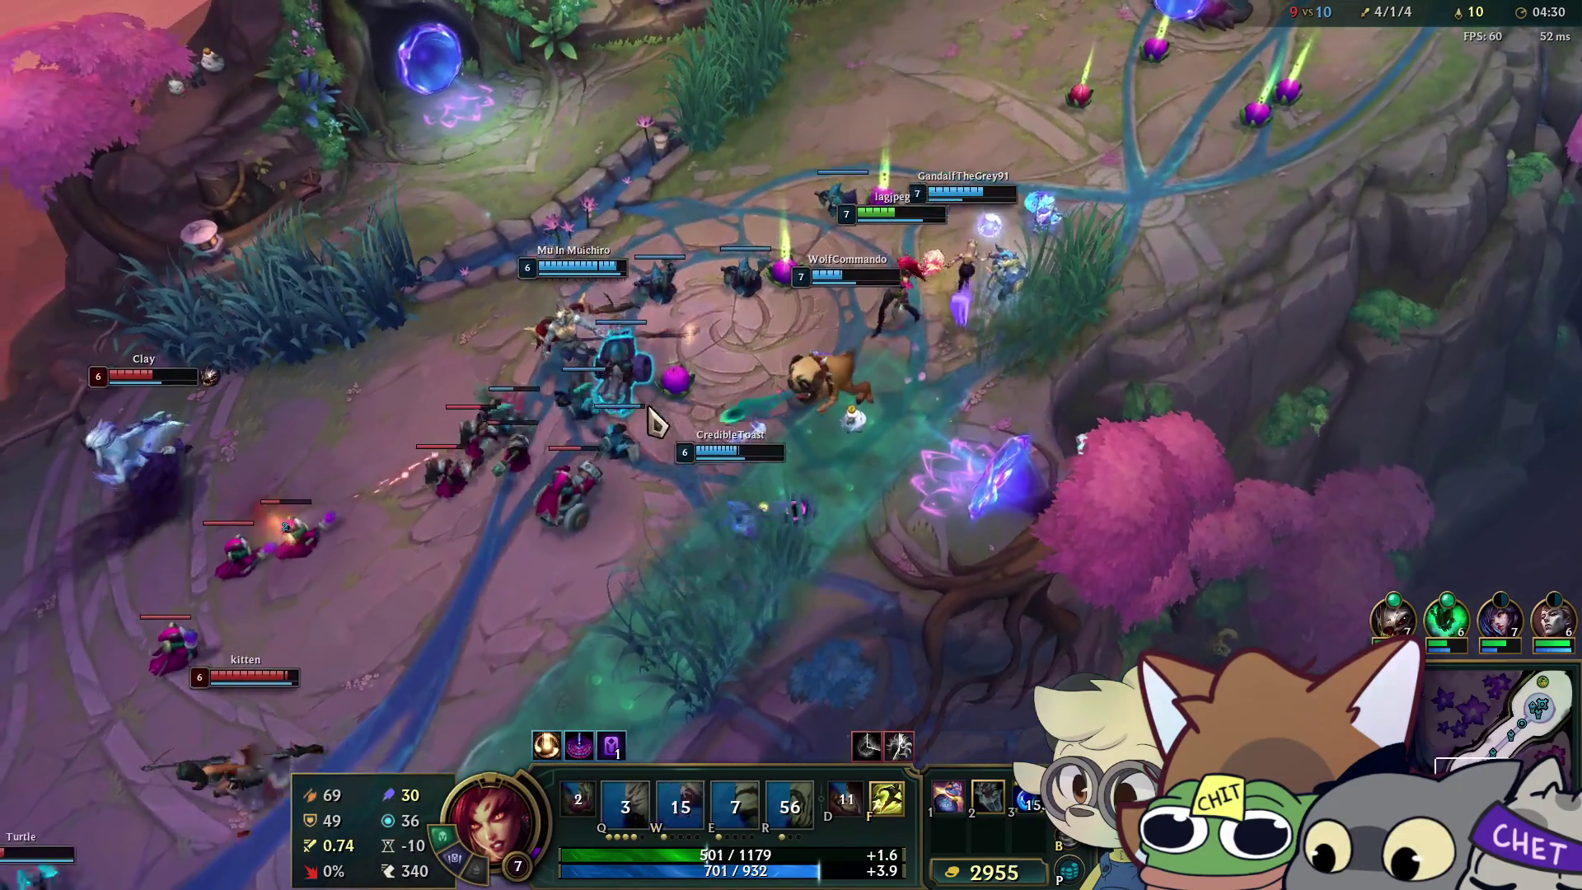
{"action": "right_click", "coordinate": [631, 452]}
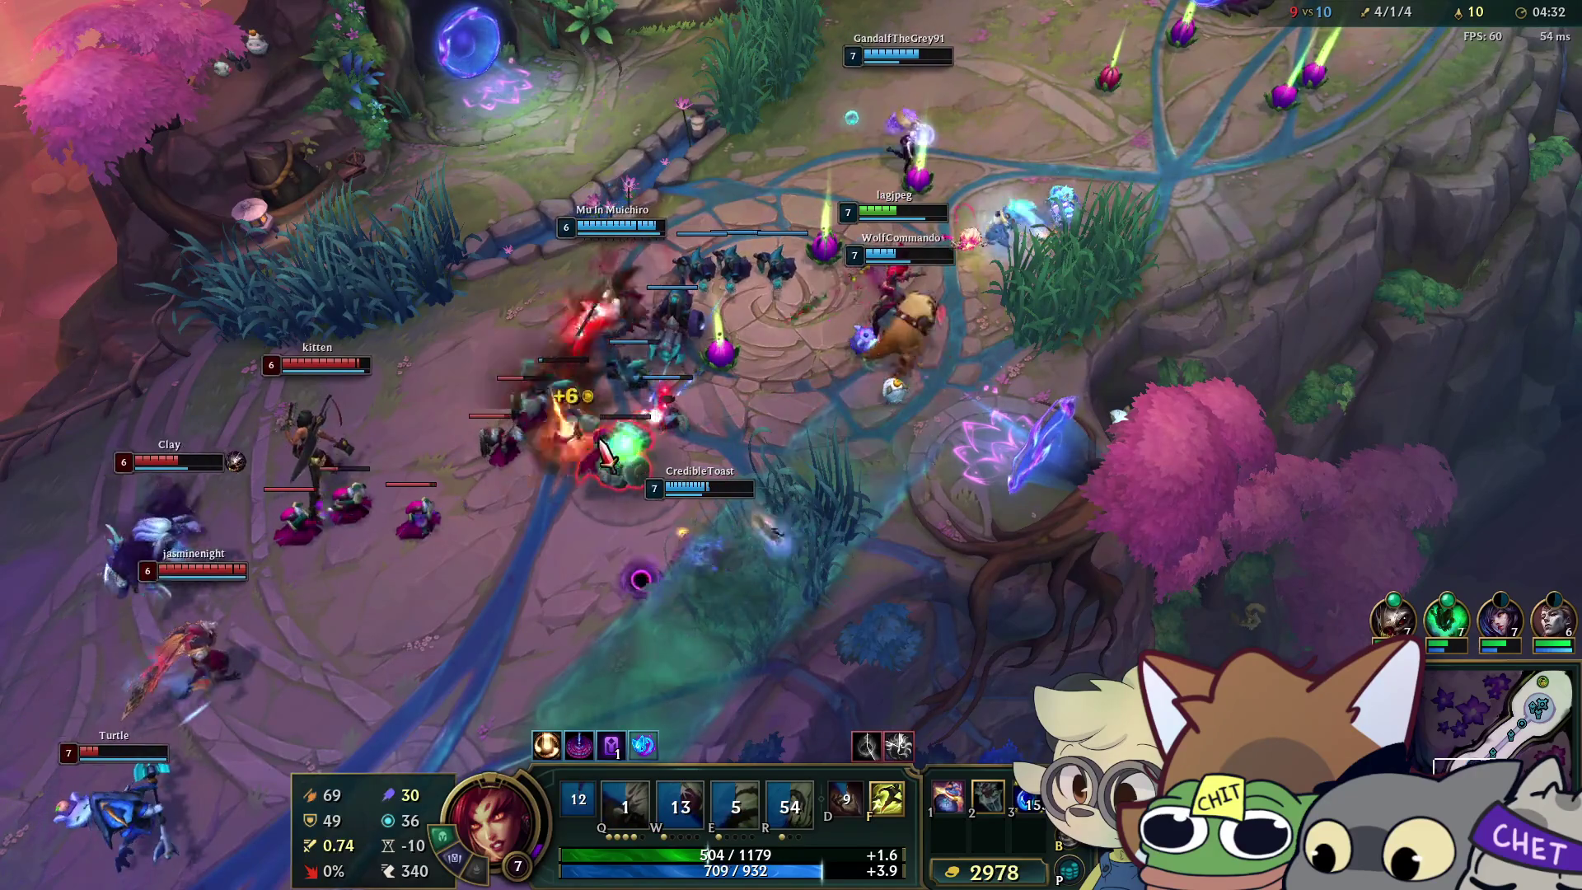
{"action": "right_click", "coordinate": [381, 498]}
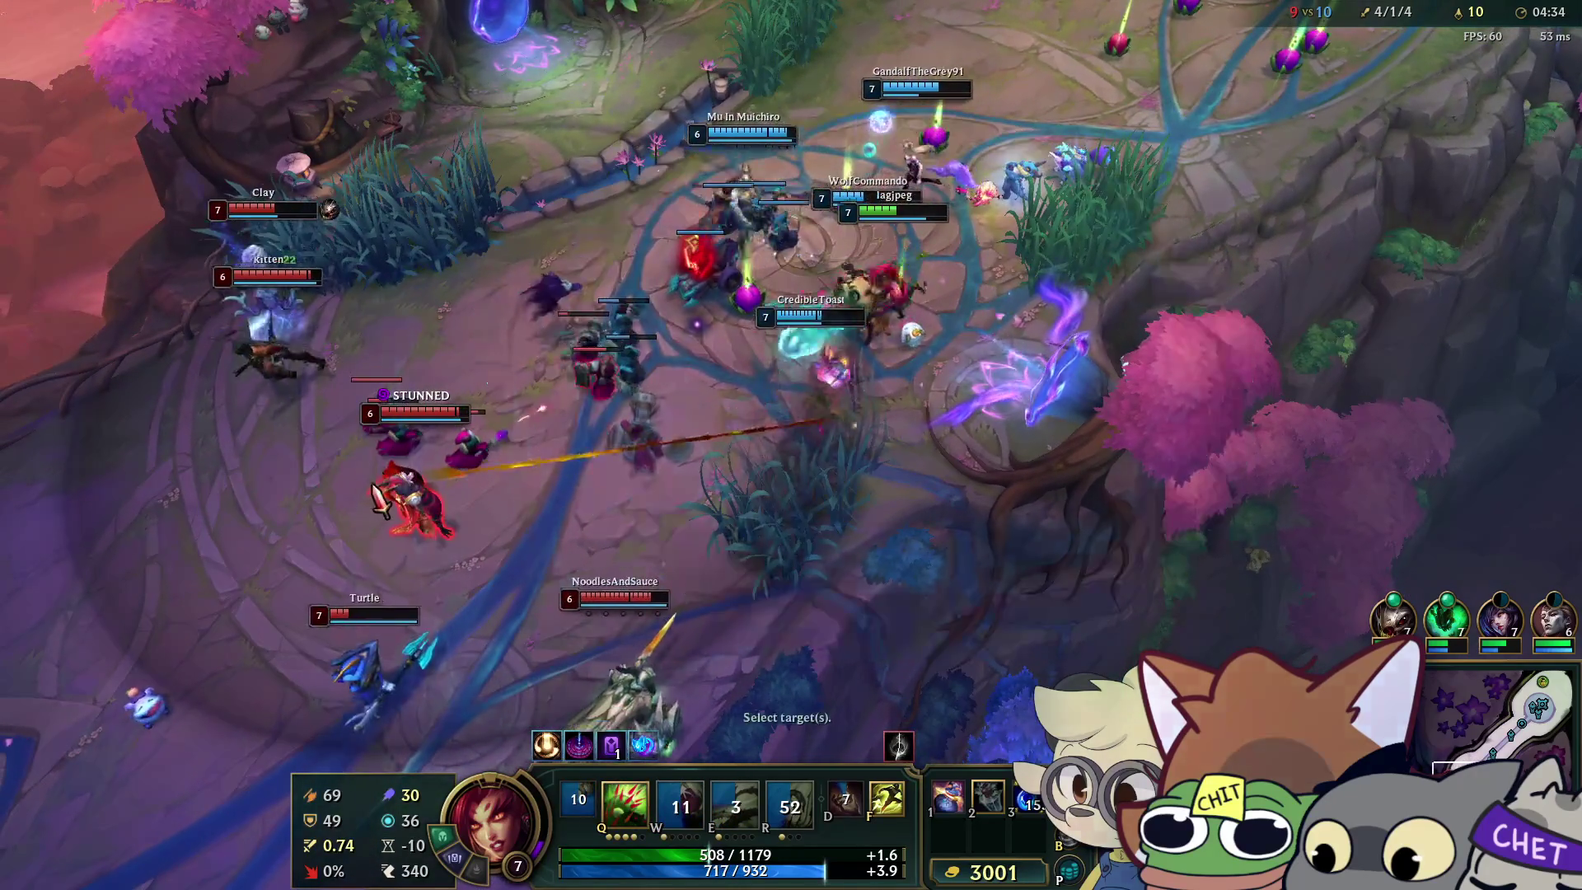
{"action": "right_click", "coordinate": [1300, 269]}
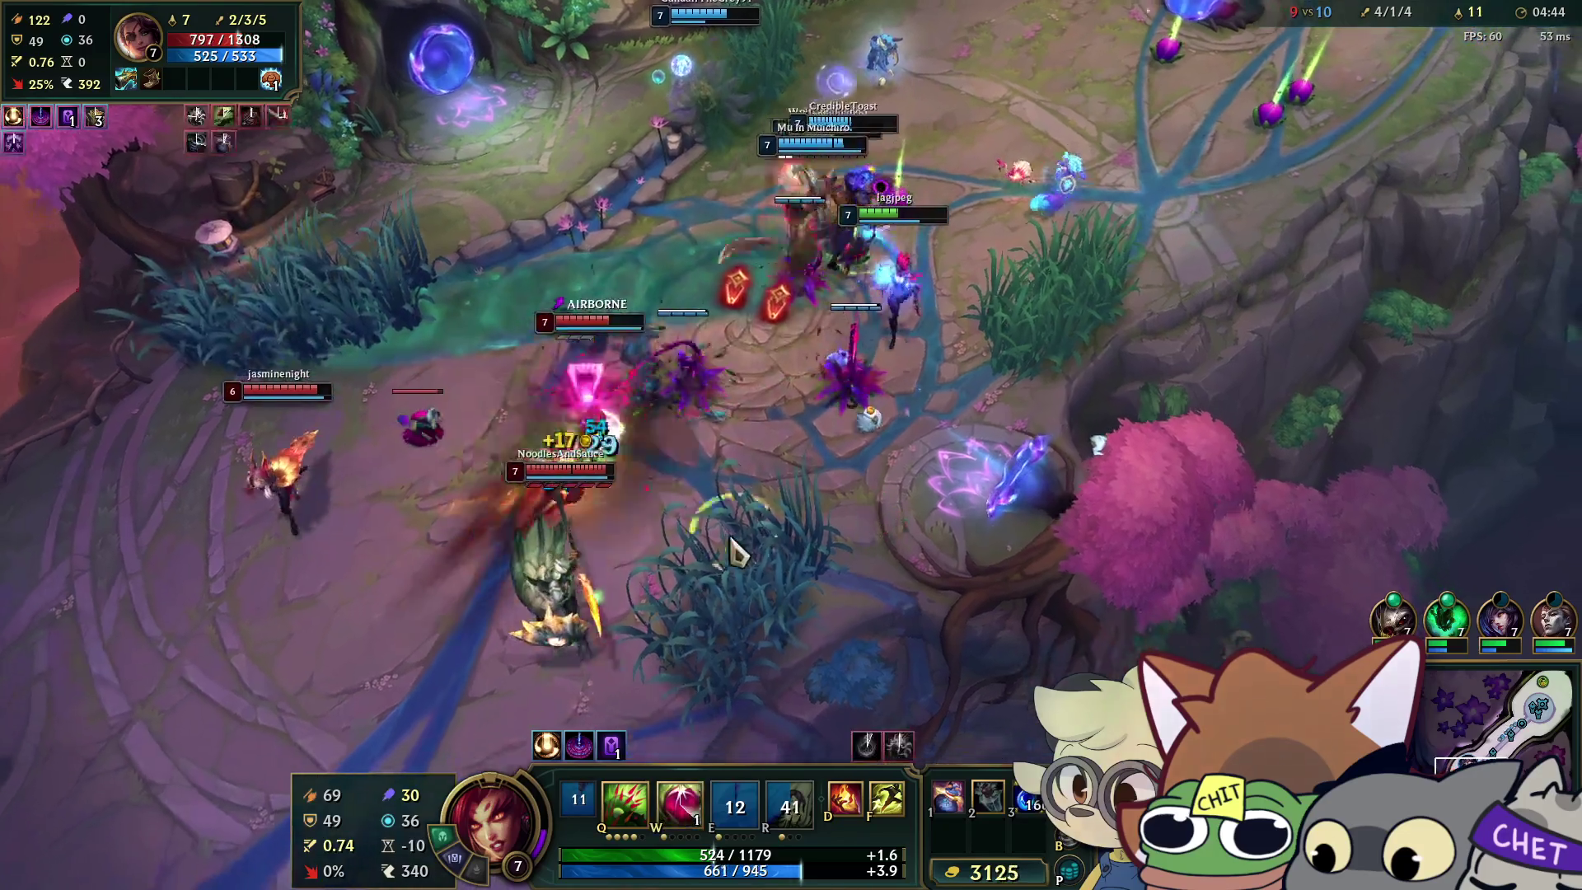
Keep fighting in mid lane until Zyra is slain, then check the scoreboard.
{"action": "right_click", "coordinate": [715, 375]}
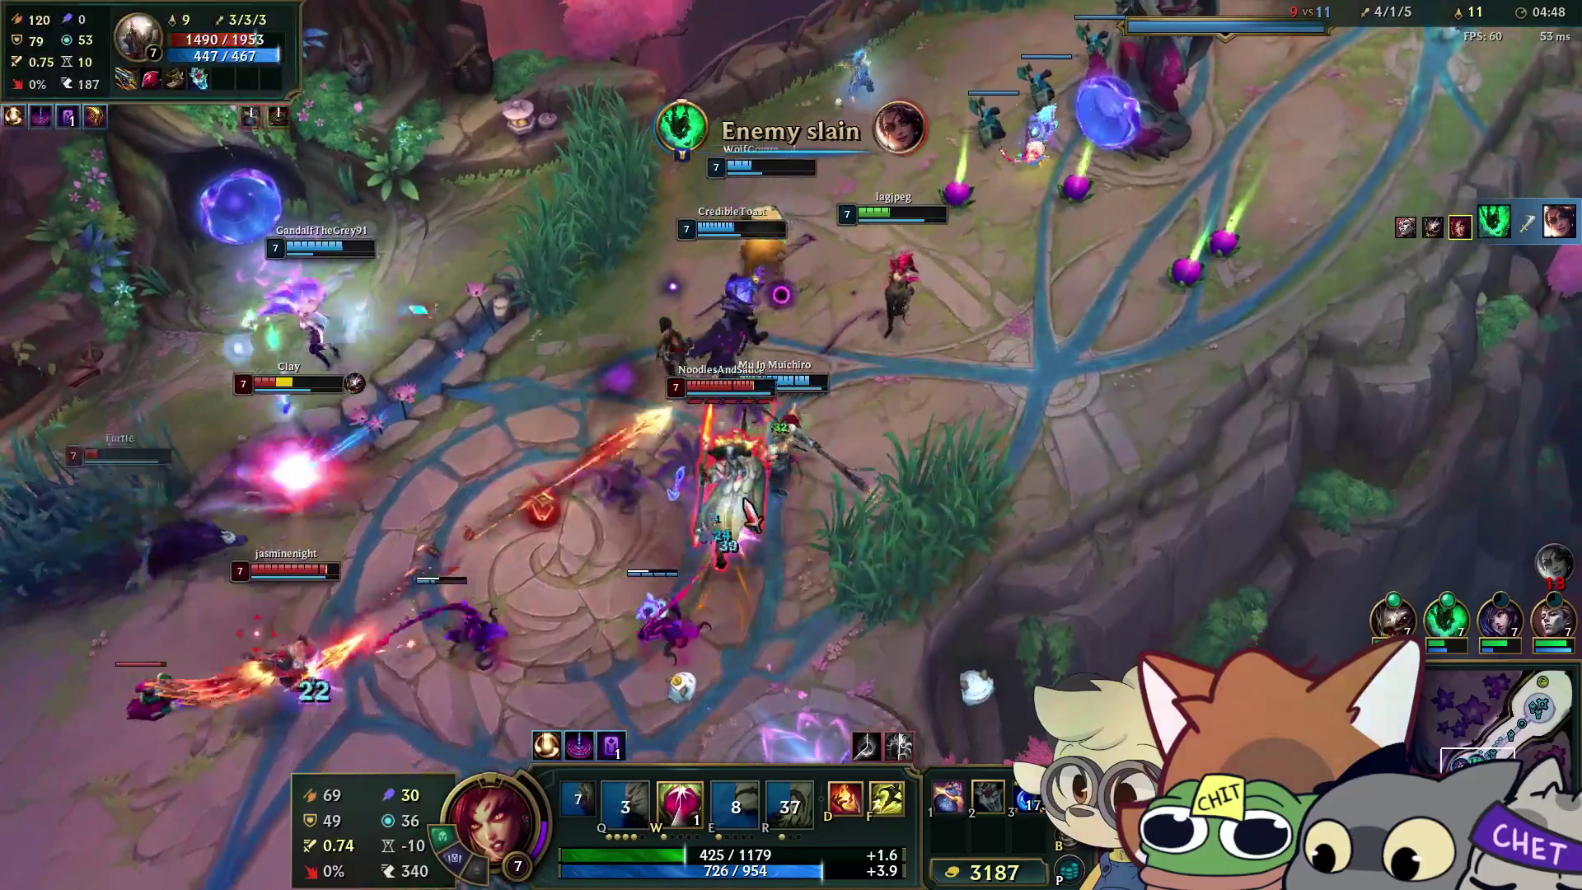
{"action": "right_click", "coordinate": [1272, 375]}
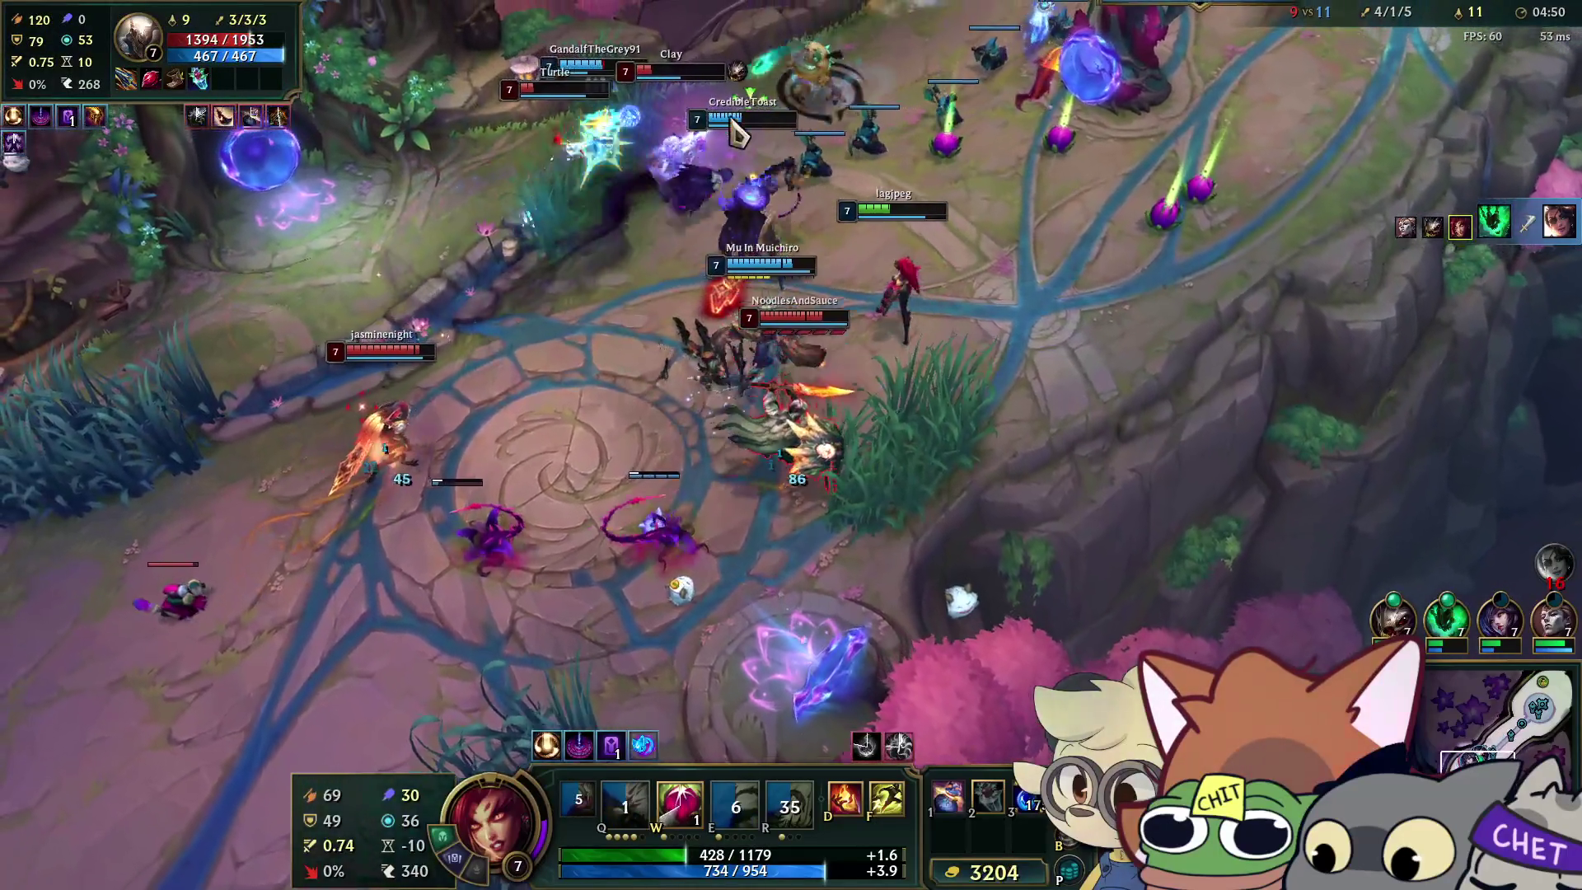
{"action": "right_click", "coordinate": [675, 218]}
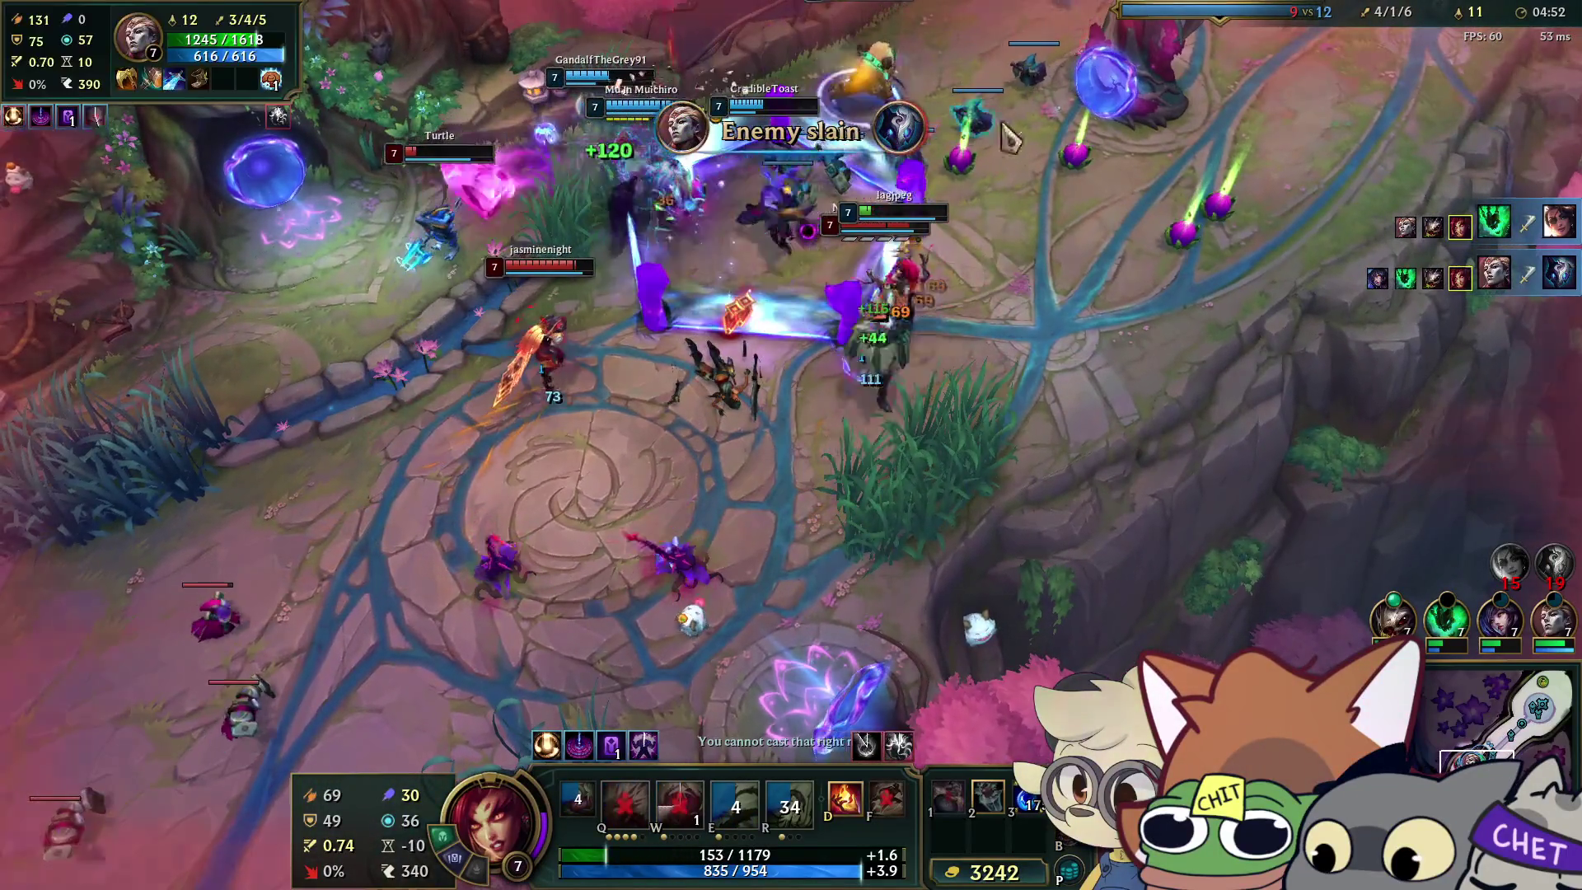
{"action": "key", "text": "q"}
{"action": "key", "text": "Tab"}
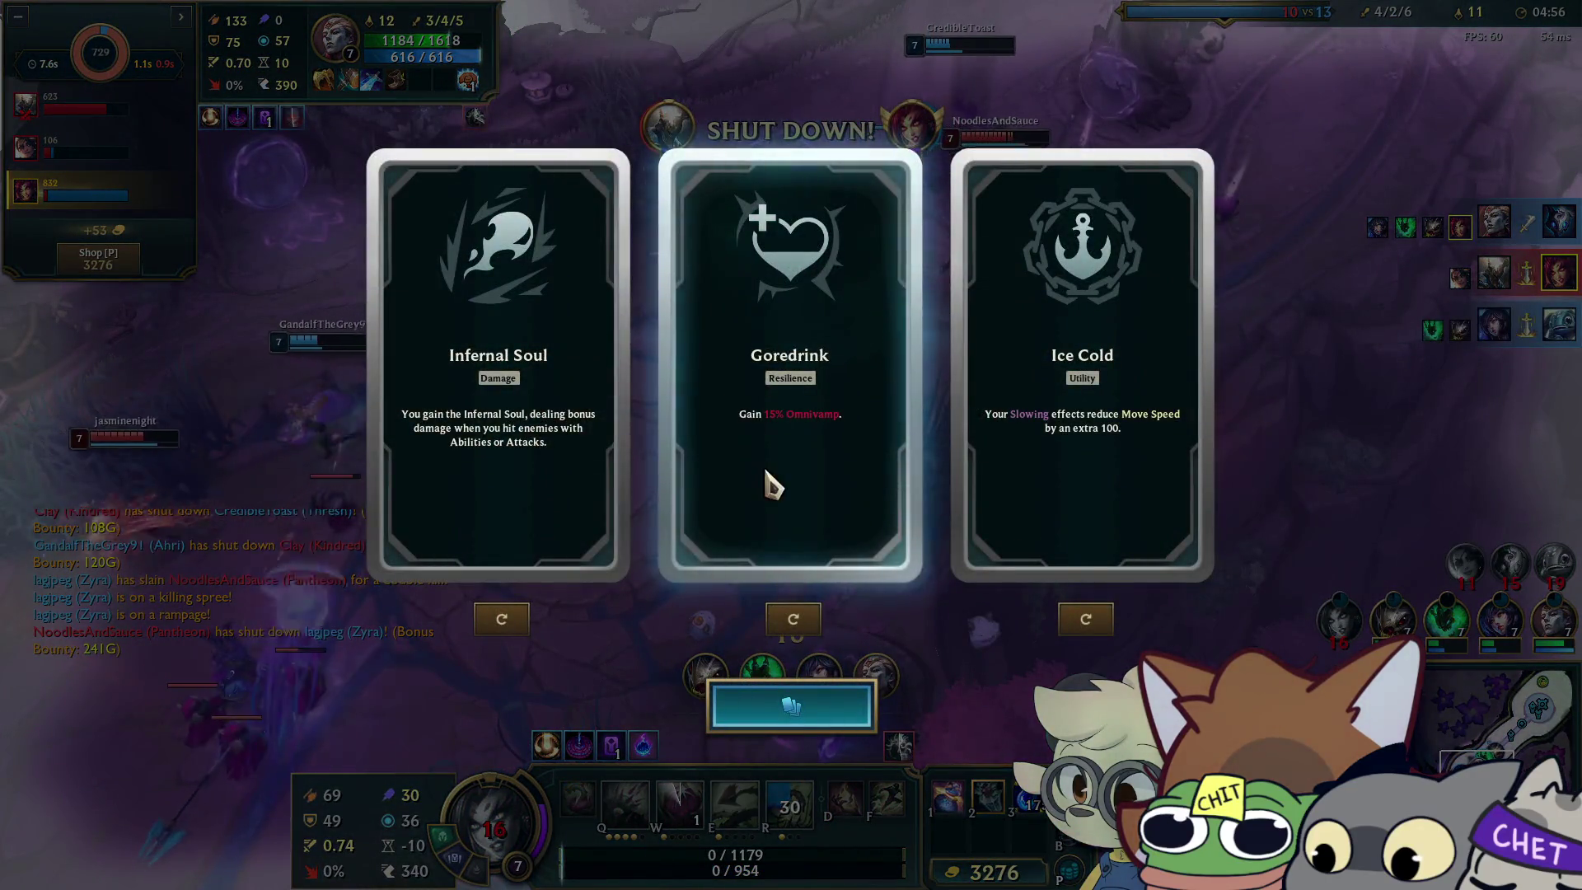
Reroll the Goredrink, Infernal Soul and Ice Cold augment offers.
{"action": "left_click", "coordinate": [792, 622]}
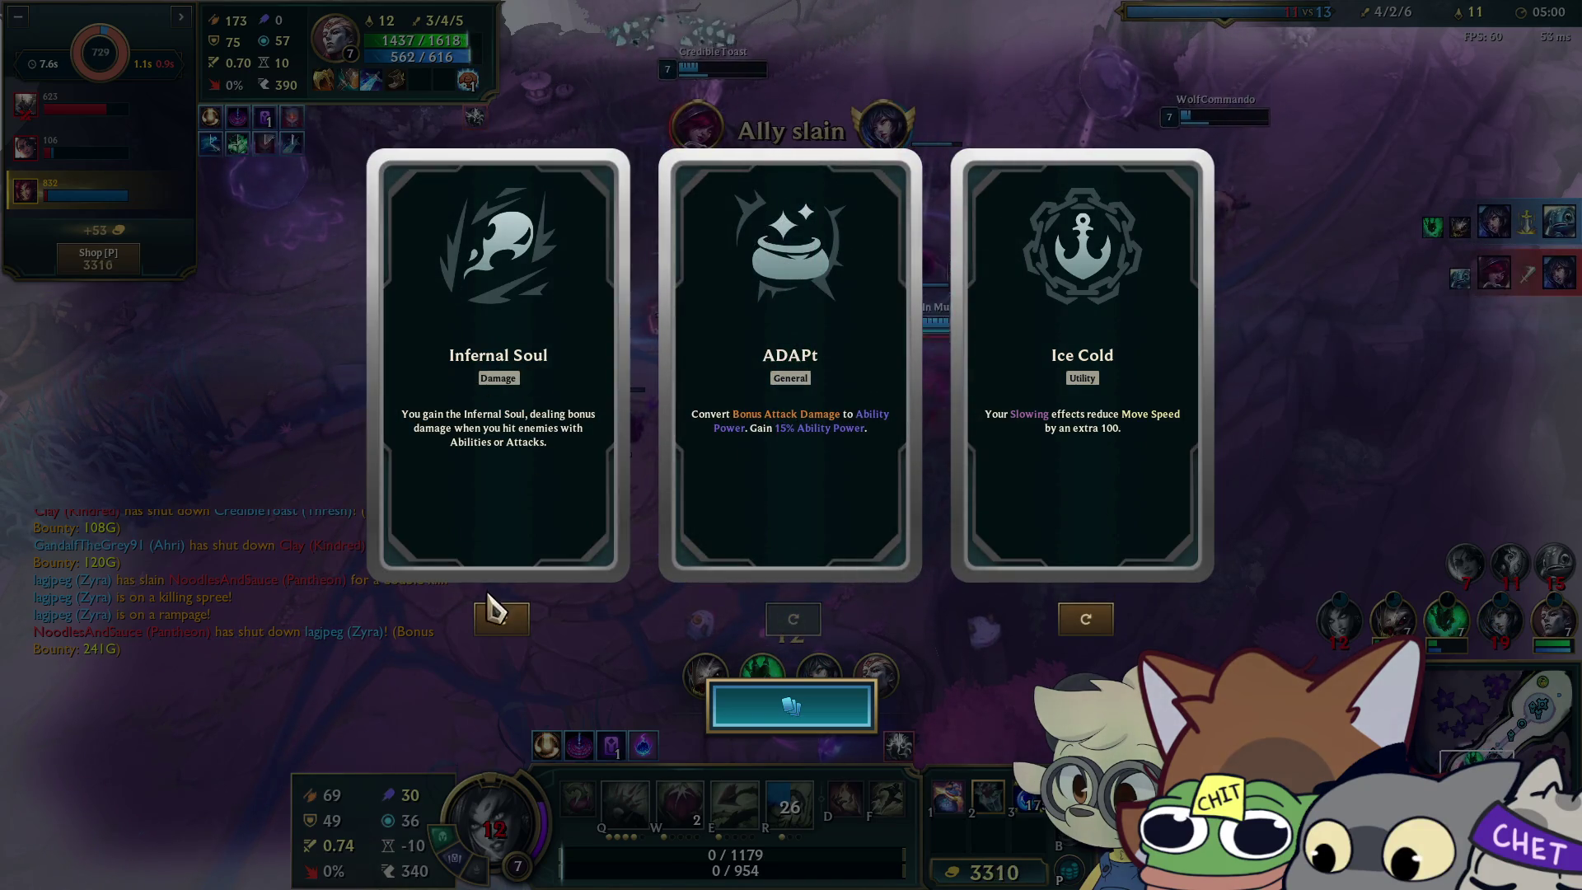
{"action": "left_click", "coordinate": [499, 620]}
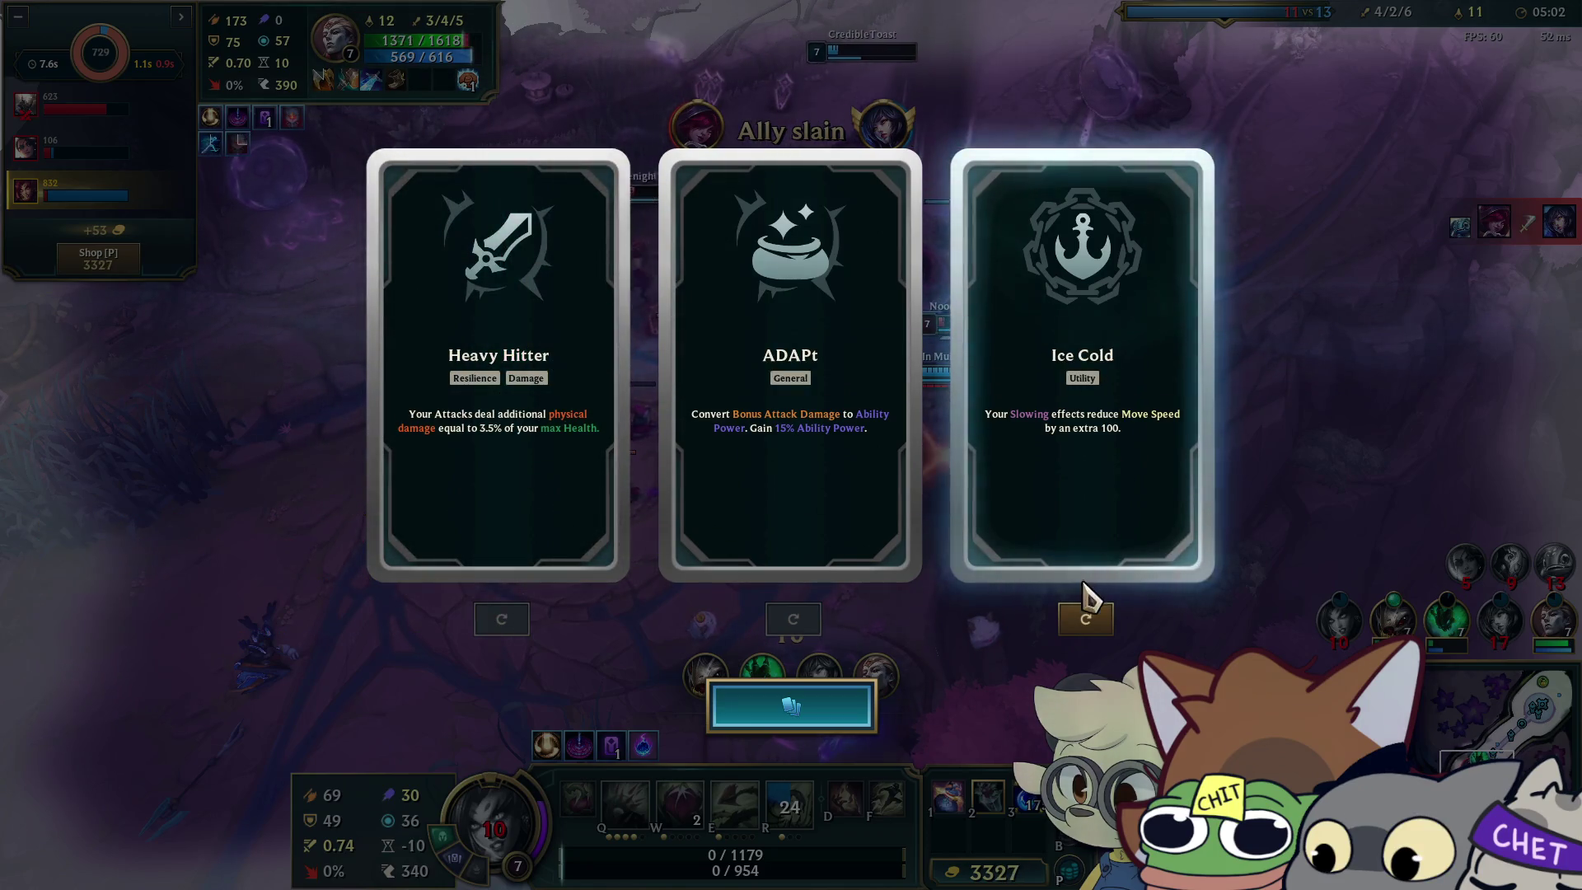
{"action": "left_click", "coordinate": [1080, 620]}
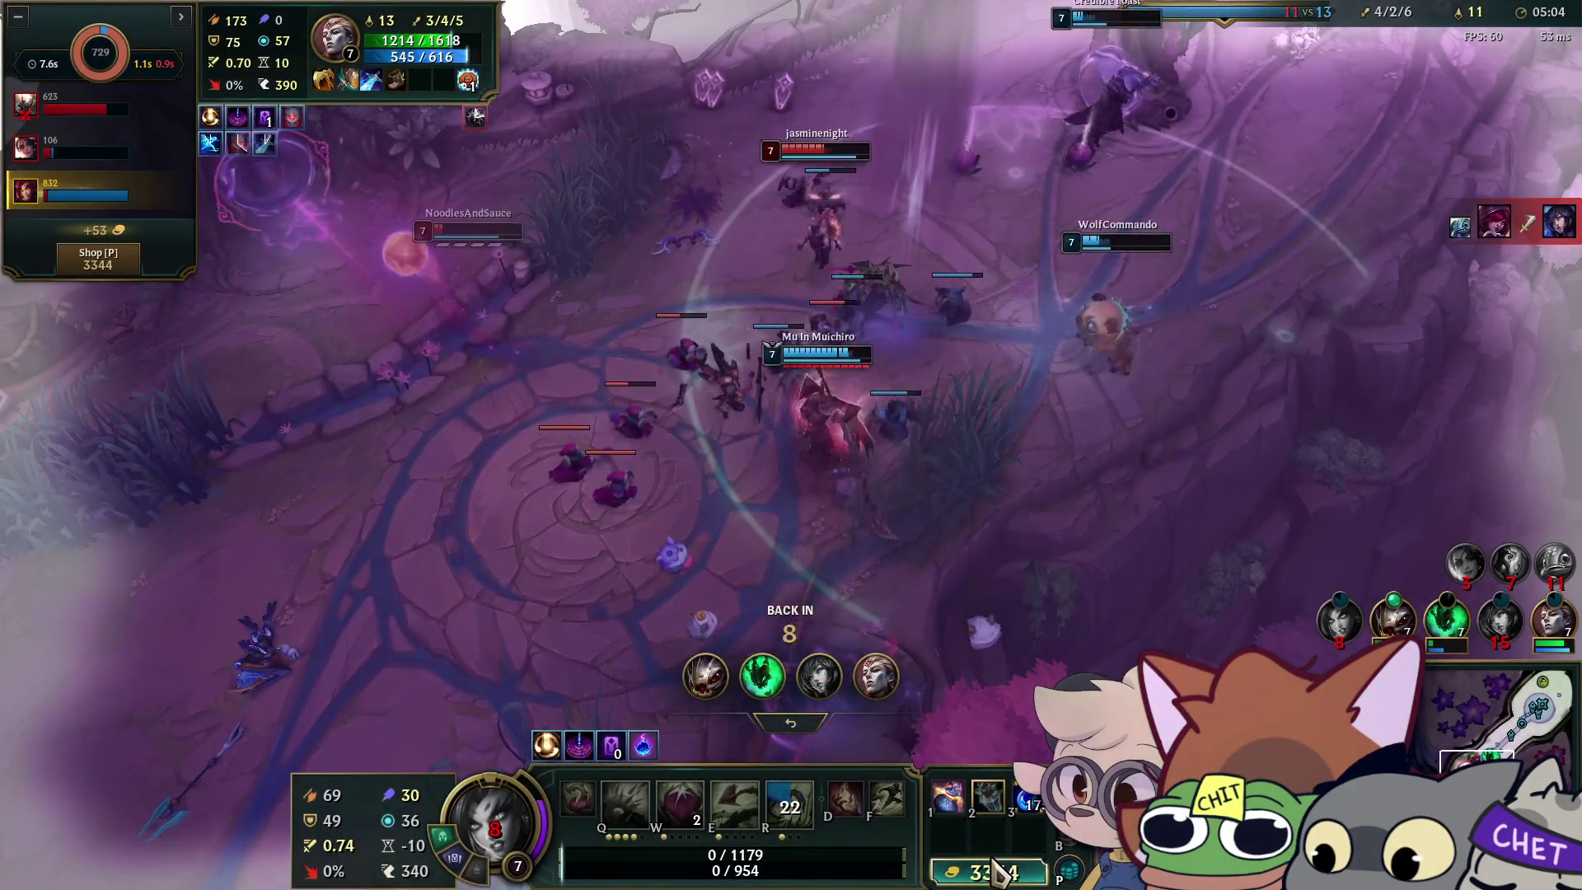
Buy Blackfire Torch and Sorcerer's Shoes, then head out of the base.
{"action": "left_click", "coordinate": [988, 872]}
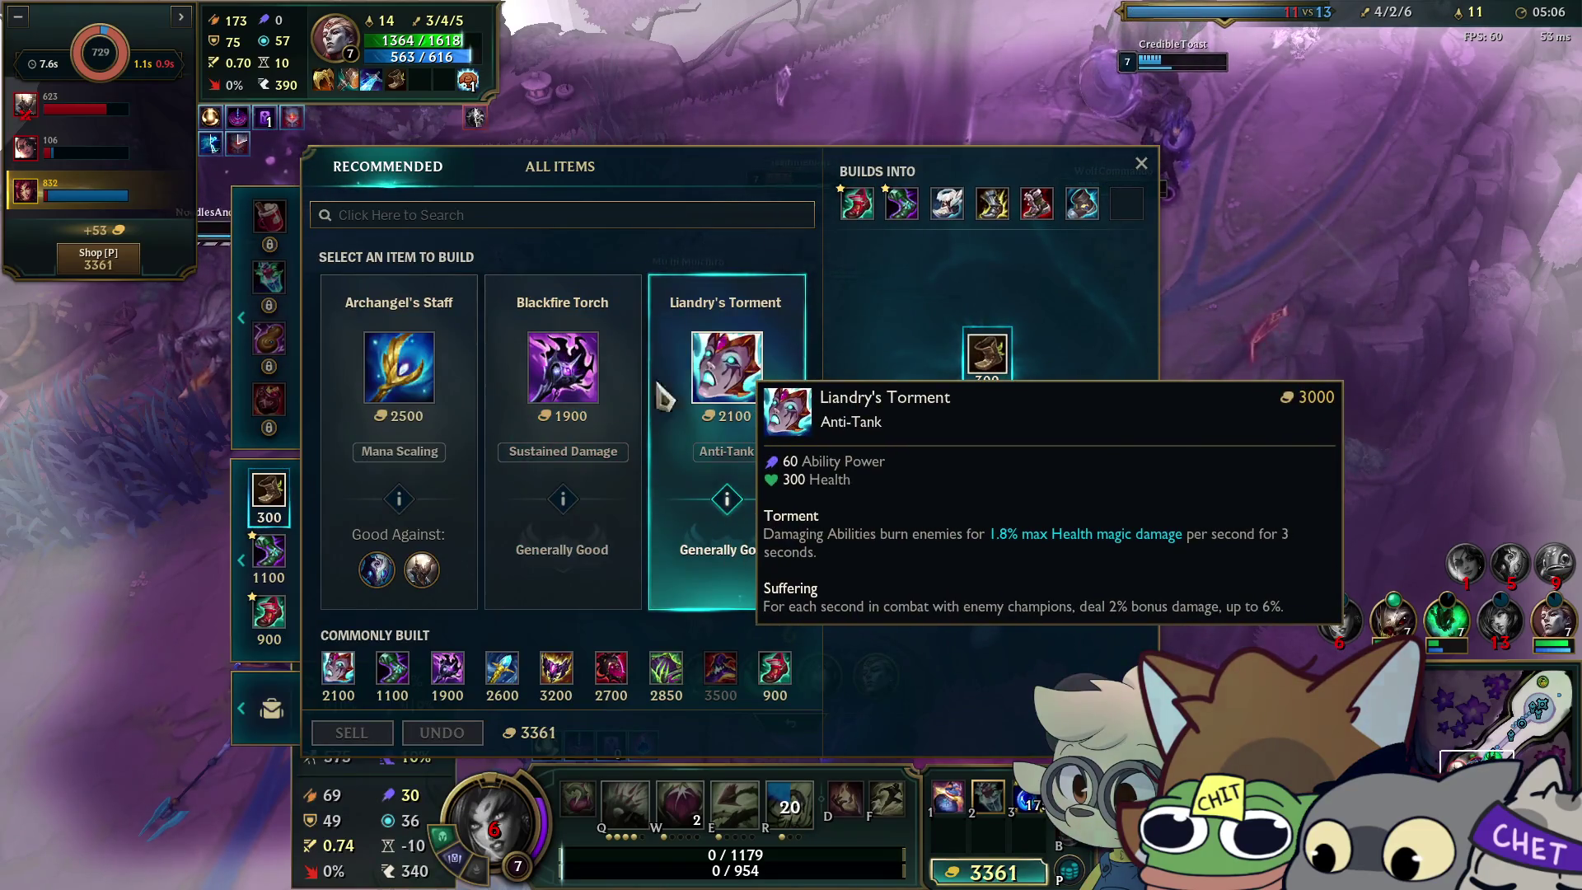
{"action": "mouse_move", "coordinate": [562, 404]}
{"action": "left_click", "coordinate": [563, 370]}
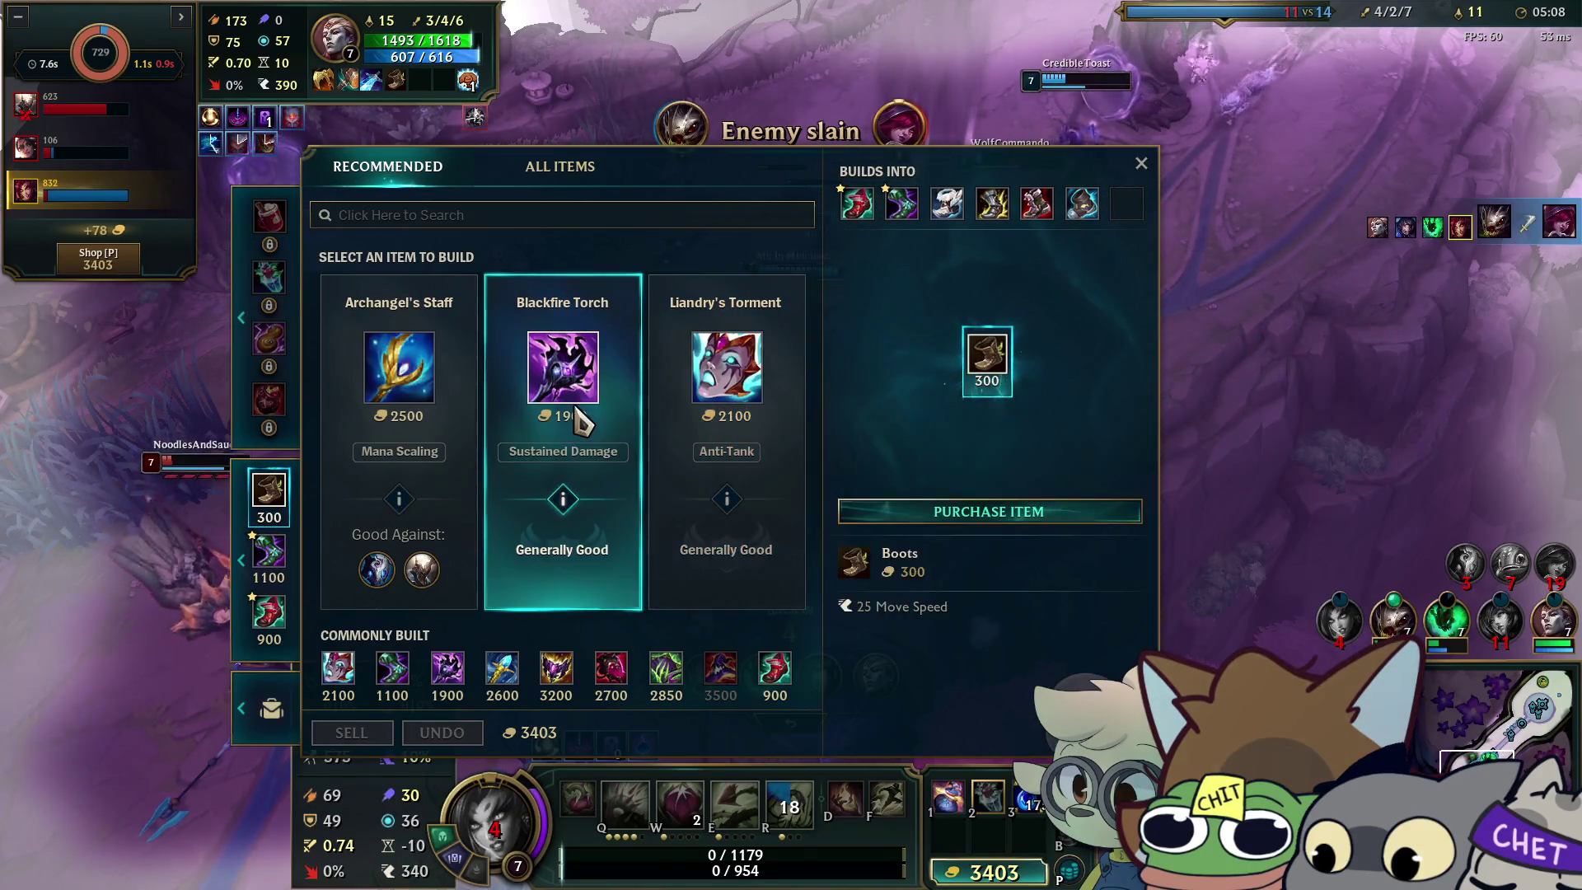
{"action": "right_click", "coordinate": [577, 387]}
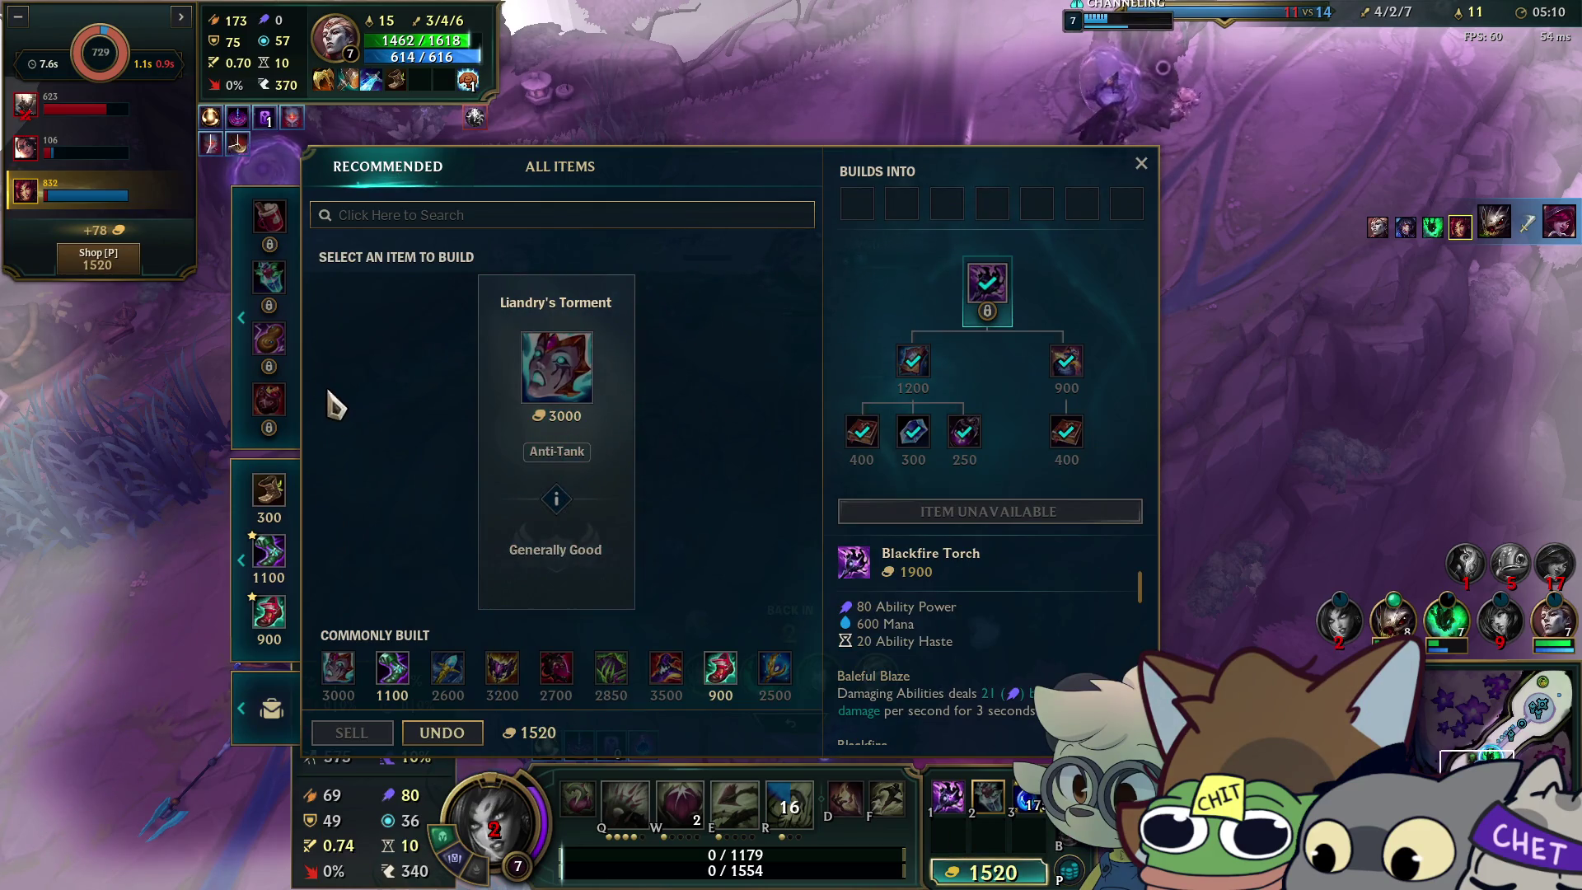
{"action": "mouse_move", "coordinate": [283, 535]}
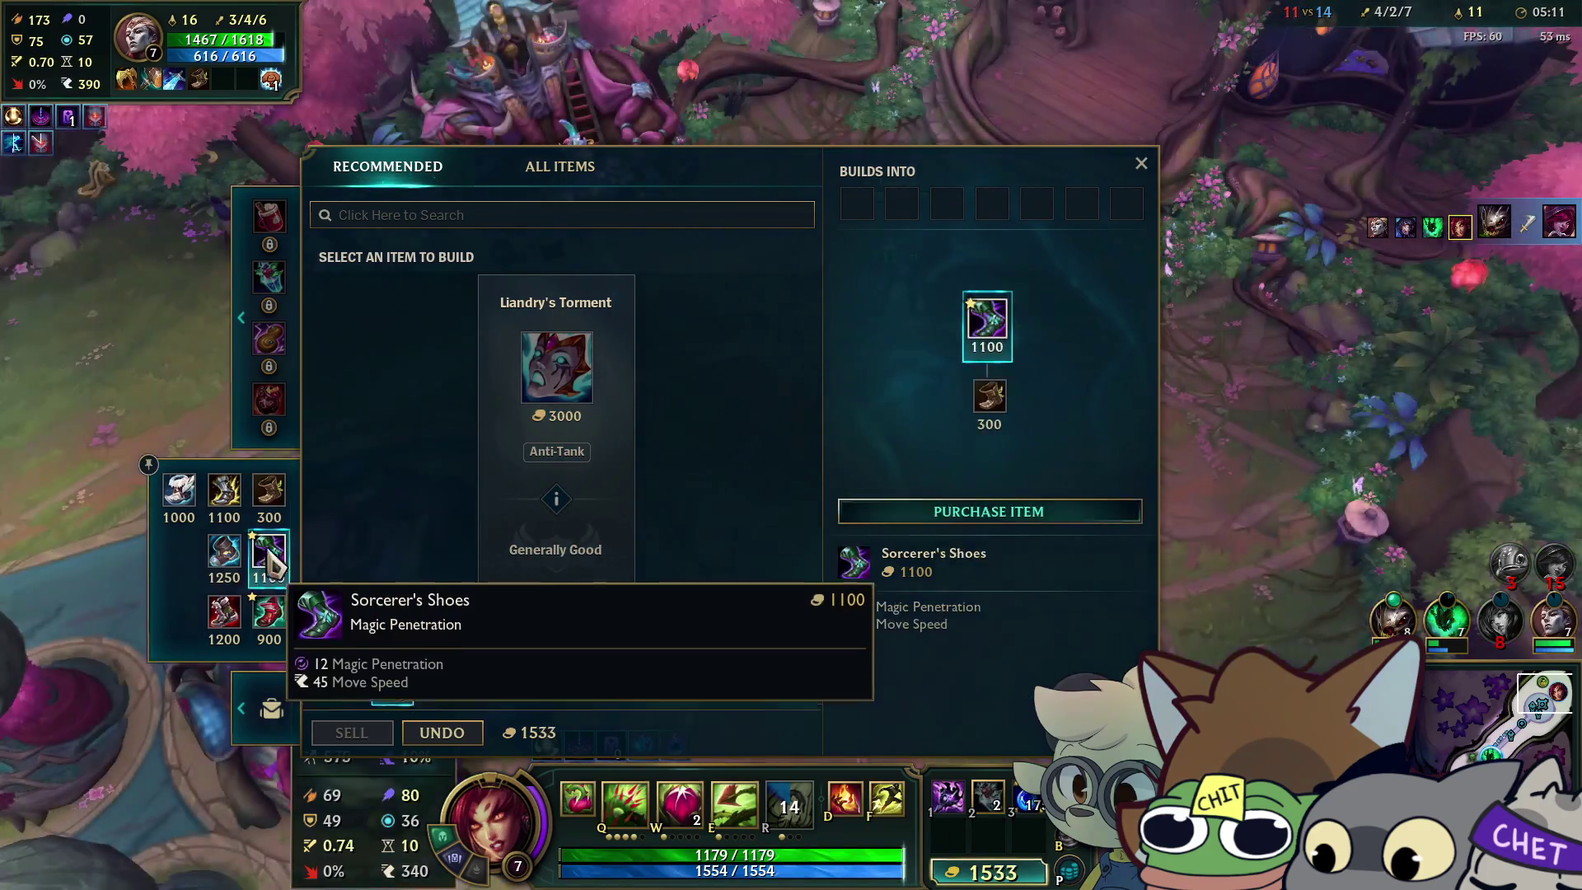
{"action": "right_click", "coordinate": [267, 573]}
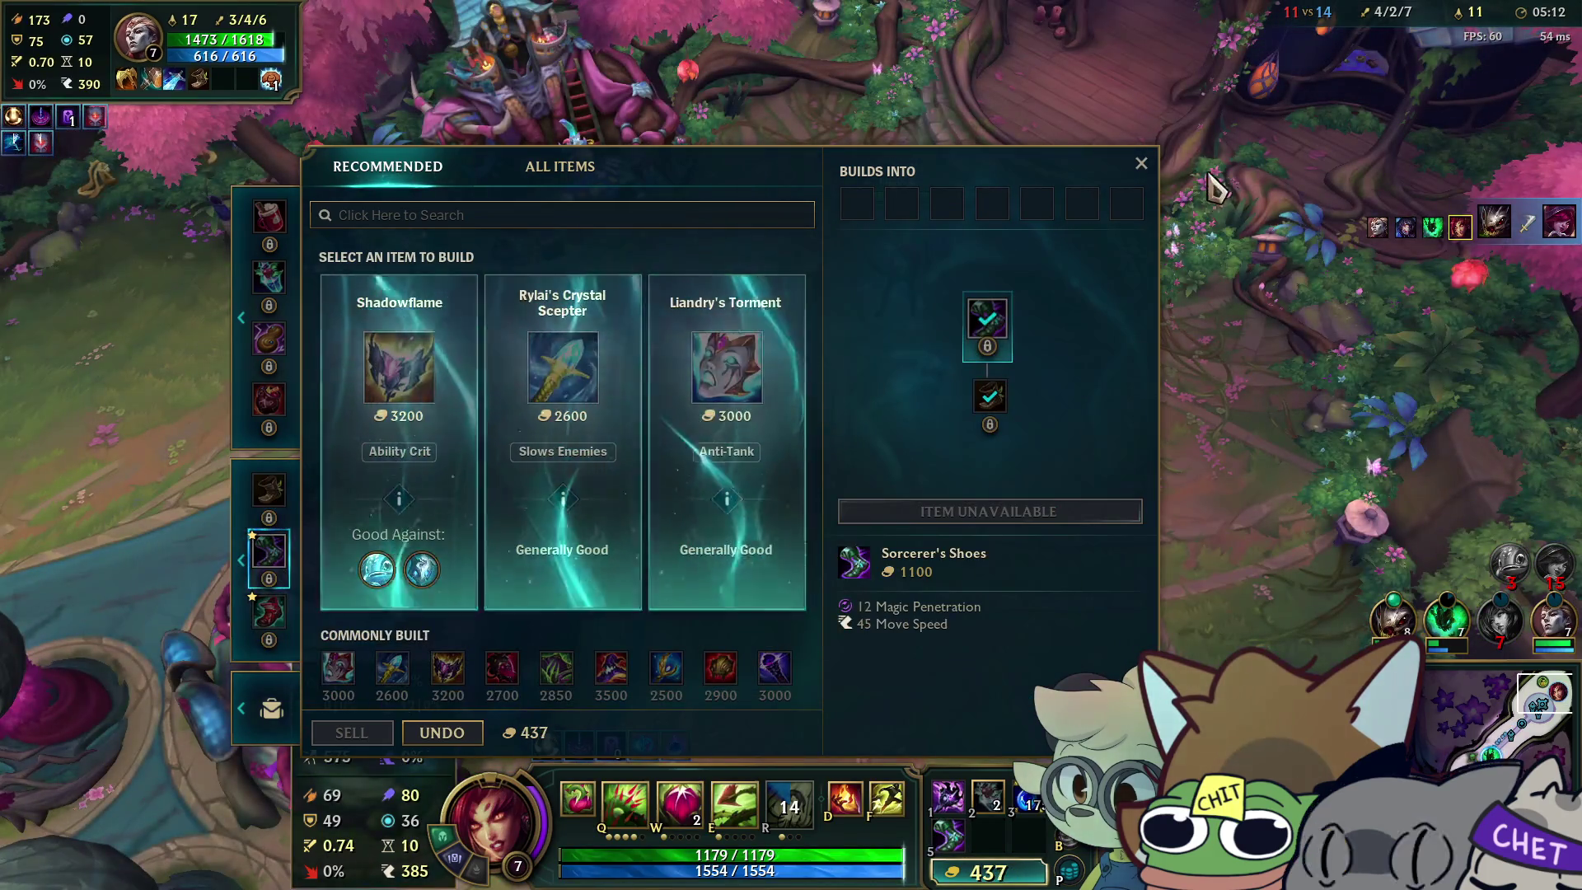
{"action": "left_click", "coordinate": [1141, 163]}
{"action": "right_click", "coordinate": [699, 543]}
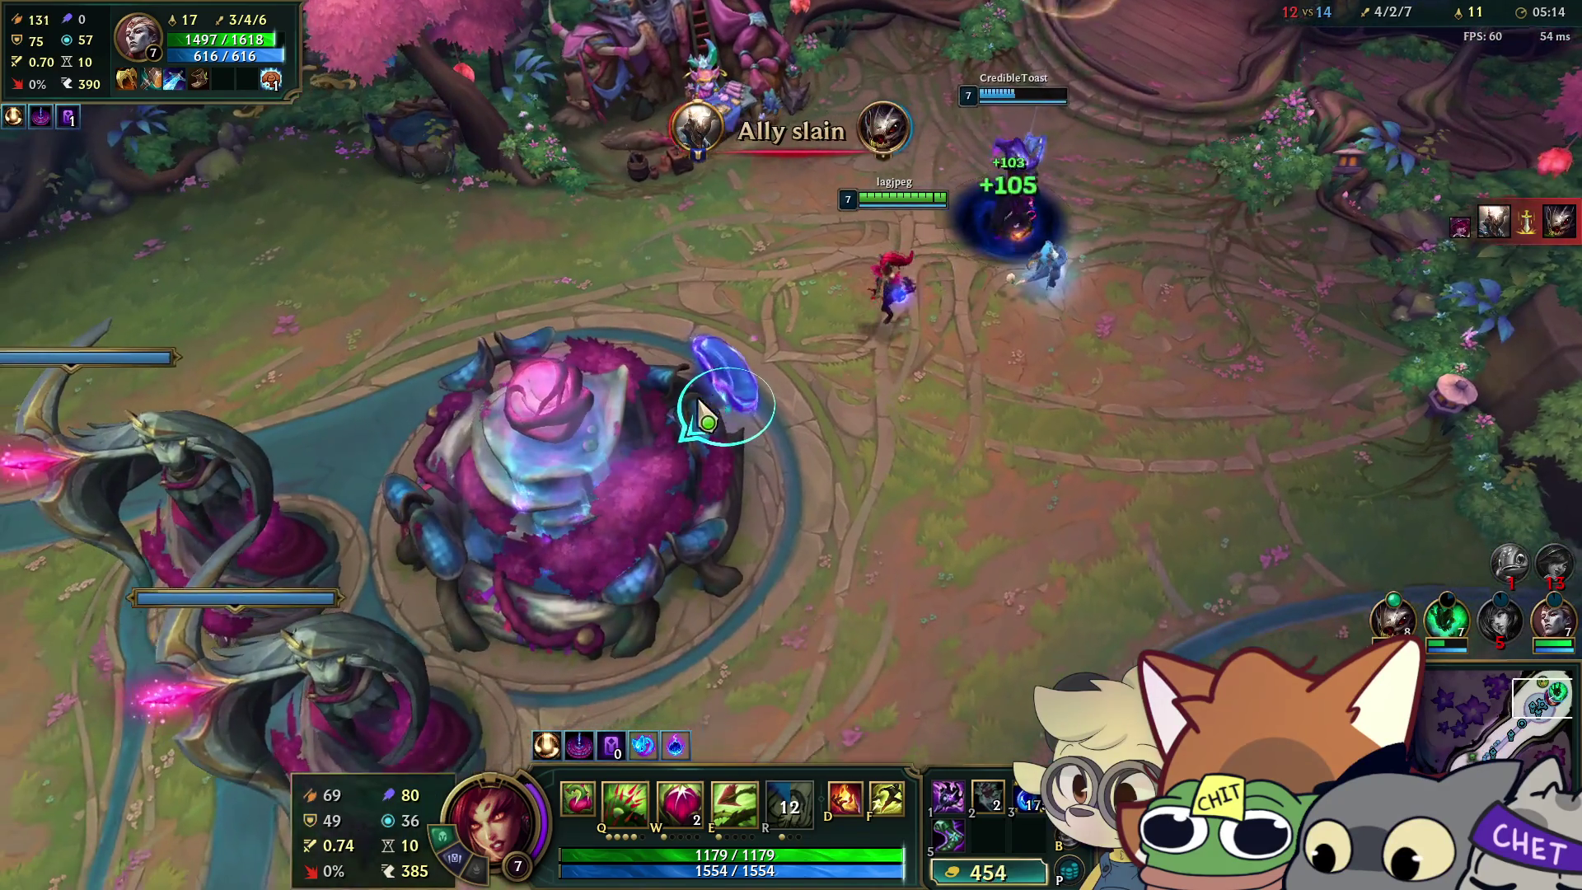
Teleport onto the lane tower and move toward the teamfight.
{"action": "key", "text": "f"}
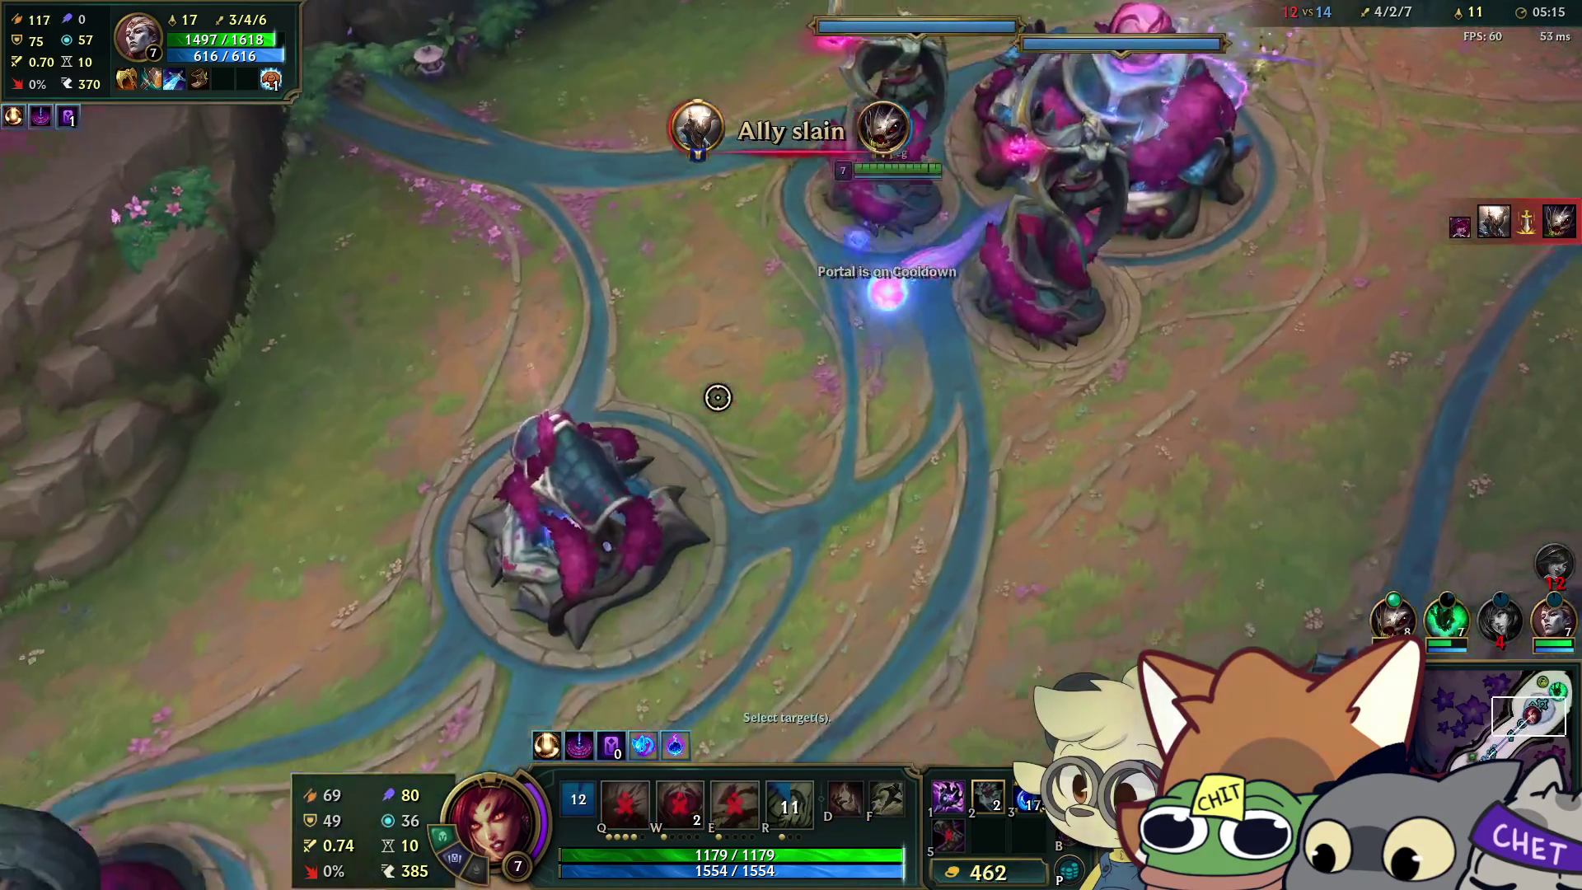
{"action": "left_click", "coordinate": [718, 397]}
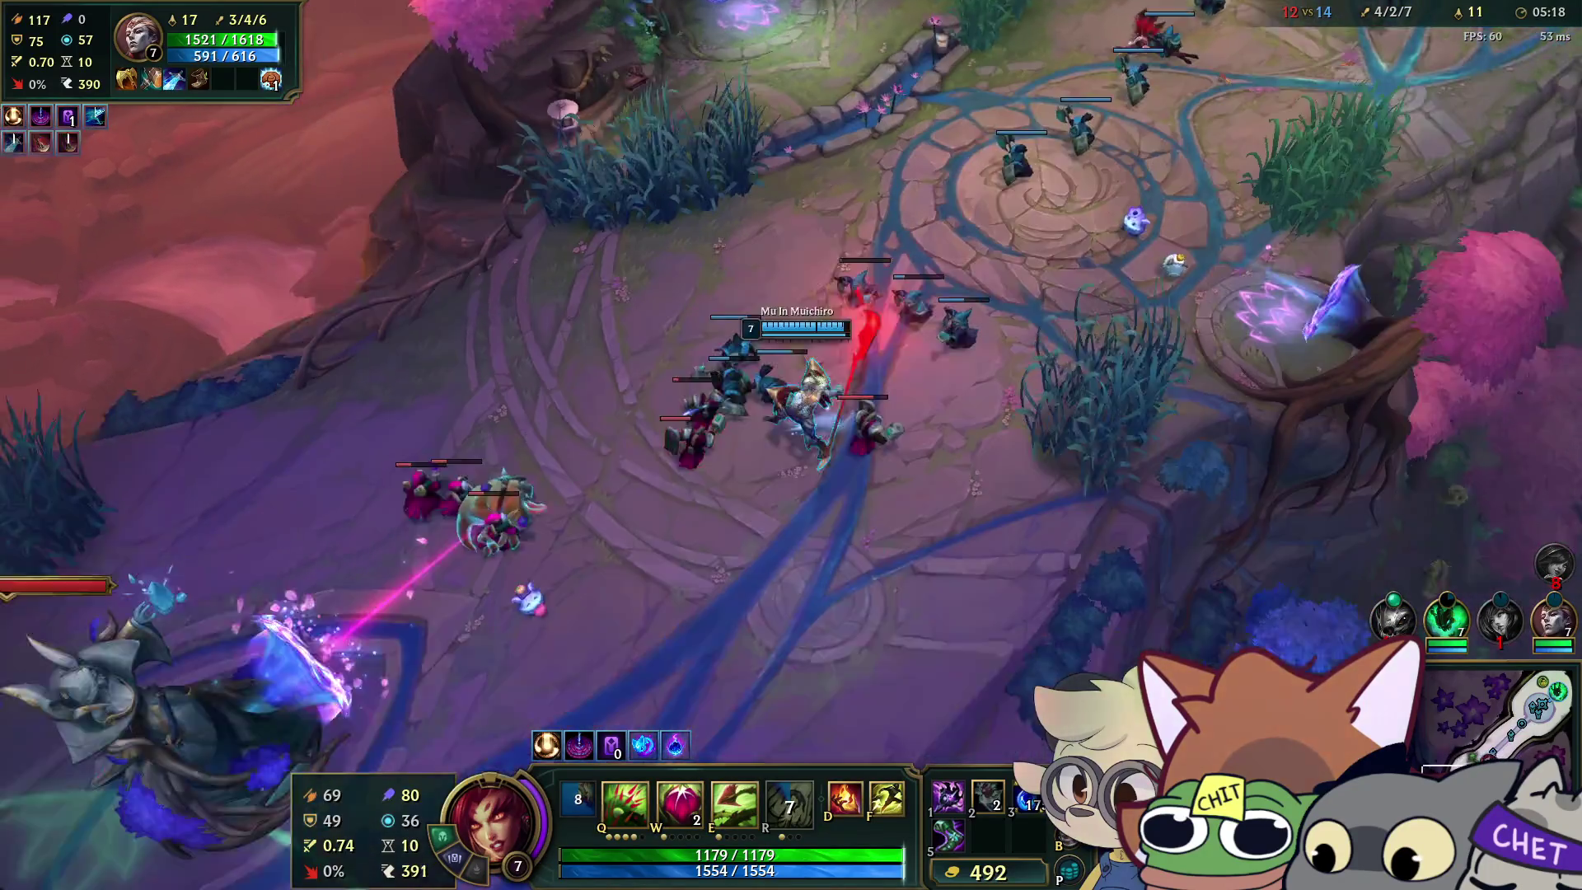
{"action": "right_click", "coordinate": [581, 401]}
{"action": "key", "text": "space"}
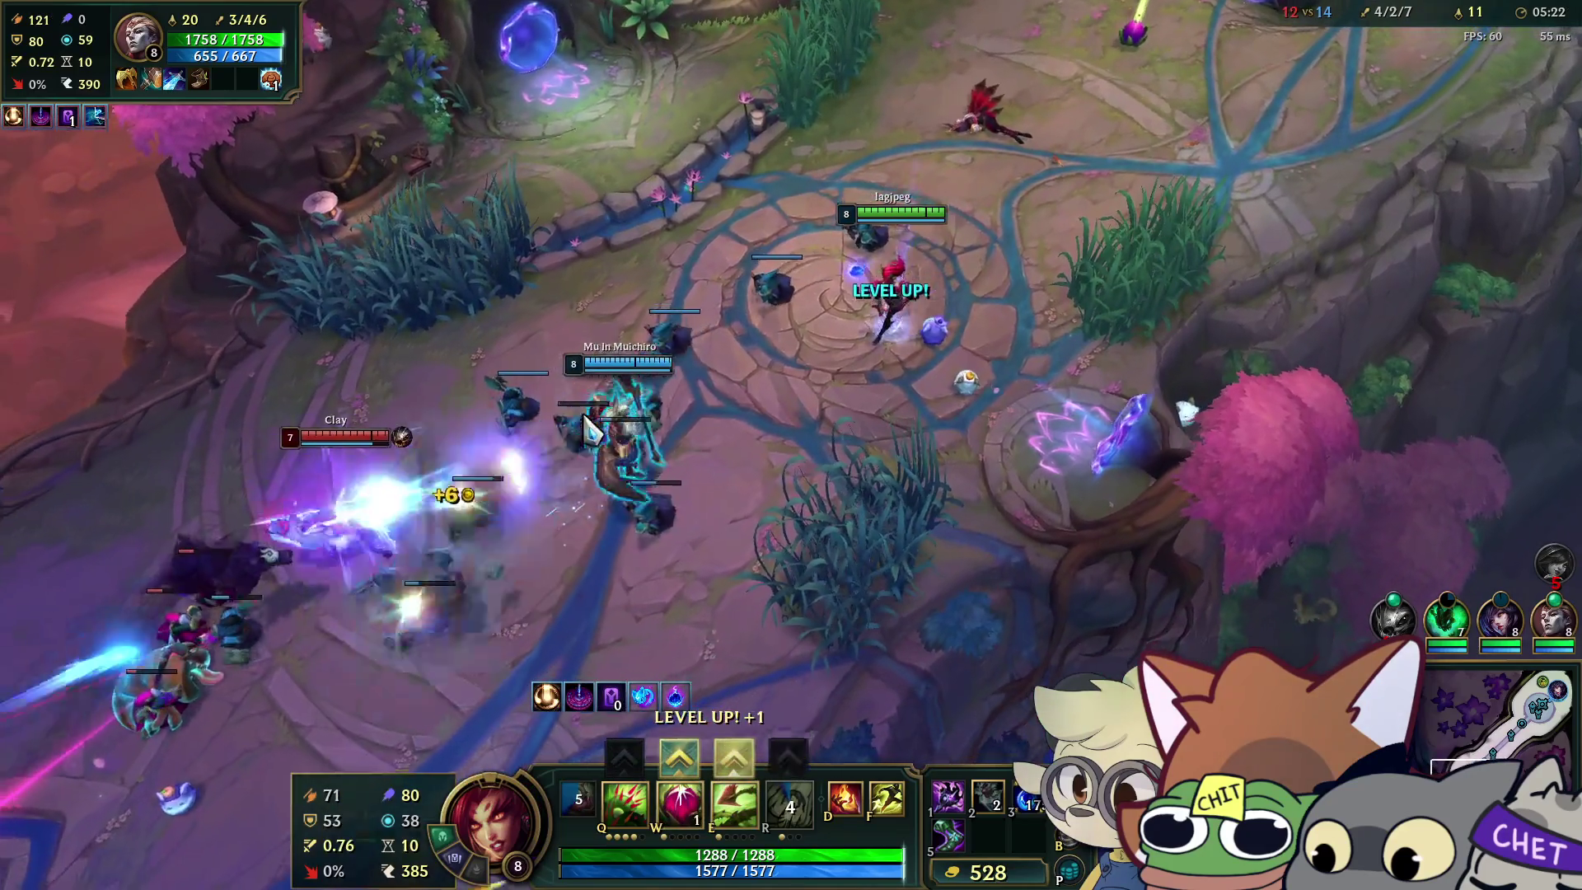
Plant seeds, rank up Grasping Roots and cast Zyra's ultimate on the enemy group.
{"action": "key", "text": "w"}
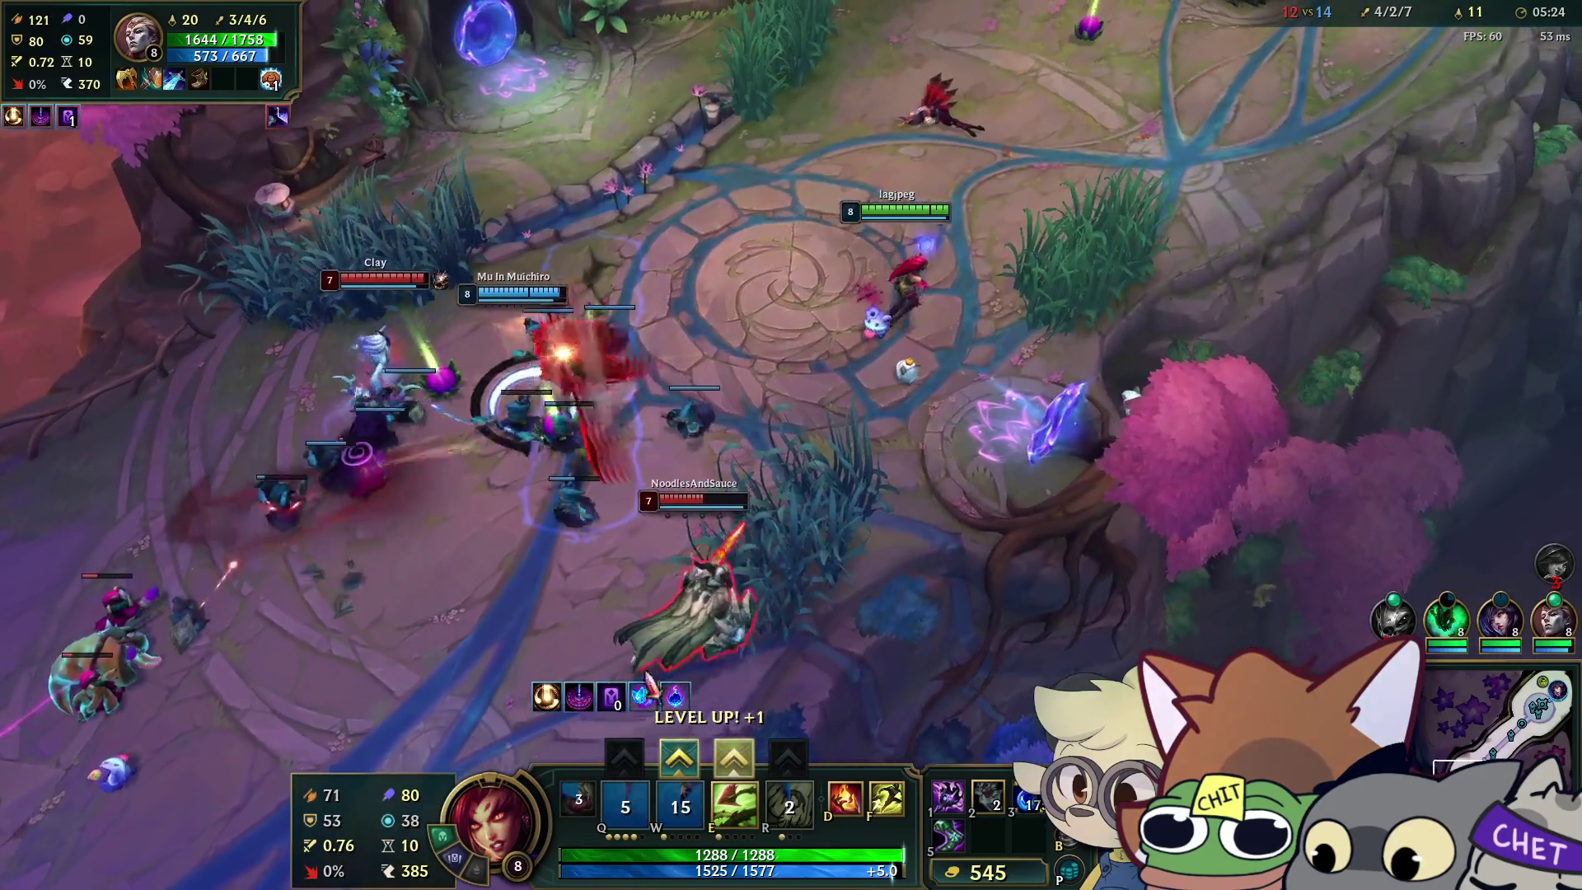
{"action": "left_click", "coordinate": [733, 756]}
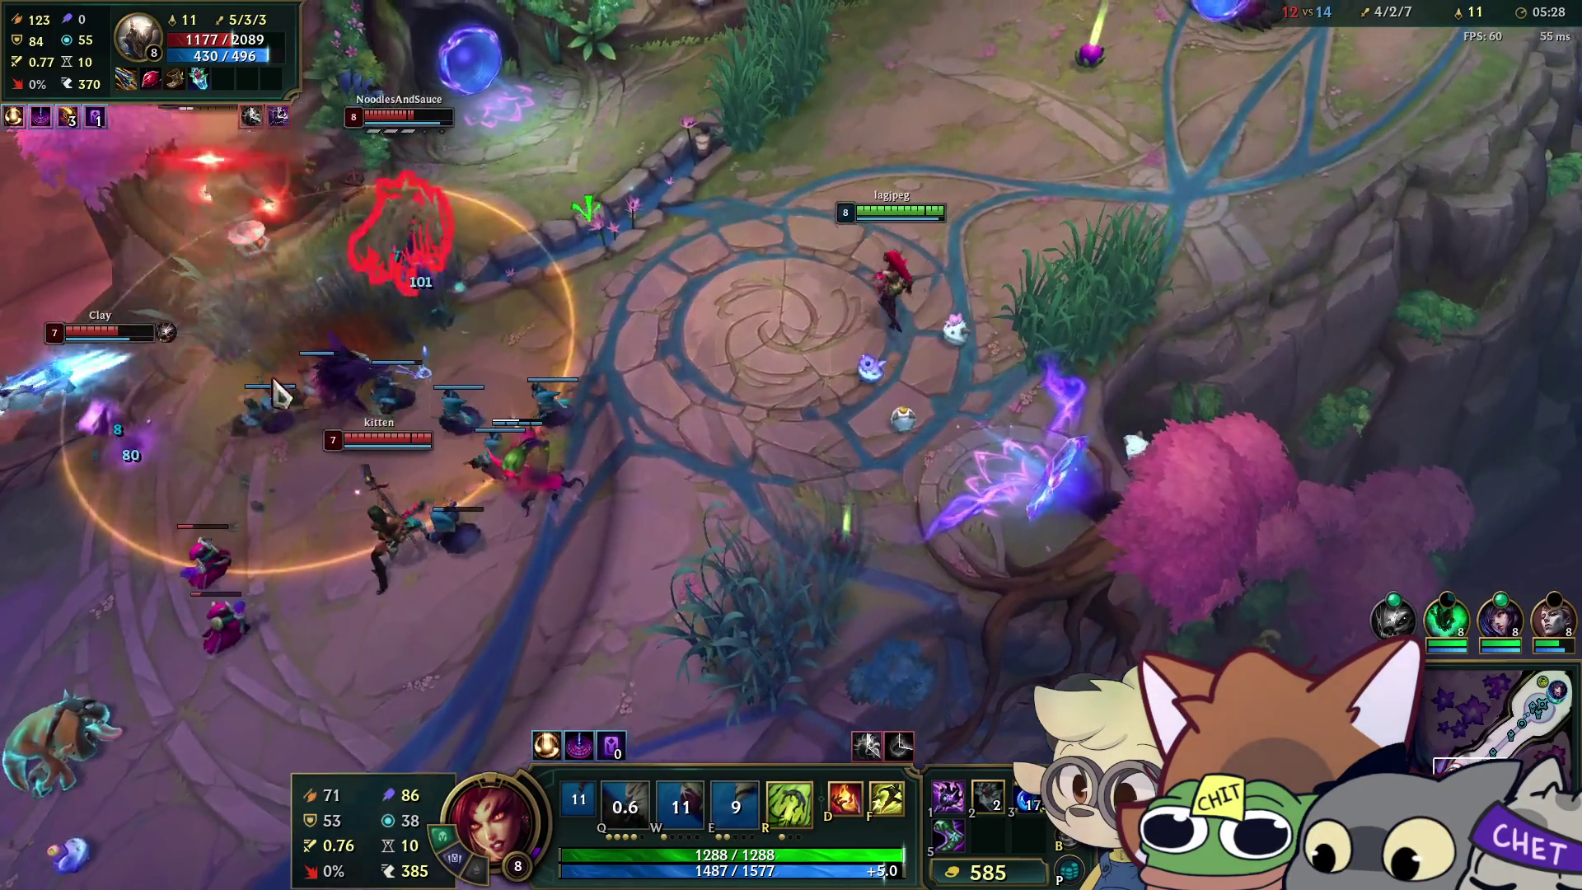
{"action": "key", "text": "r"}
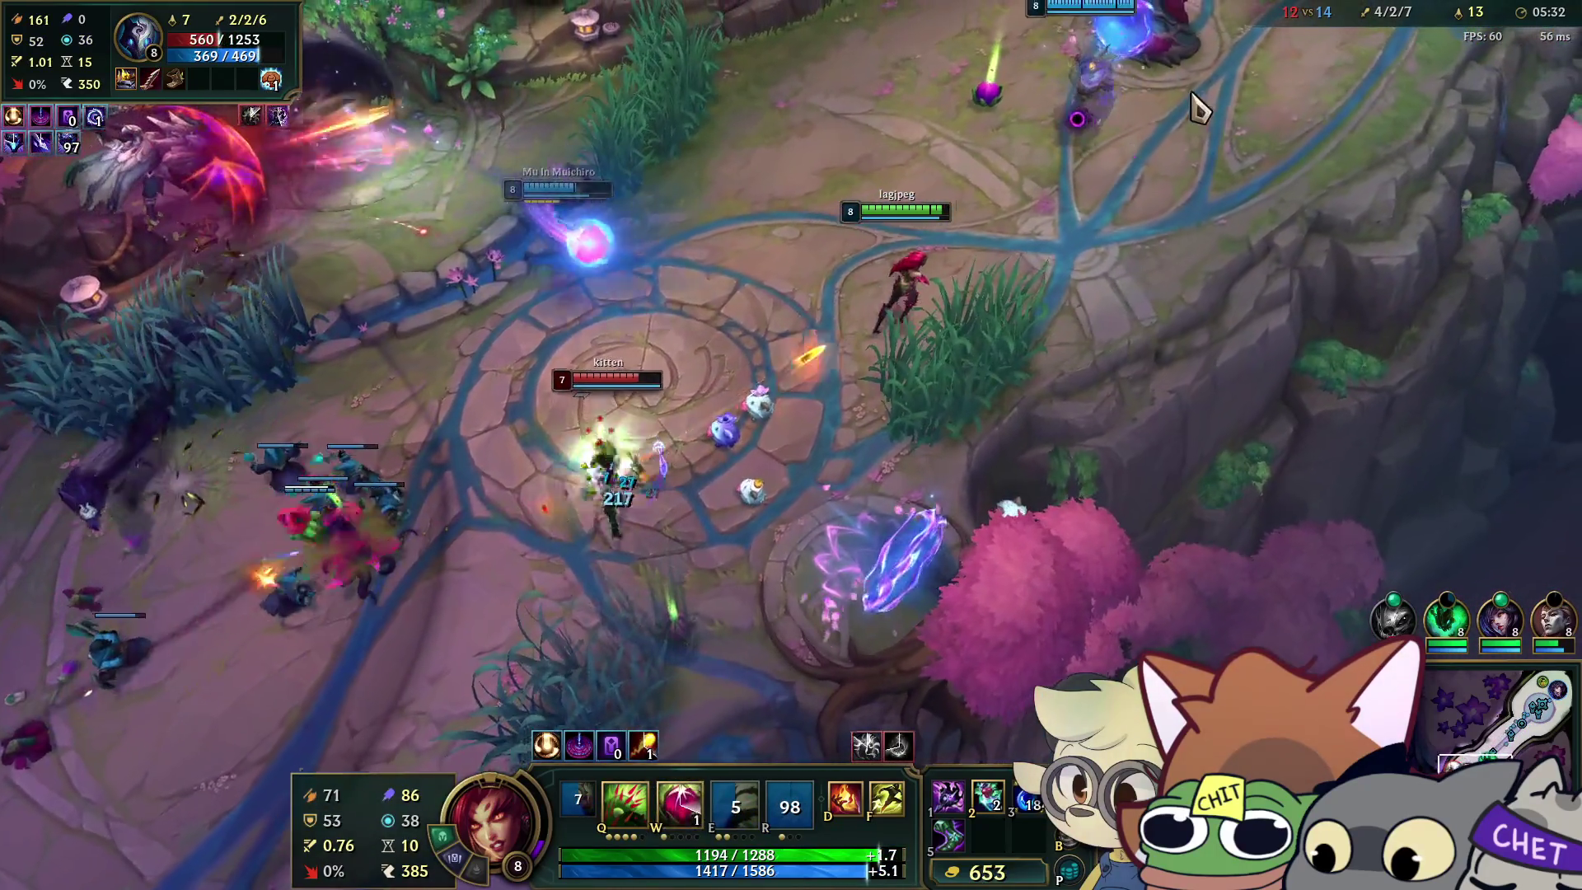
{"action": "key", "text": "w"}
{"action": "right_click", "coordinate": [656, 471]}
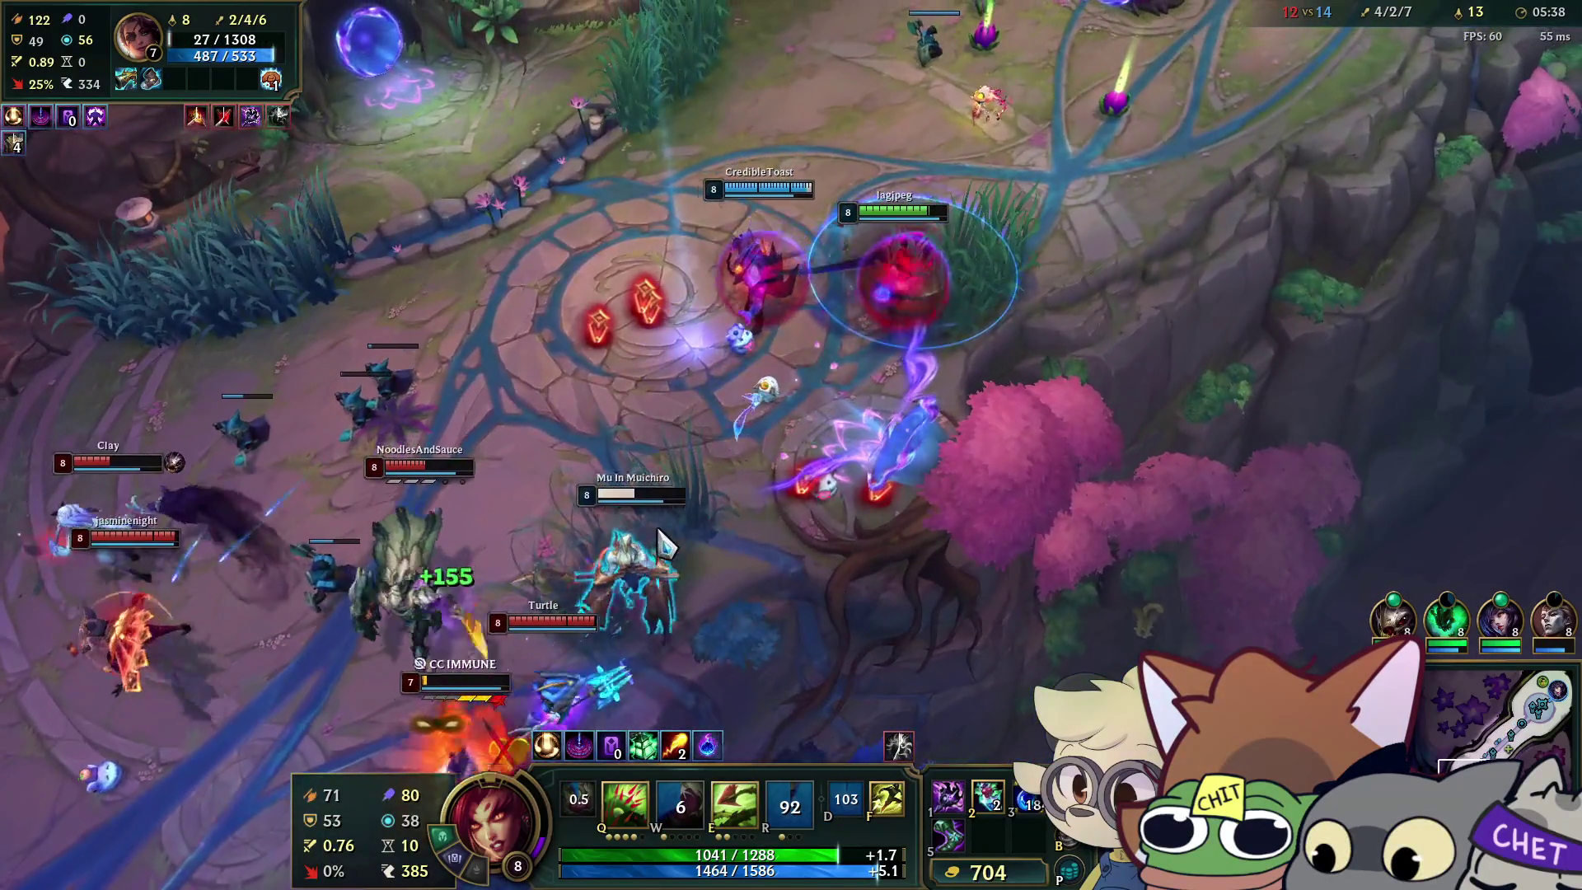
Root the enemy group, hit them with Deadly Spines, and Flash up-right.
{"action": "key", "text": "f"}
{"action": "key", "text": "e"}
{"action": "key", "text": "q"}
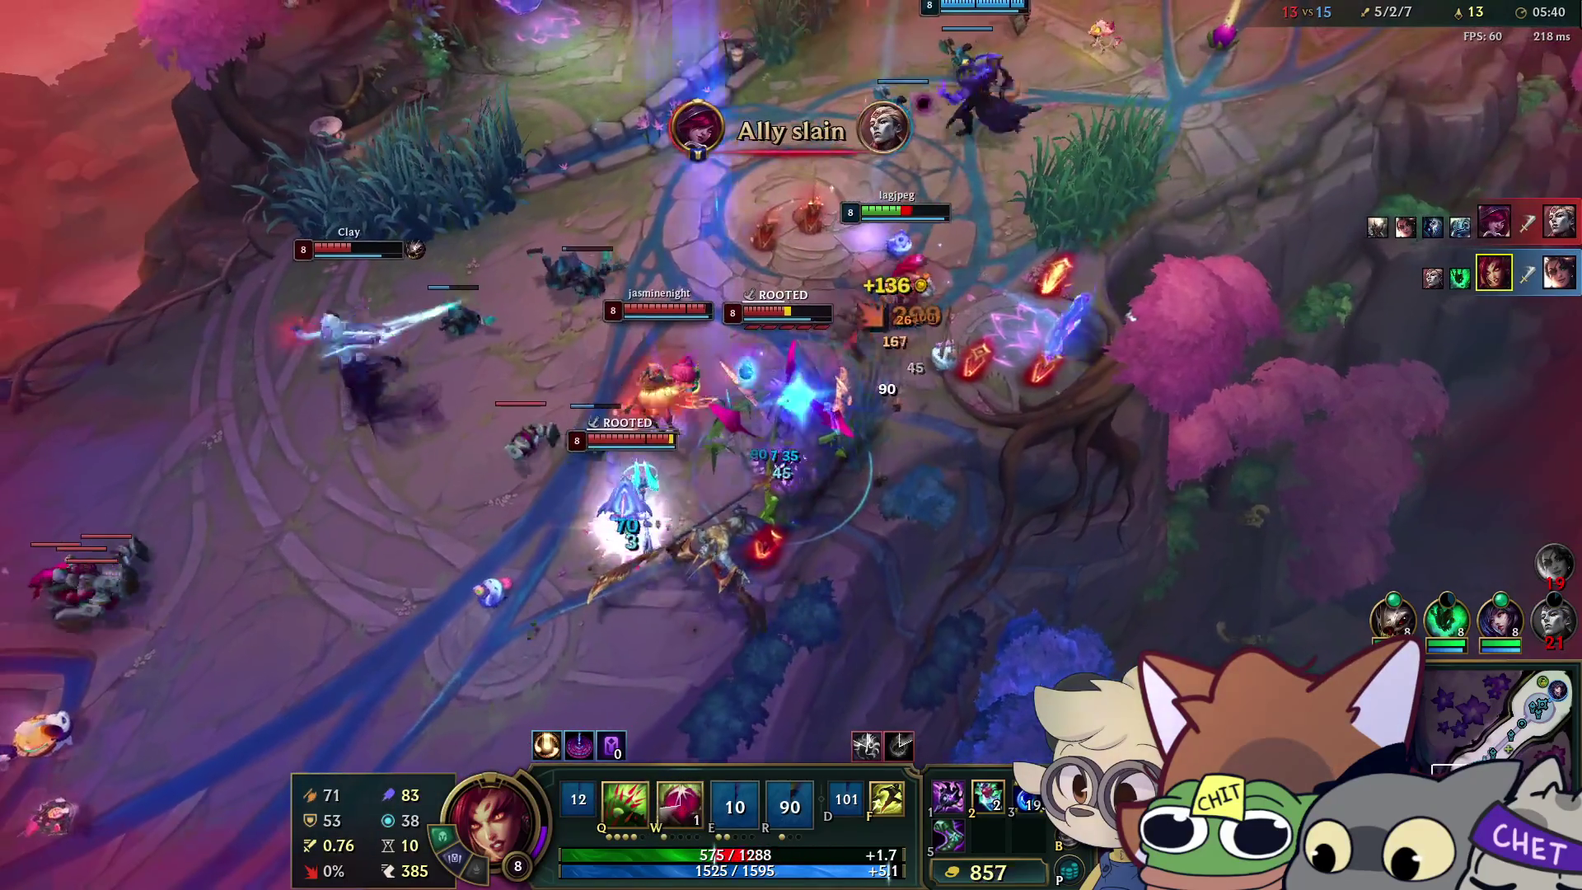
{"action": "key", "text": "f"}
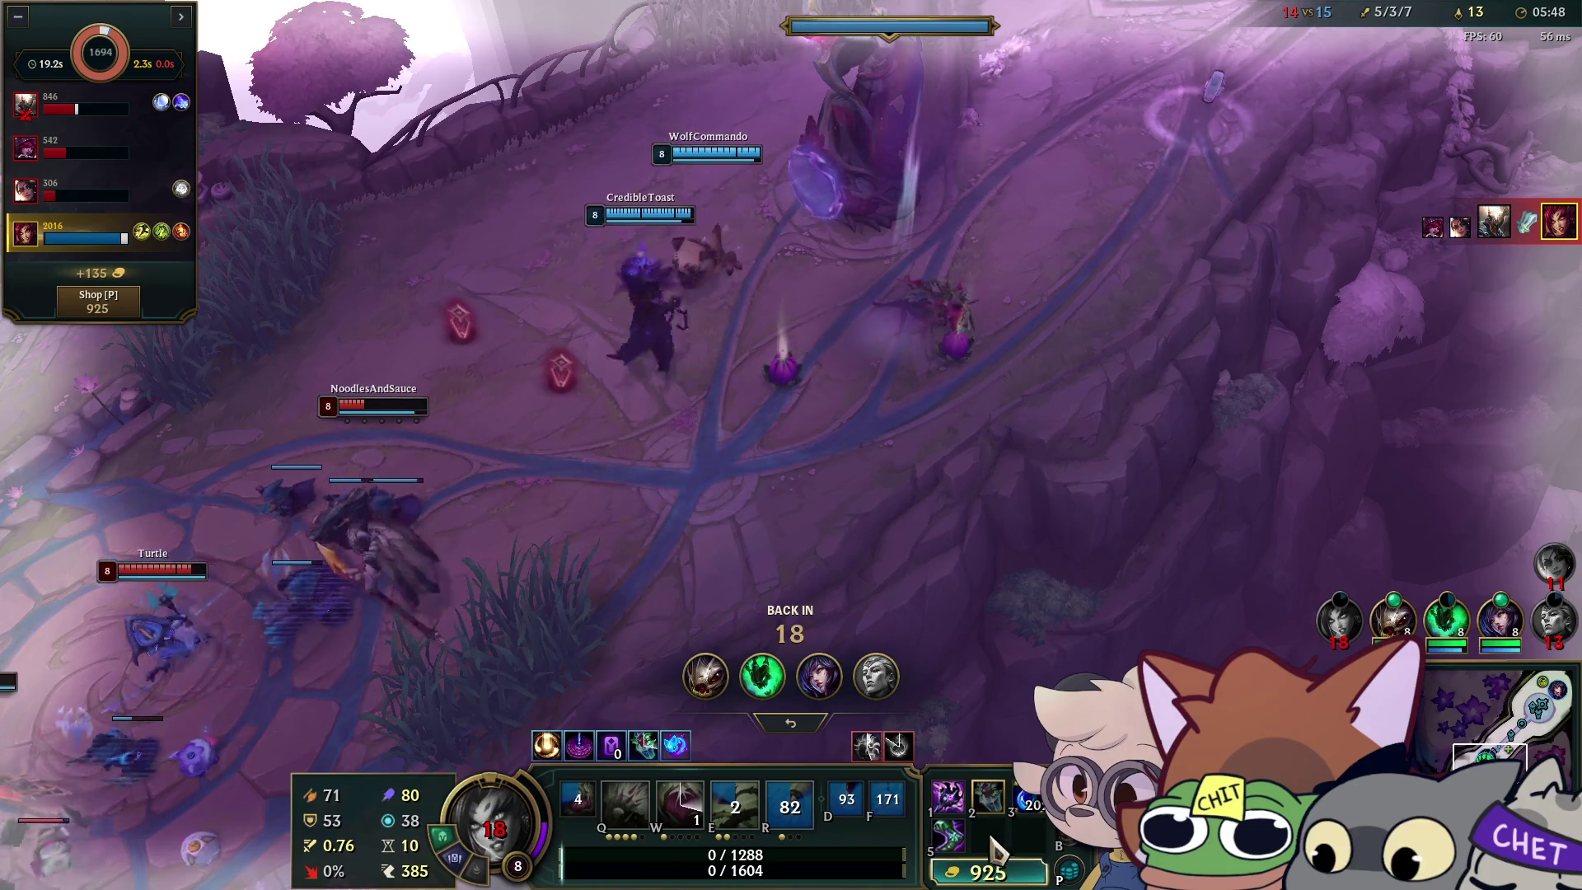
Buy Liandry's Torment from the shop while waiting to respawn.
{"action": "left_click", "coordinate": [980, 865]}
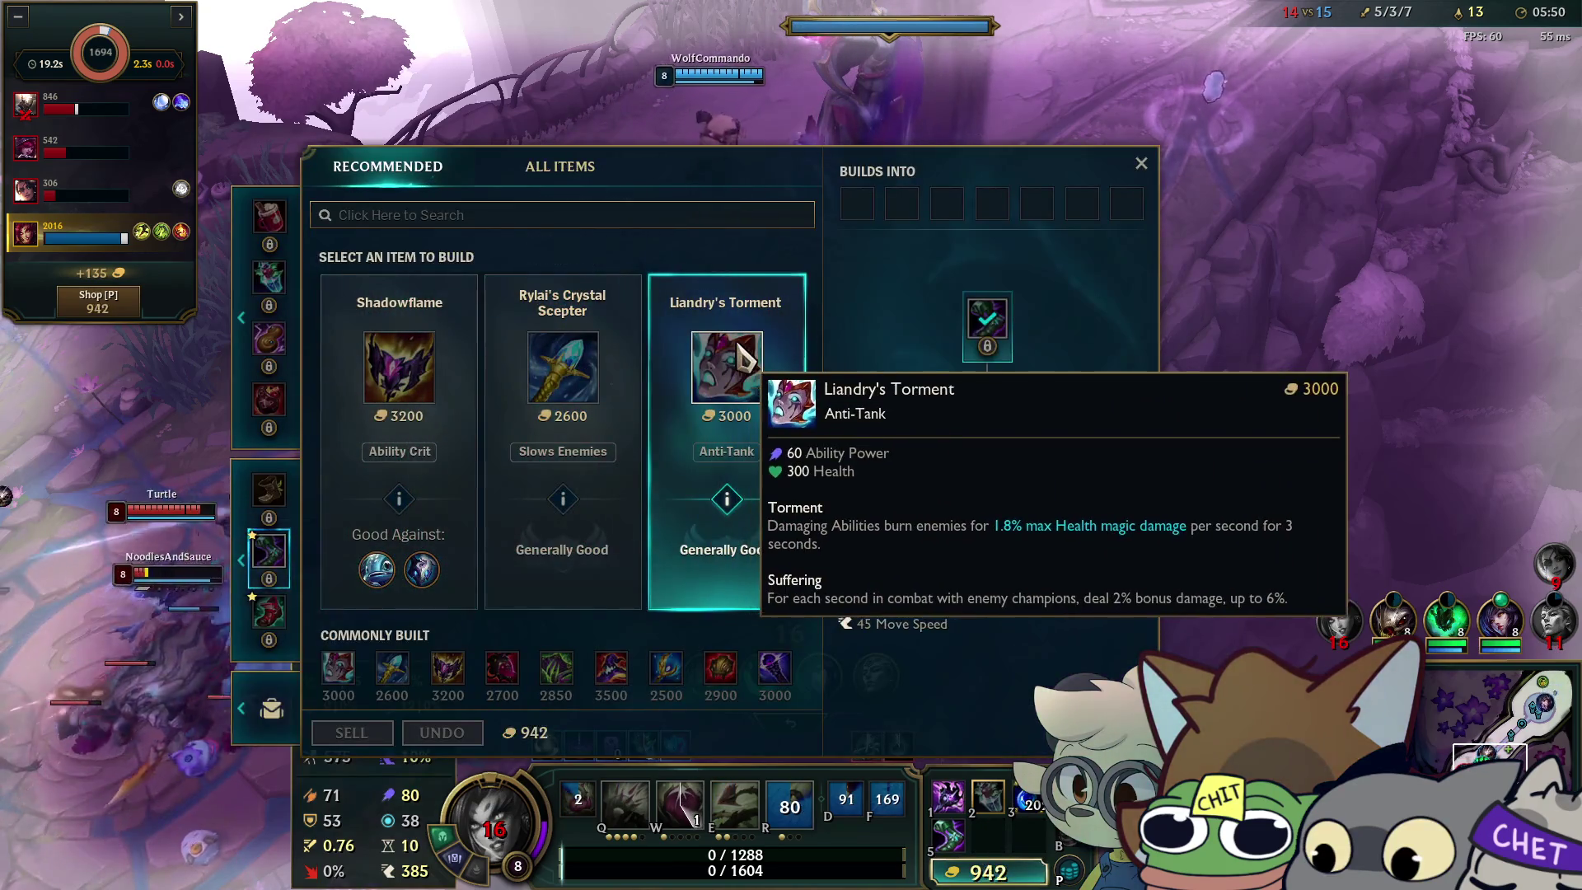
{"action": "right_click", "coordinate": [742, 359]}
{"action": "left_click", "coordinate": [1141, 163]}
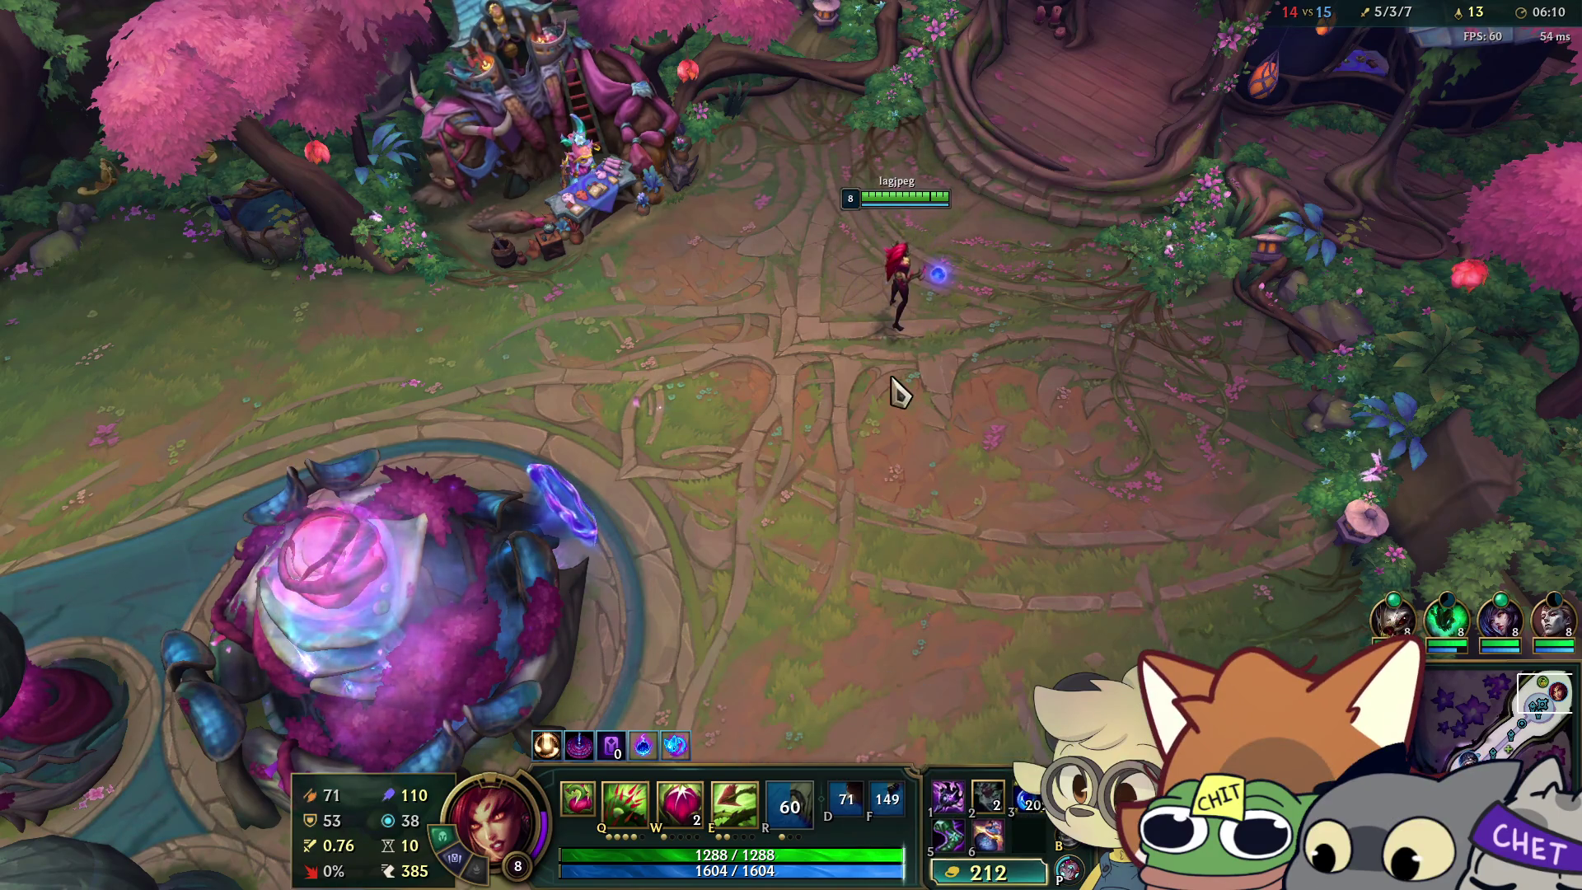
Walk Zyra out of the base through the portal toward the enemy team.
{"action": "right_click", "coordinate": [755, 430]}
{"action": "right_click", "coordinate": [734, 409]}
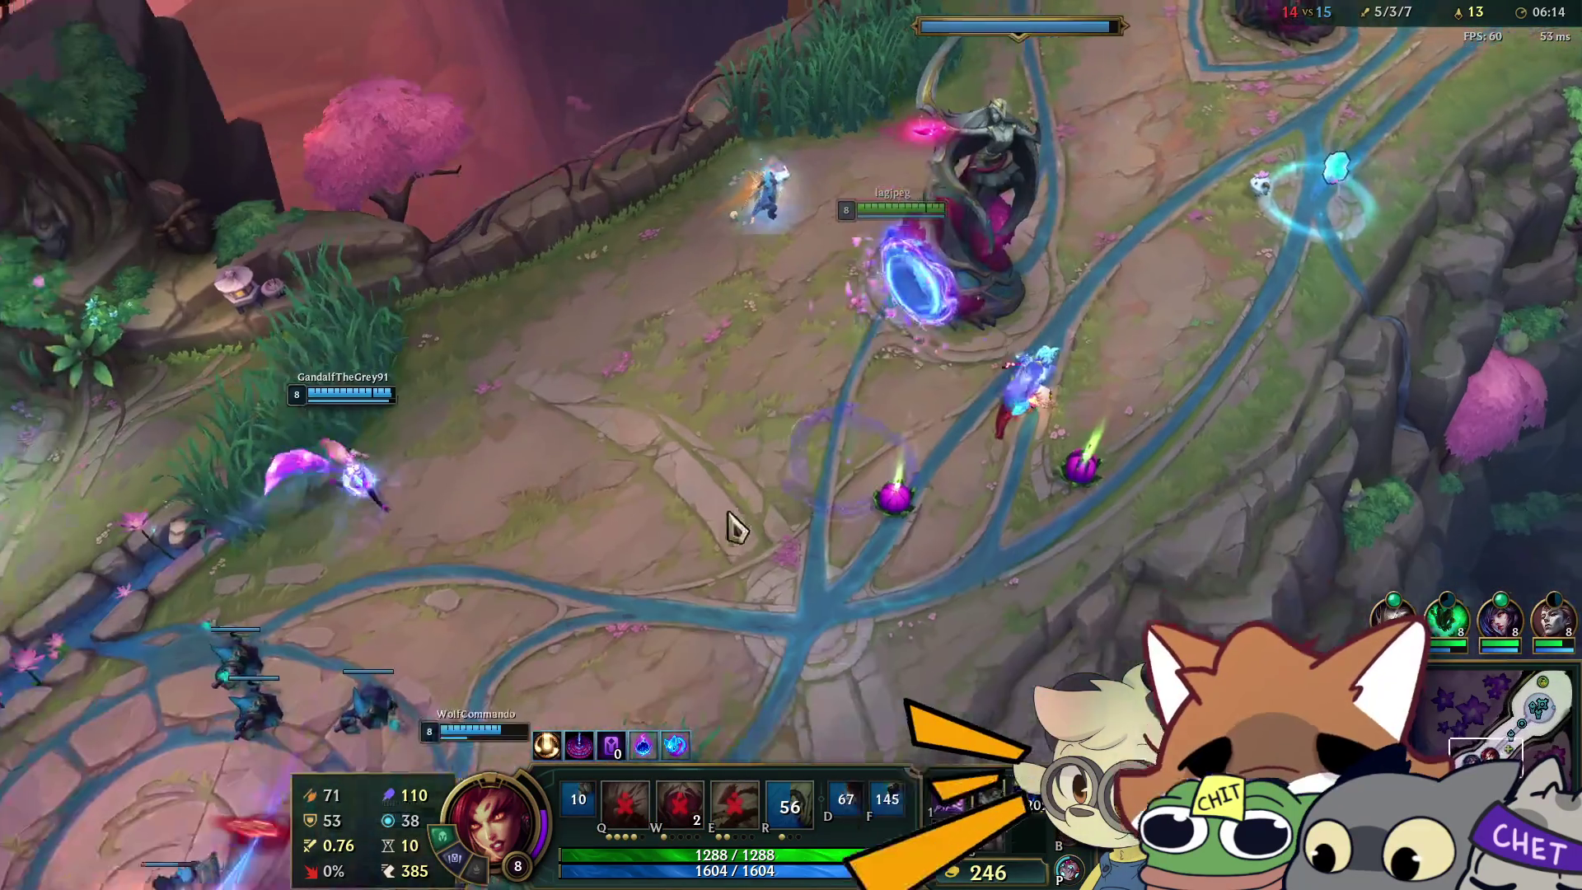
{"action": "right_click", "coordinate": [721, 359]}
{"action": "right_click", "coordinate": [822, 452]}
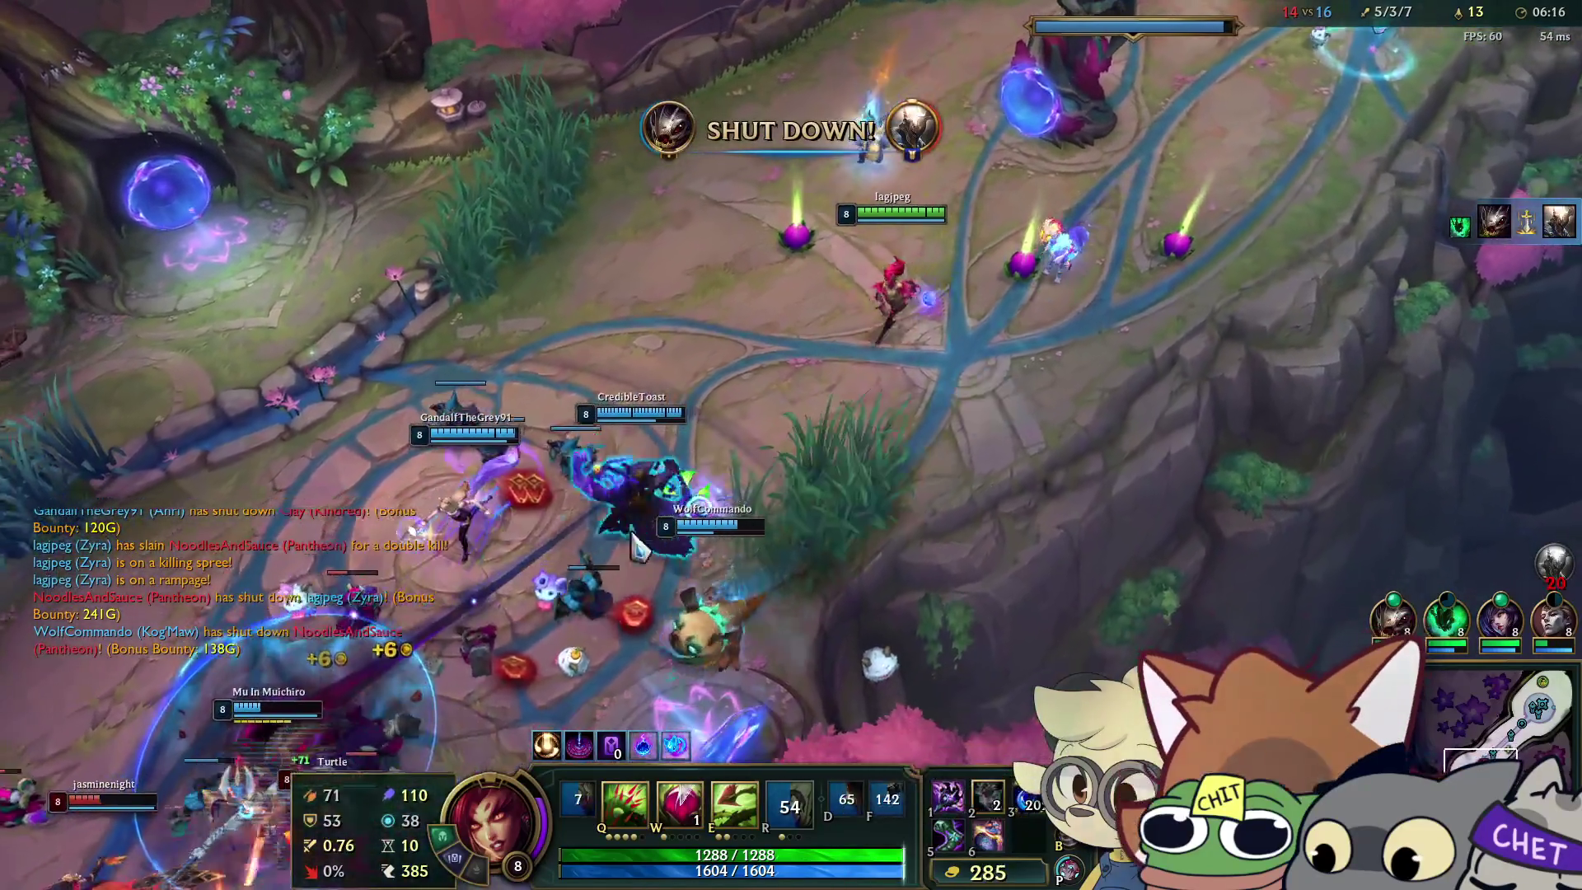
{"action": "right_click", "coordinate": [635, 544]}
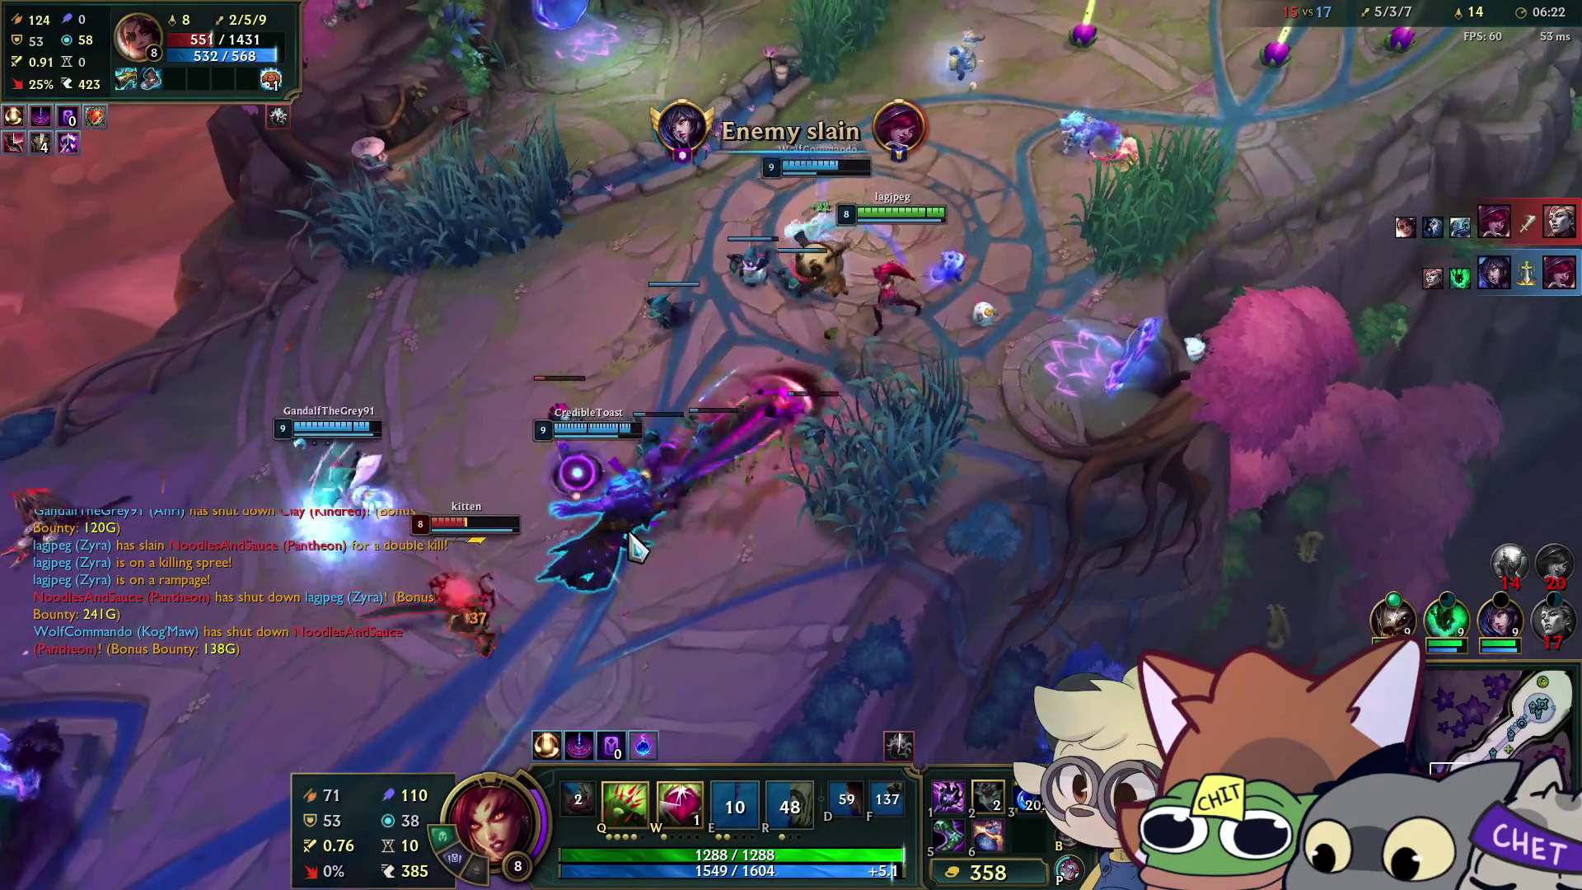
Open the fight with Deadly Spines and Grasping Roots, then check the large enemy unit's health.
{"action": "key", "text": "q"}
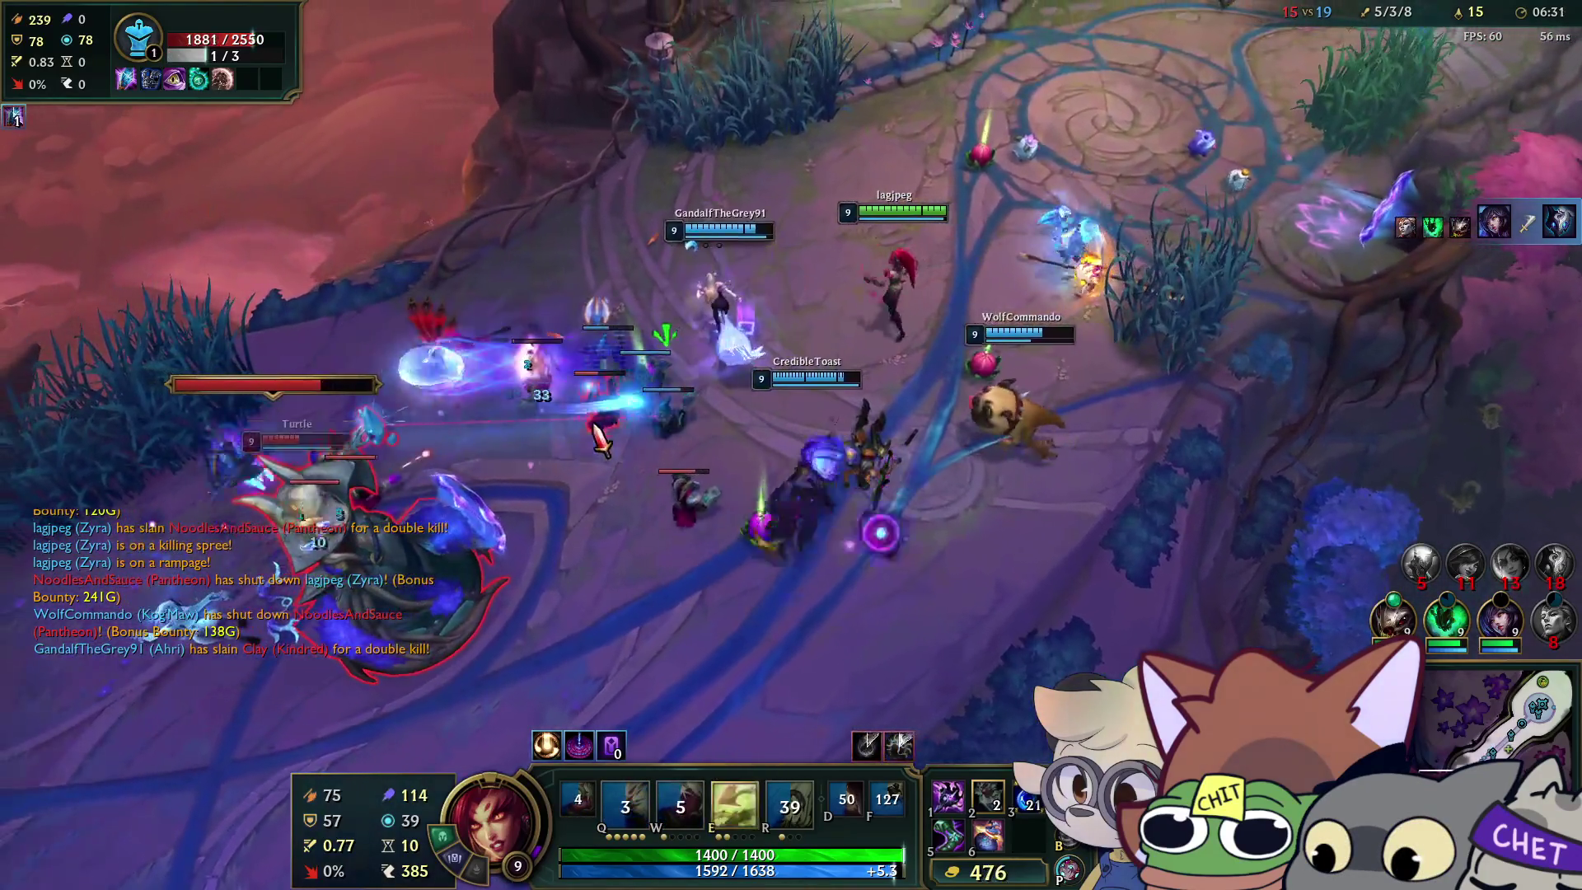
{"action": "right_click", "coordinate": [773, 377]}
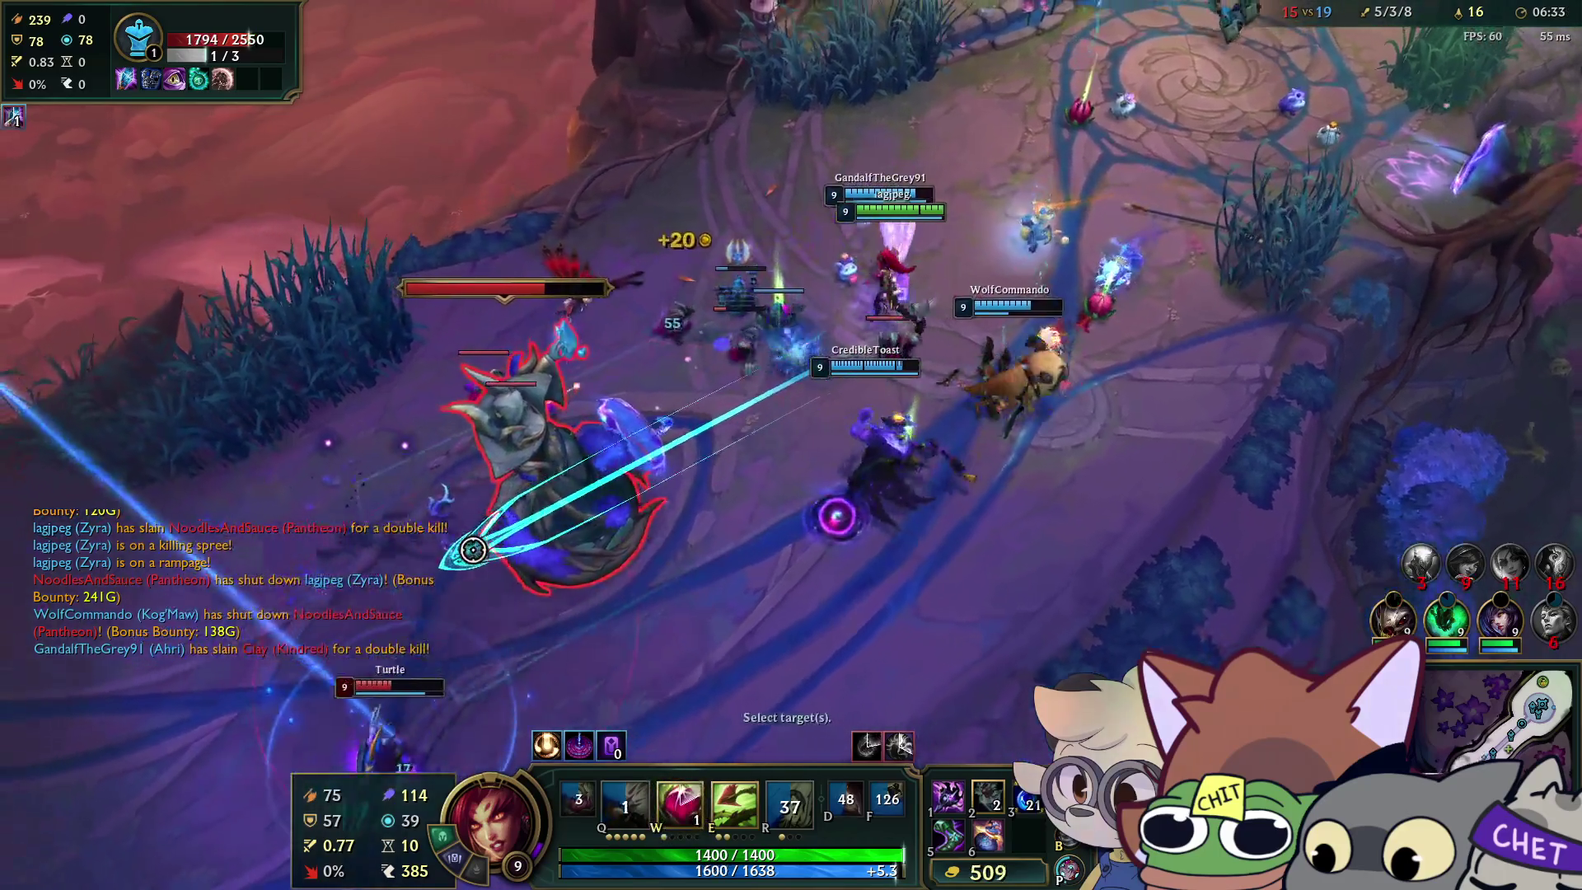
{"action": "key", "text": "e"}
{"action": "right_click", "coordinate": [1443, 207]}
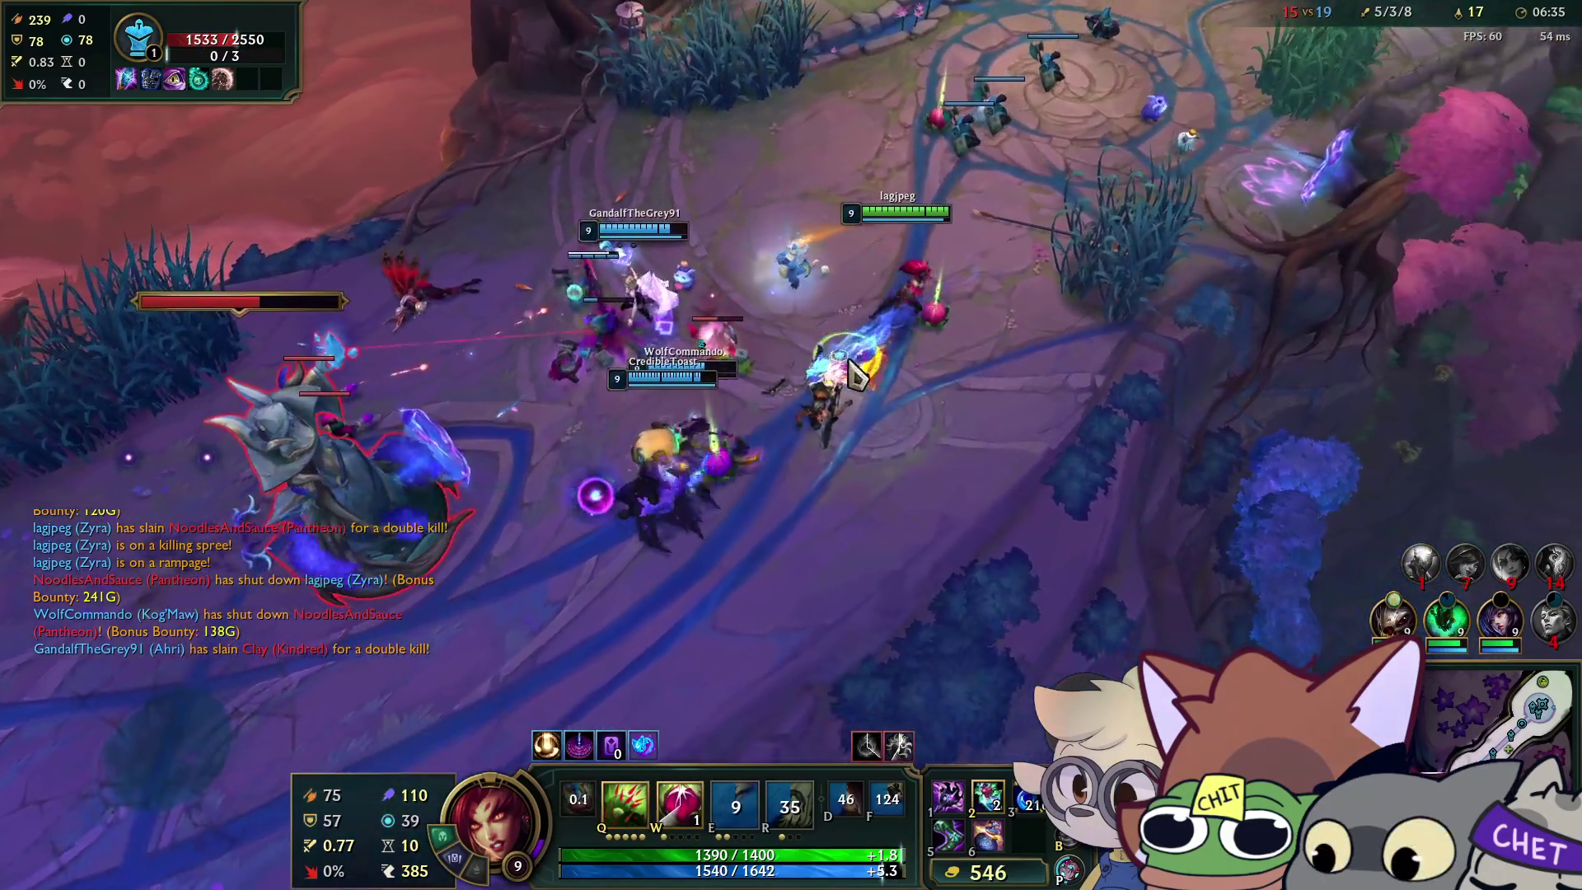
{"action": "right_click", "coordinate": [789, 371]}
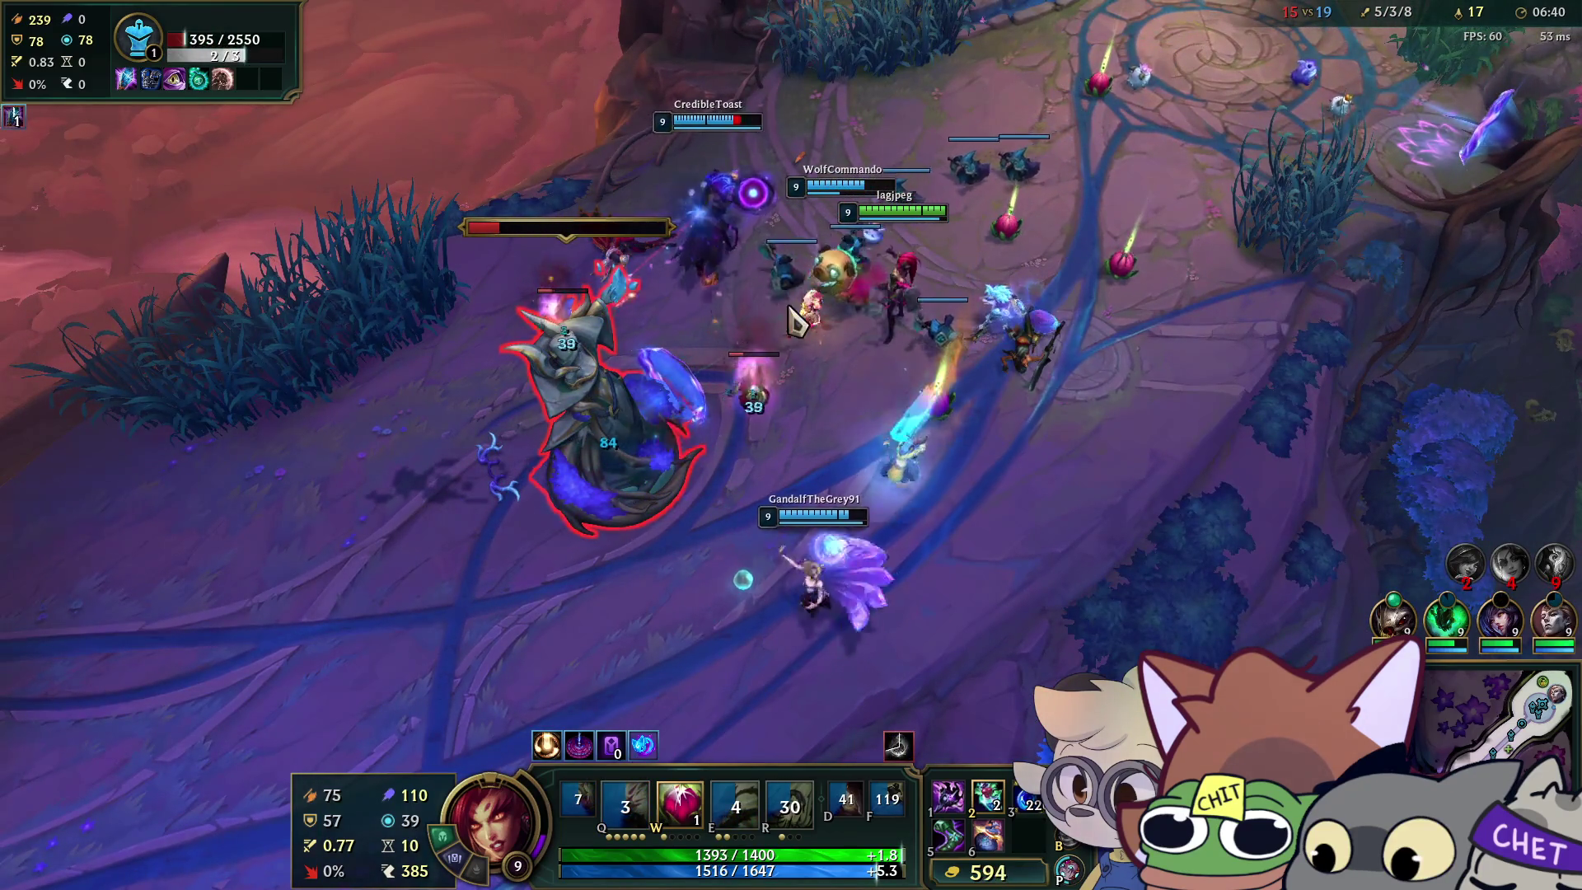
{"action": "right_click", "coordinate": [797, 350]}
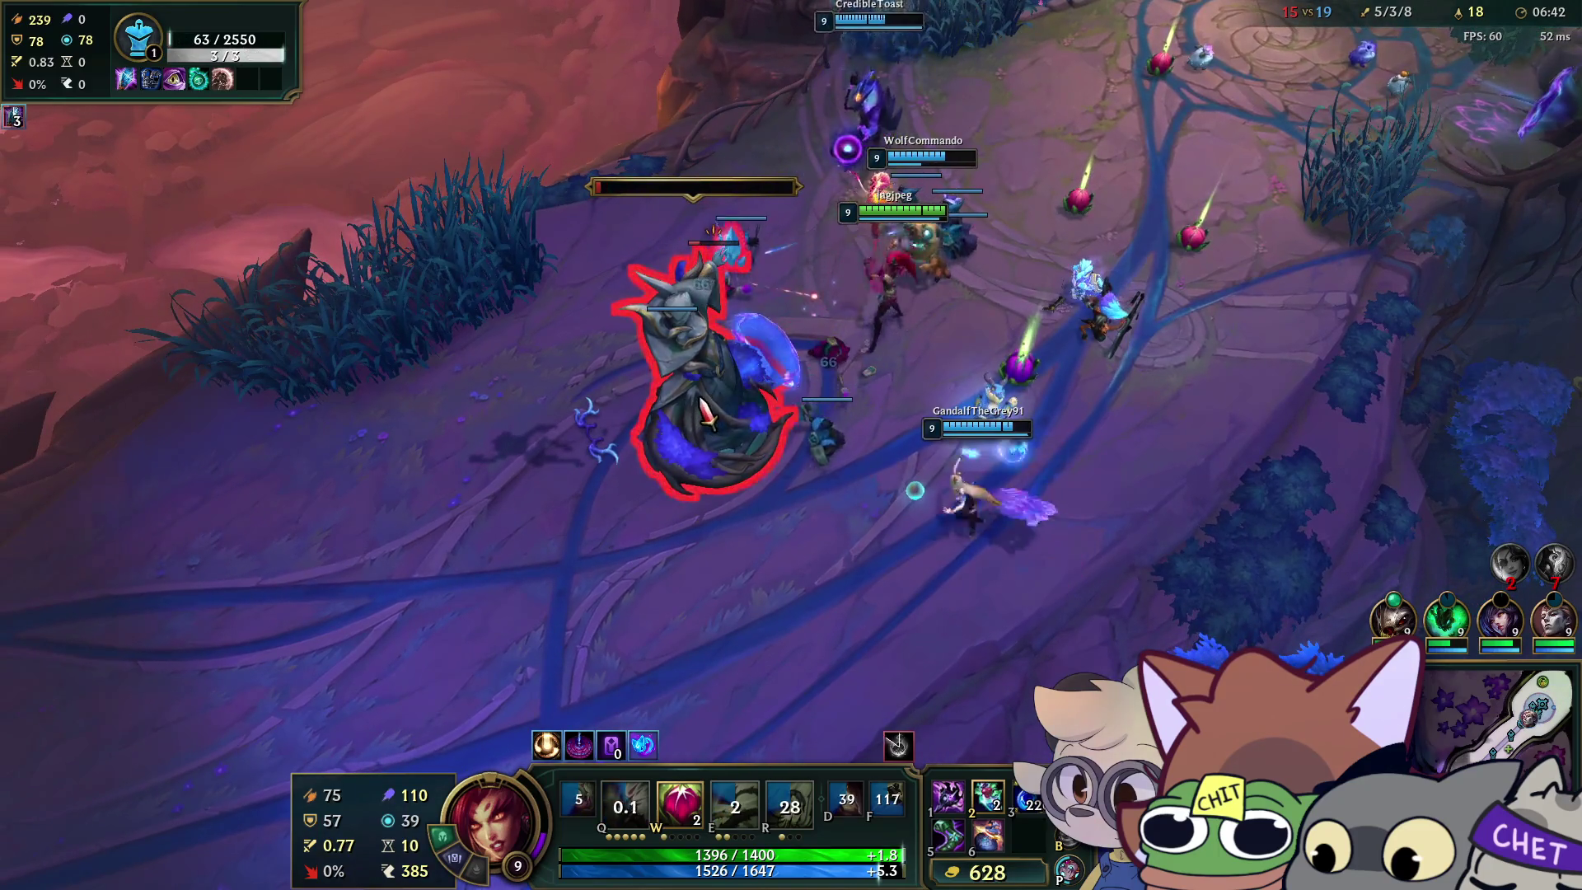
{"action": "right_click", "coordinate": [751, 519]}
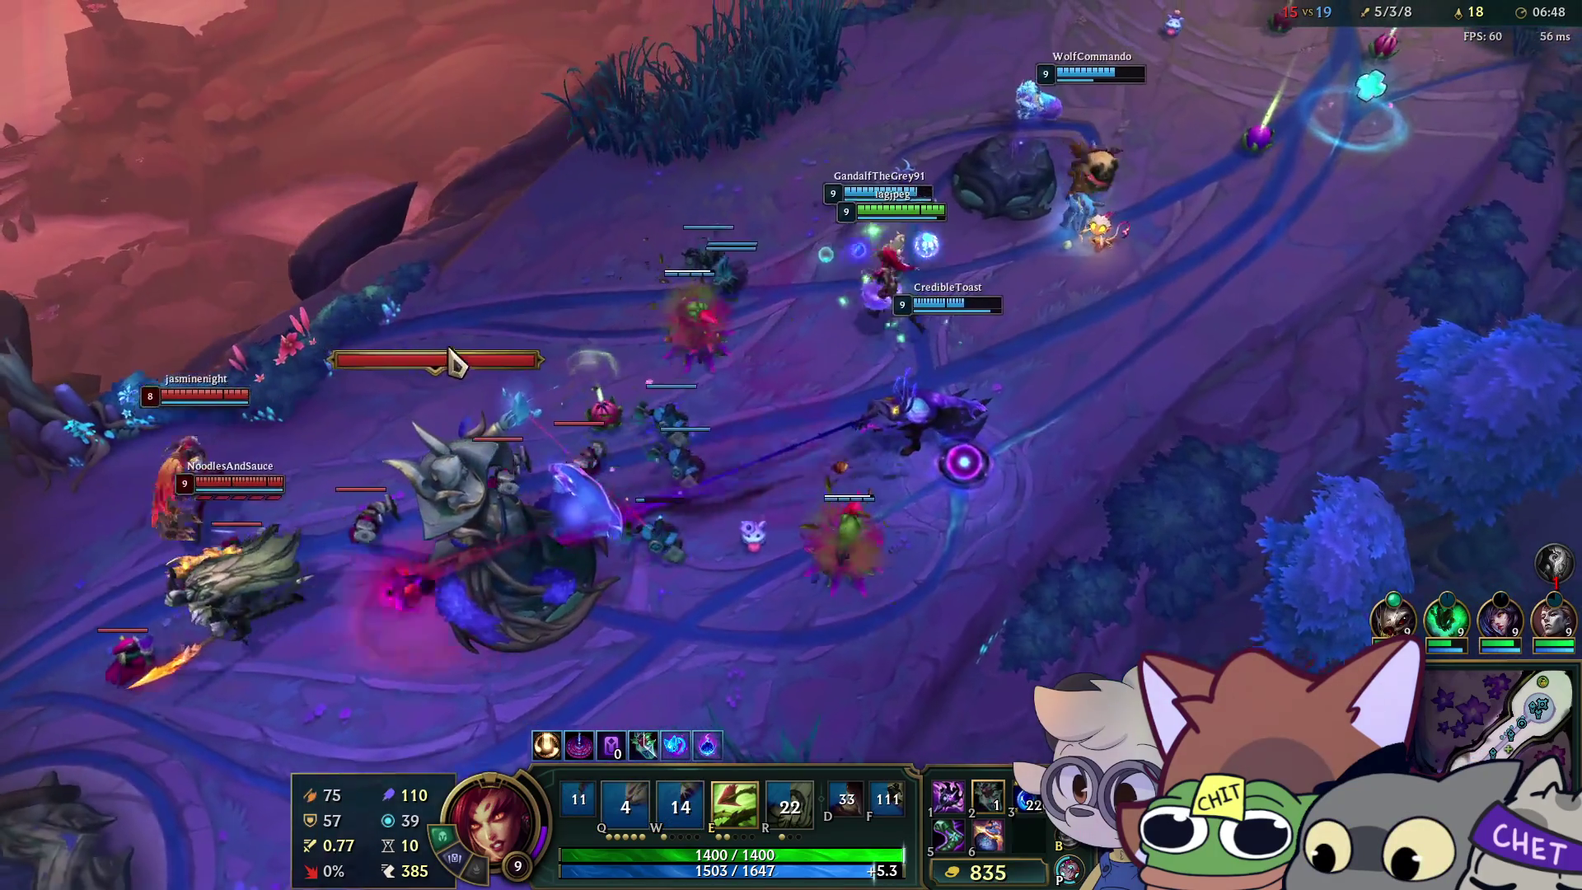
{"action": "left_click", "coordinate": [451, 360]}
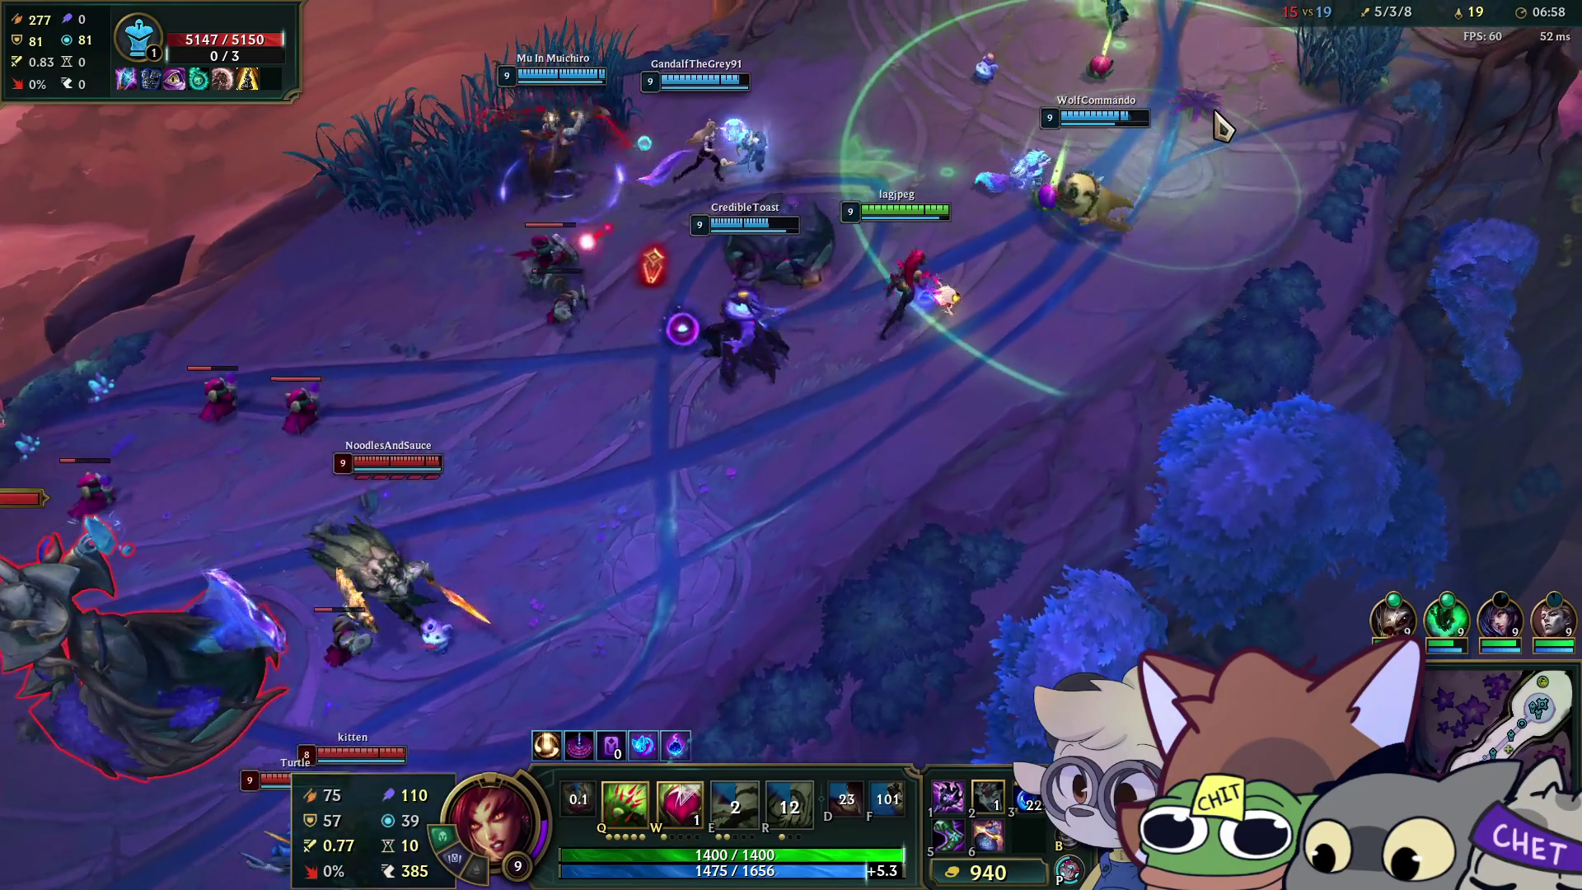
Plant a seed, root the enemies and follow up with Deadly Spines while kiting up-right.
{"action": "key", "text": "w"}
{"action": "right_click", "coordinate": [943, 196]}
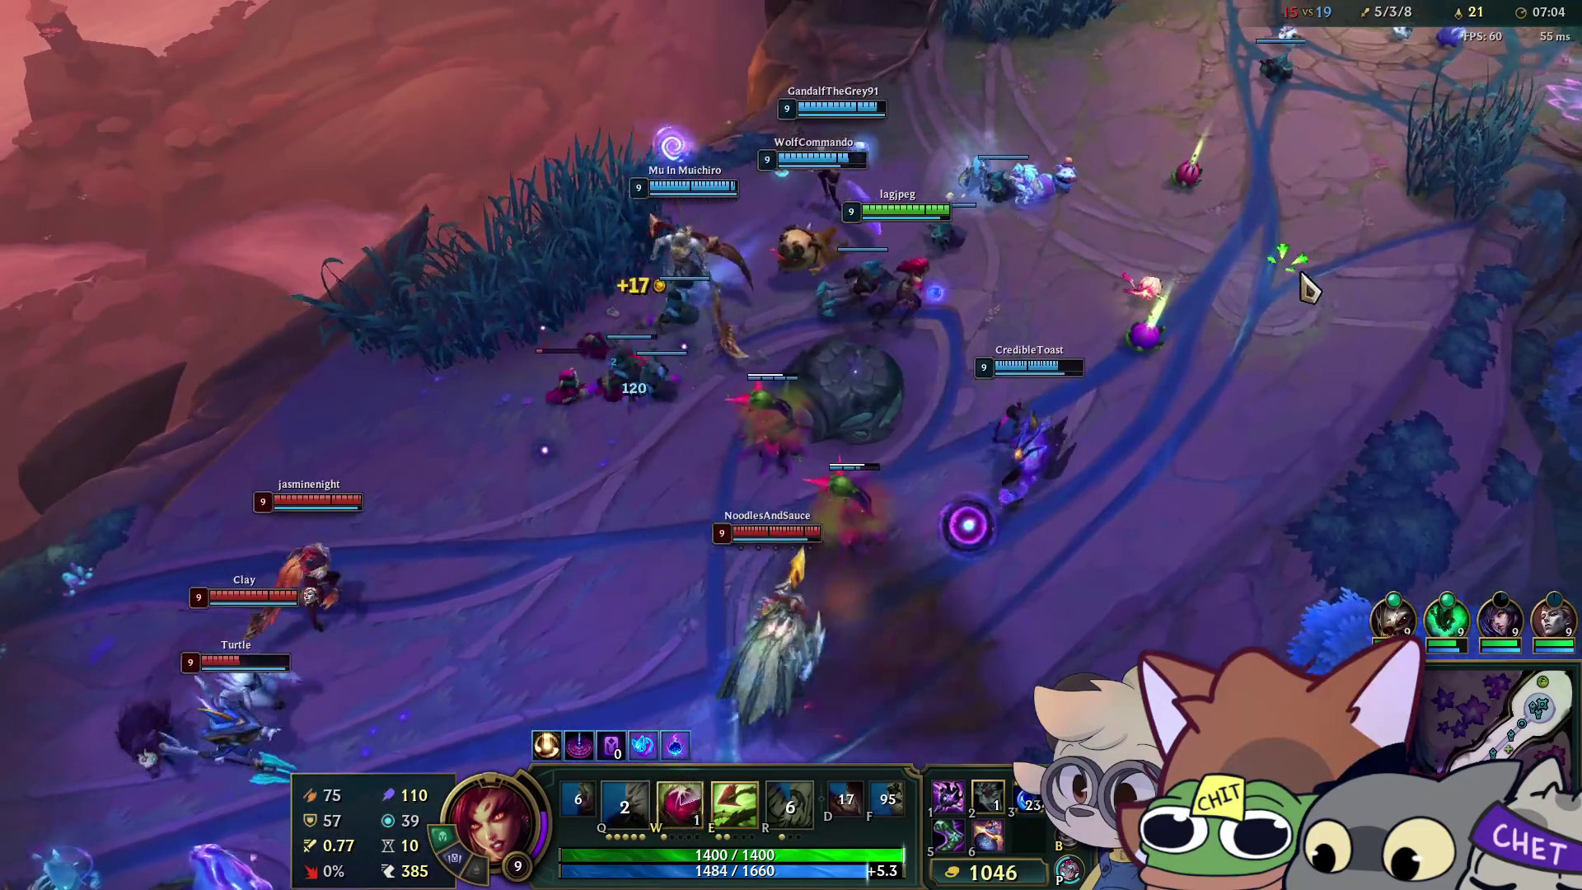
{"action": "right_click", "coordinate": [1094, 471]}
{"action": "key", "text": "e"}
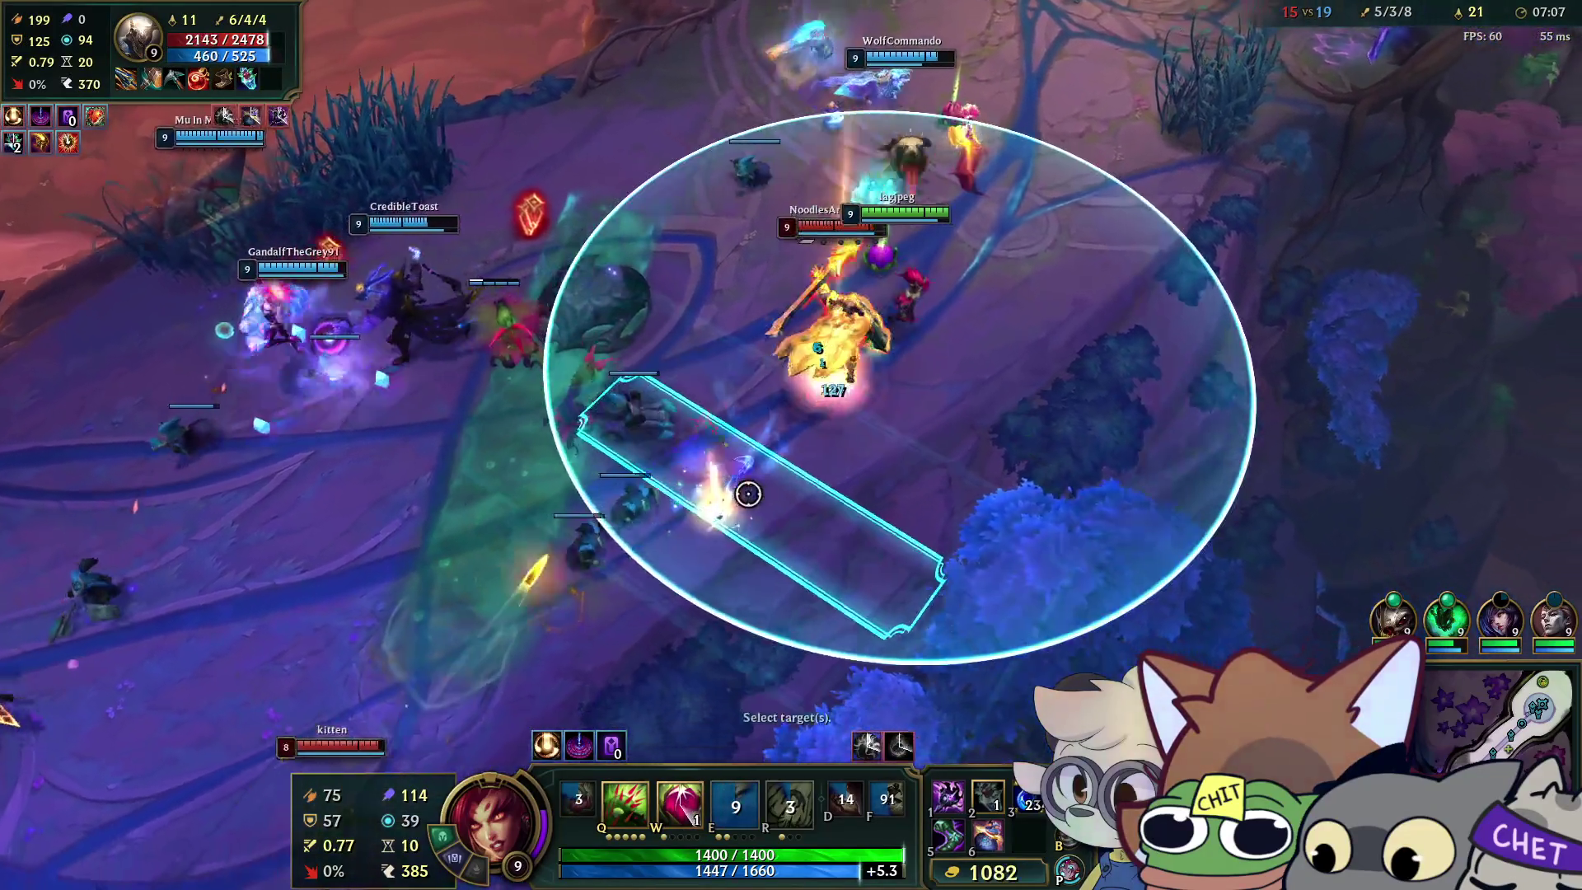
{"action": "left_click", "coordinate": [748, 493]}
{"action": "right_click", "coordinate": [1198, 197]}
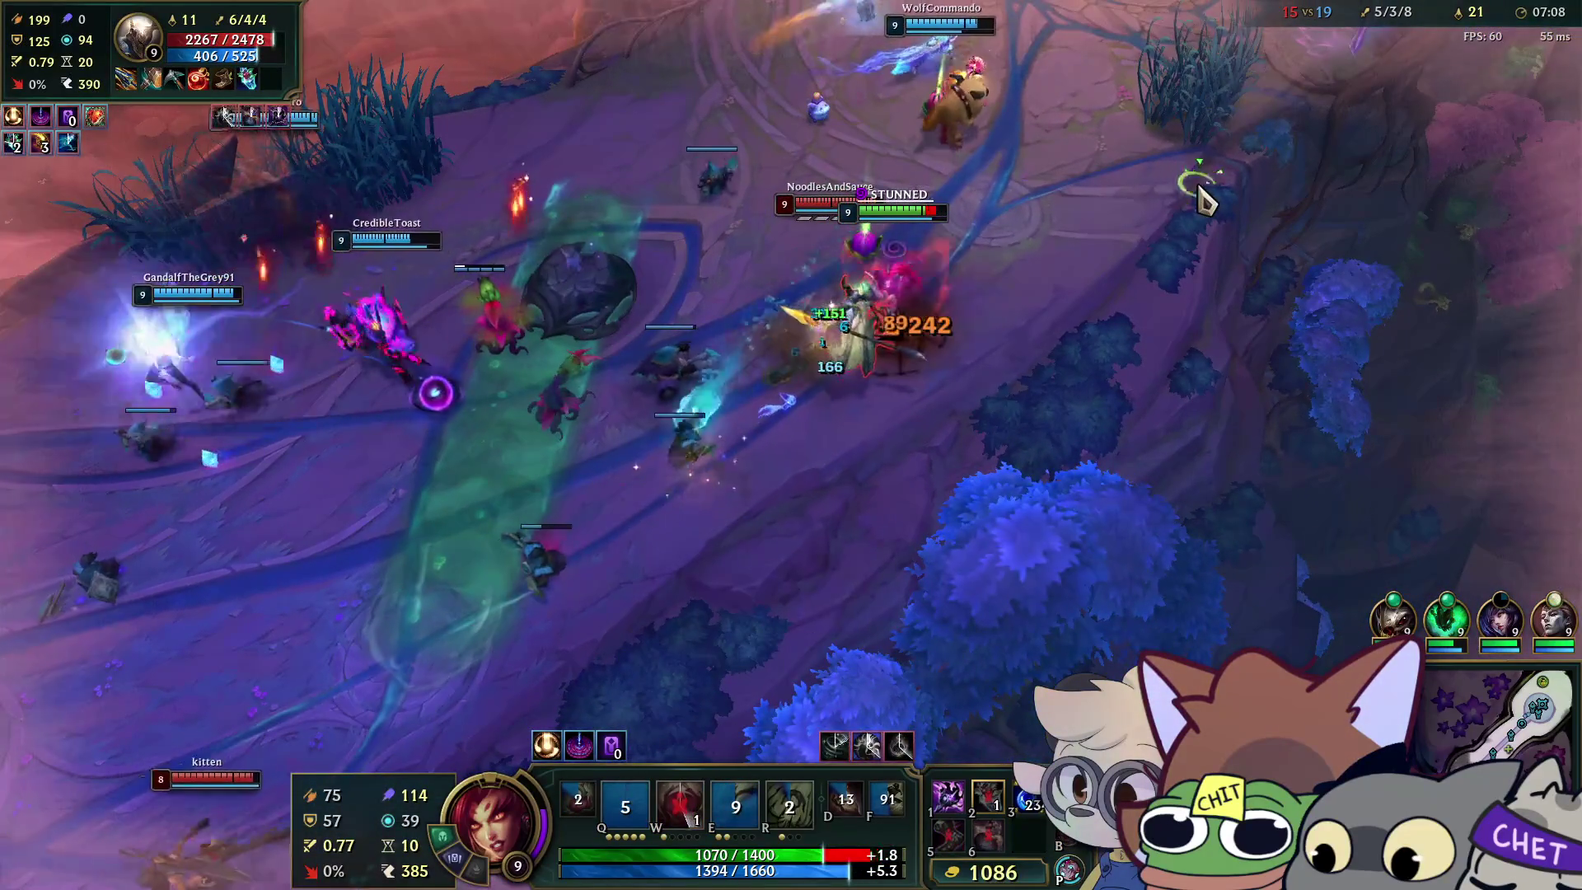
{"action": "key", "text": "q"}
{"action": "right_click", "coordinate": [1211, 251]}
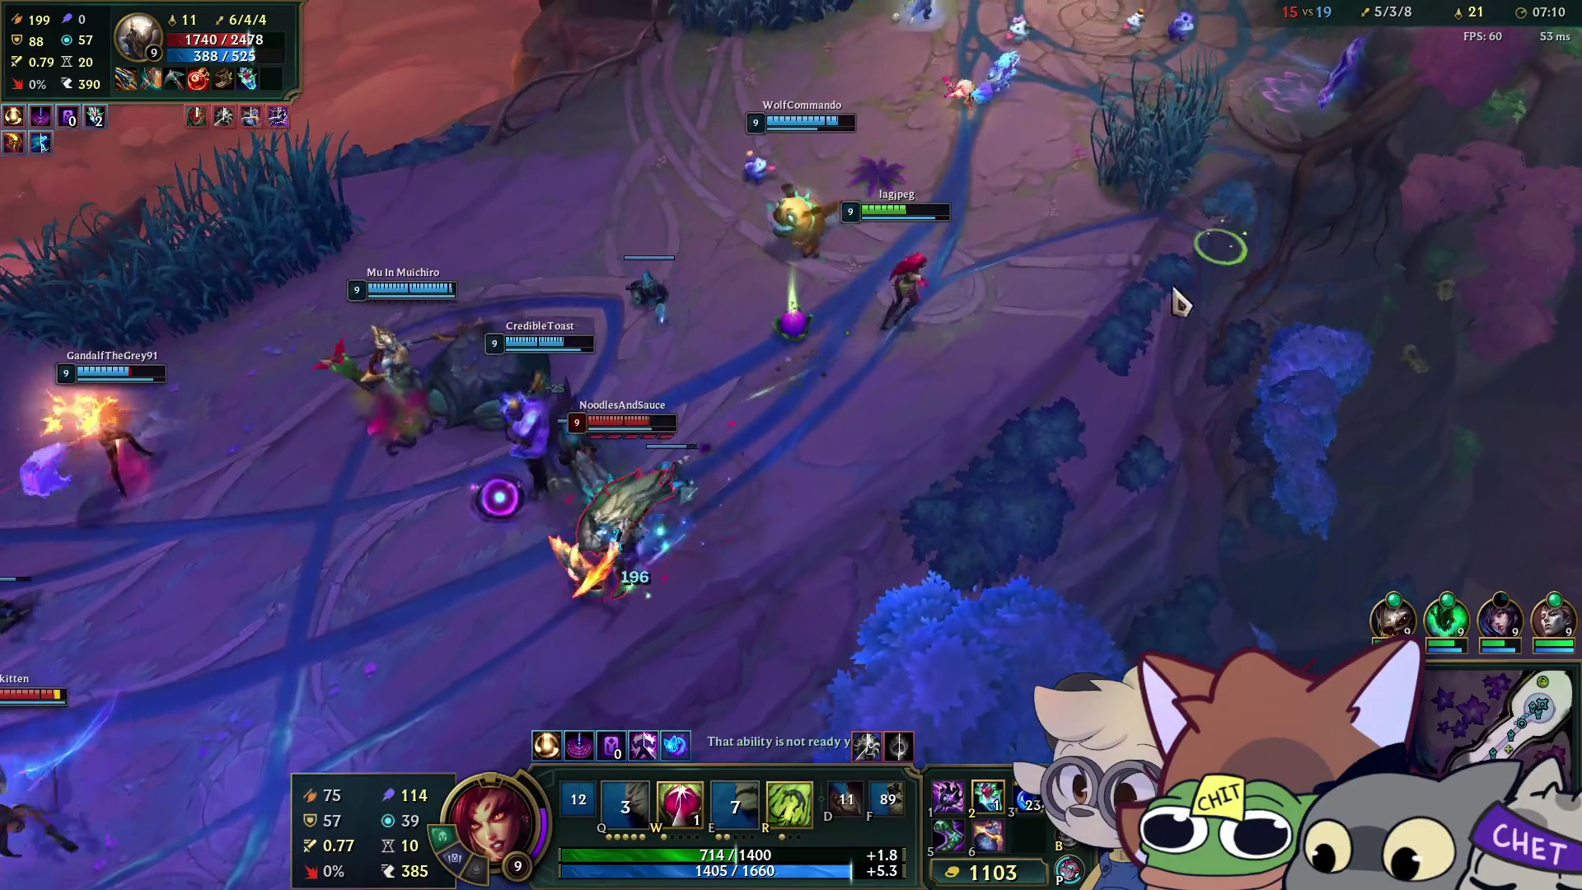
{"action": "key", "text": "w"}
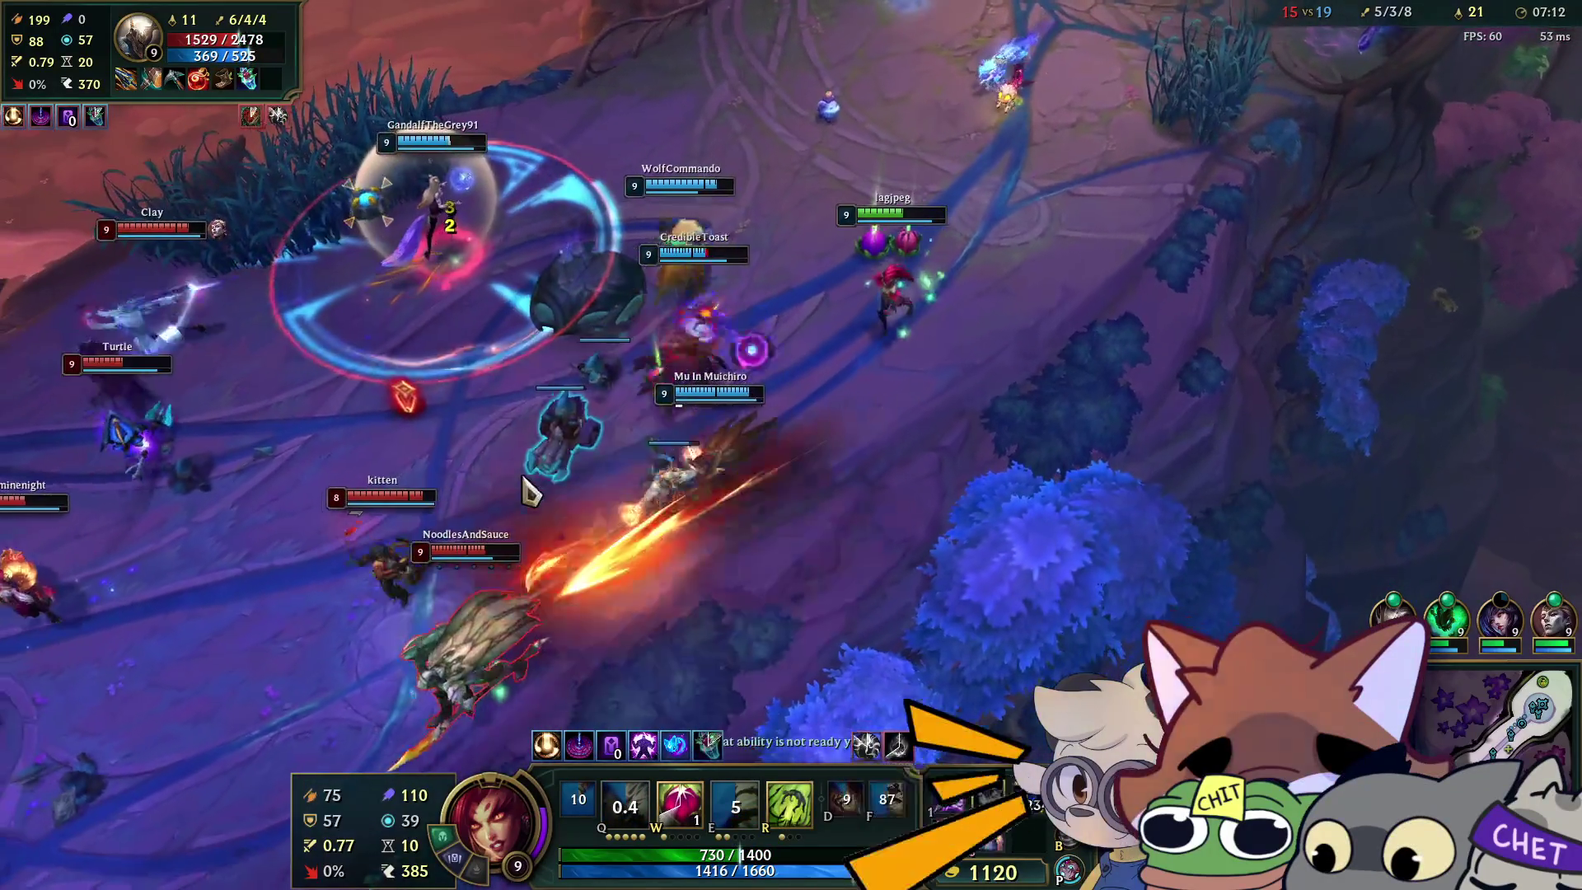
{"action": "right_click", "coordinate": [1094, 287]}
Land Deadly Spines, root an enemy and hit it, then plant a seed and cast Spines again.
{"action": "key", "text": "q"}
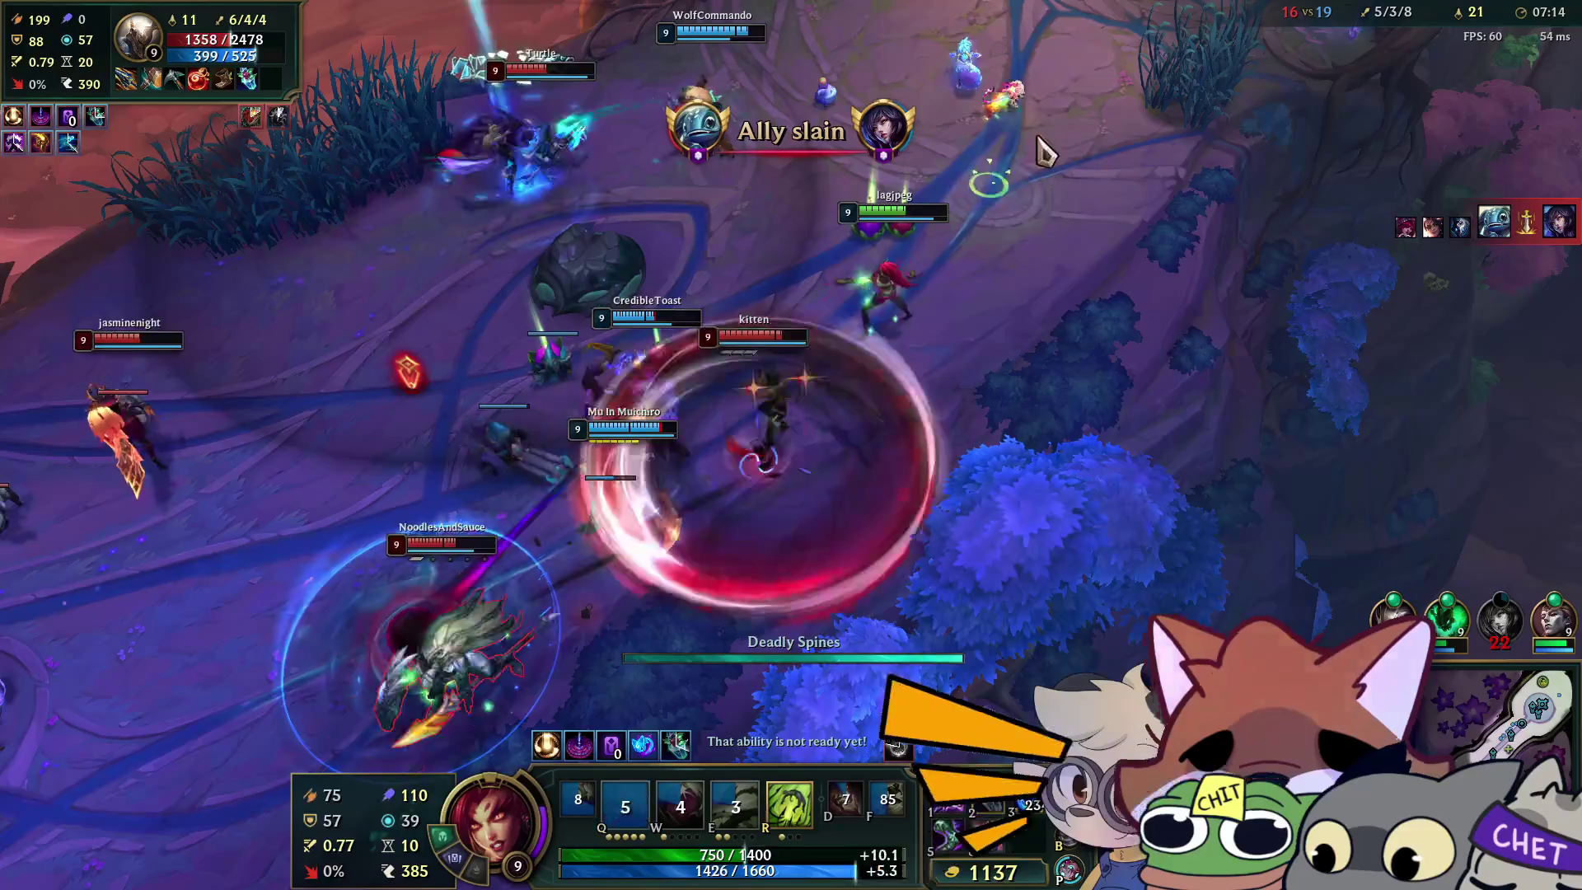
{"action": "right_click", "coordinate": [1047, 84]}
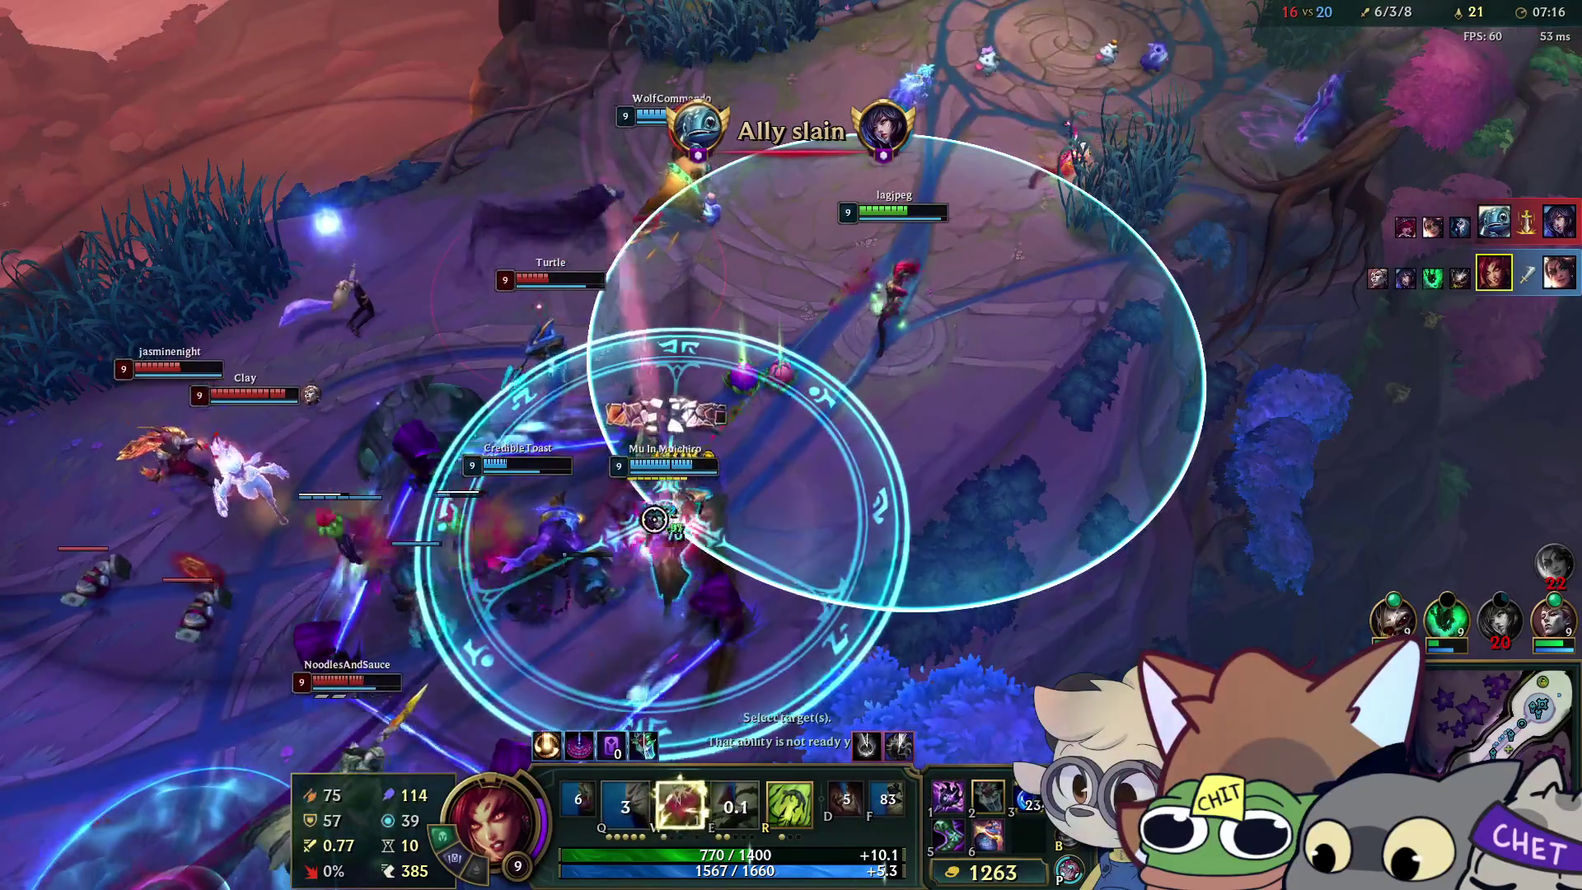
{"action": "right_click", "coordinate": [494, 527]}
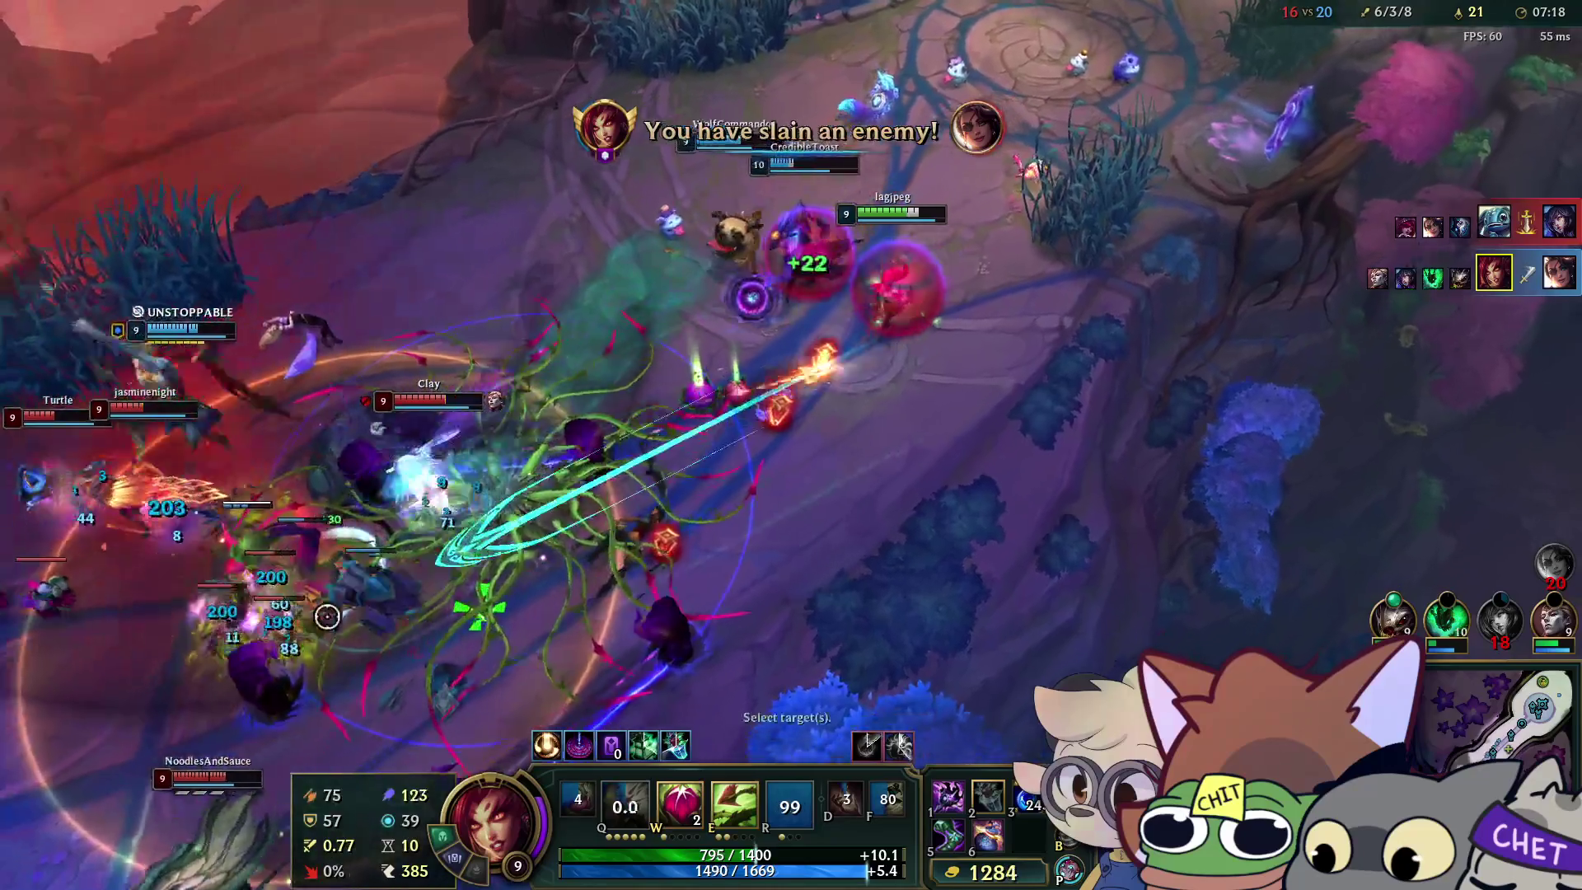
{"action": "left_click", "coordinate": [326, 617]}
{"action": "key", "text": "e"}
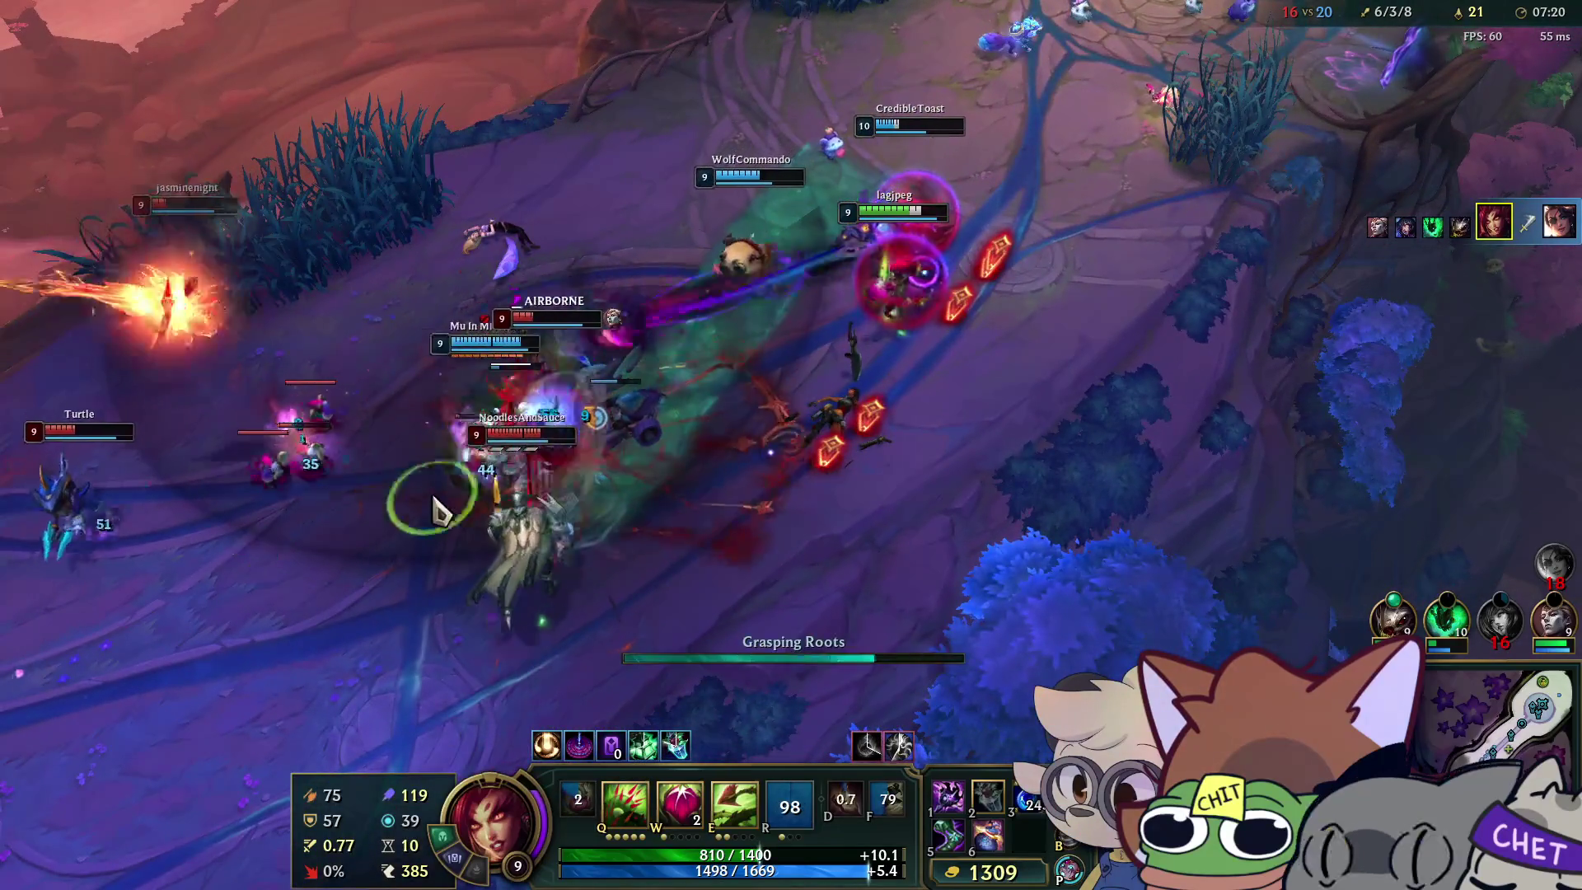
{"action": "key", "text": "q"}
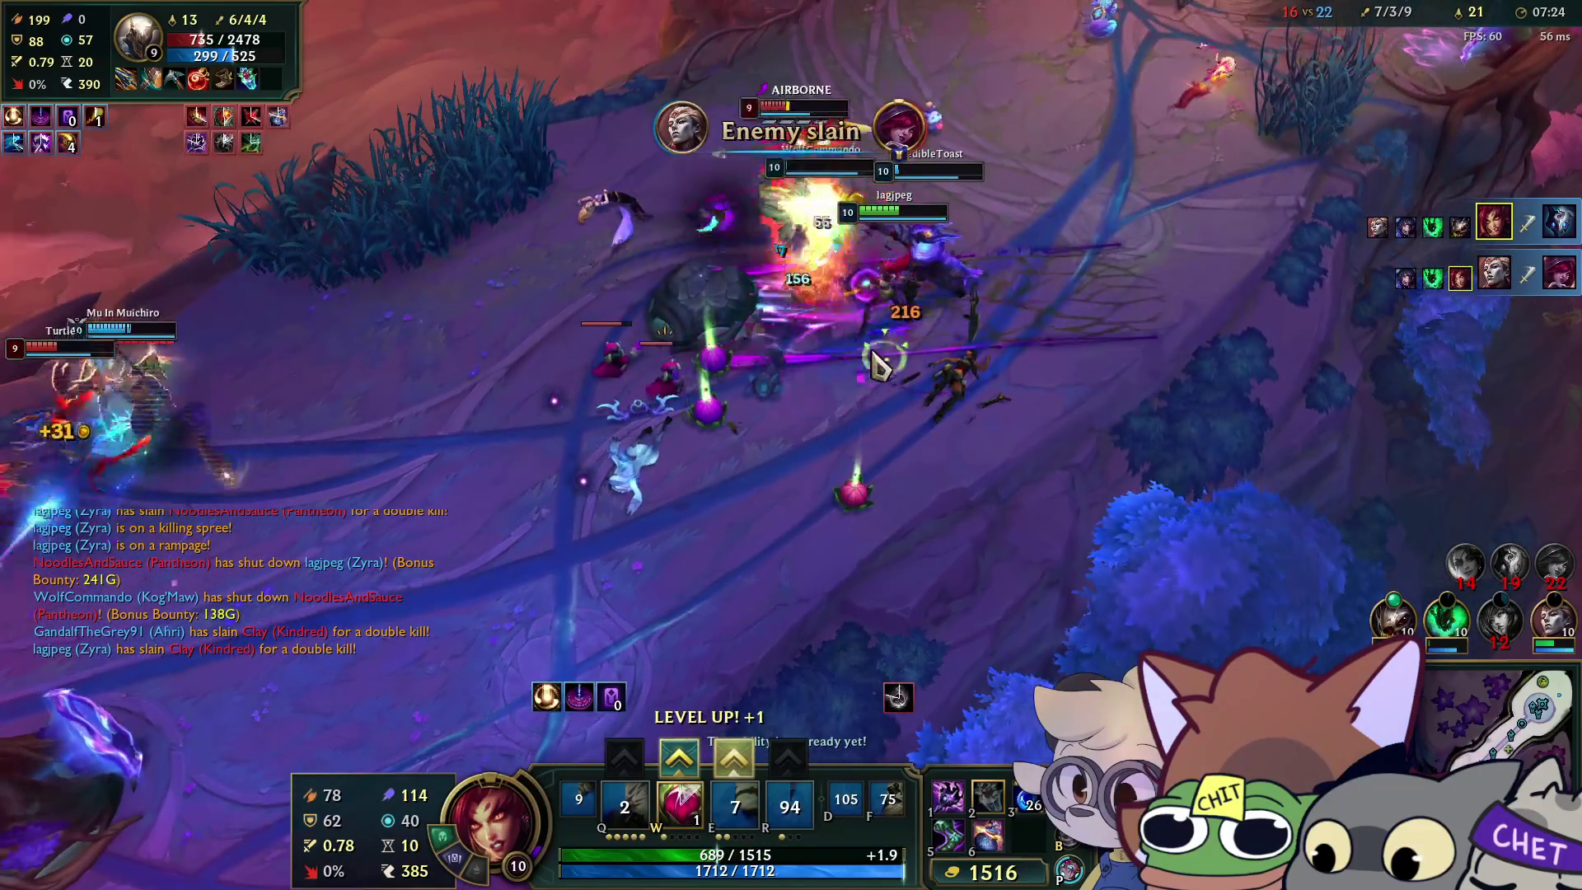
{"action": "key", "text": "w"}
{"action": "key", "text": "q"}
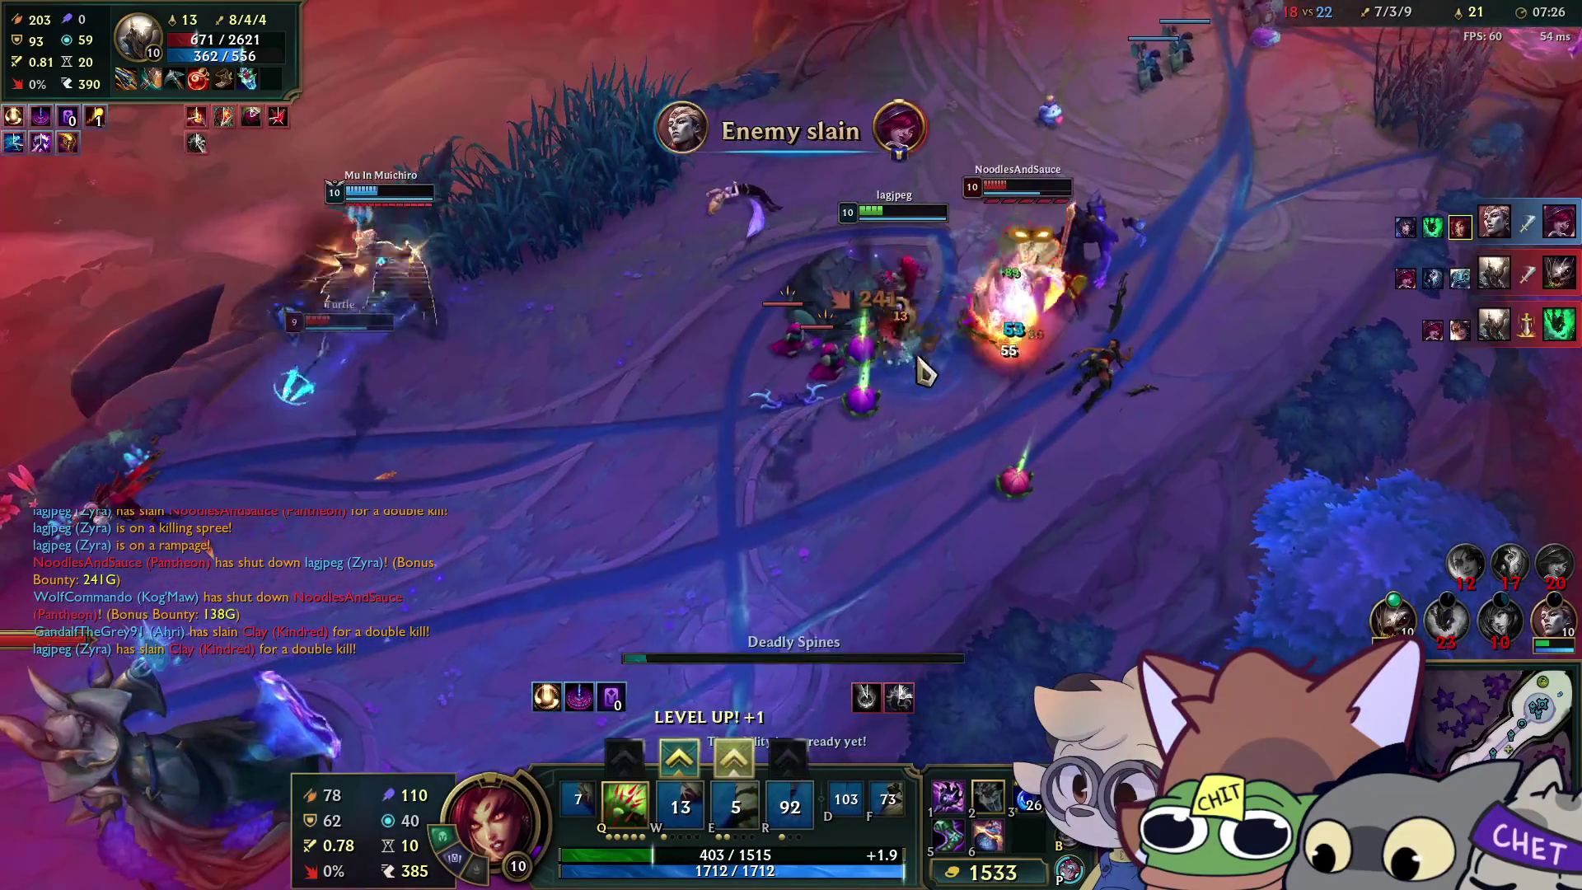
Chase the retreating enemy, put the new skill point into Grasping Roots, and check the large enemy's health.
{"action": "right_click", "coordinate": [1080, 367]}
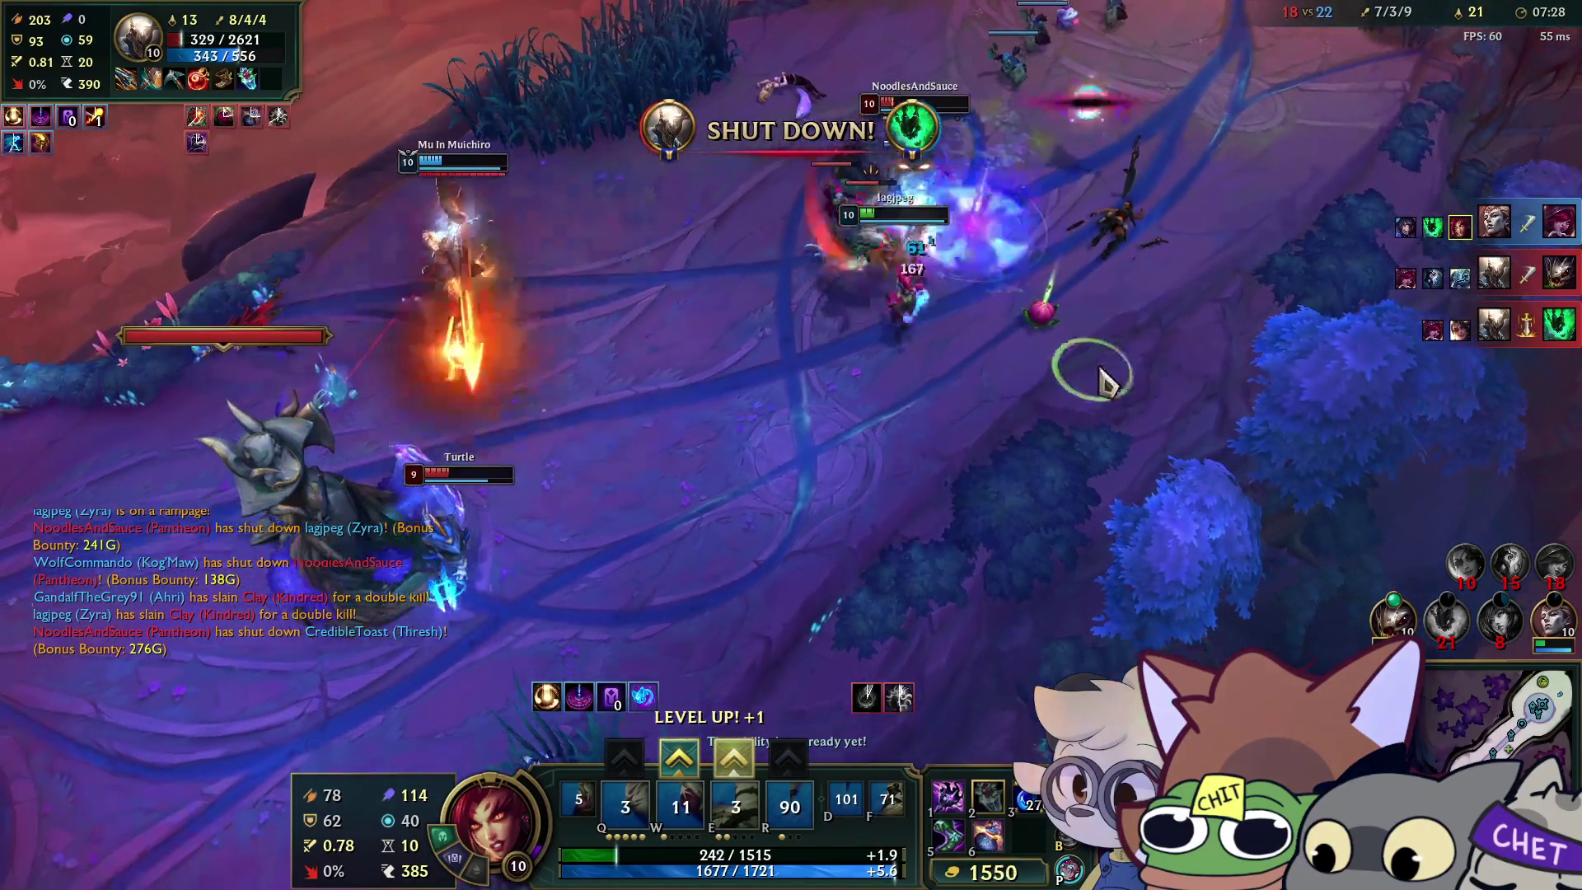
{"action": "right_click", "coordinate": [1024, 159]}
{"action": "right_click", "coordinate": [762, 248]}
{"action": "key", "text": "q"}
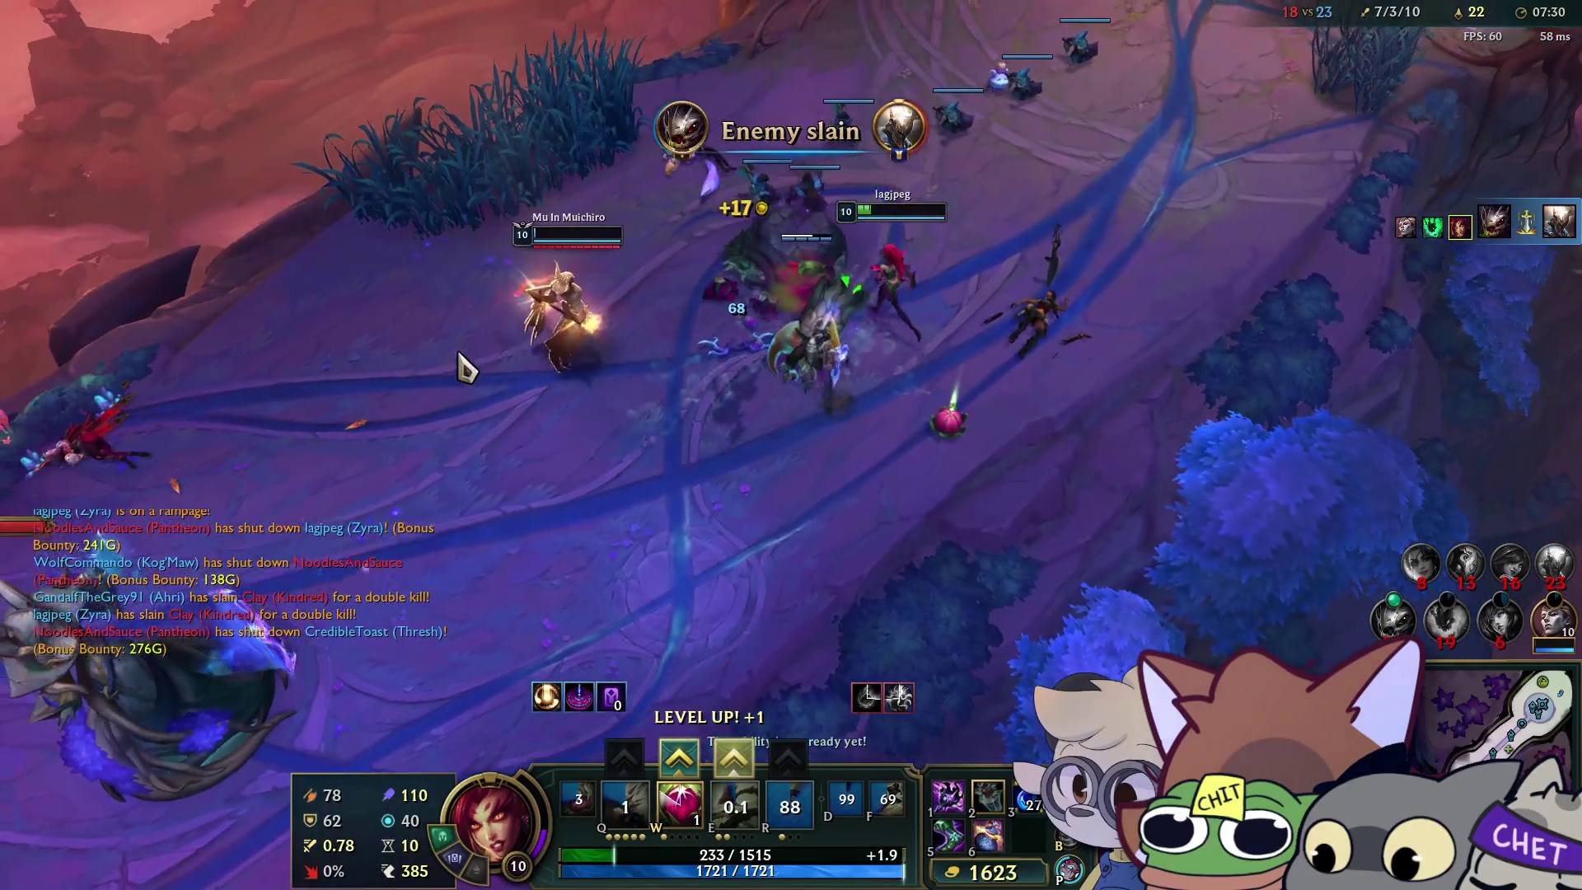
{"action": "right_click", "coordinate": [762, 608]}
{"action": "left_click", "coordinate": [729, 745]}
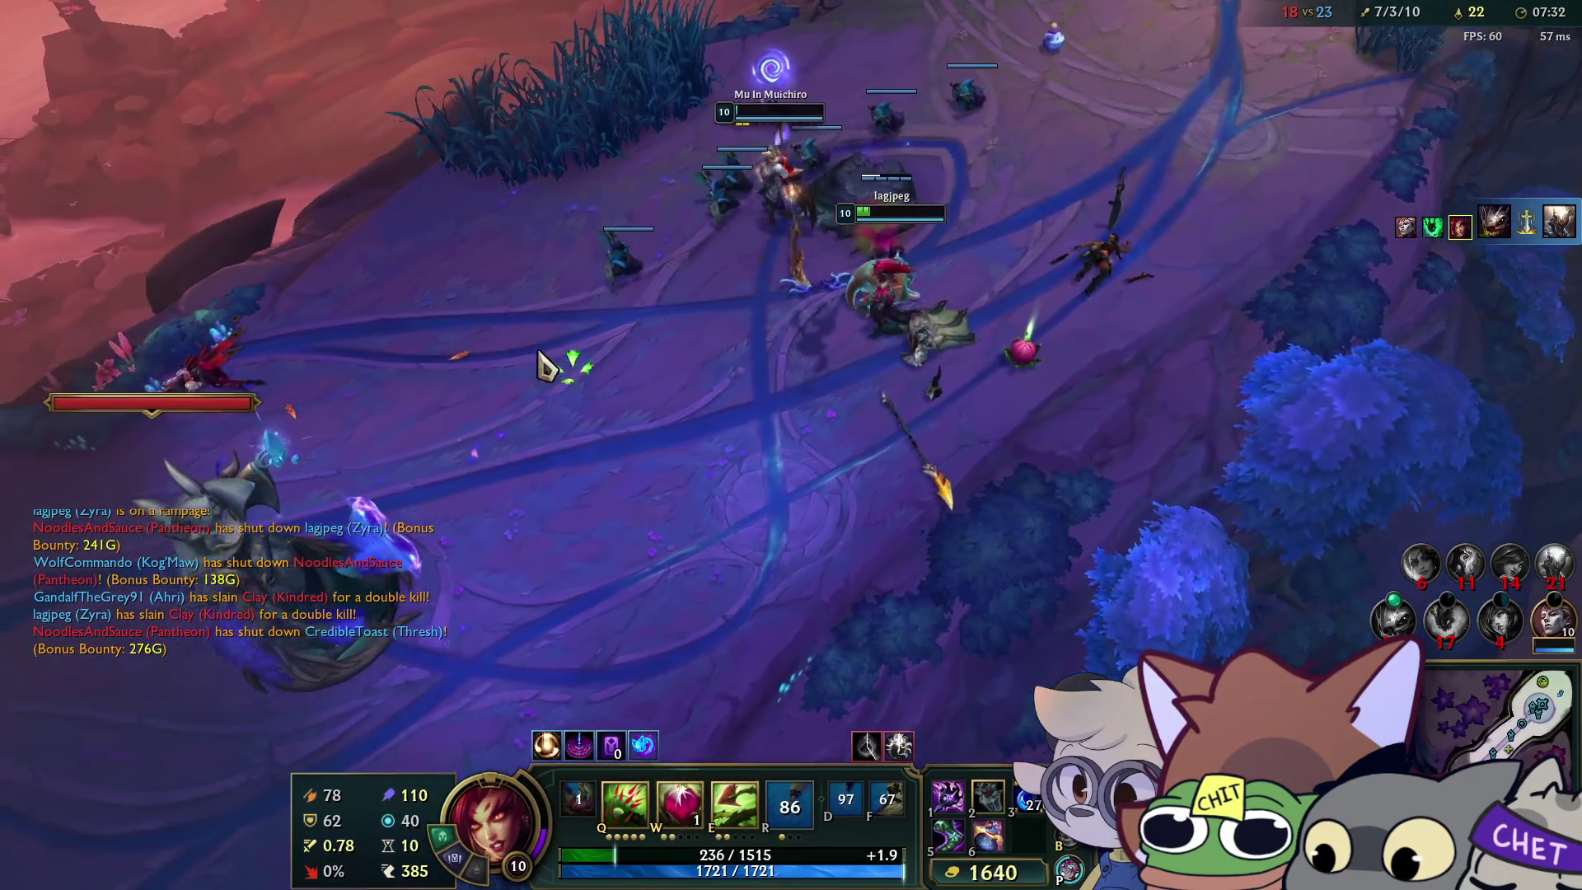
{"action": "left_click", "coordinate": [626, 346]}
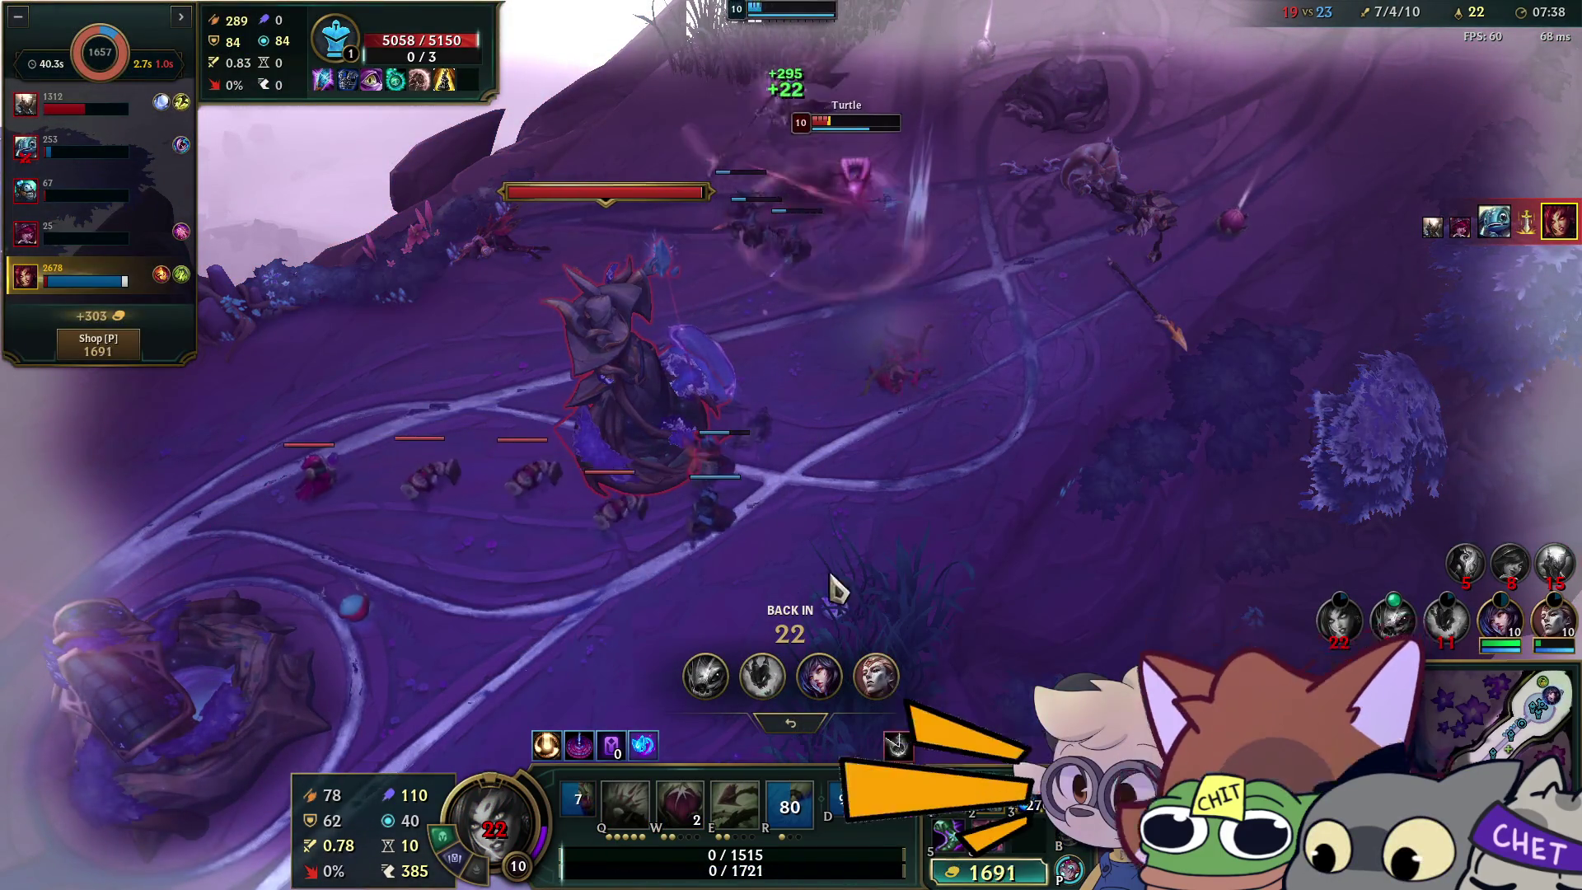
Purchase the Liandry's Torment components in the shop, then close it.
{"action": "left_click", "coordinate": [1005, 875]}
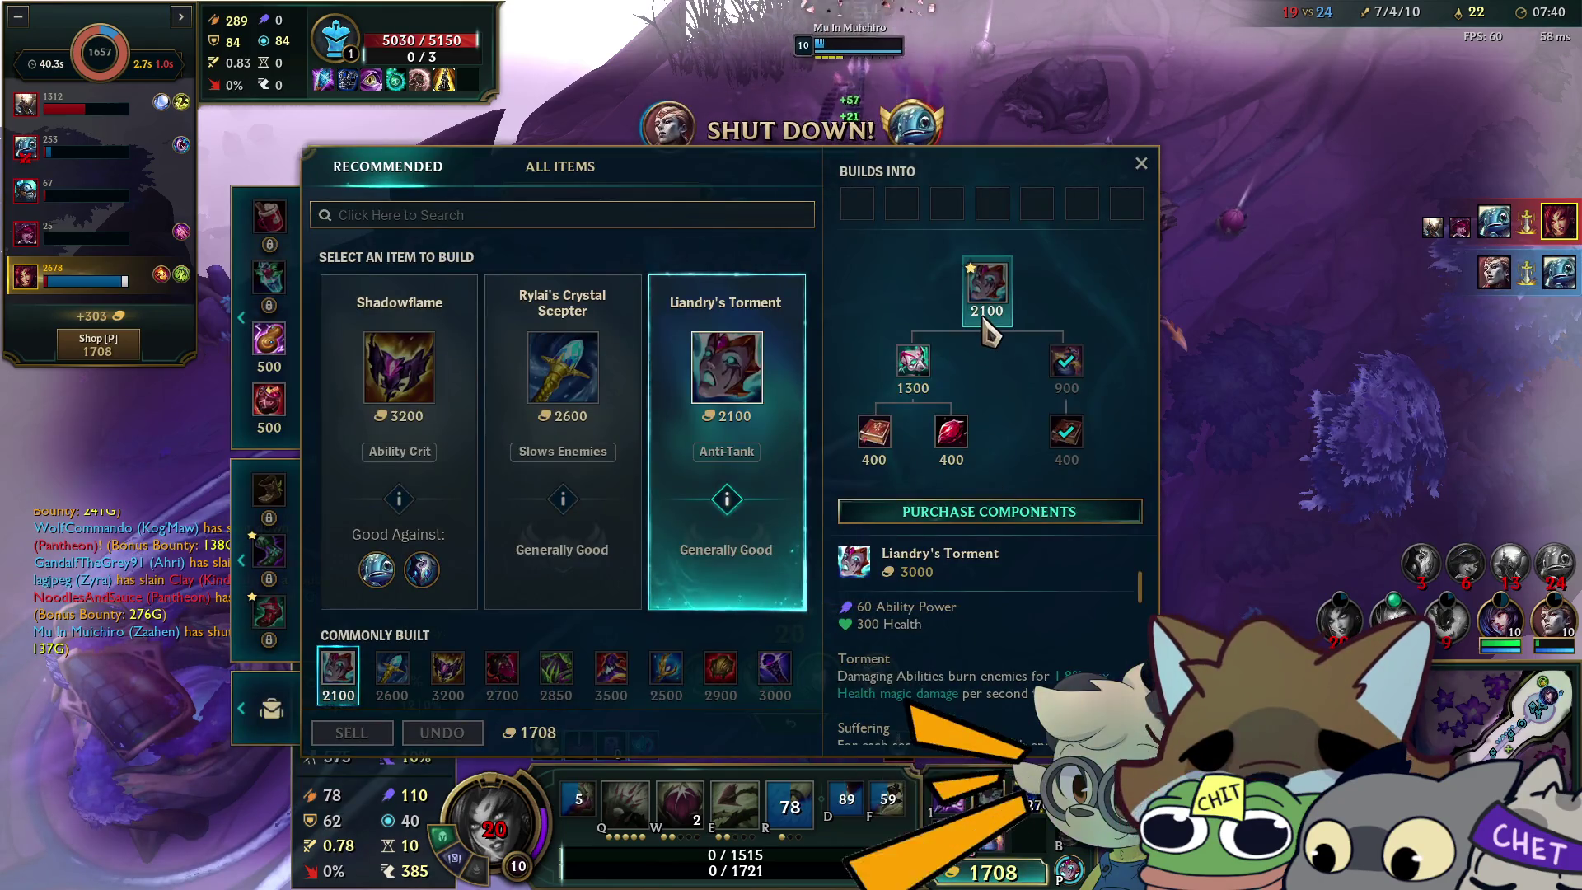
{"action": "left_click", "coordinate": [988, 509]}
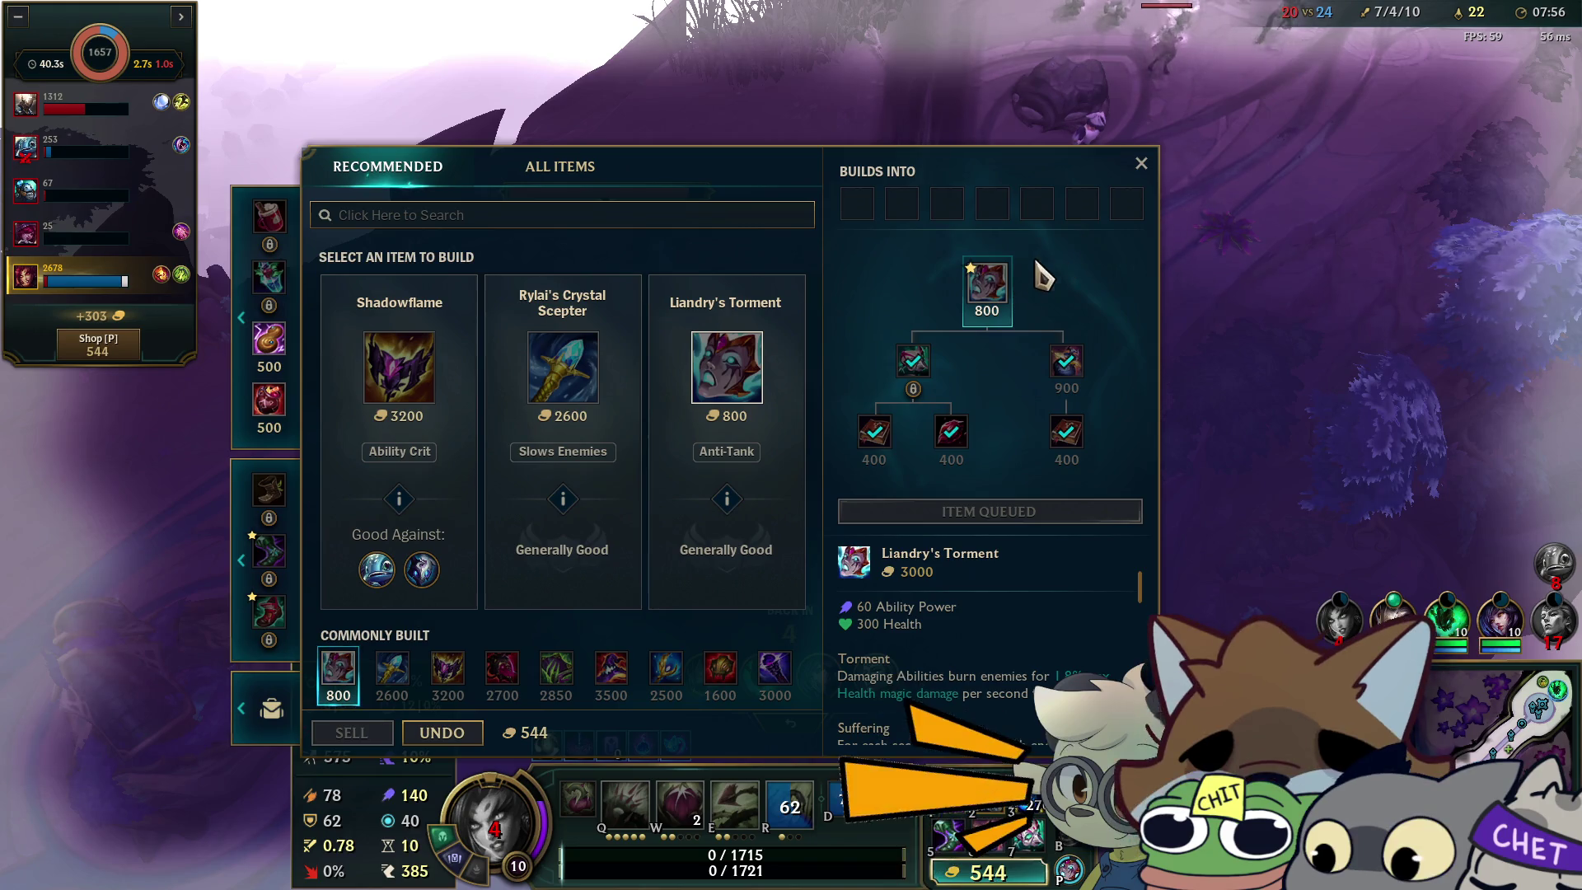
{"action": "mouse_move", "coordinate": [978, 265]}
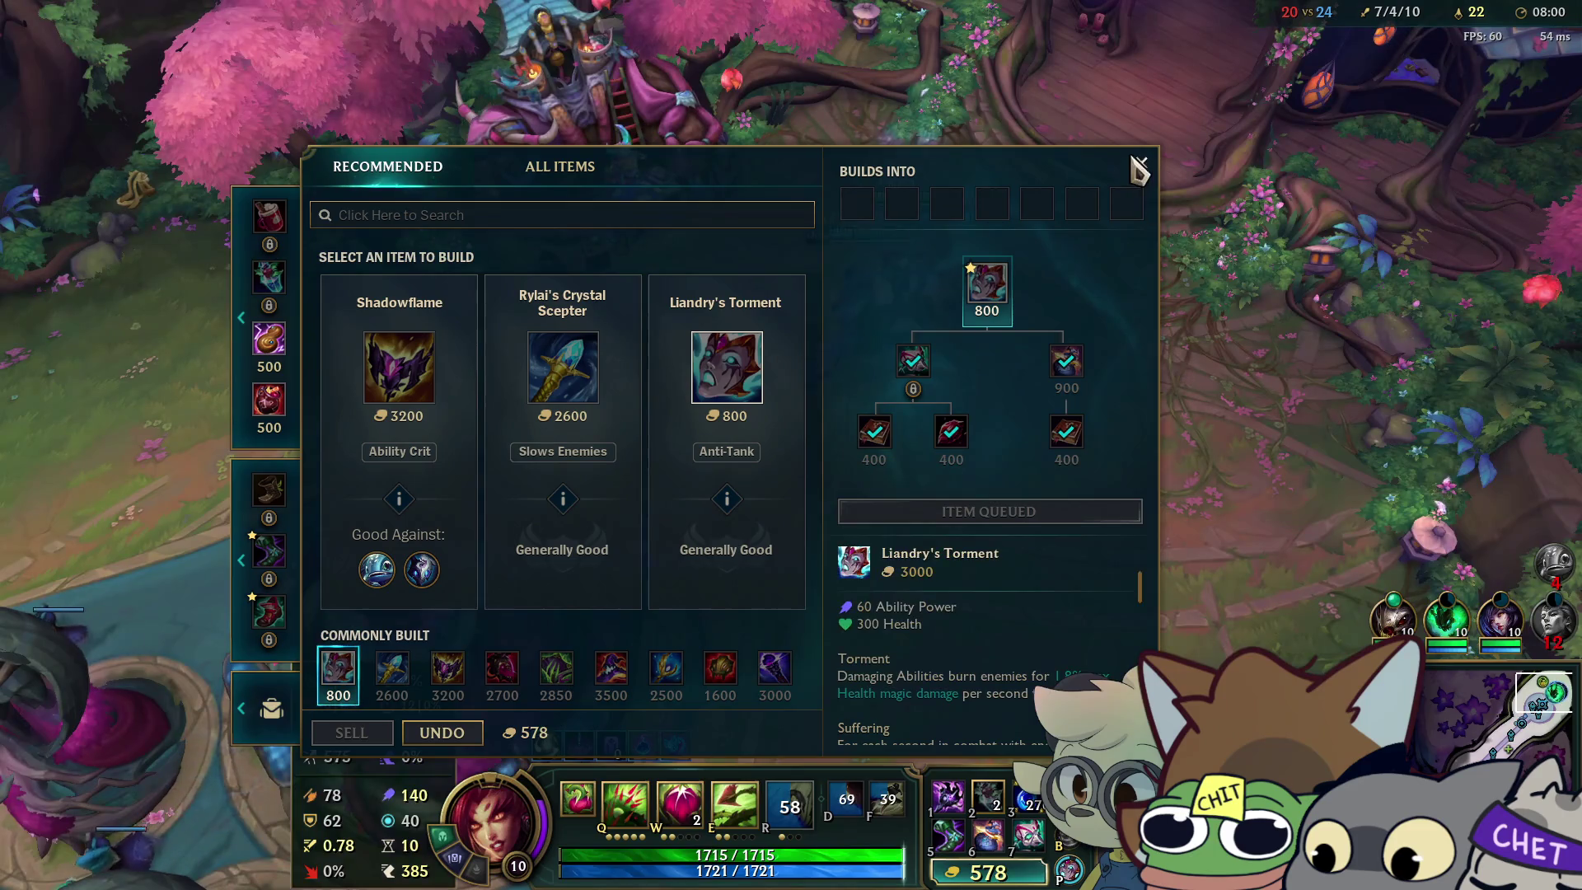
{"action": "left_click", "coordinate": [1138, 163]}
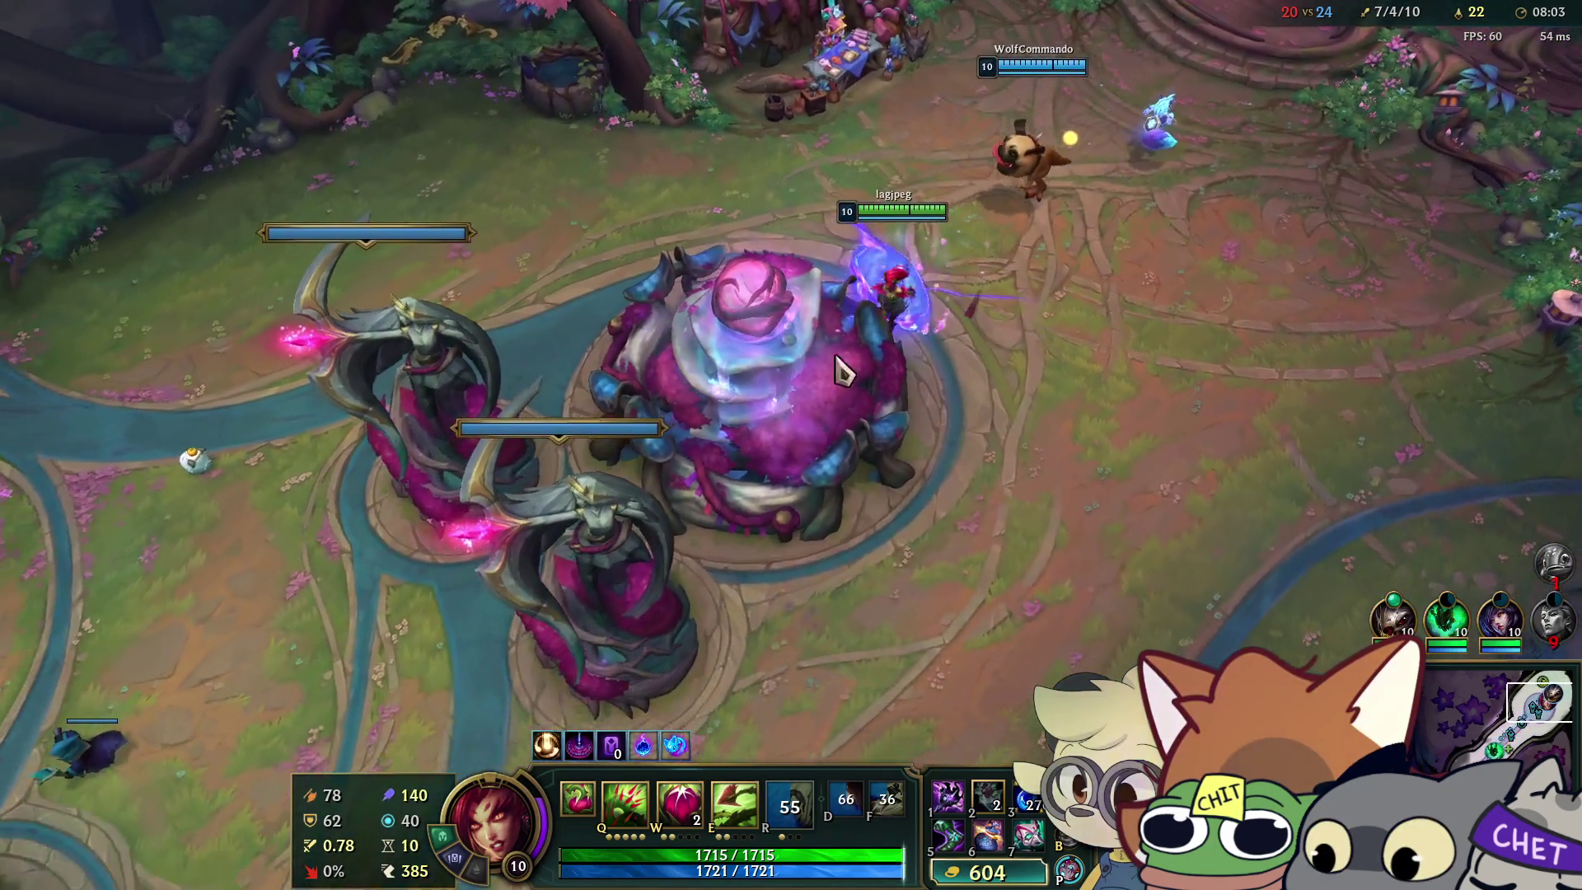
Run from the fountain into the fight, hit an enemy champion with Deadly Spines, and view the scoreboard.
{"action": "right_click", "coordinate": [841, 371]}
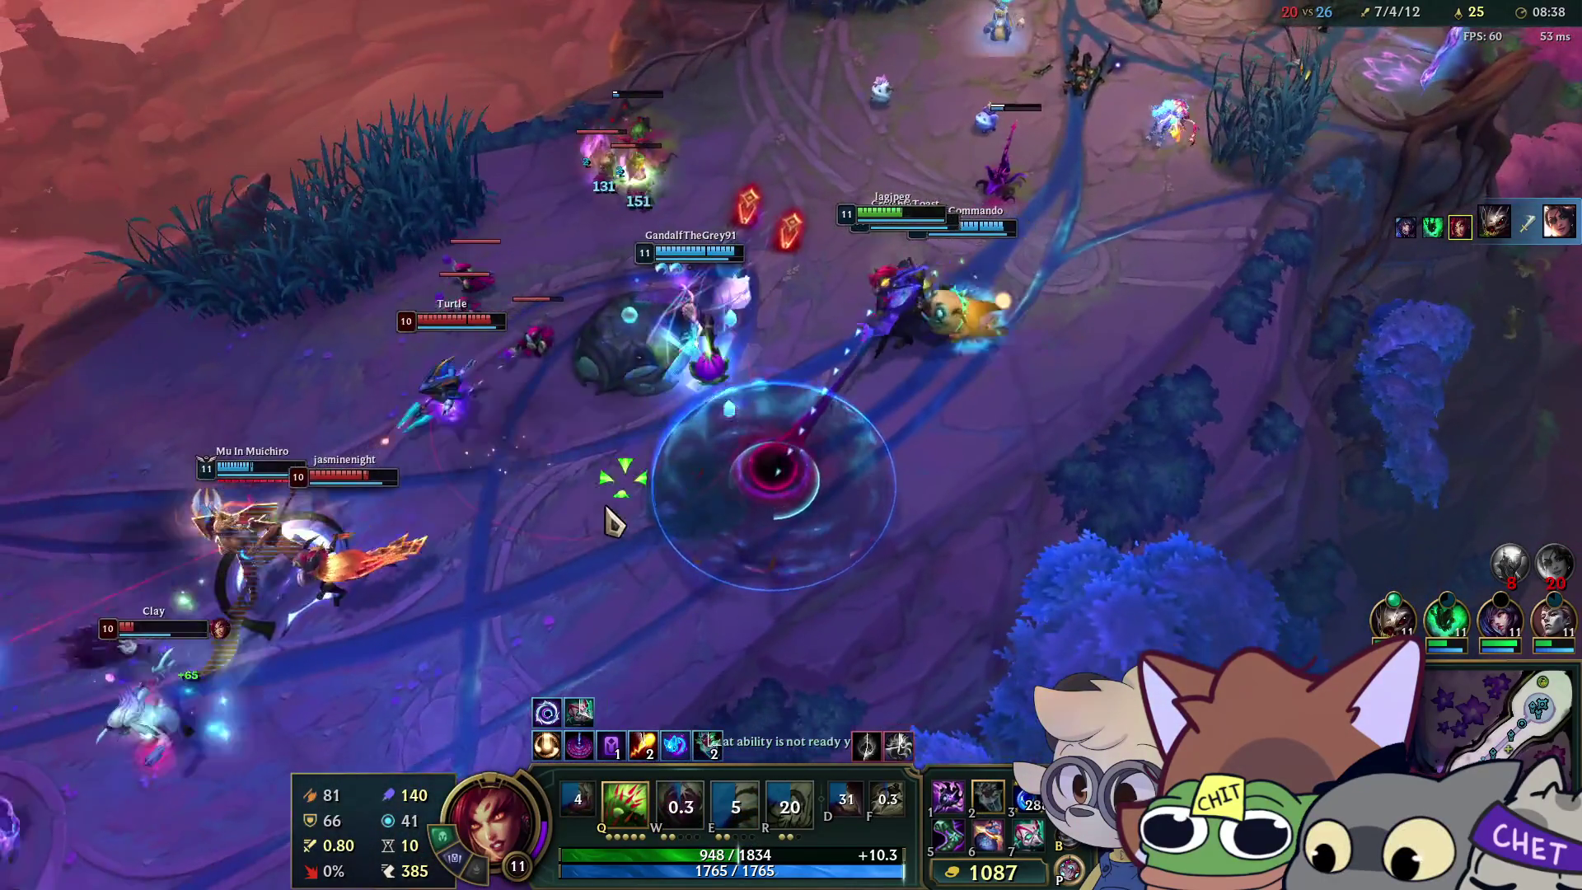
{"action": "key", "text": "q"}
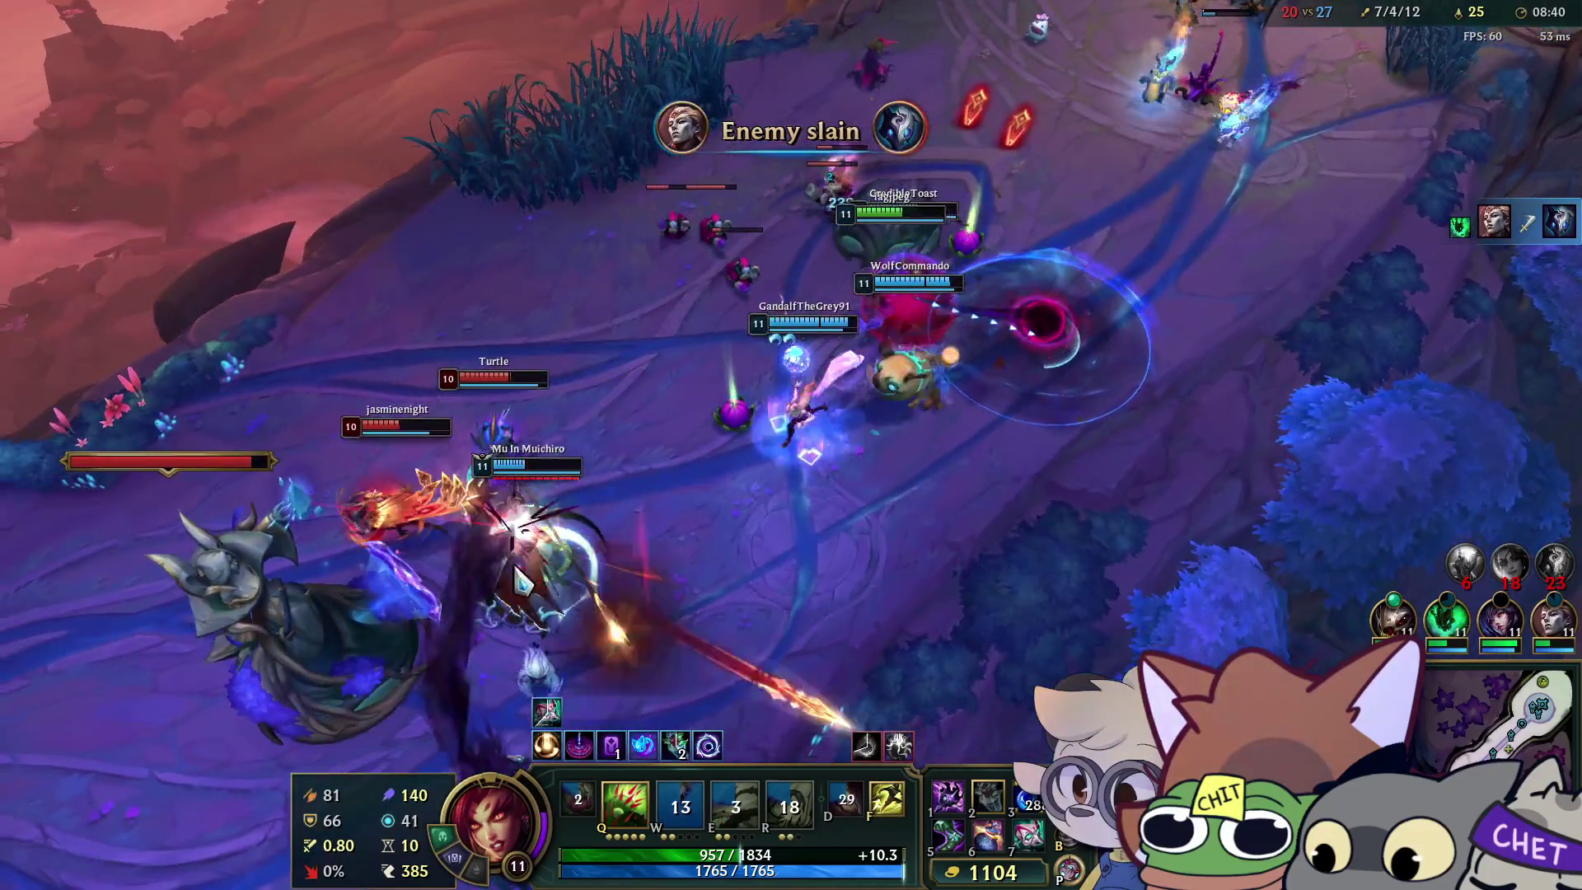
{"action": "left_click", "coordinate": [384, 581]}
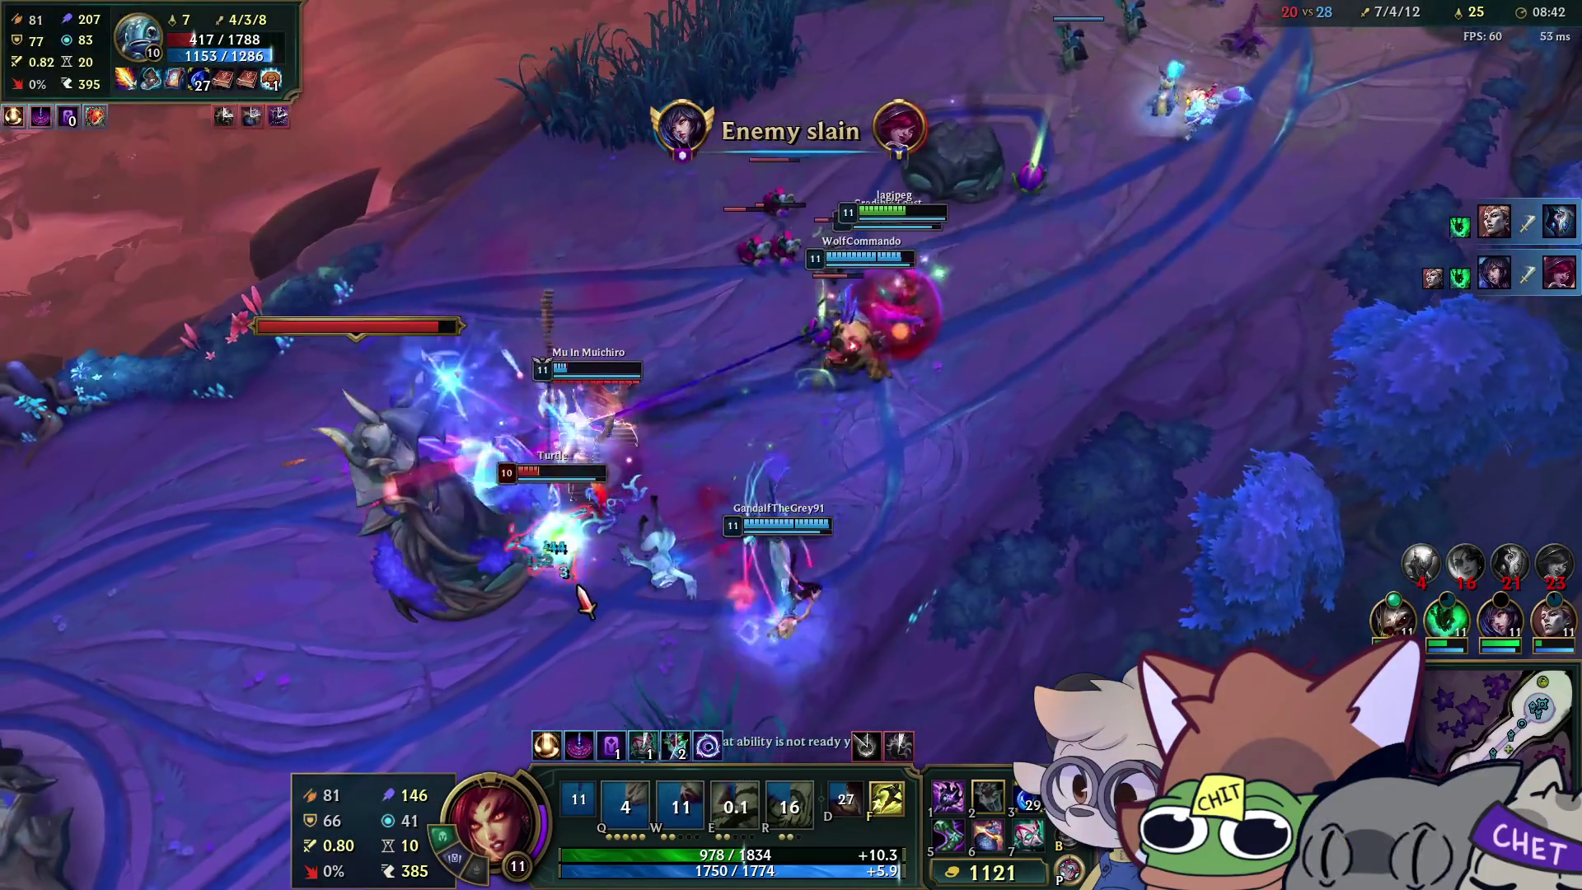
{"action": "right_click", "coordinate": [567, 591]}
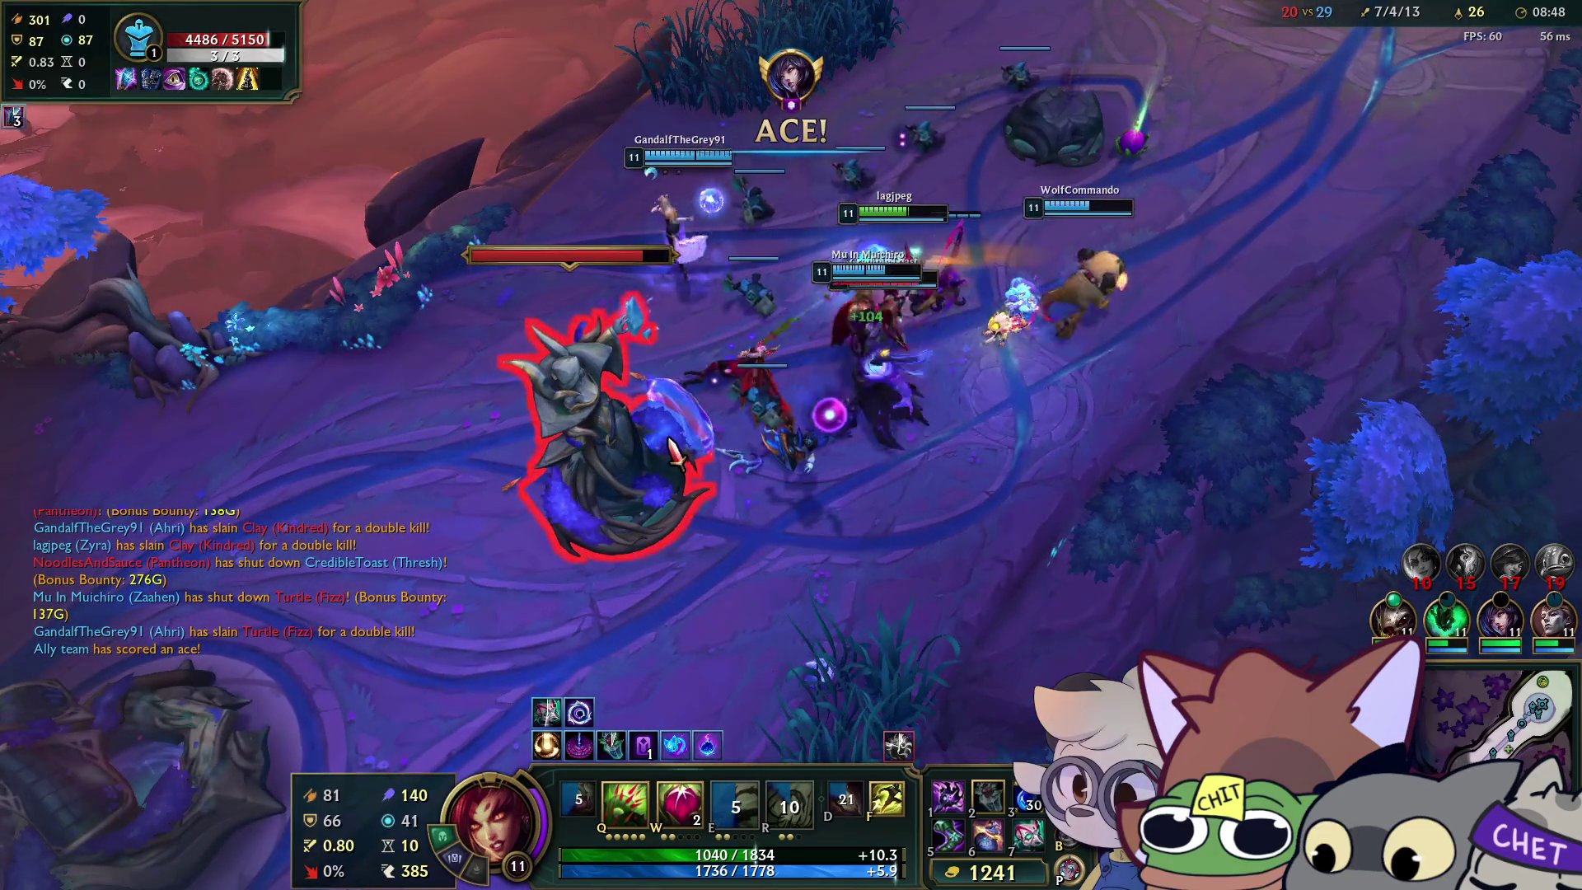
{"action": "key", "text": "Tab"}
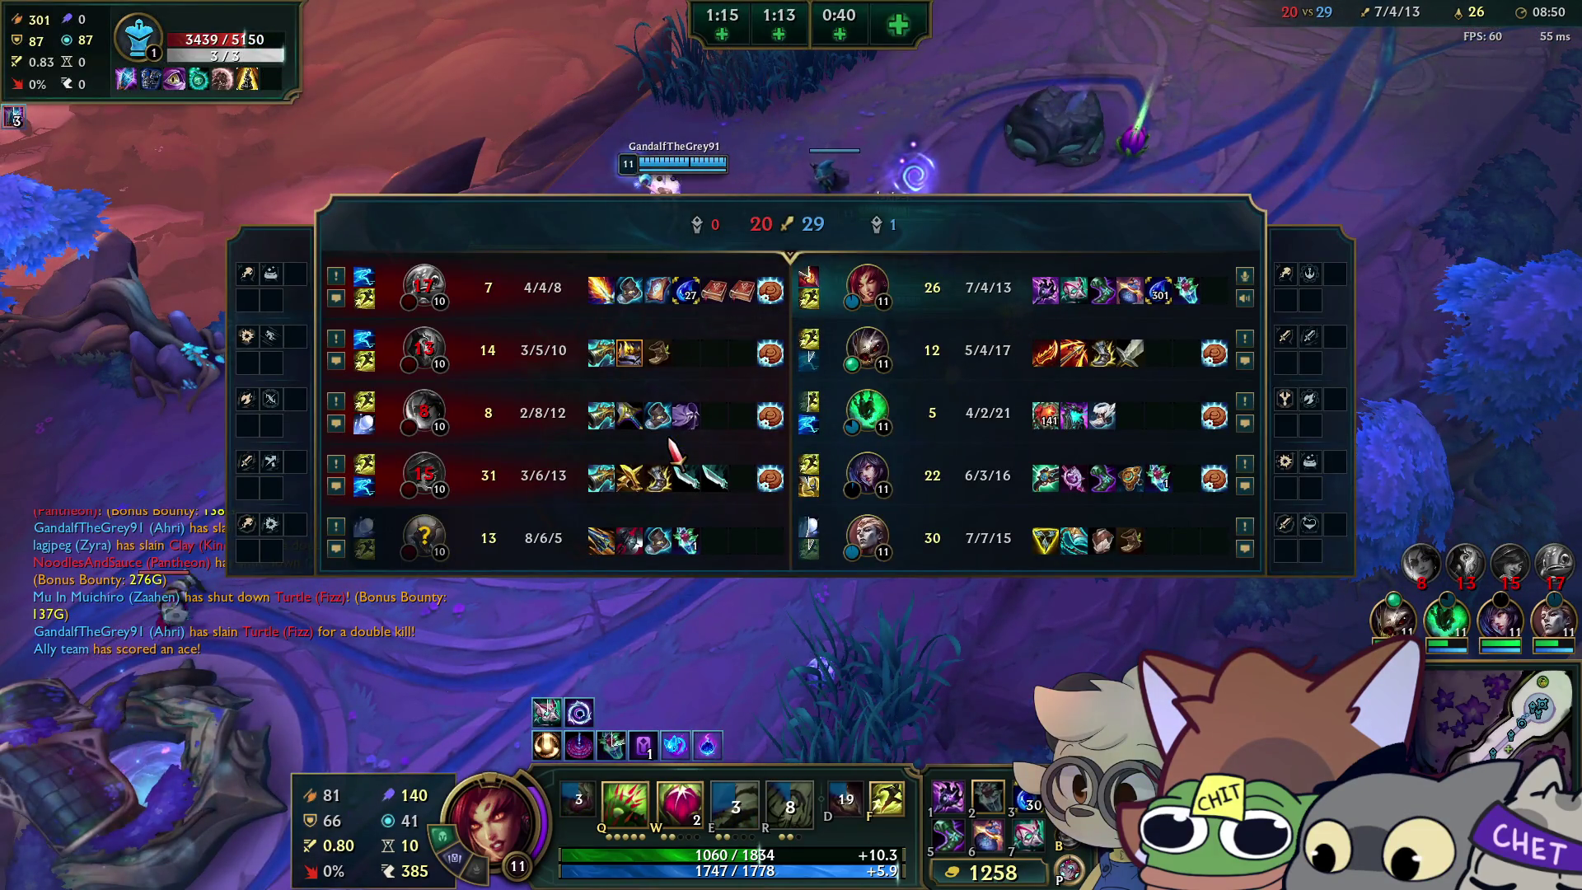
Close the scoreboard, cast Deadly Spines and push up to attack the enemy turret with a seed.
{"action": "mouse_move", "coordinate": [667, 428]}
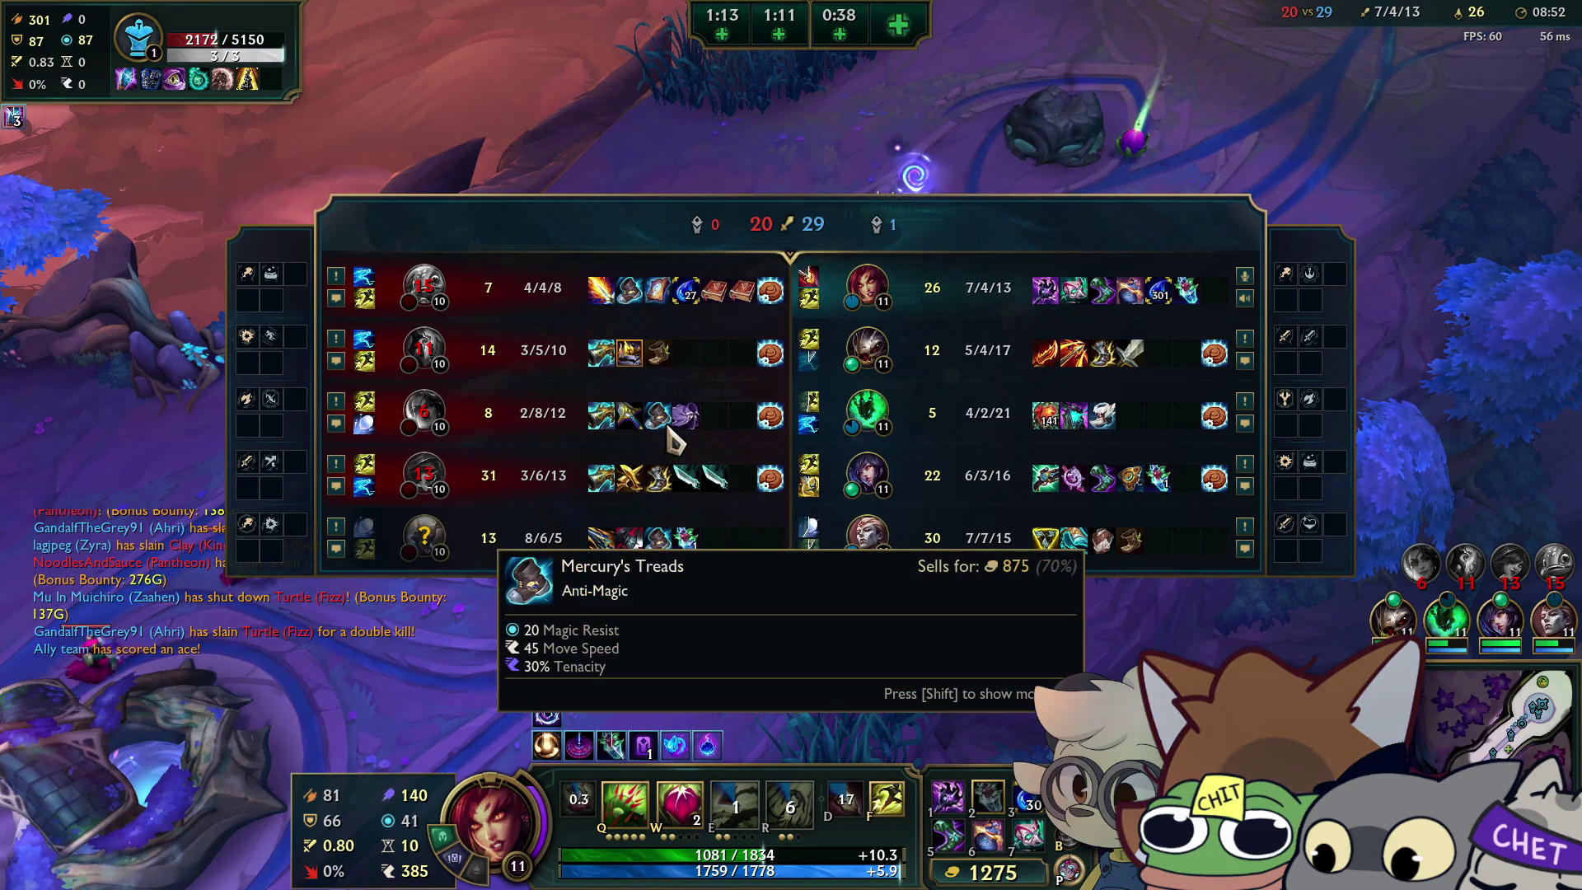
{"action": "key", "text": "Tab"}
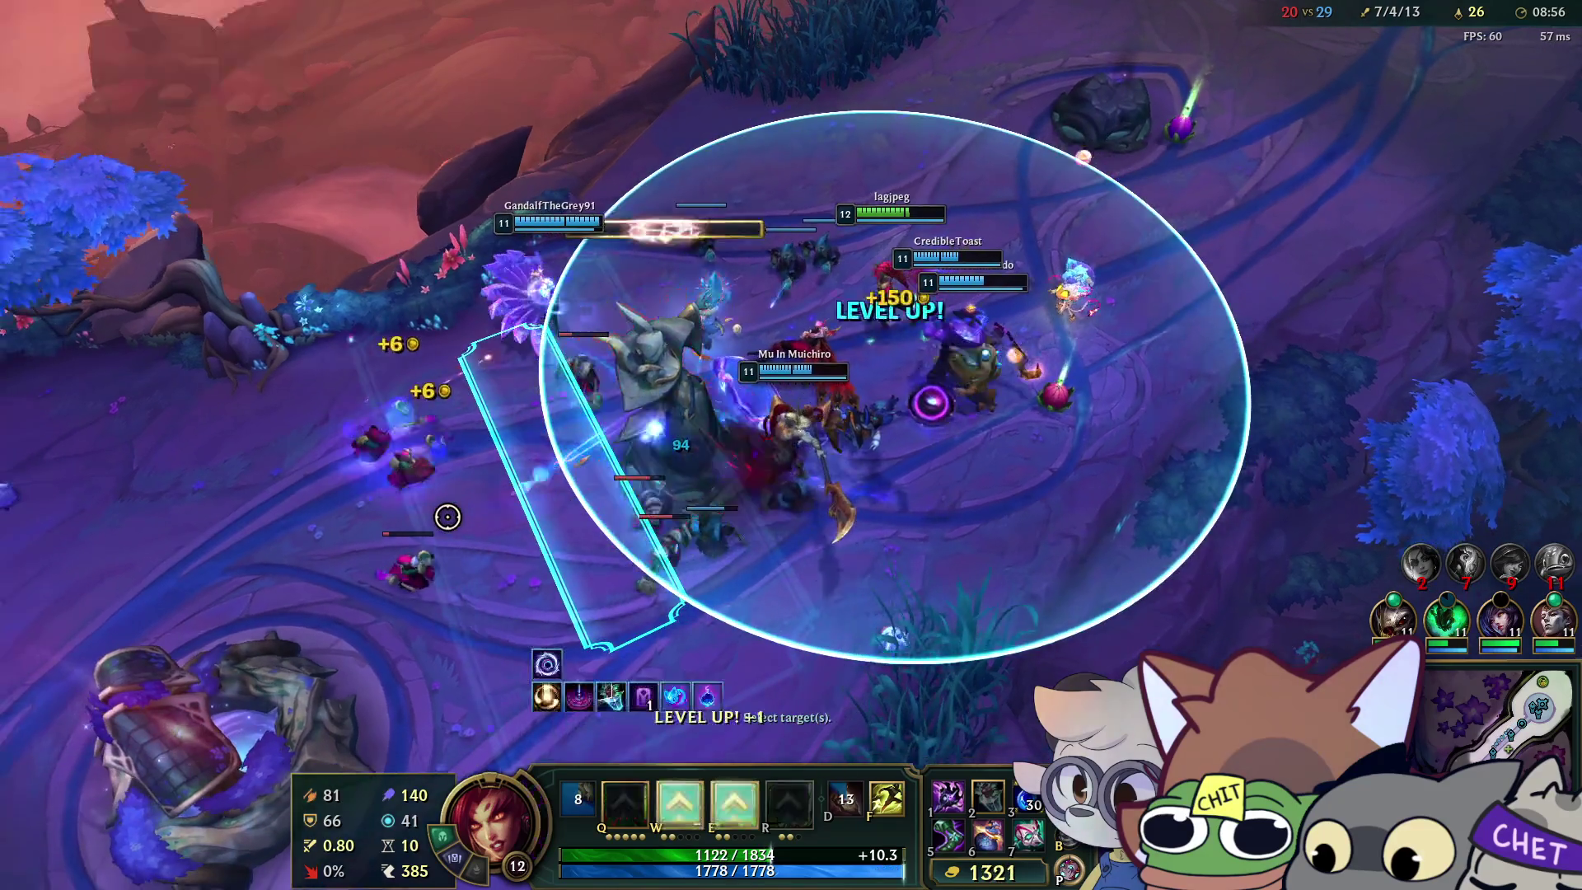
{"action": "key", "text": "q"}
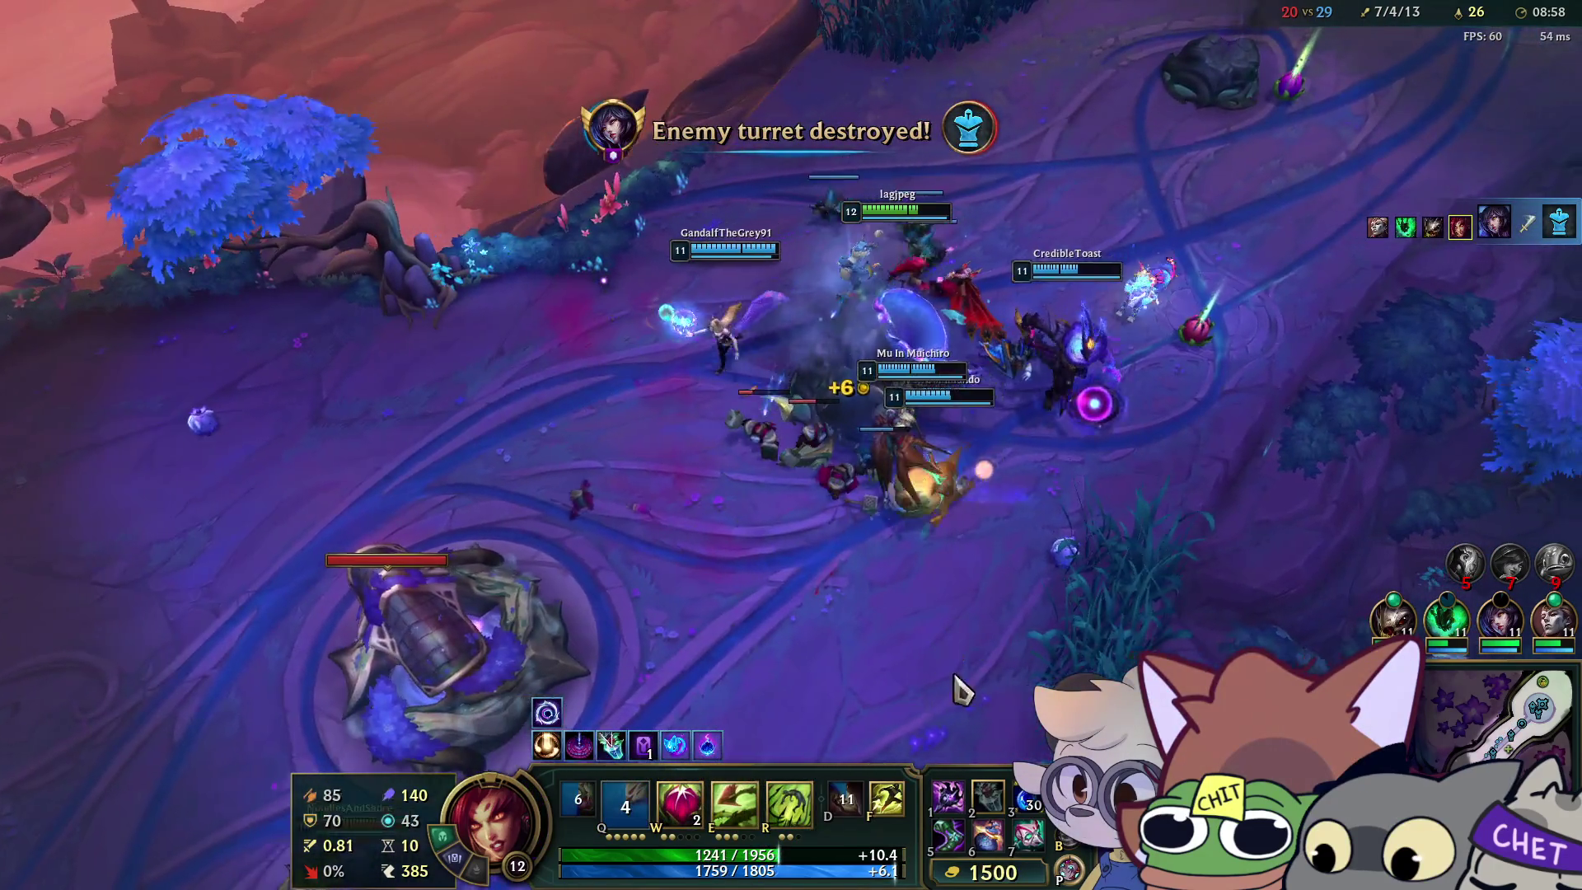
{"action": "right_click", "coordinate": [875, 618]}
{"action": "right_click", "coordinate": [1139, 383]}
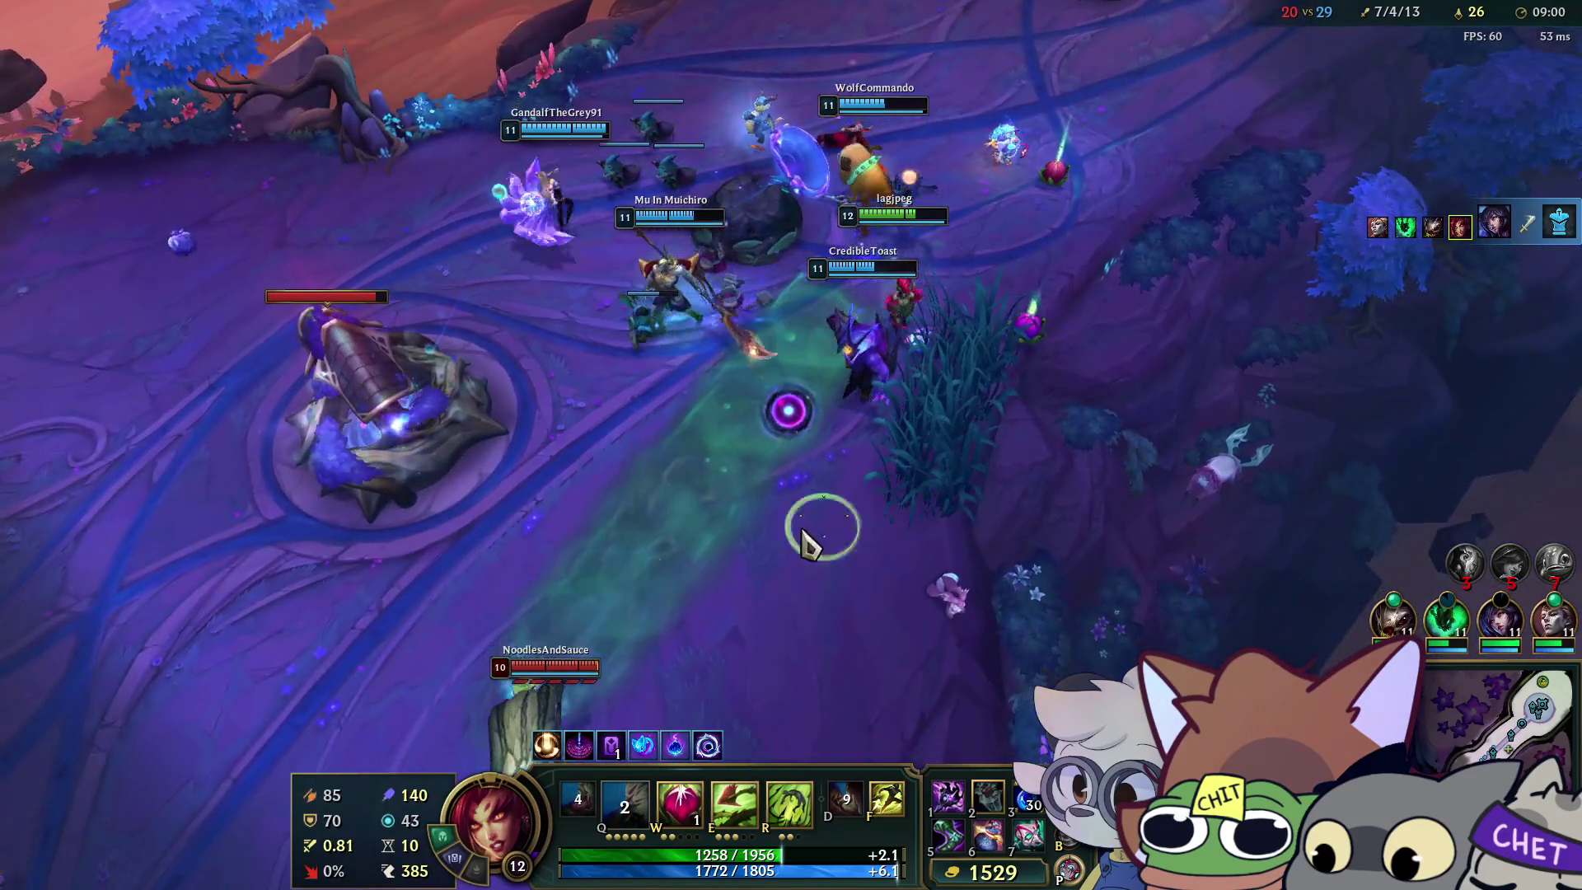
{"action": "key", "text": "w"}
{"action": "key", "text": "w"}
{"action": "right_click", "coordinate": [585, 344]}
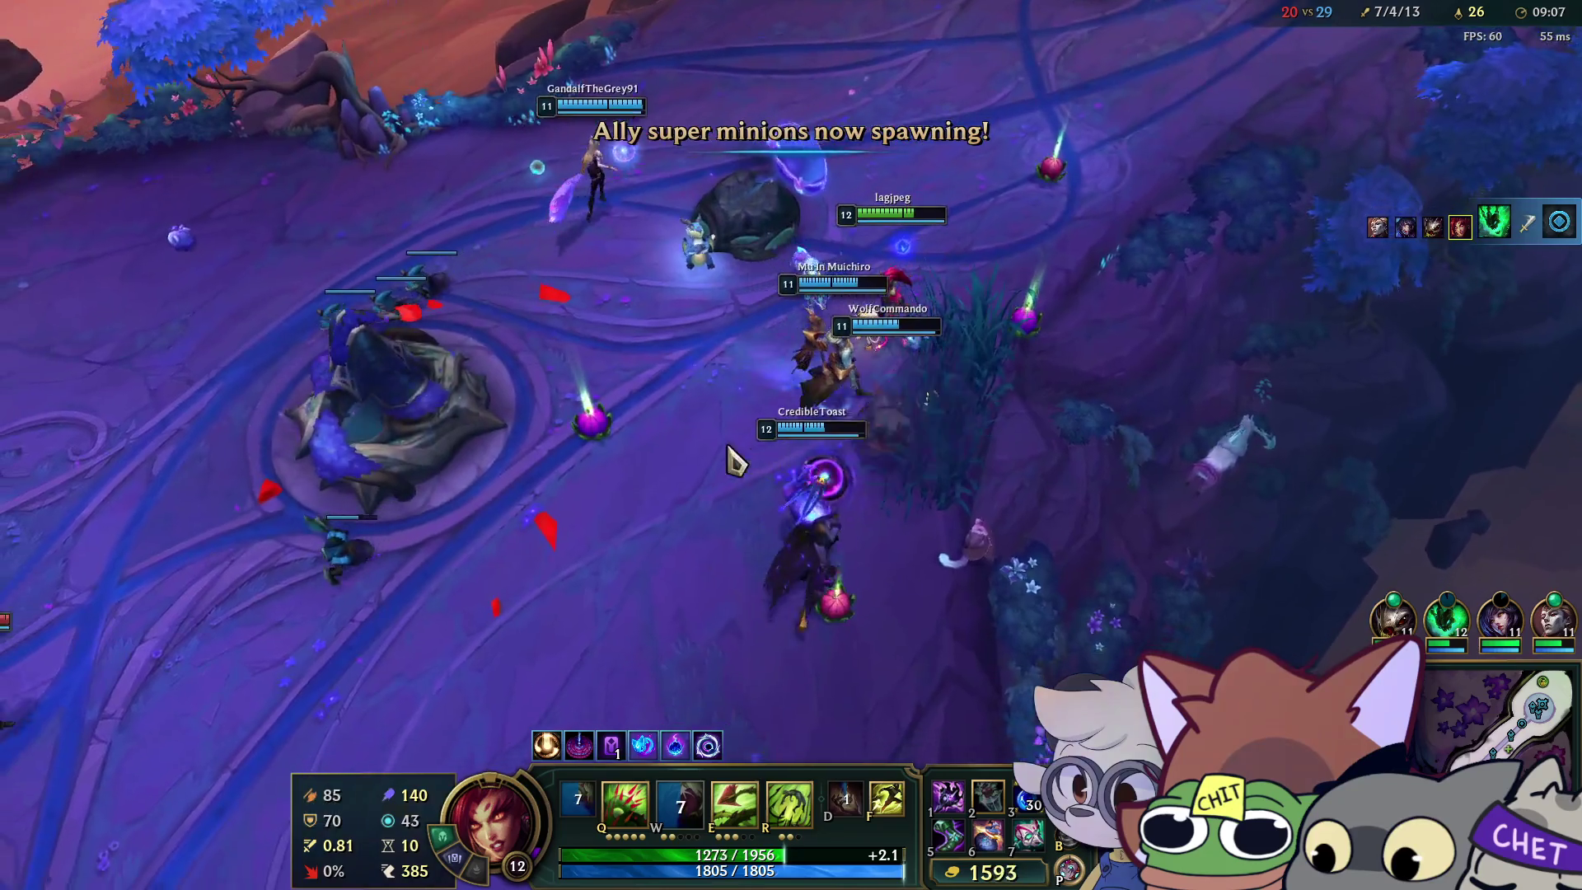
{"action": "right_click", "coordinate": [751, 361]}
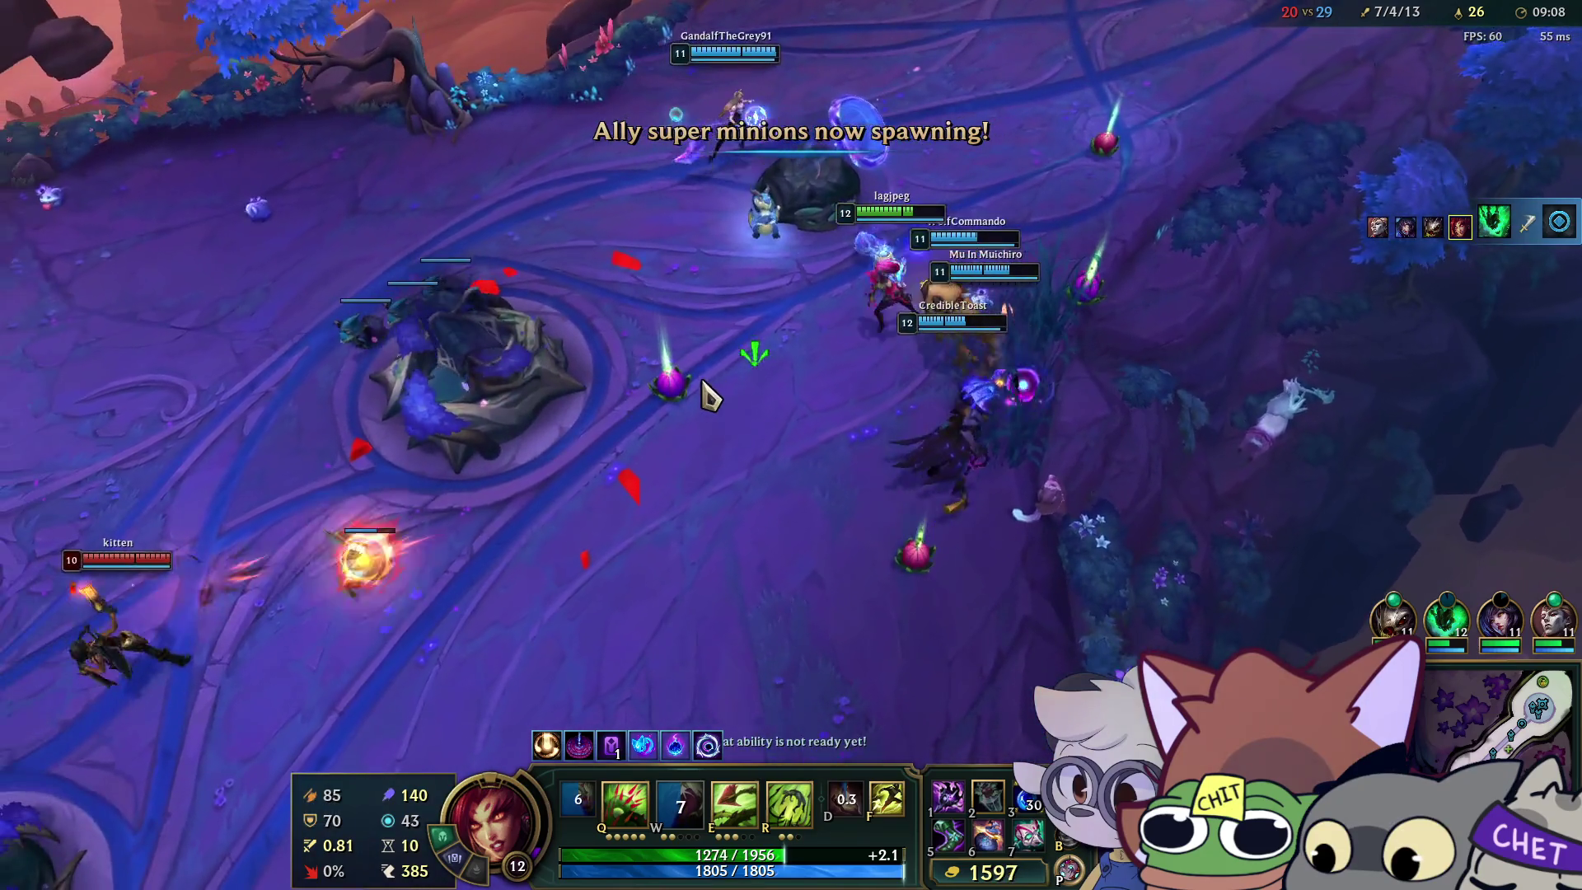
{"action": "right_click", "coordinate": [623, 337]}
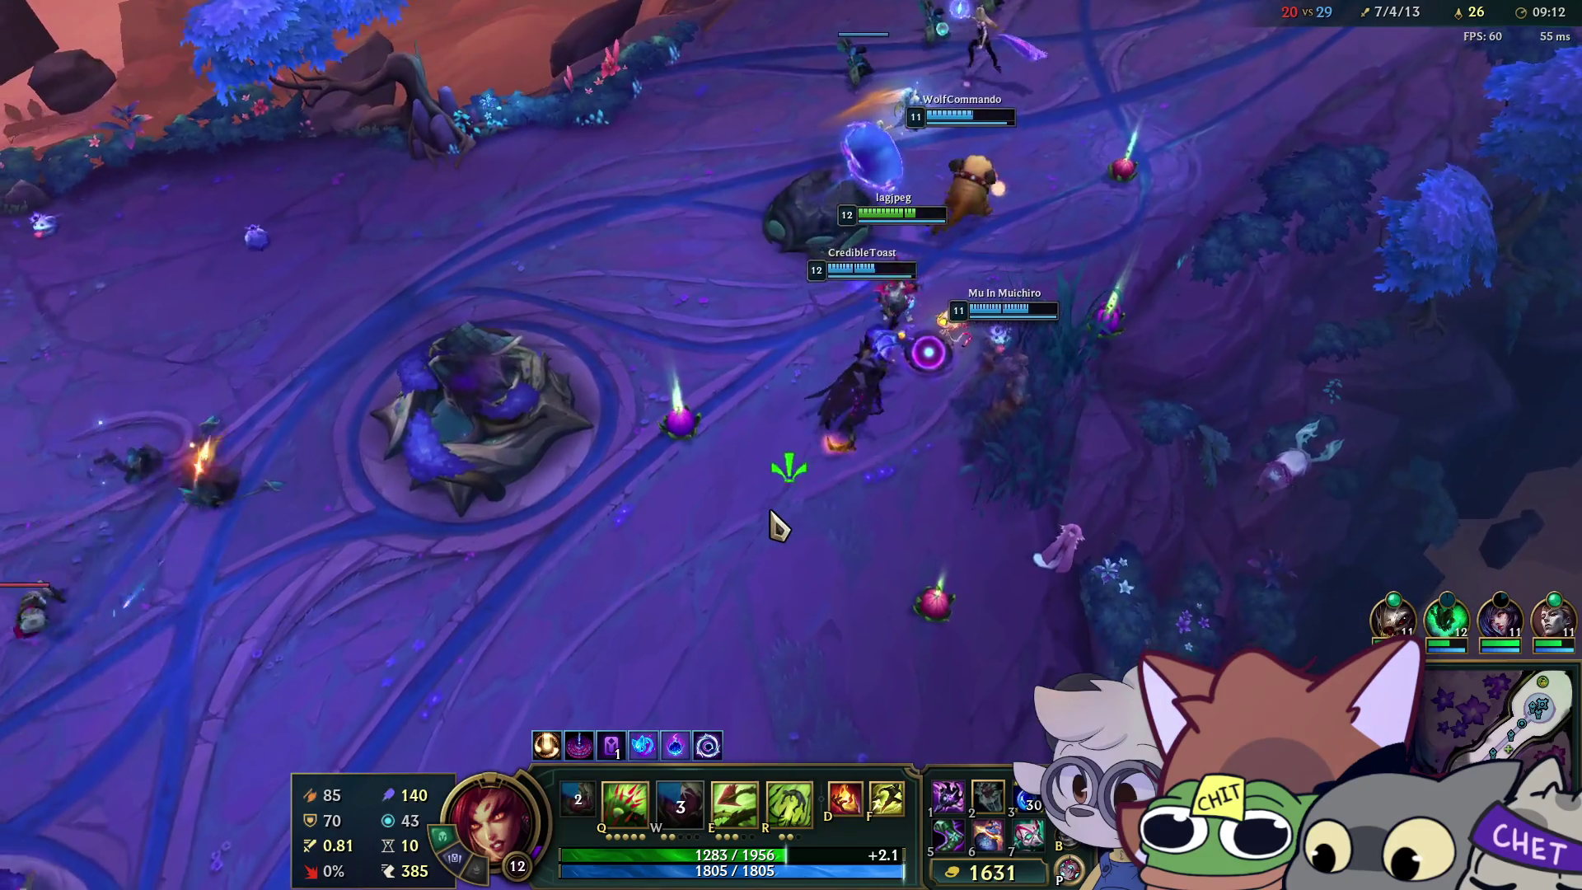
Hit the minion wave with Deadly Spines, root the enemies, and Flash into the fight with a seed.
{"action": "key", "text": "q"}
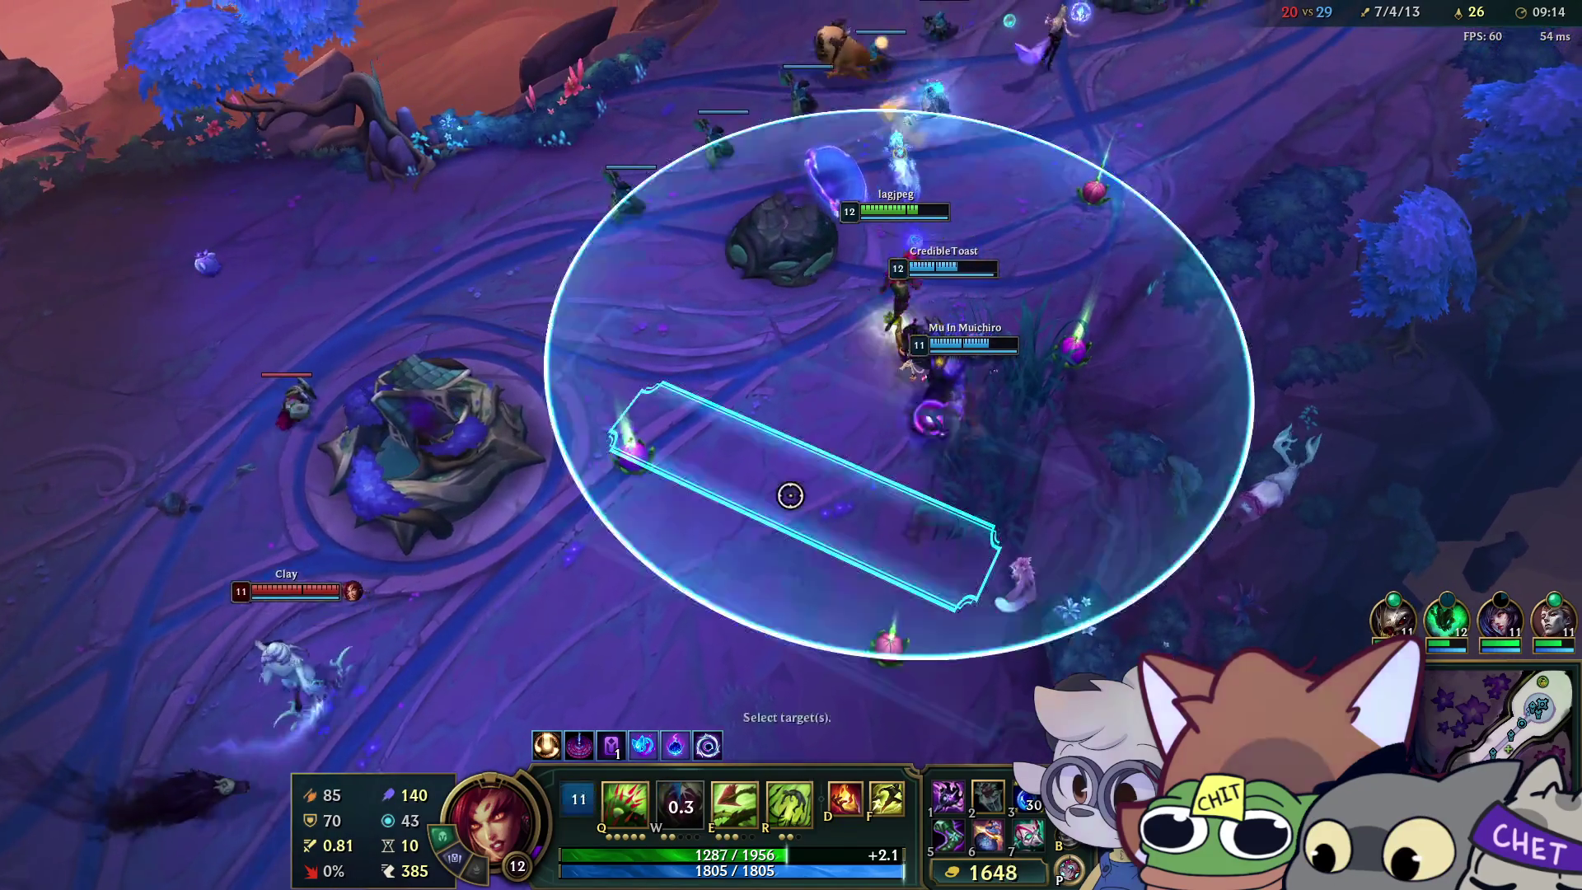
{"action": "right_click", "coordinate": [1101, 218]}
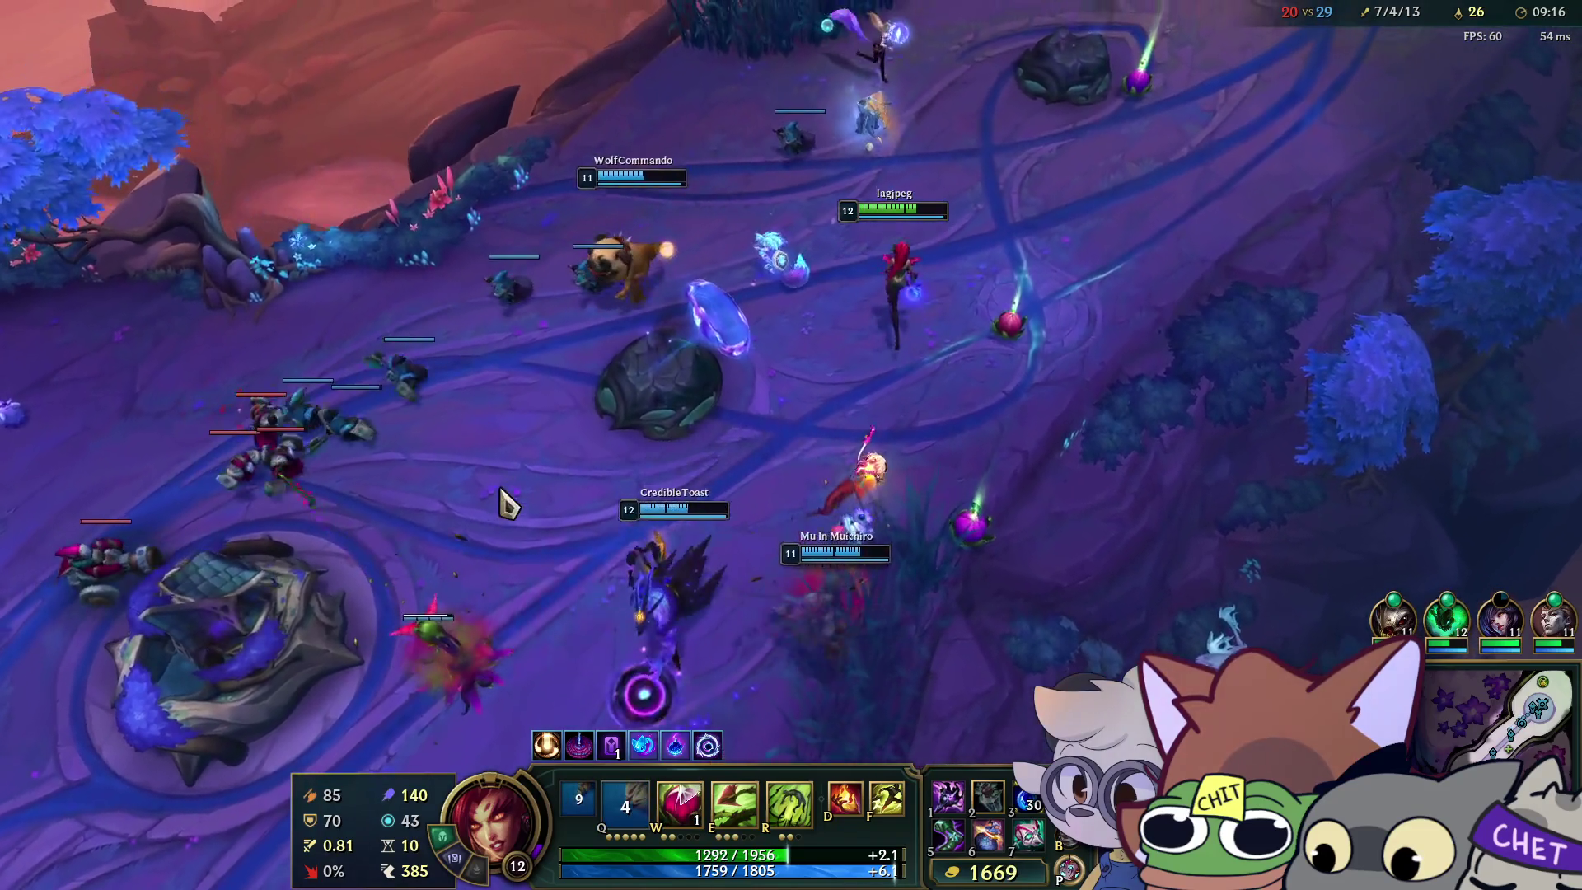
{"action": "right_click", "coordinate": [362, 507]}
{"action": "key", "text": "e"}
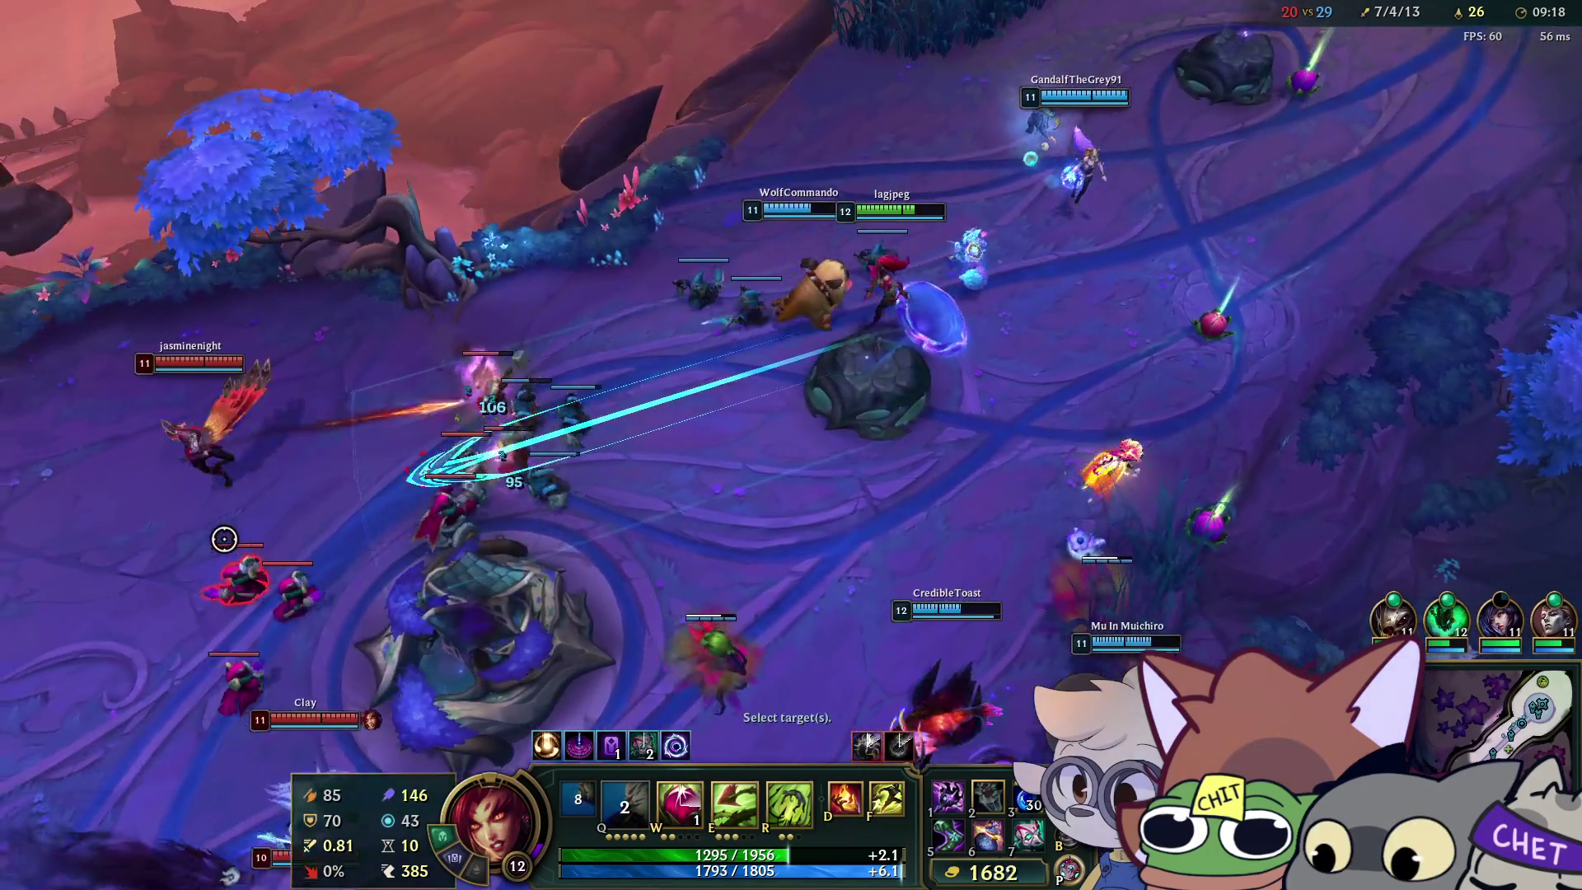
{"action": "right_click", "coordinate": [891, 325]}
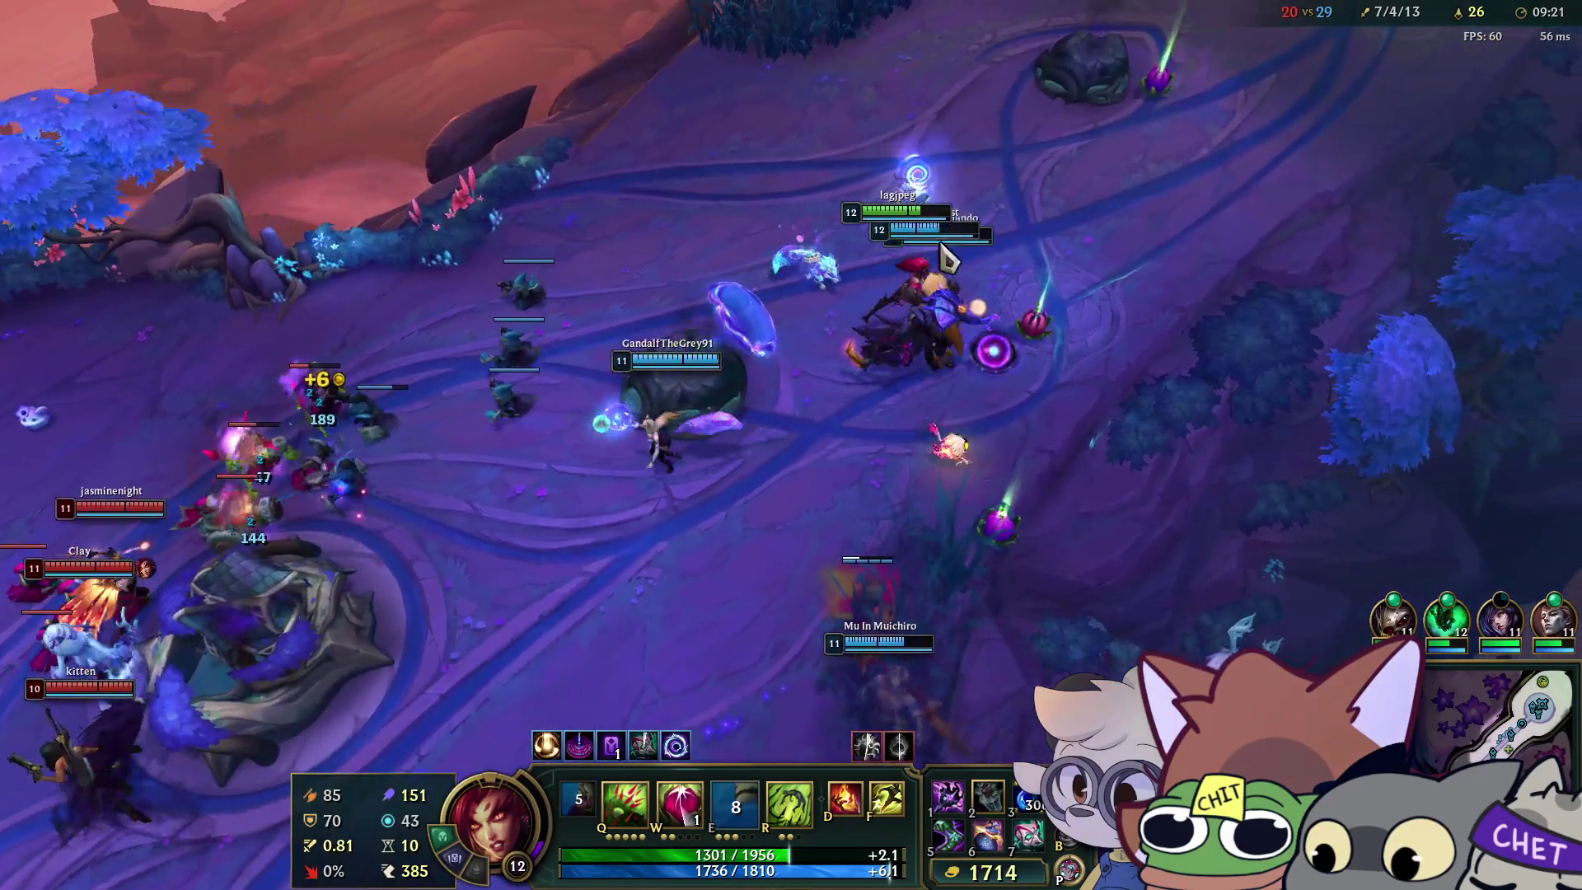
{"action": "right_click", "coordinate": [372, 512]}
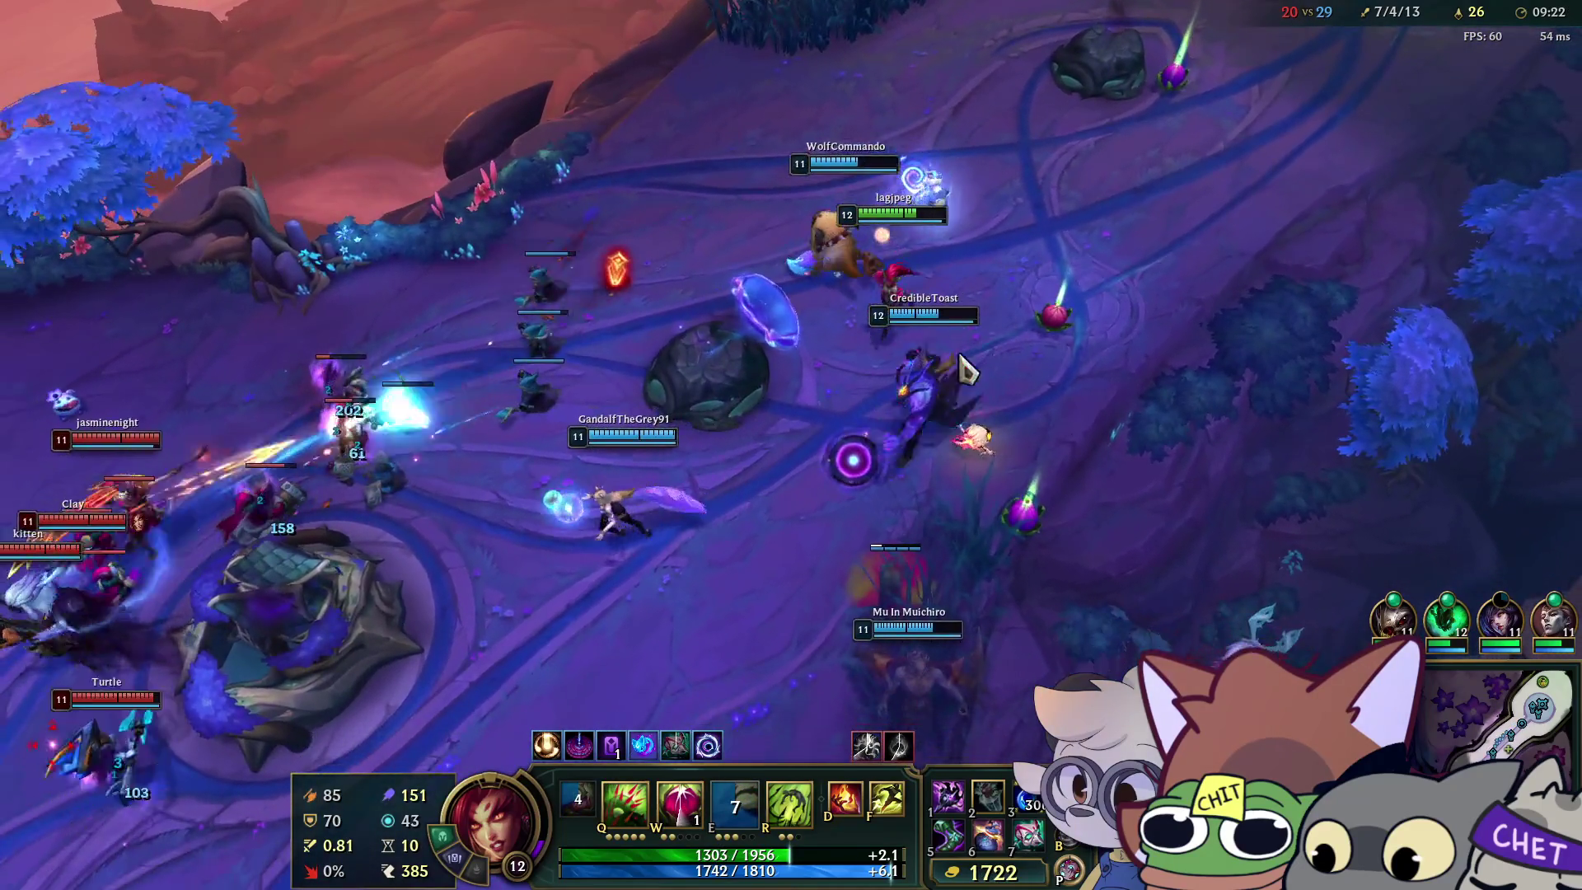
{"action": "key", "text": "w"}
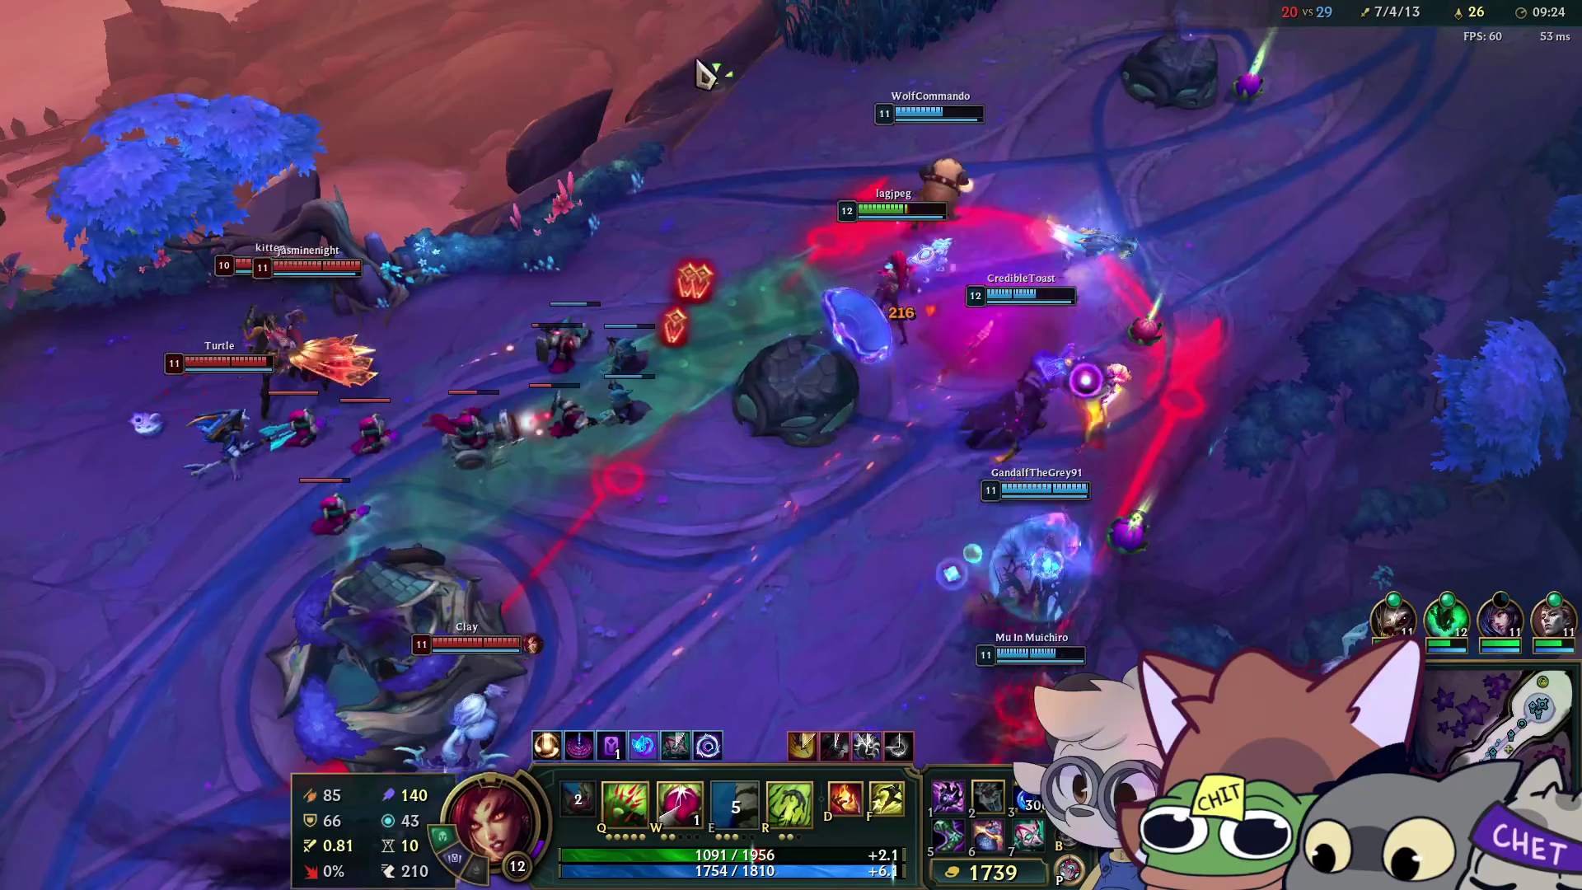
{"action": "key", "text": "f"}
{"action": "key", "text": "q"}
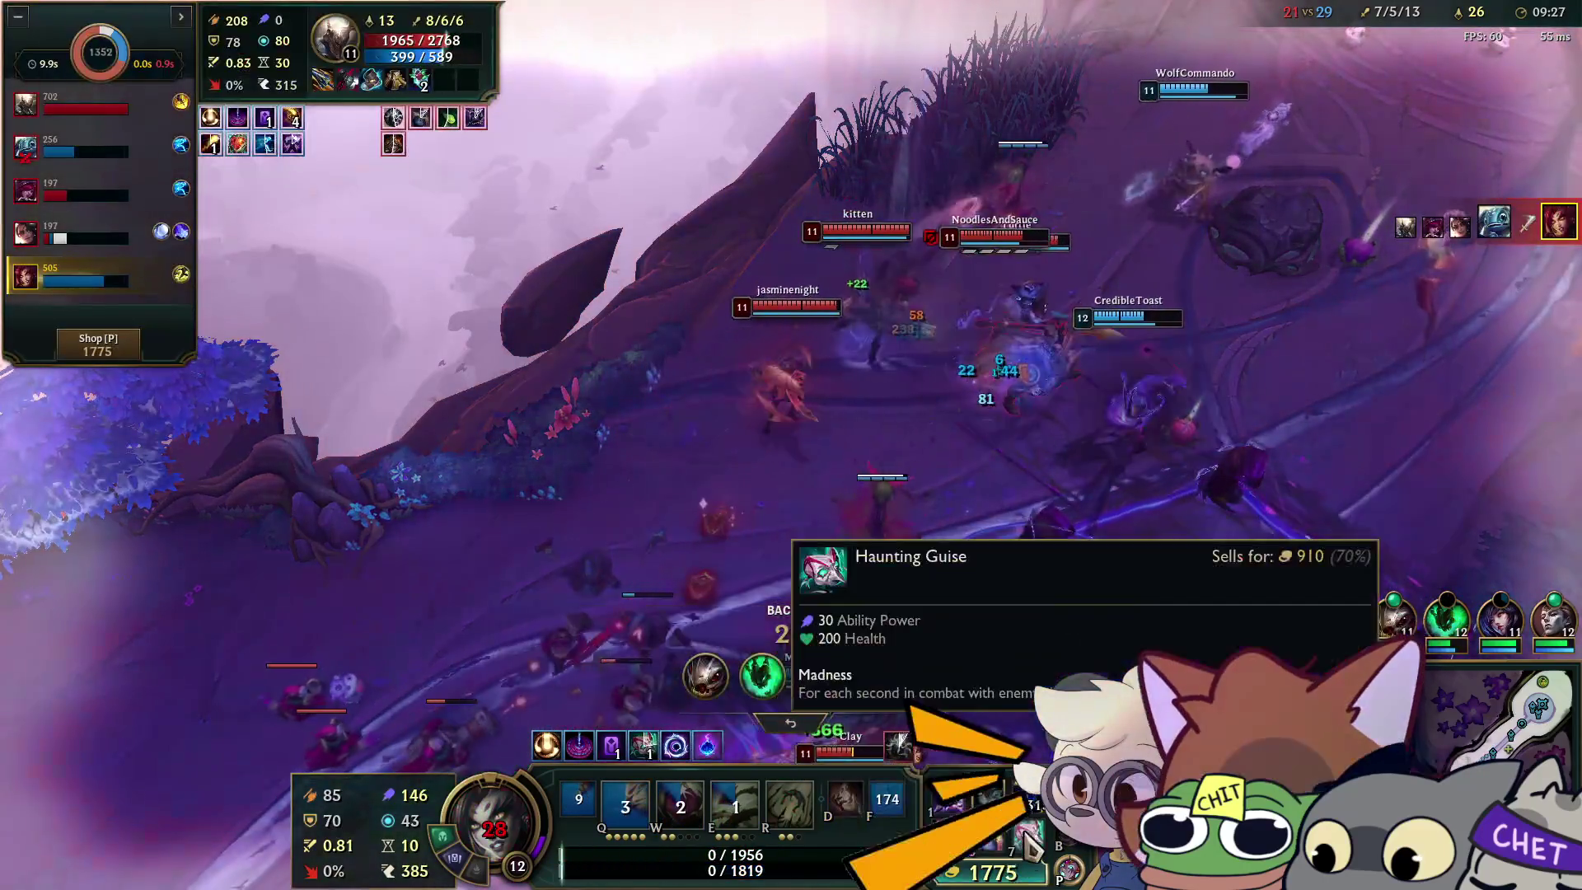
Buy the finished Liandry's Torment, reroll the first and third augments, and take Restless Restoration.
{"action": "left_click", "coordinate": [988, 871]}
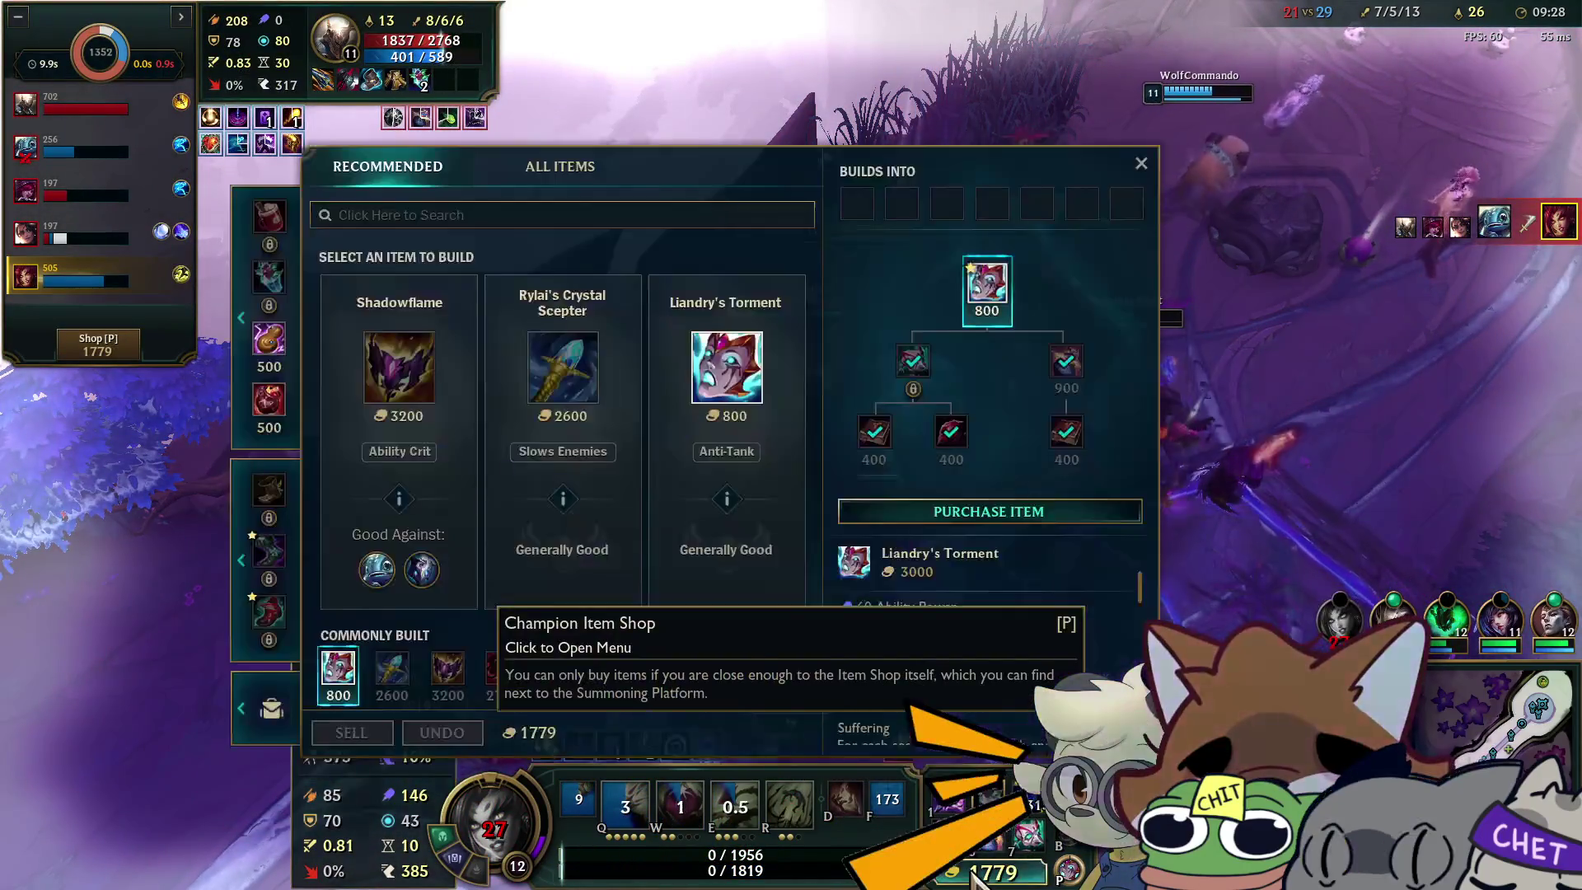
{"action": "right_click", "coordinate": [966, 315]}
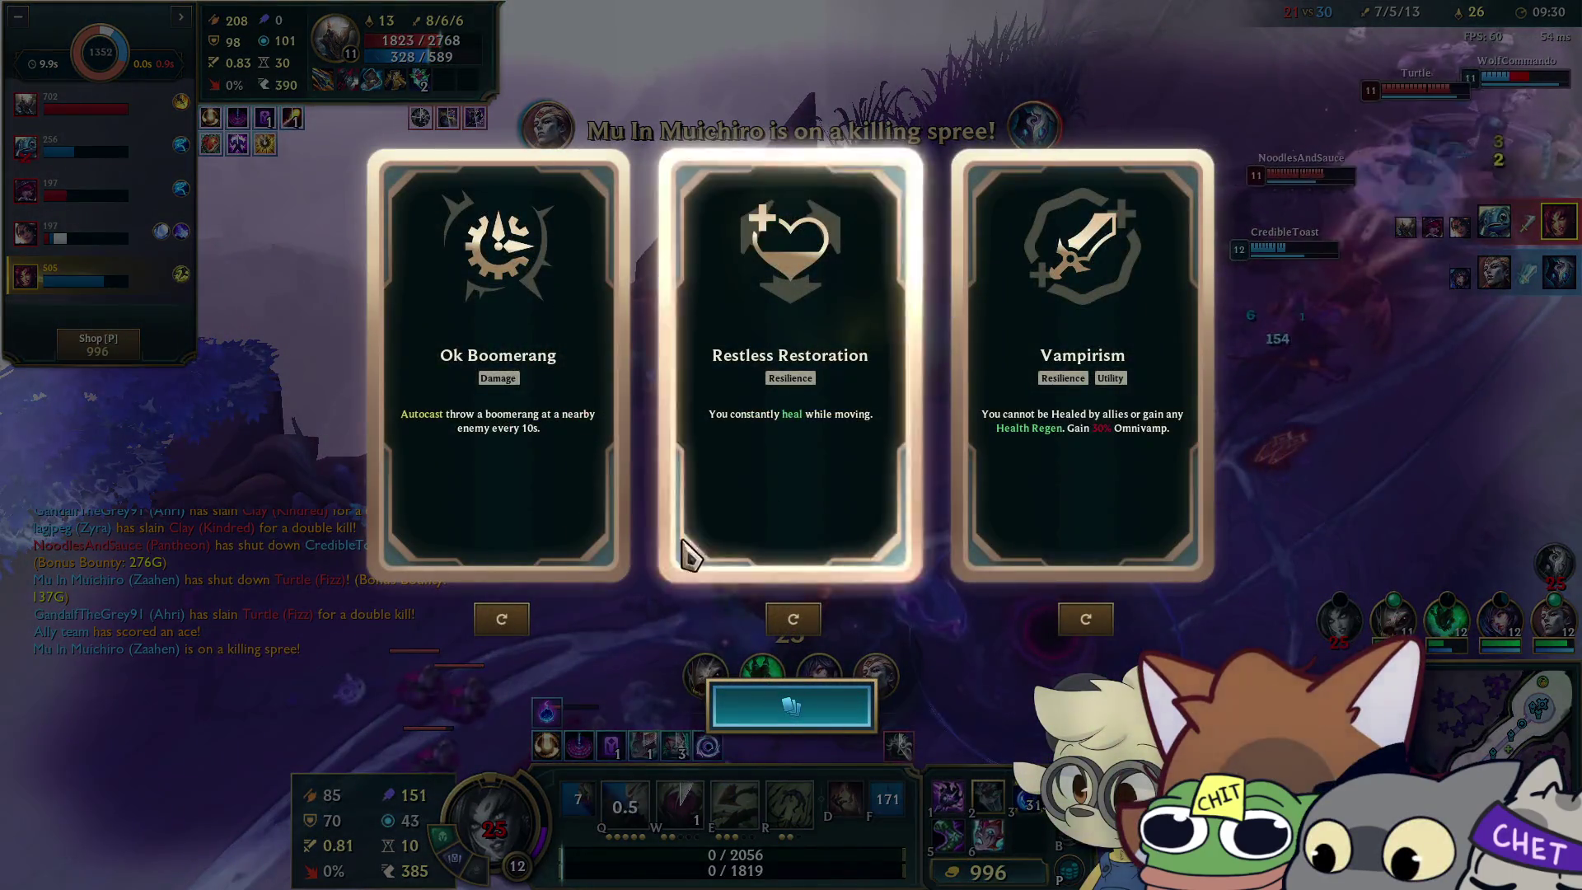
{"action": "left_click", "coordinate": [502, 619]}
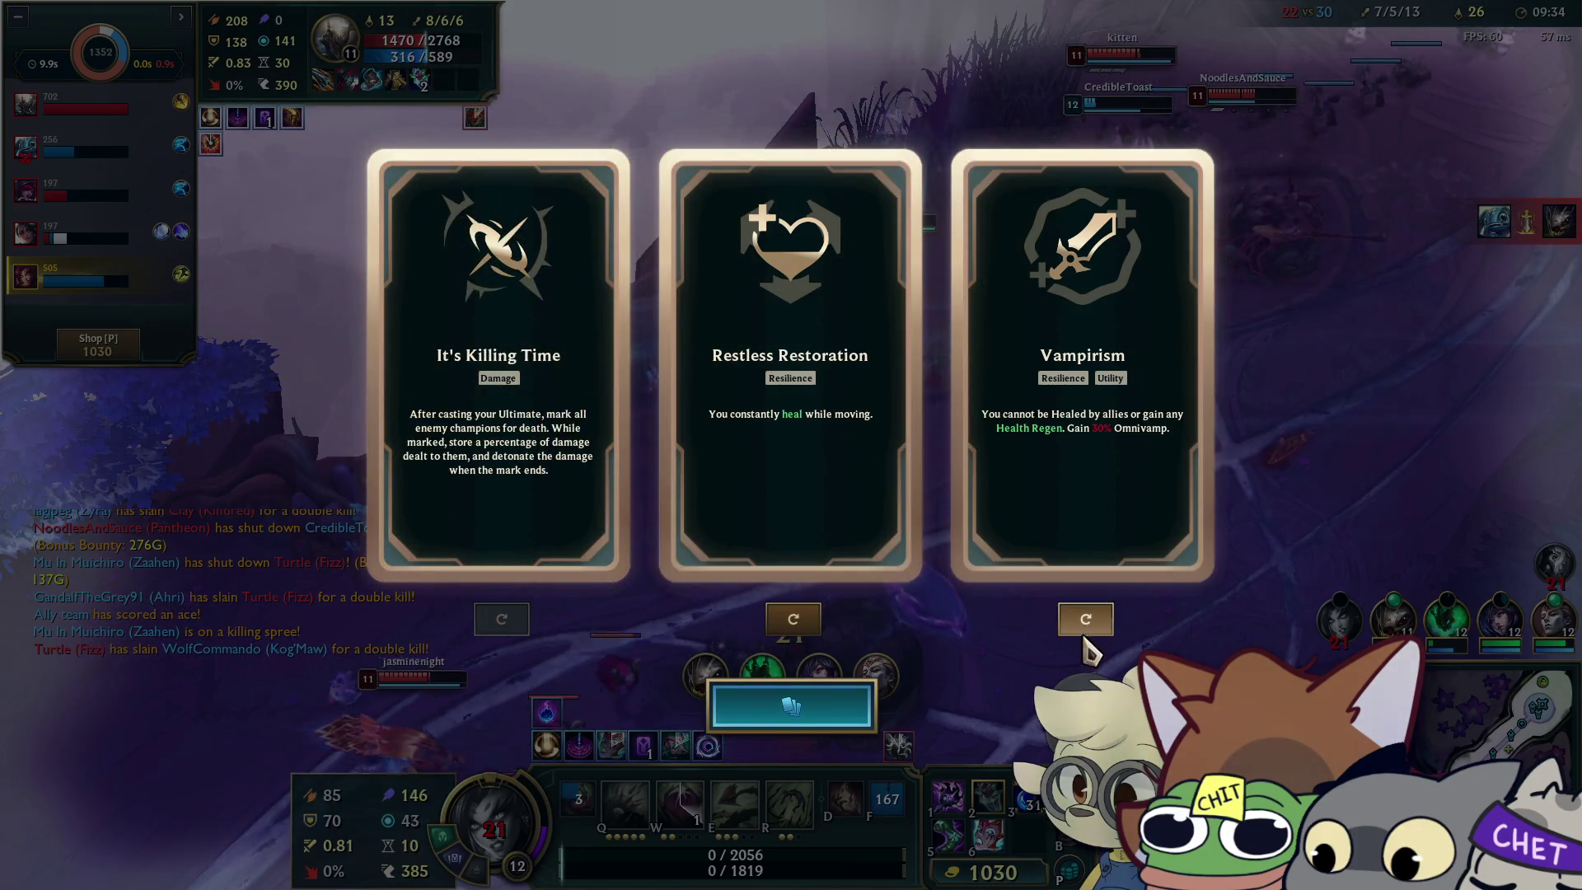
{"action": "left_click", "coordinate": [1085, 619]}
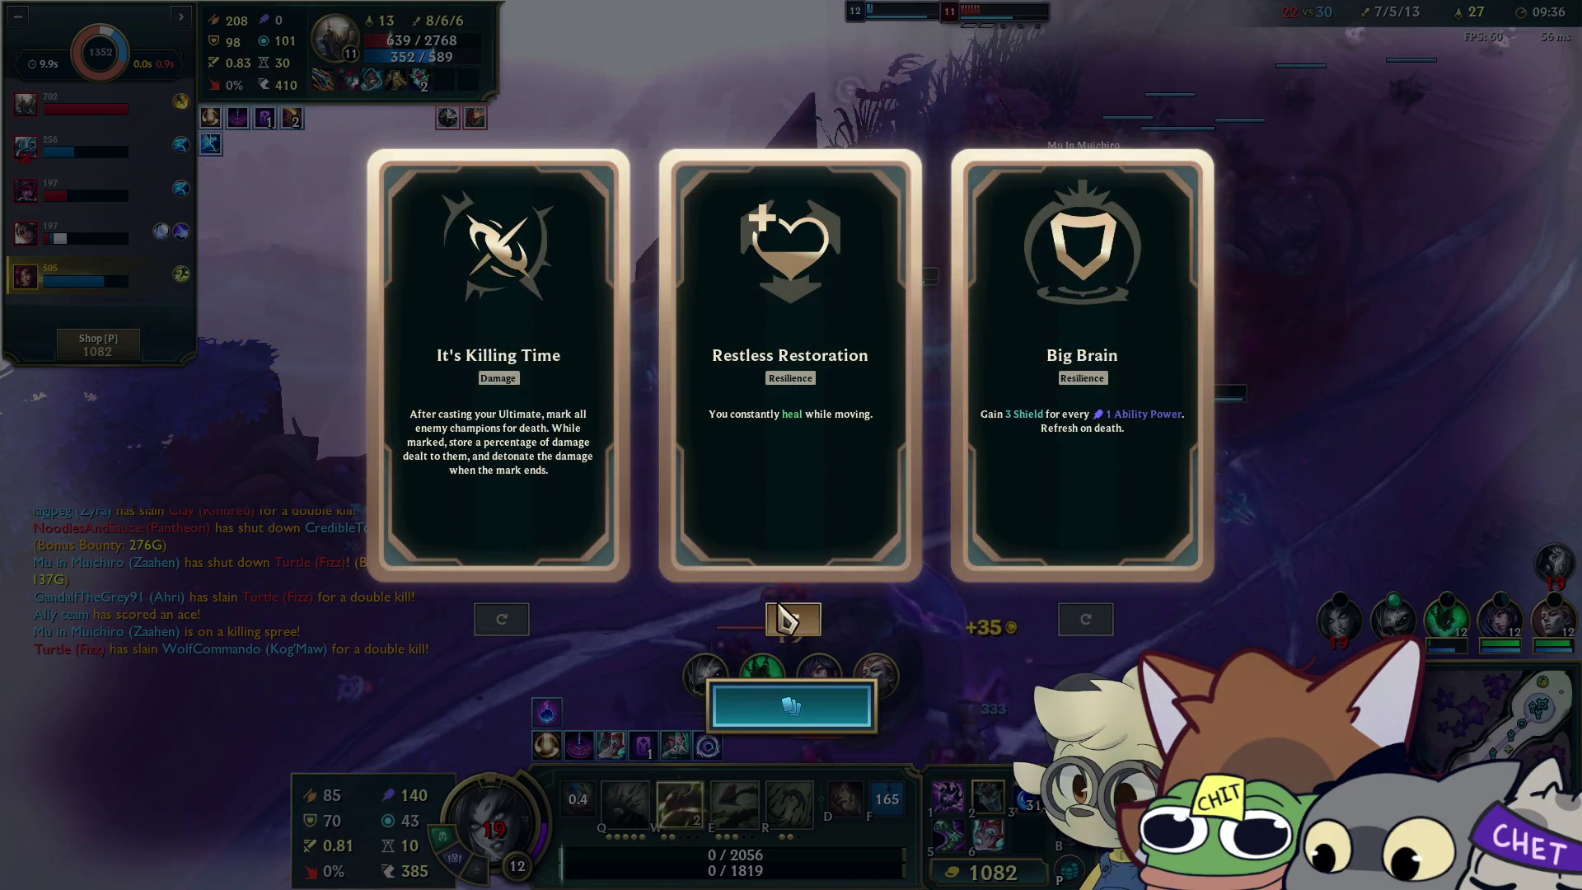
{"action": "left_click", "coordinate": [751, 387]}
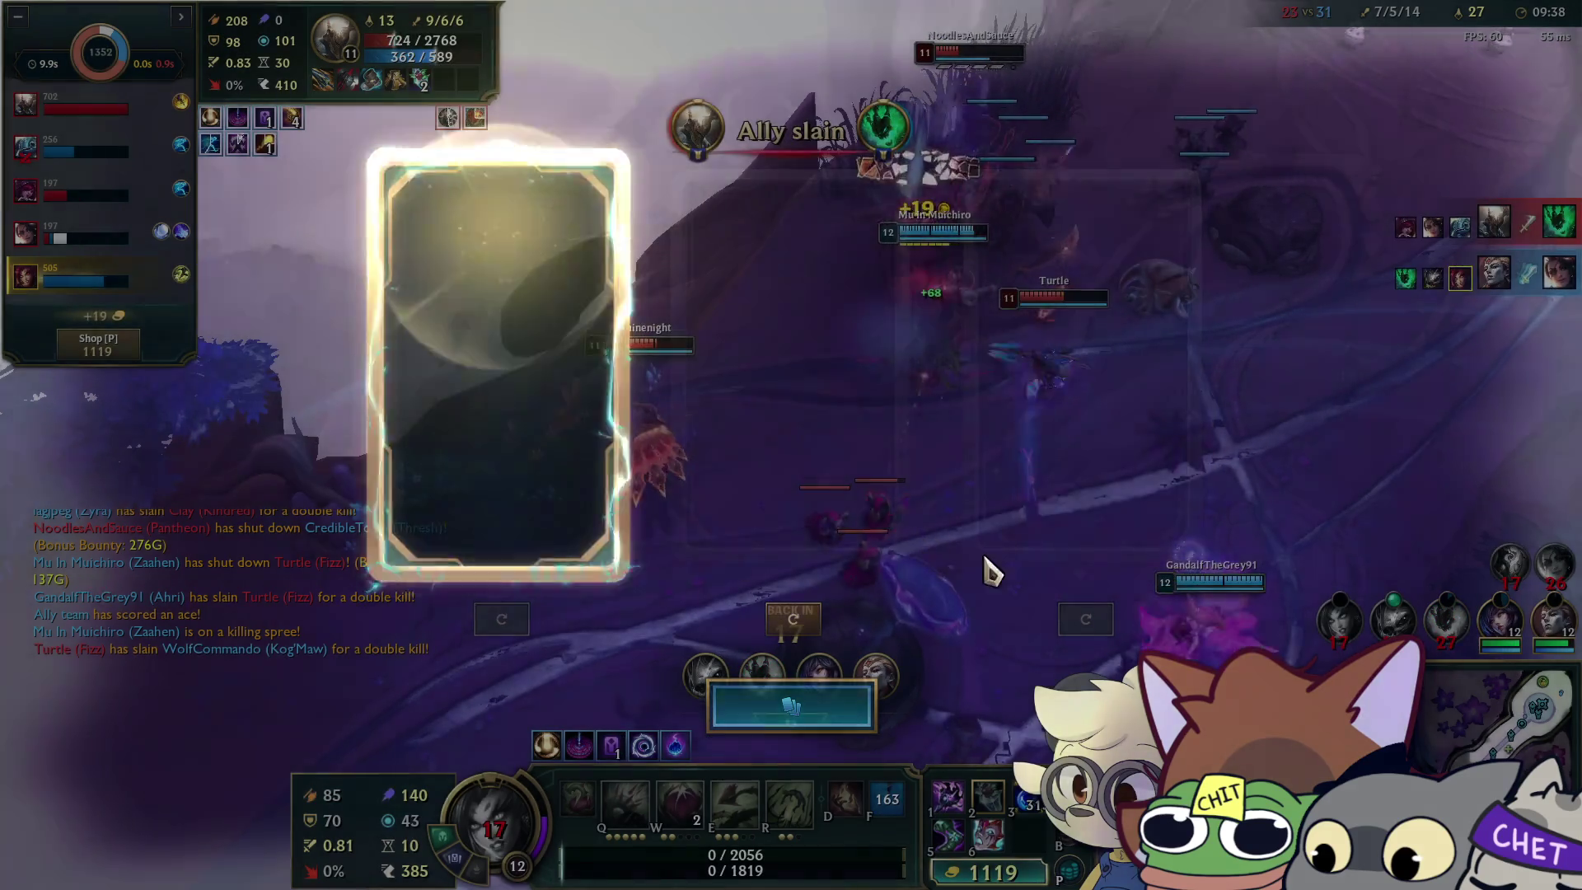
Sell Tear of the Goddess and buy the Malignance components.
{"action": "left_click", "coordinate": [988, 872]}
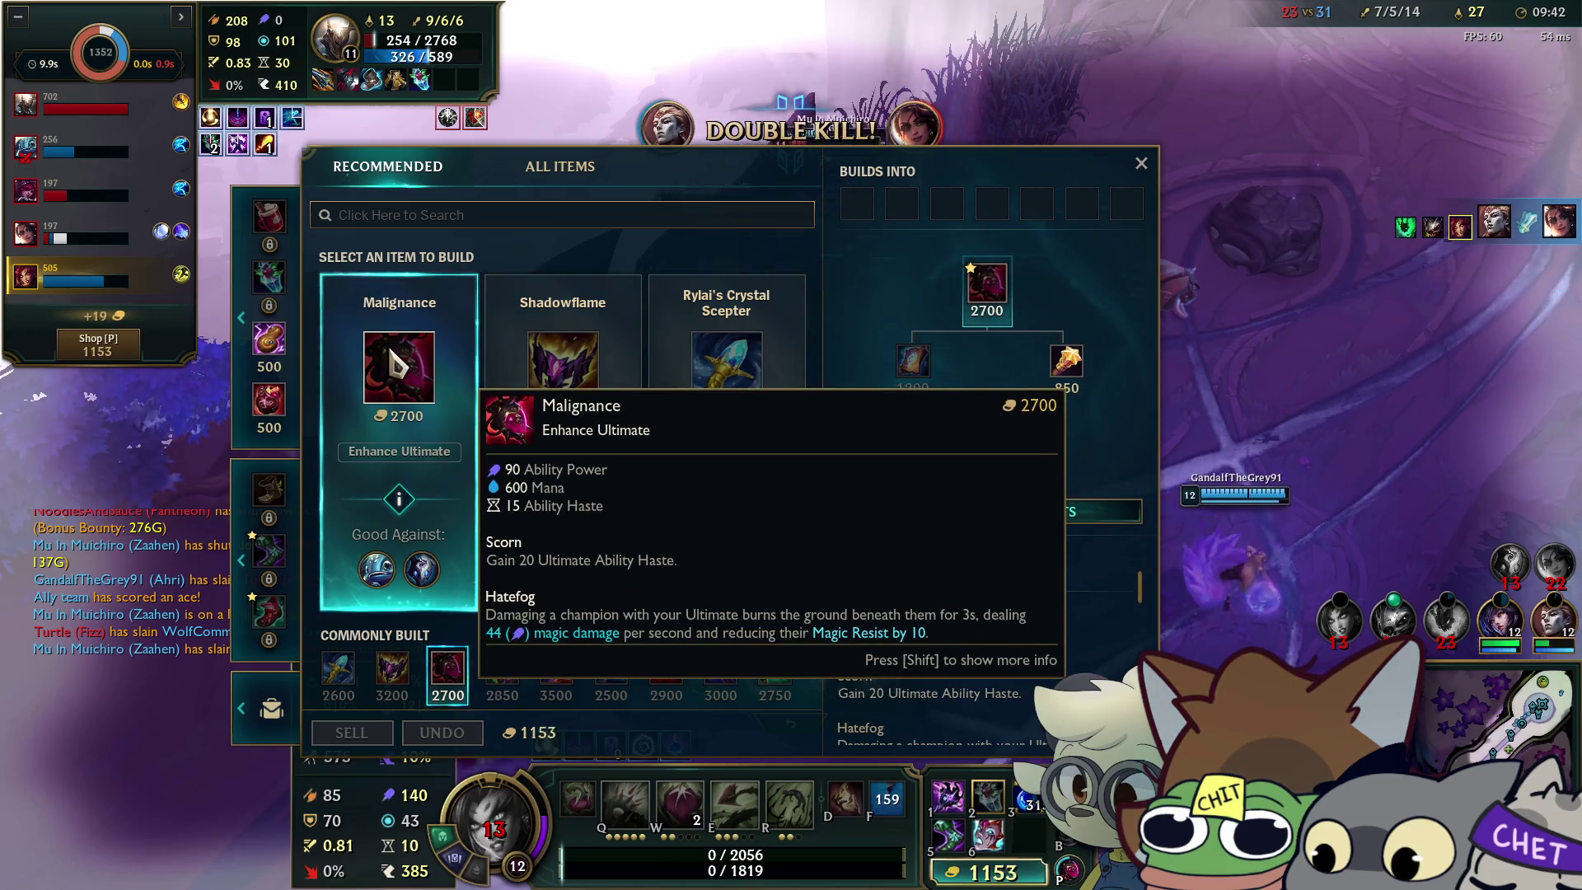
{"action": "double_click", "coordinate": [455, 363]}
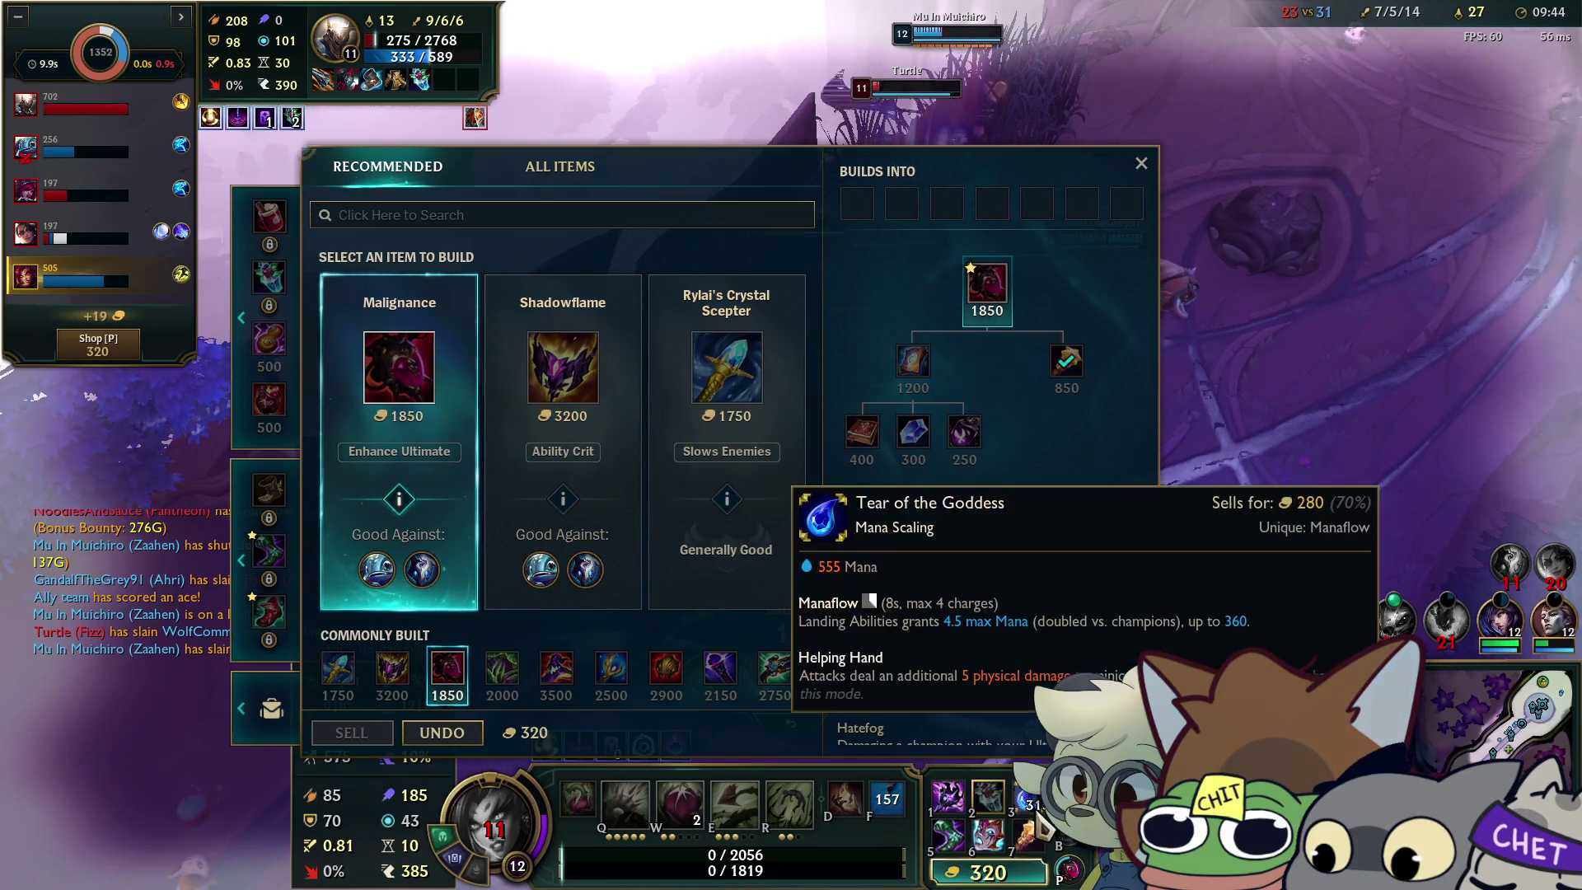
{"action": "right_click", "coordinate": [988, 796]}
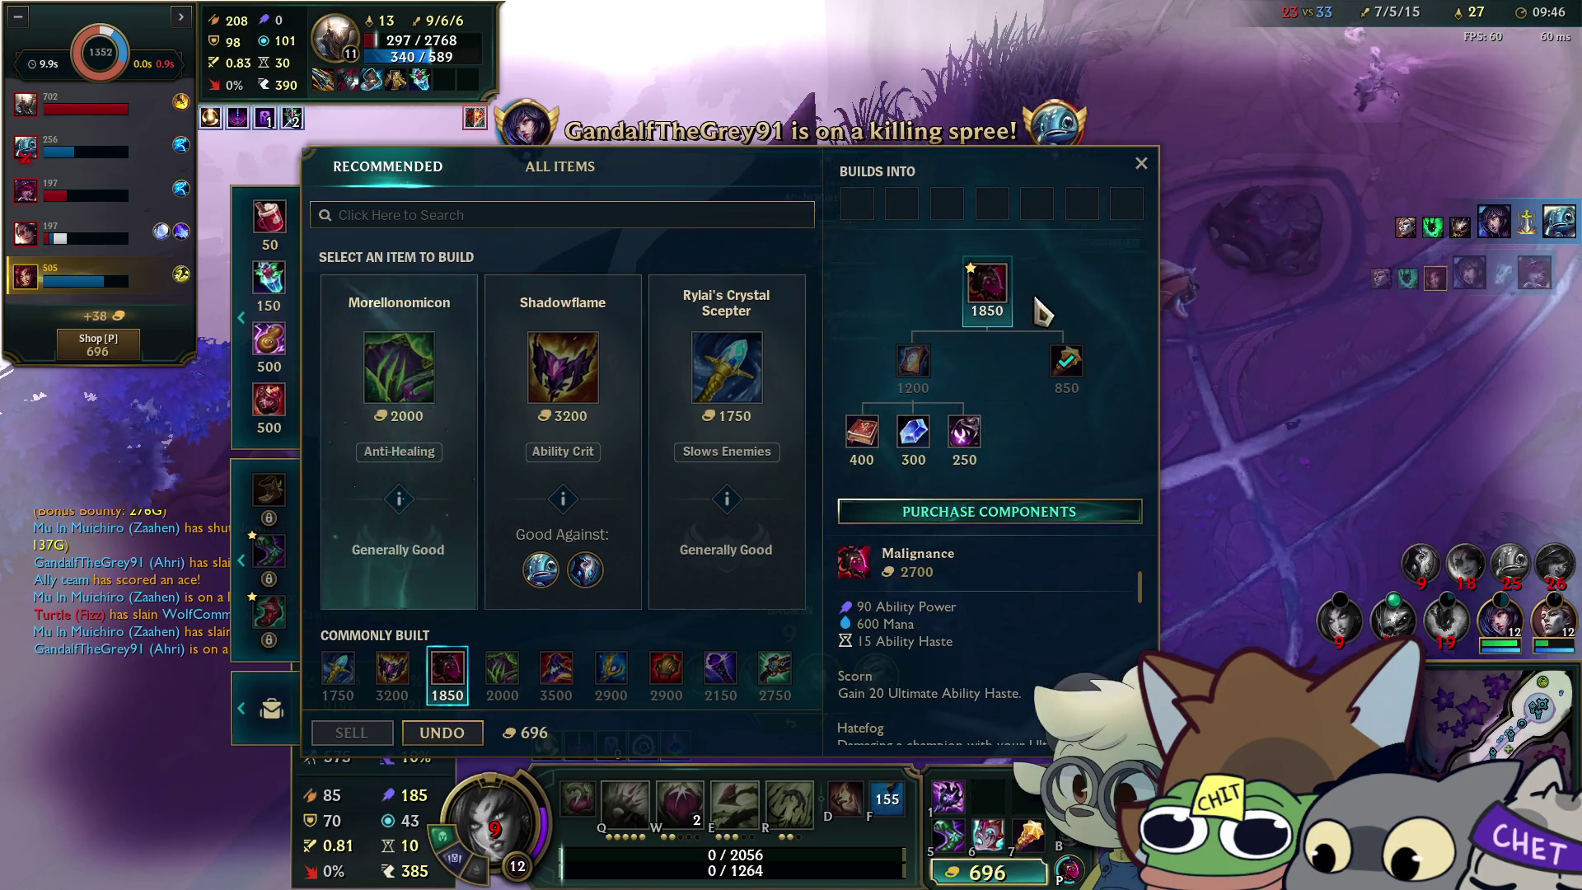
{"action": "left_click", "coordinate": [906, 511]}
{"action": "left_click", "coordinate": [1140, 163]}
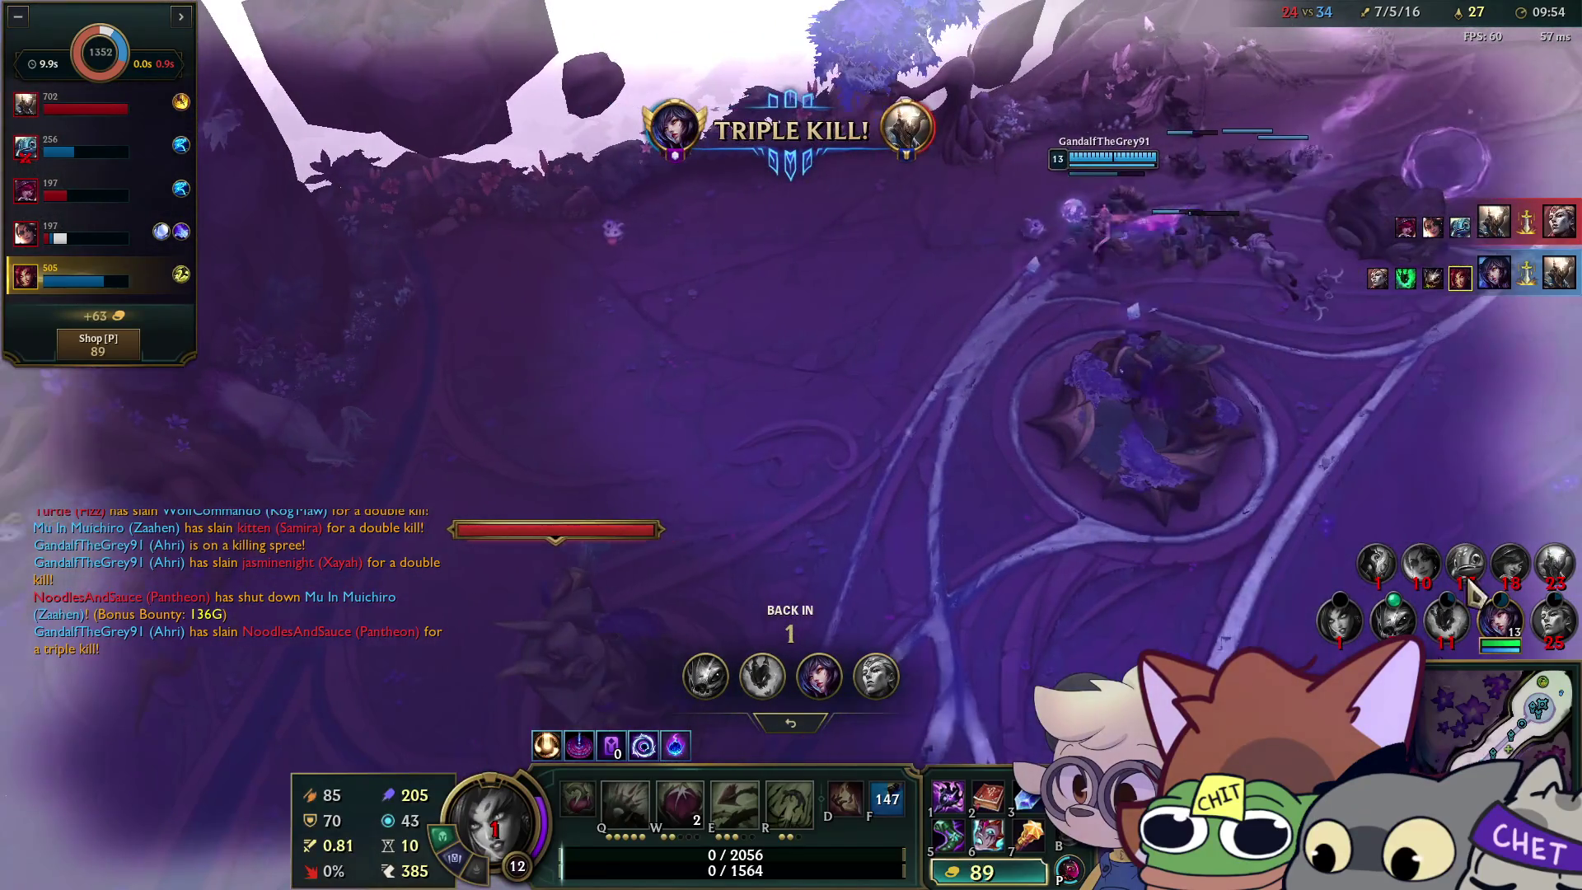
Check the scoreboard and walk the respawned Zyra out toward the fight.
{"action": "key", "text": "Tab"}
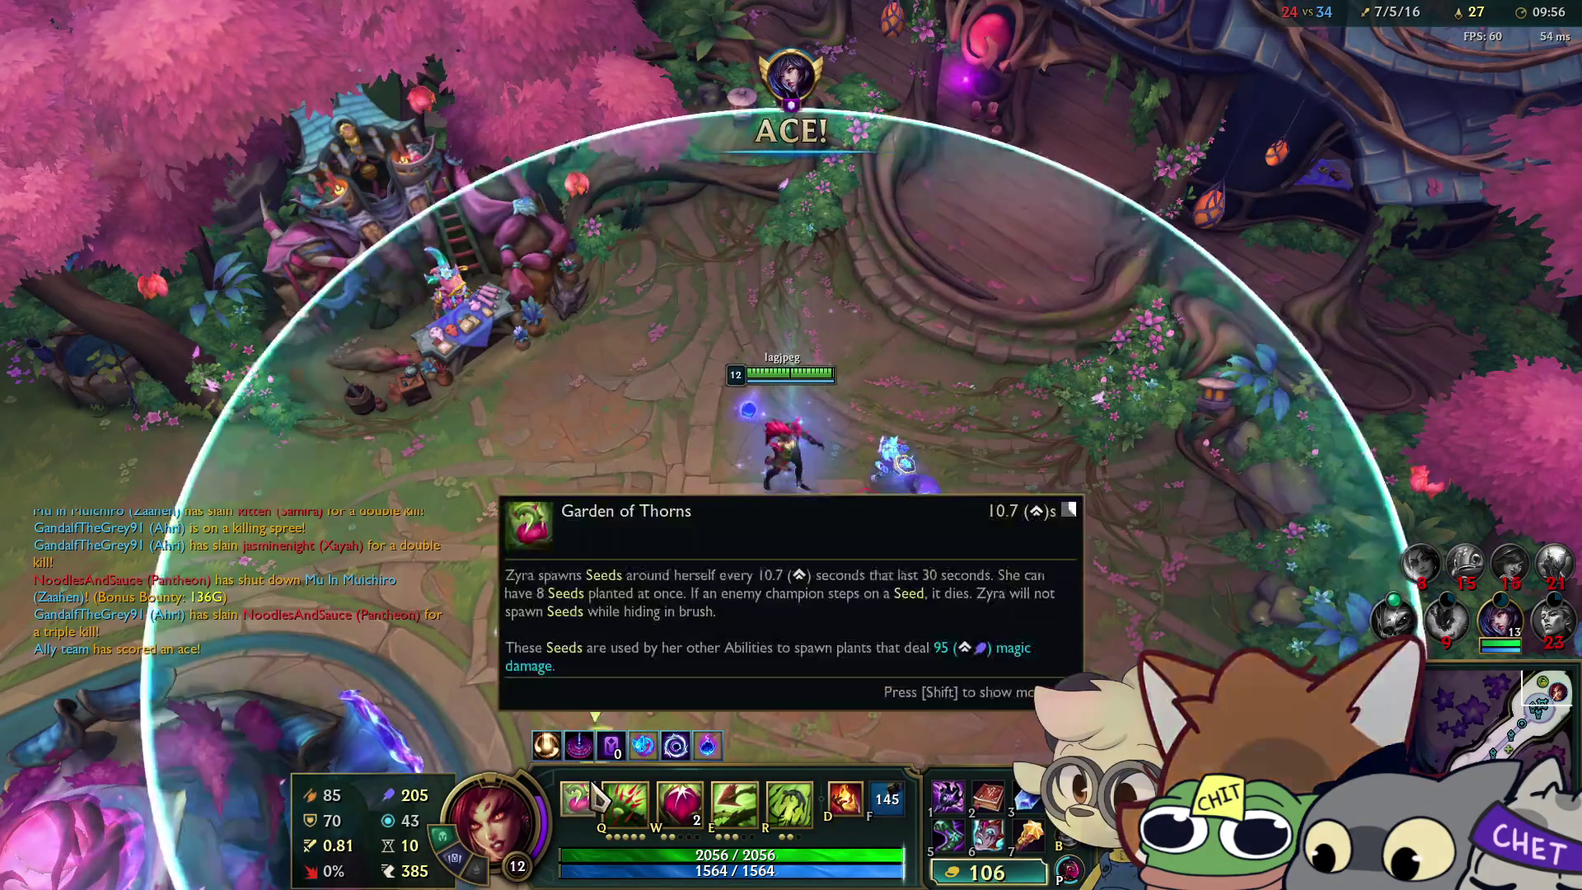
{"action": "mouse_move", "coordinate": [594, 754]}
{"action": "right_click", "coordinate": [657, 270]}
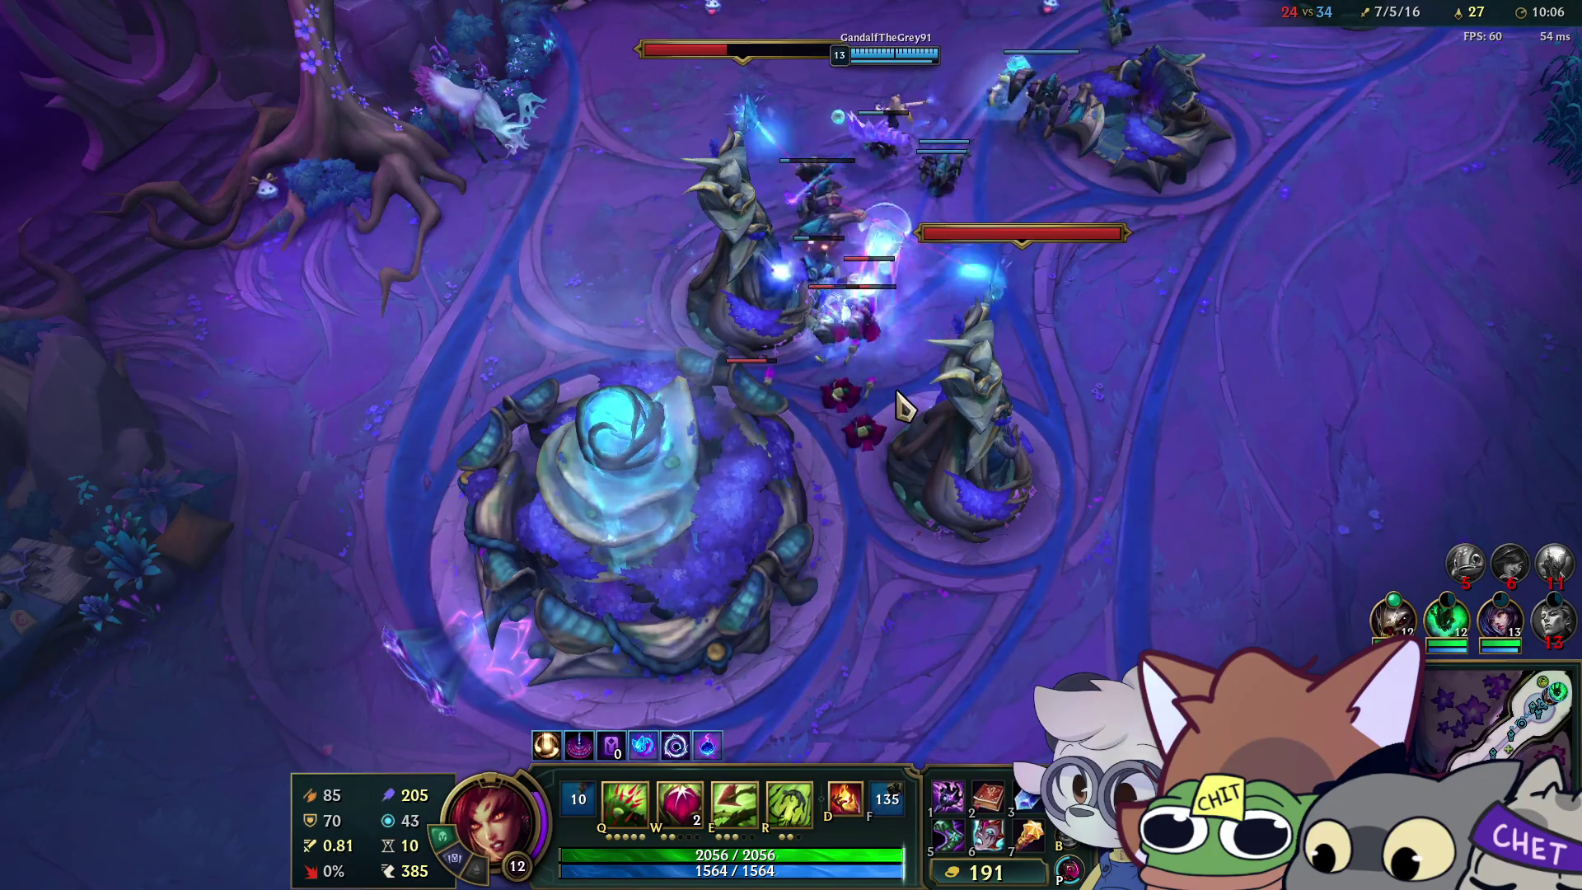
{"action": "key", "text": "Tab"}
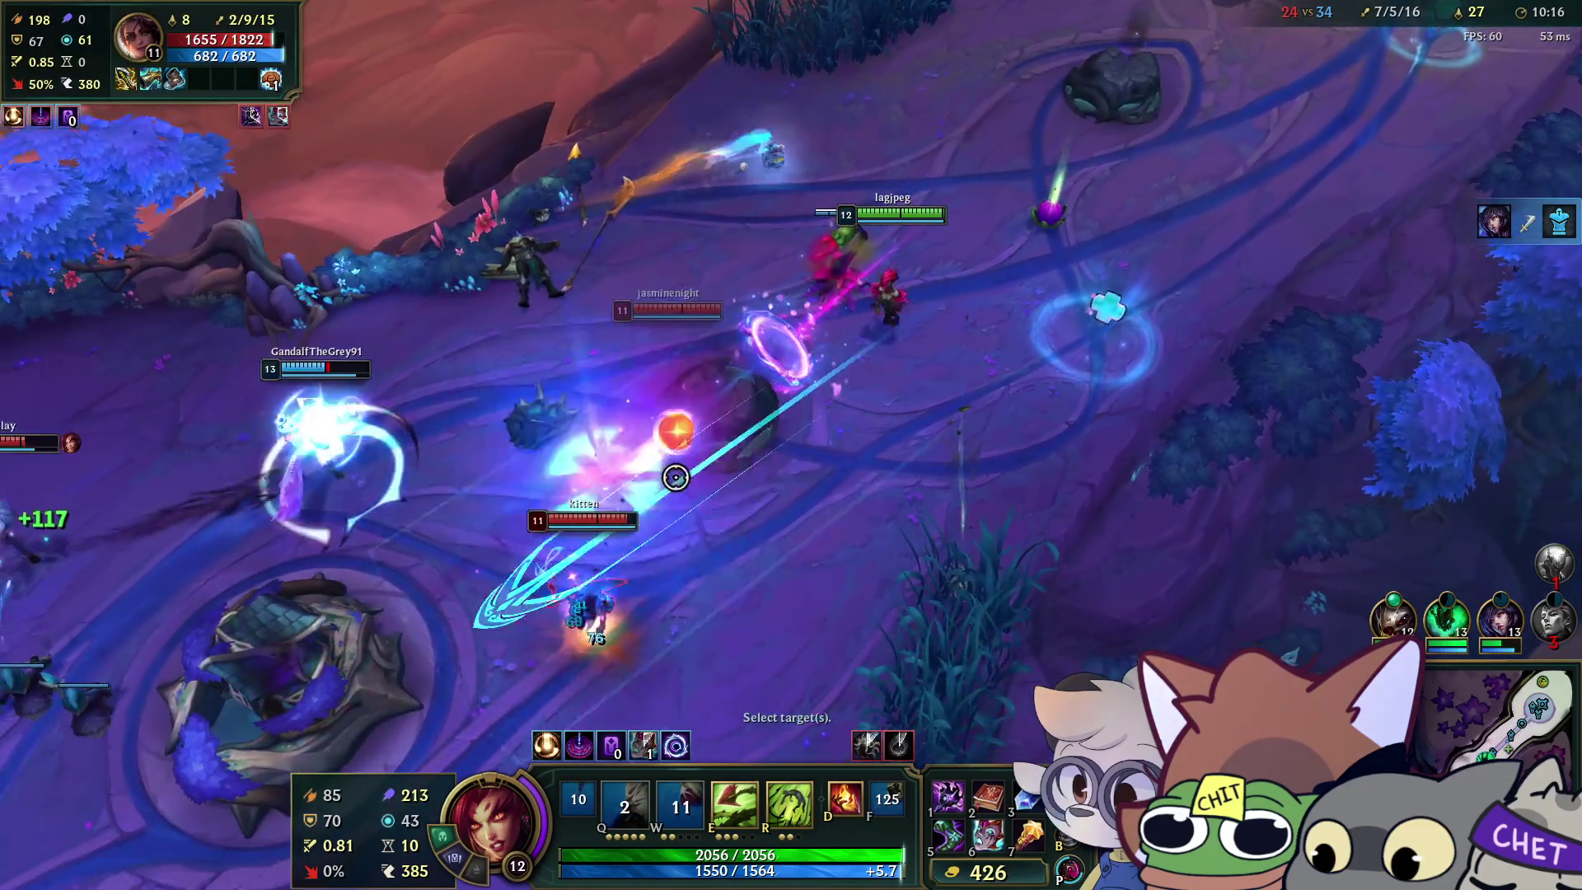
Cast Zyra's ultimate on the enemy group and reposition during the teamfight.
{"action": "left_click", "coordinate": [676, 476]}
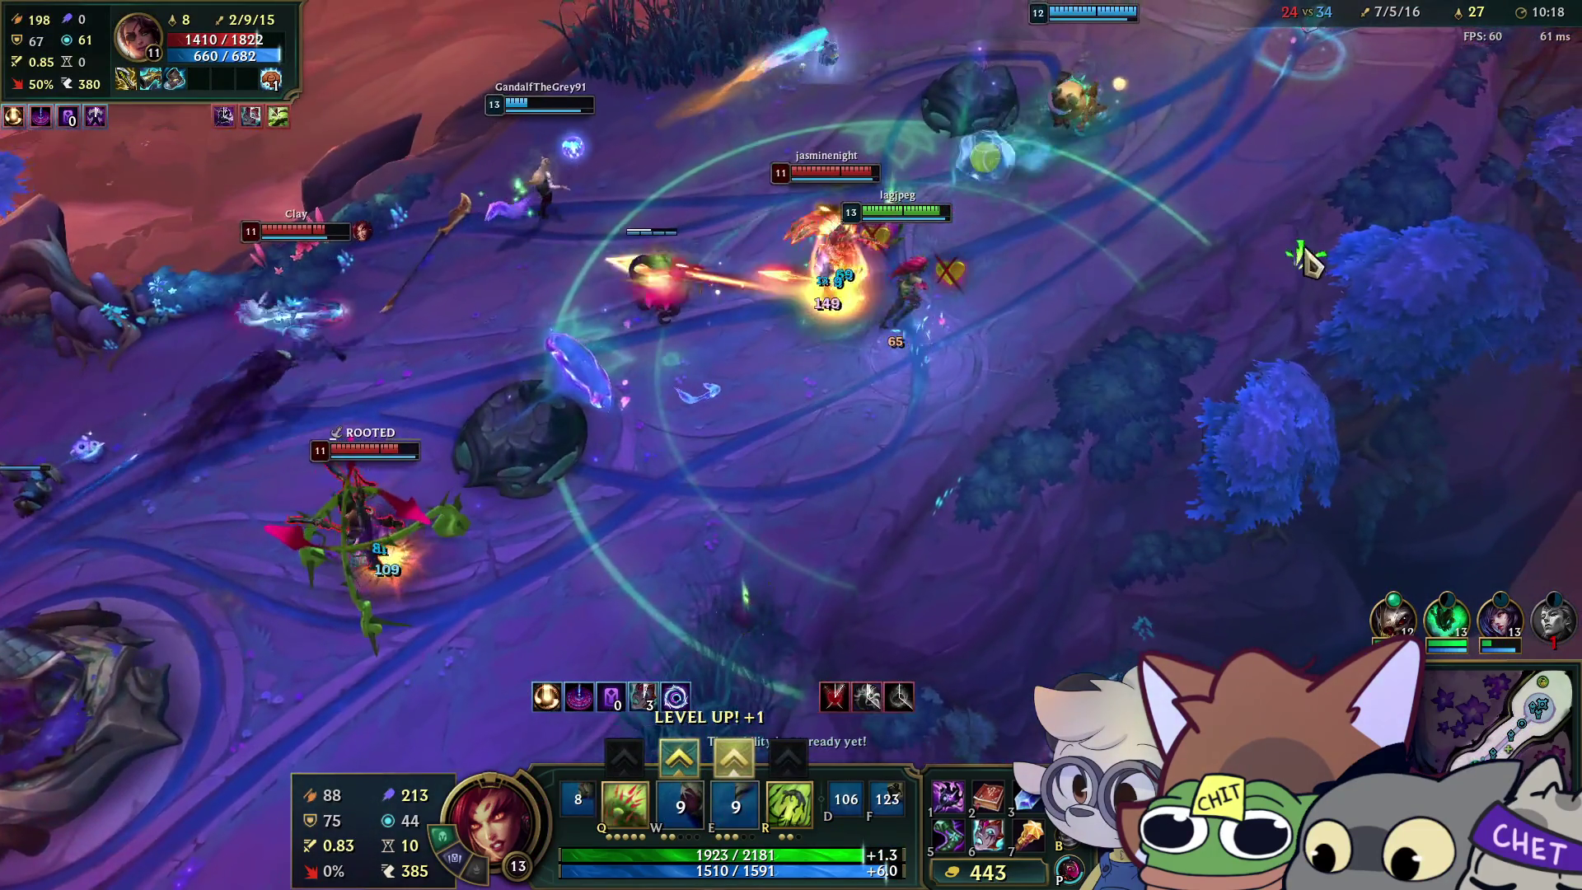
{"action": "key", "text": "r"}
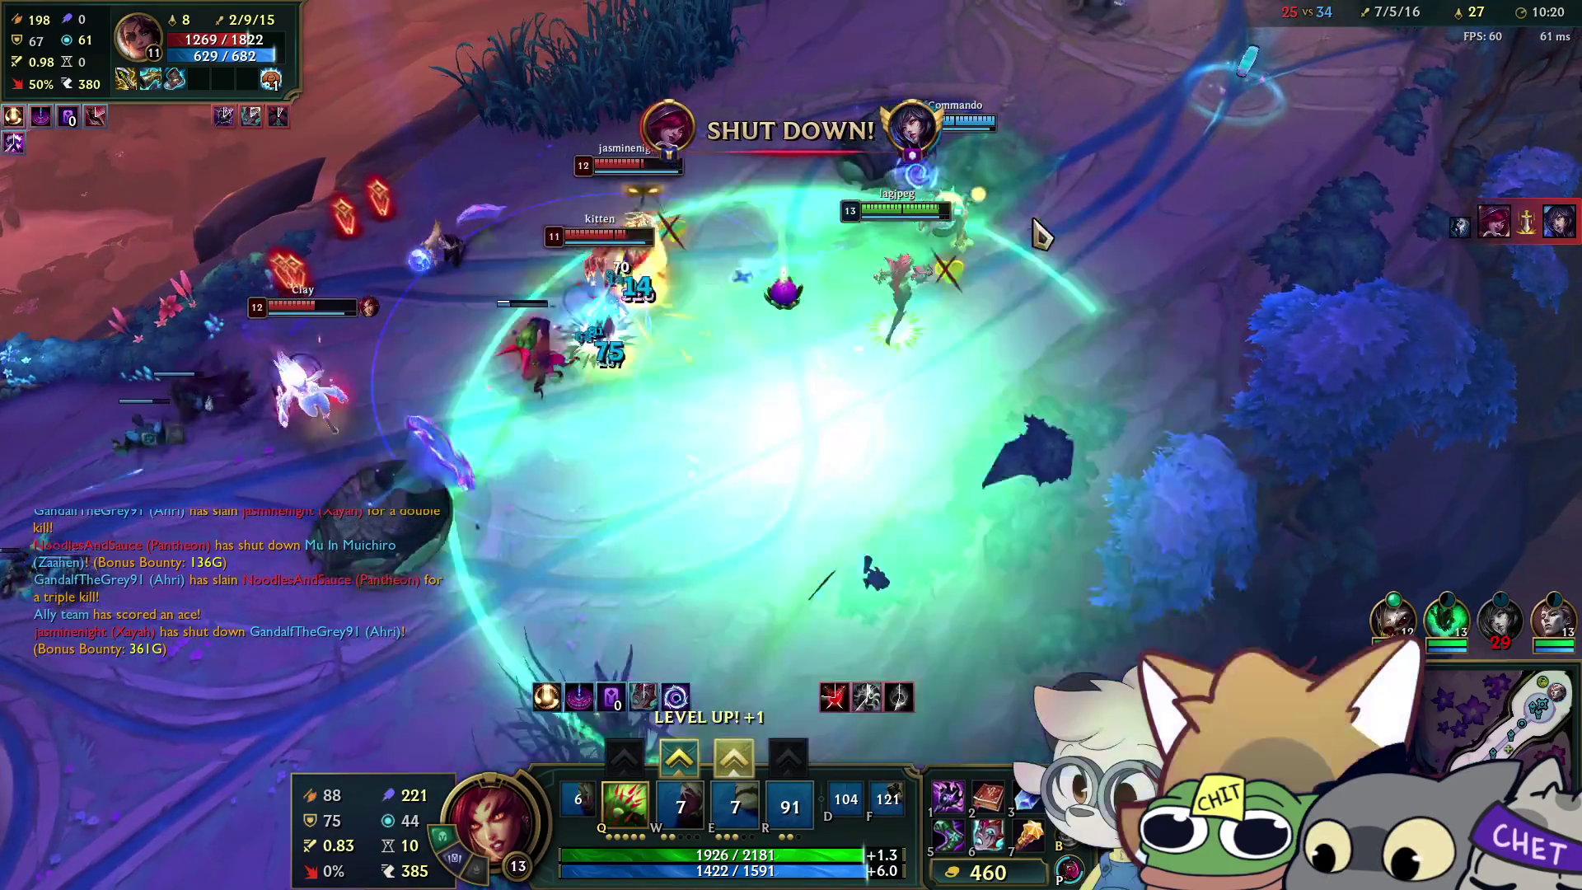
{"action": "right_click", "coordinate": [1039, 235]}
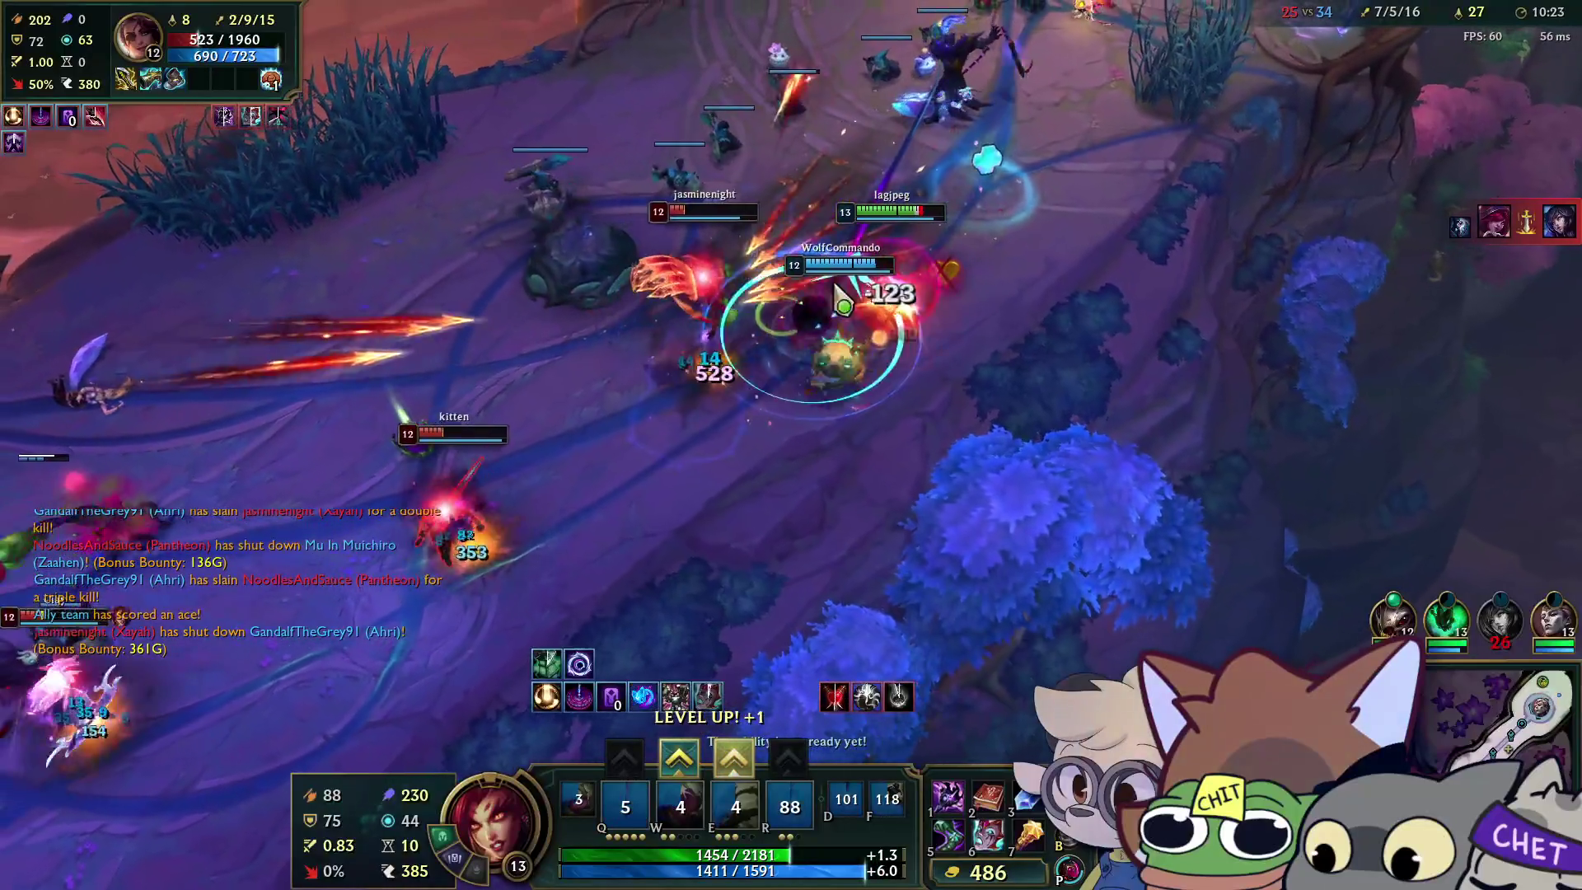
{"action": "right_click", "coordinate": [1155, 212]}
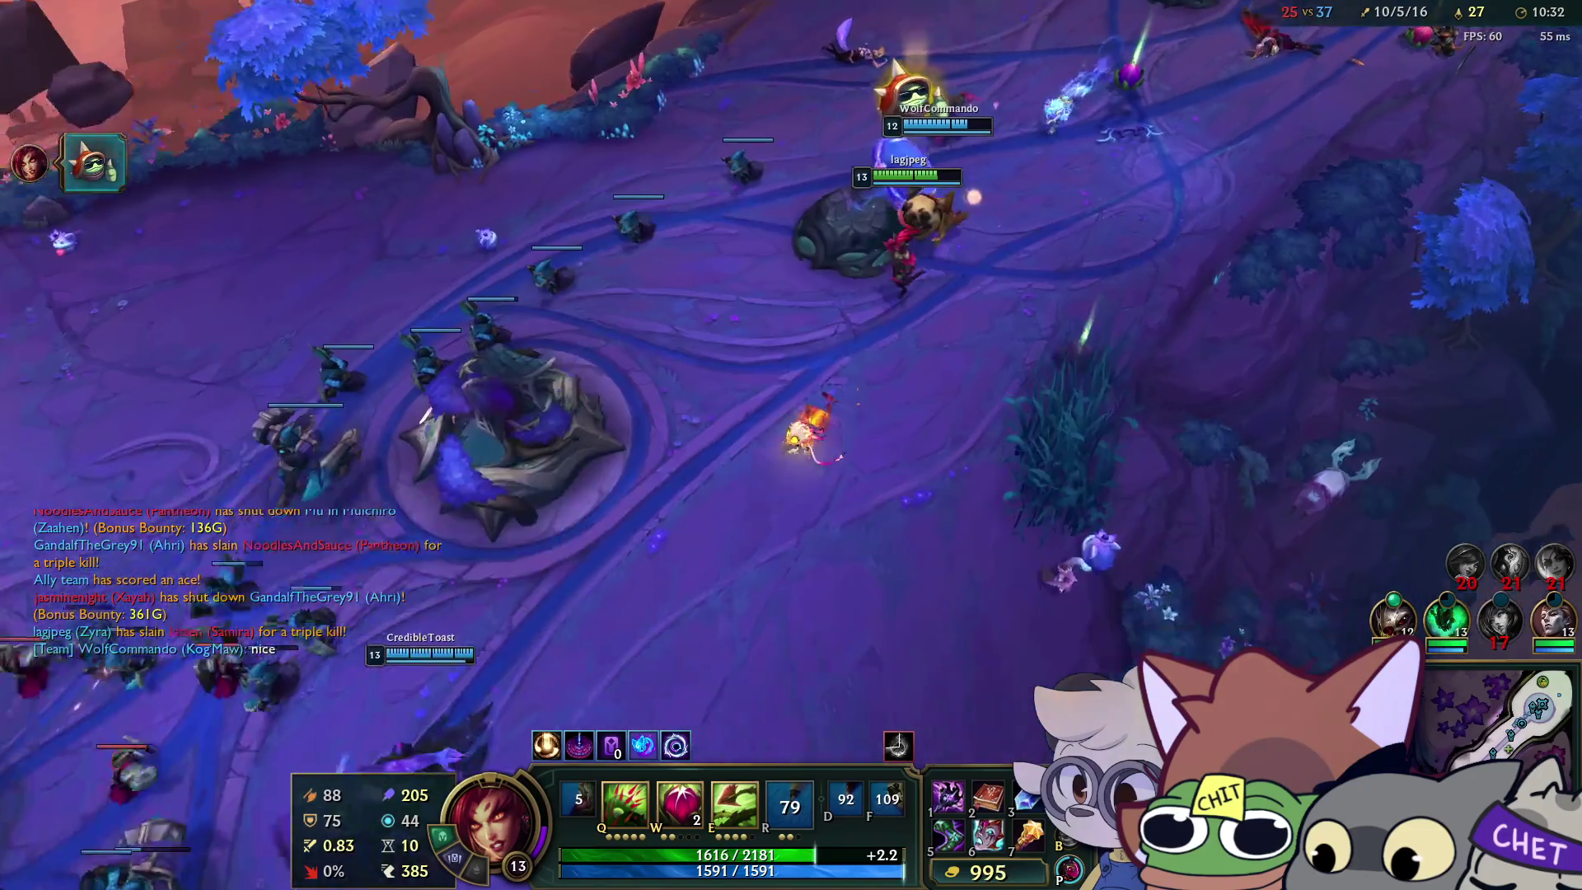
{"action": "right_click", "coordinate": [662, 521]}
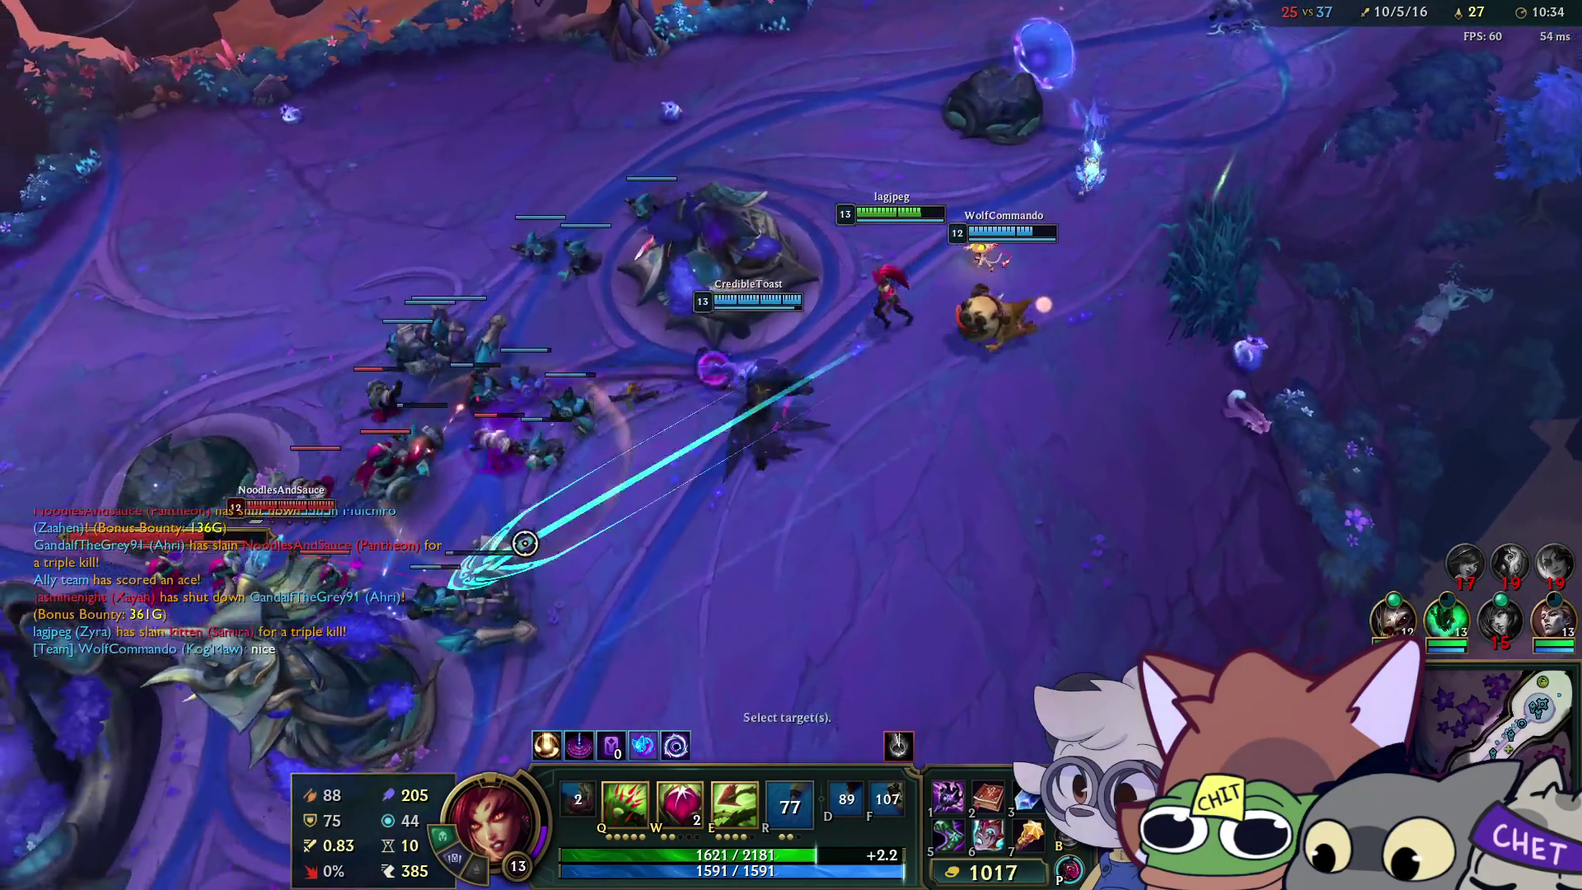
{"action": "right_click", "coordinate": [487, 528]}
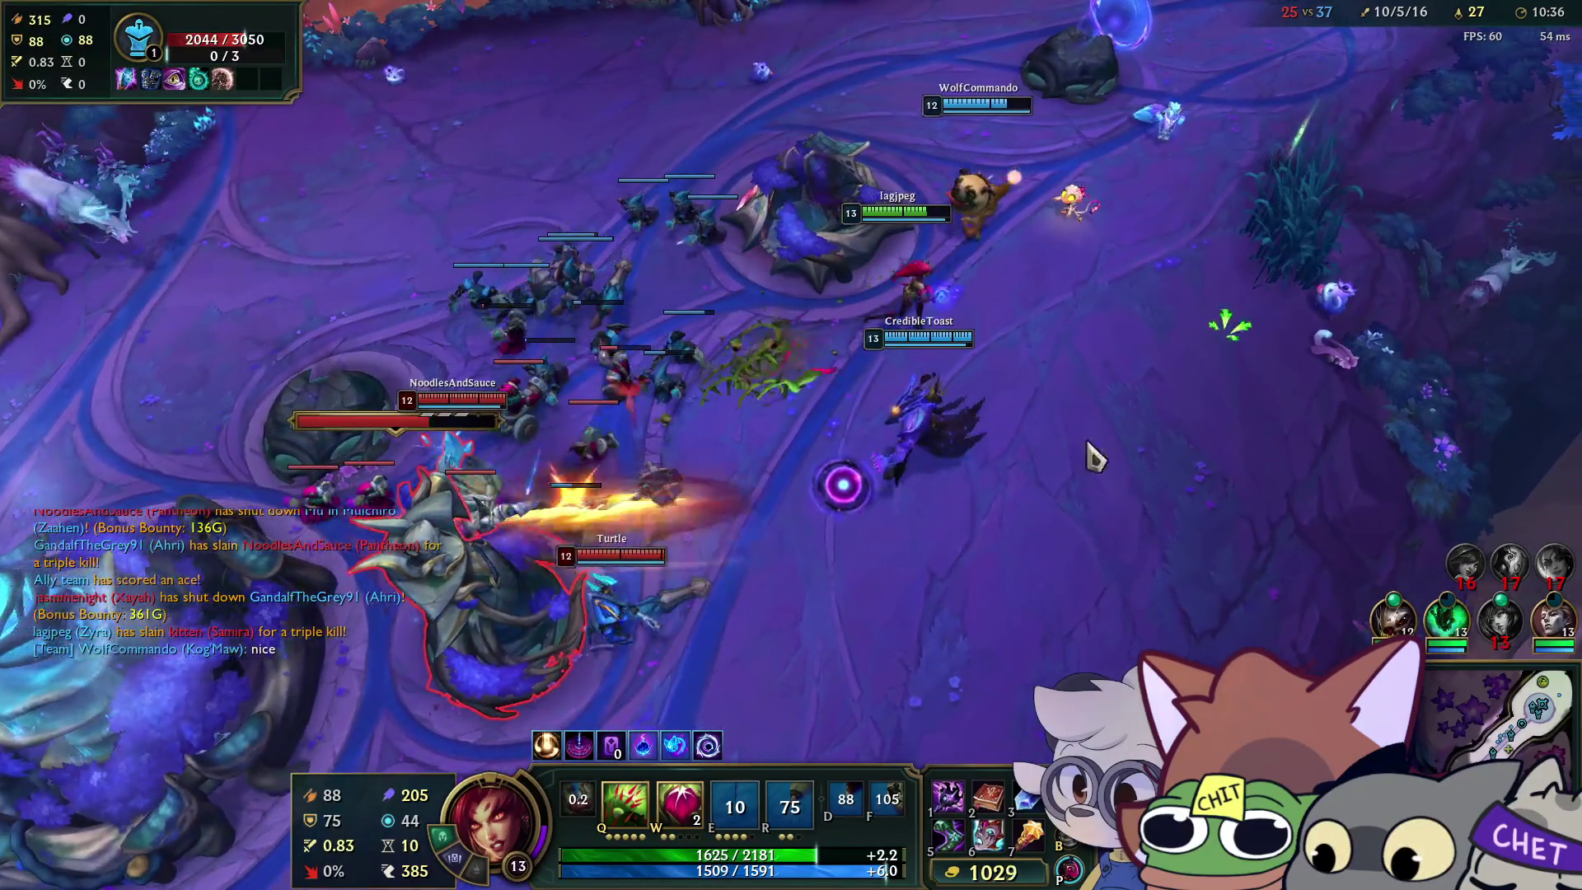
Hit the enemies with Deadly Spines and seeds while kiting to safer spots.
{"action": "key", "text": "q"}
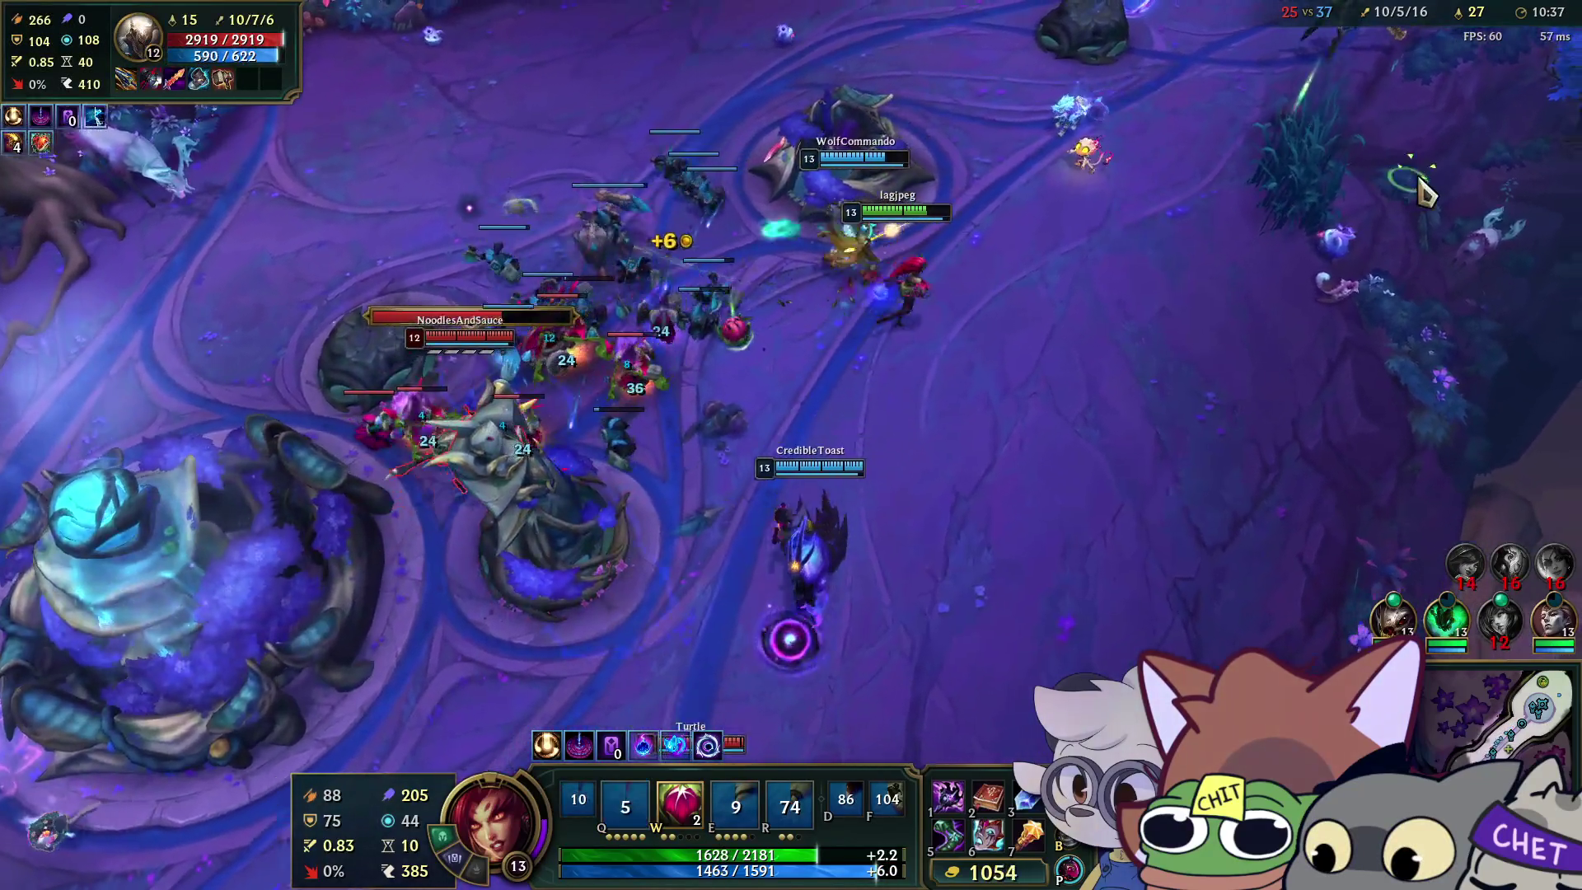
{"action": "right_click", "coordinate": [1361, 125]}
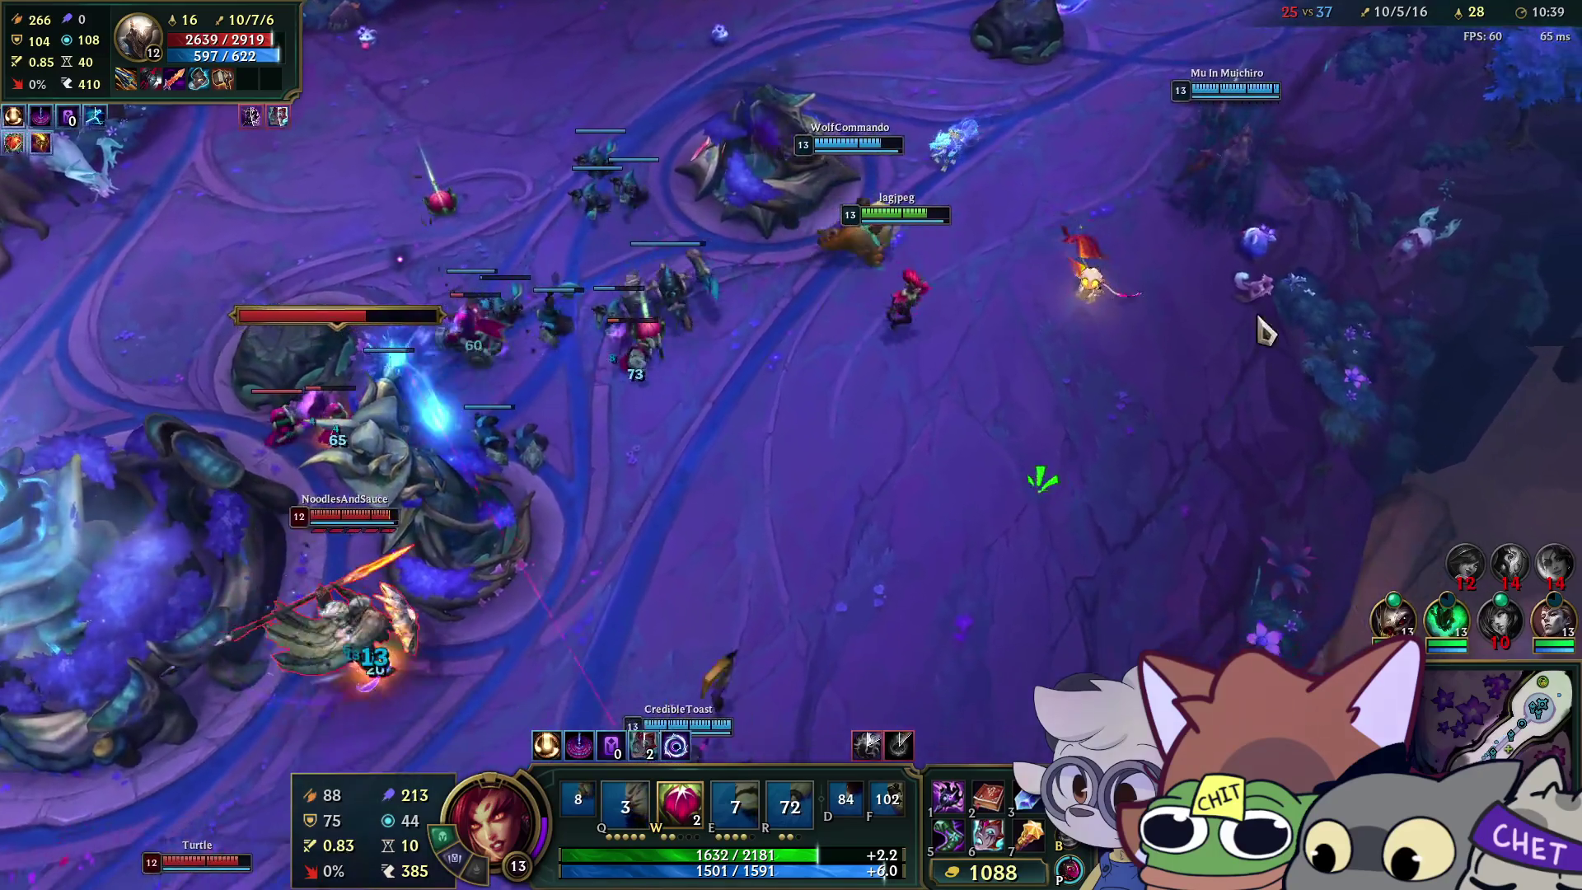
{"action": "right_click", "coordinate": [713, 257]}
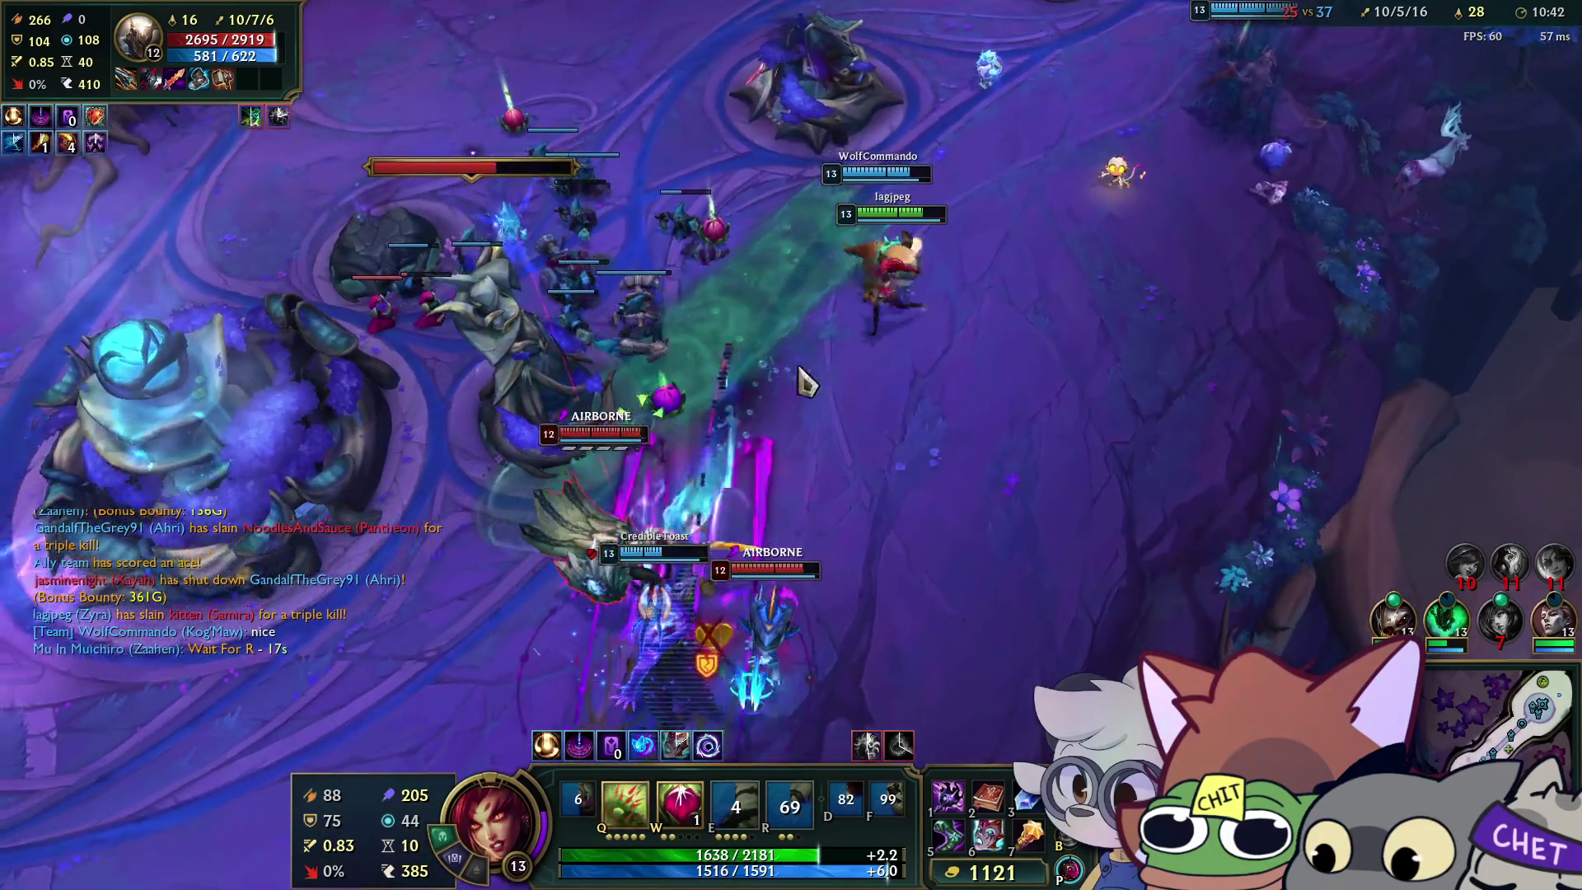
{"action": "key", "text": "w"}
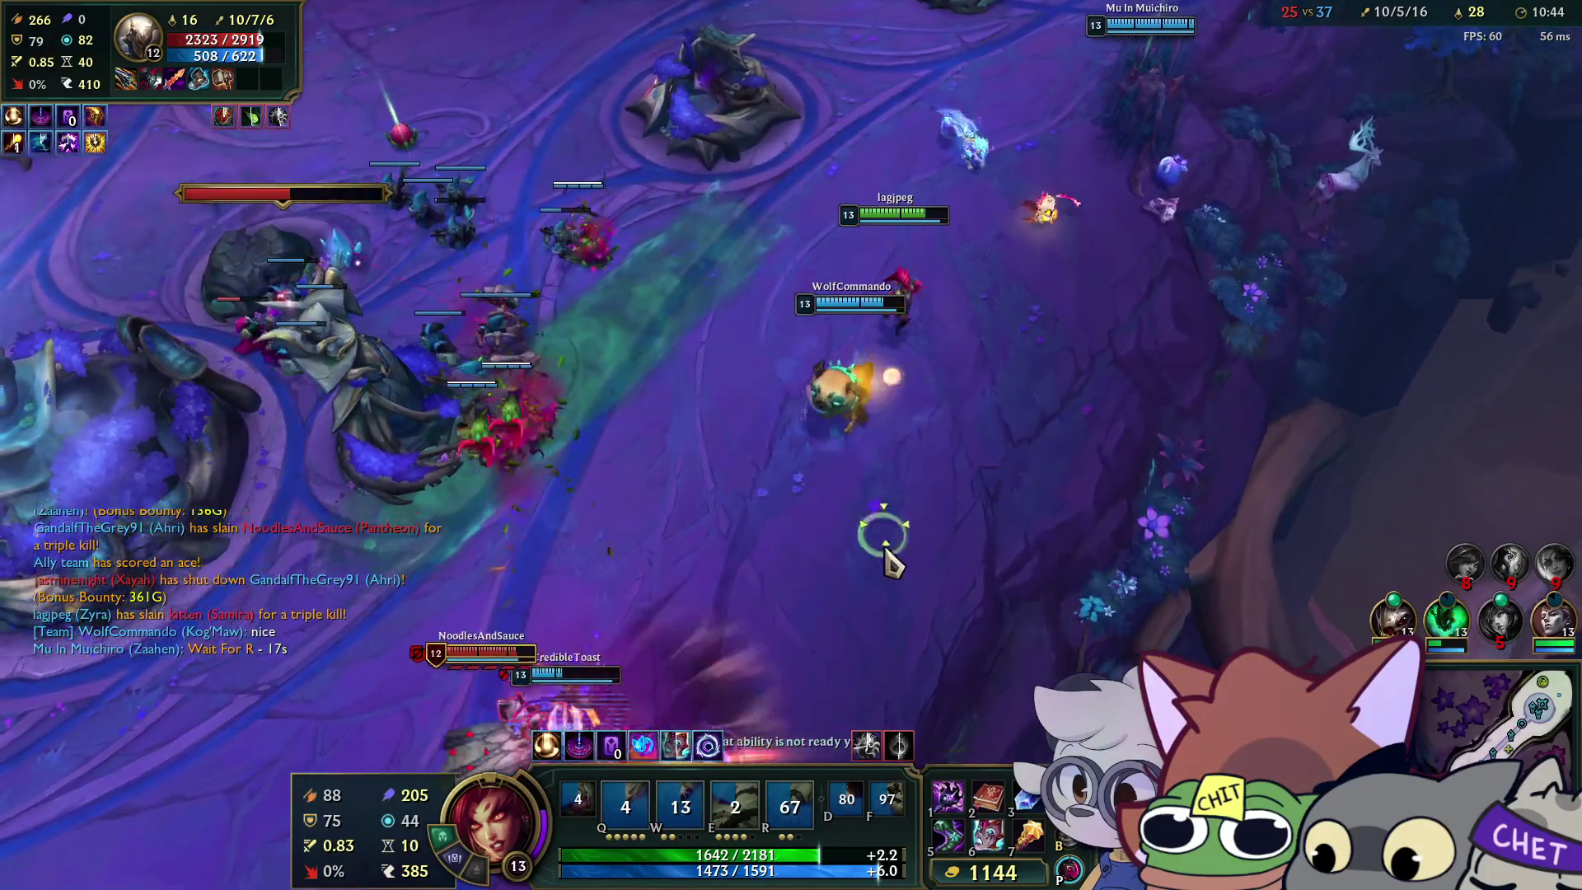
{"action": "right_click", "coordinate": [1172, 275]}
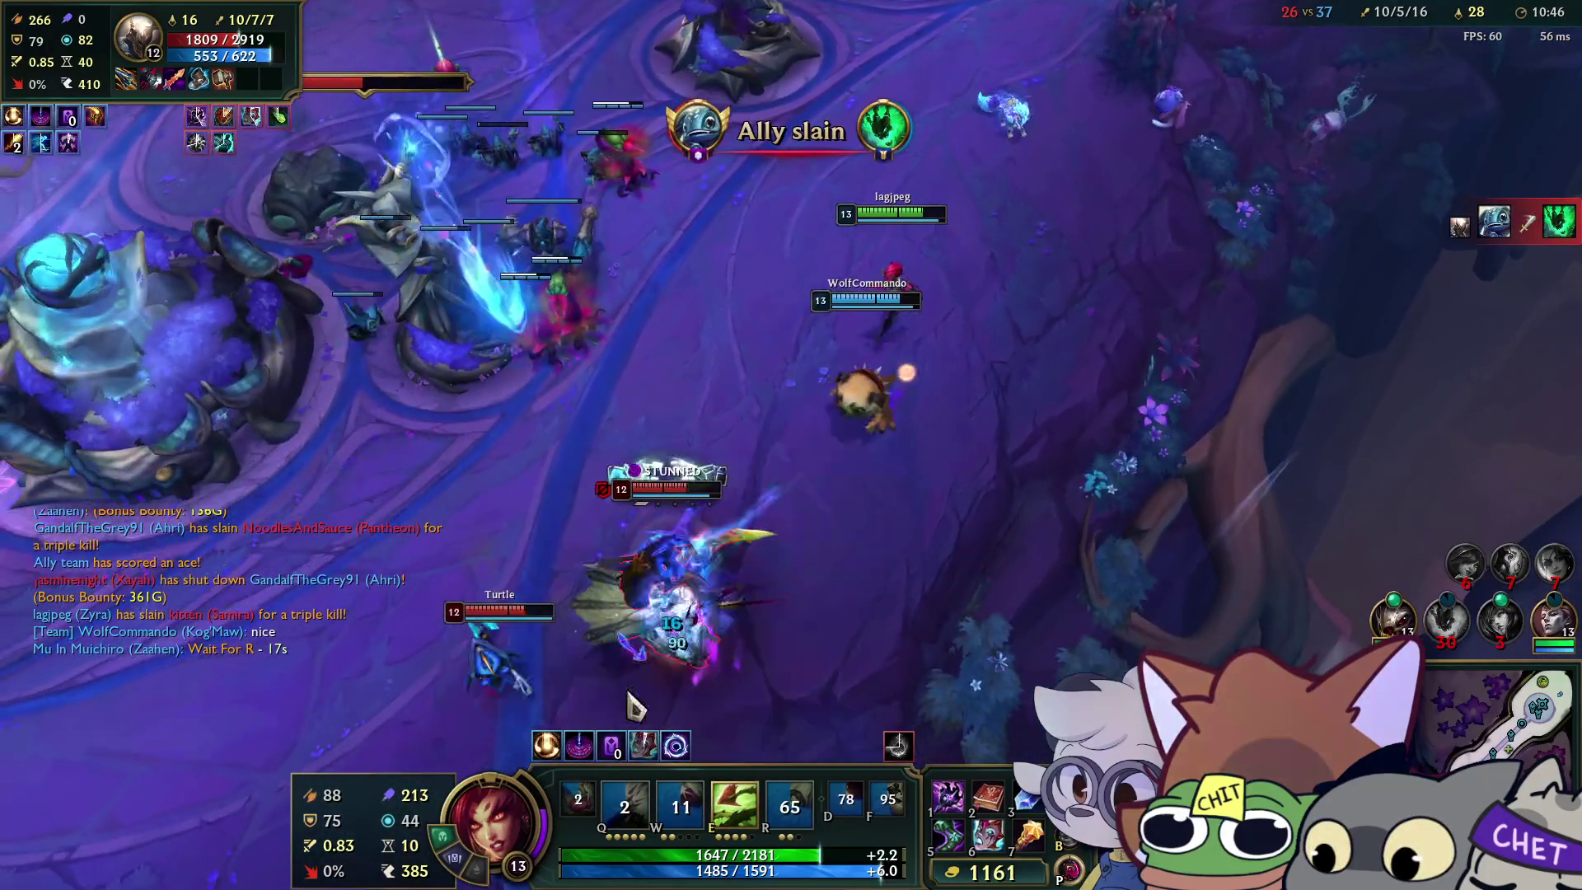
{"action": "key", "text": "w"}
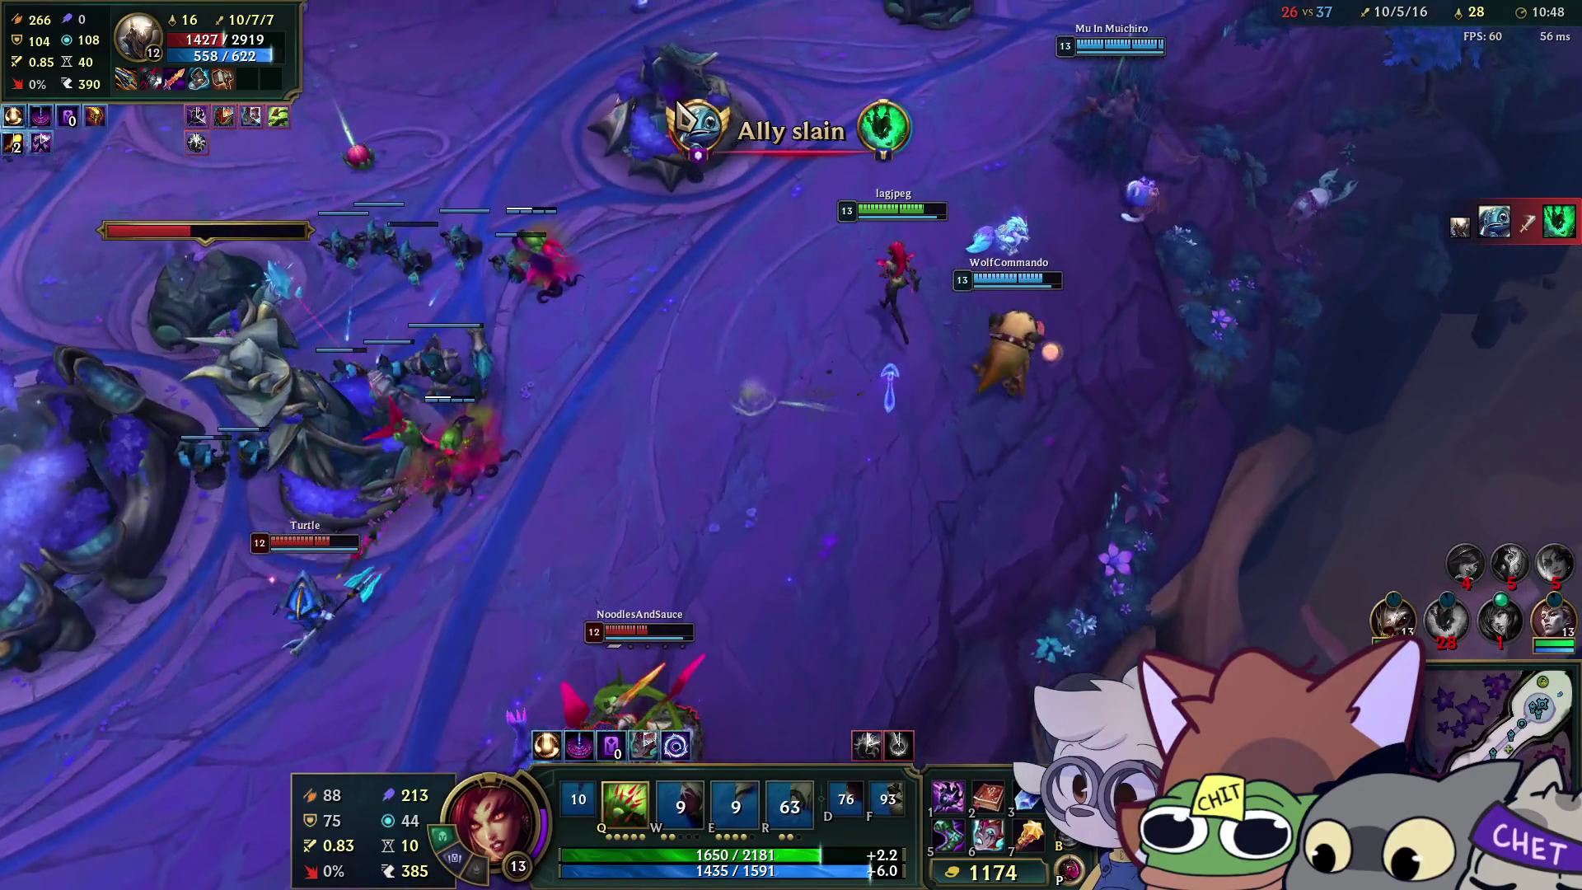
{"action": "key", "text": "q"}
Move along the lane beside the allies and plant a seed at the enemy.
{"action": "right_click", "coordinate": [911, 490]}
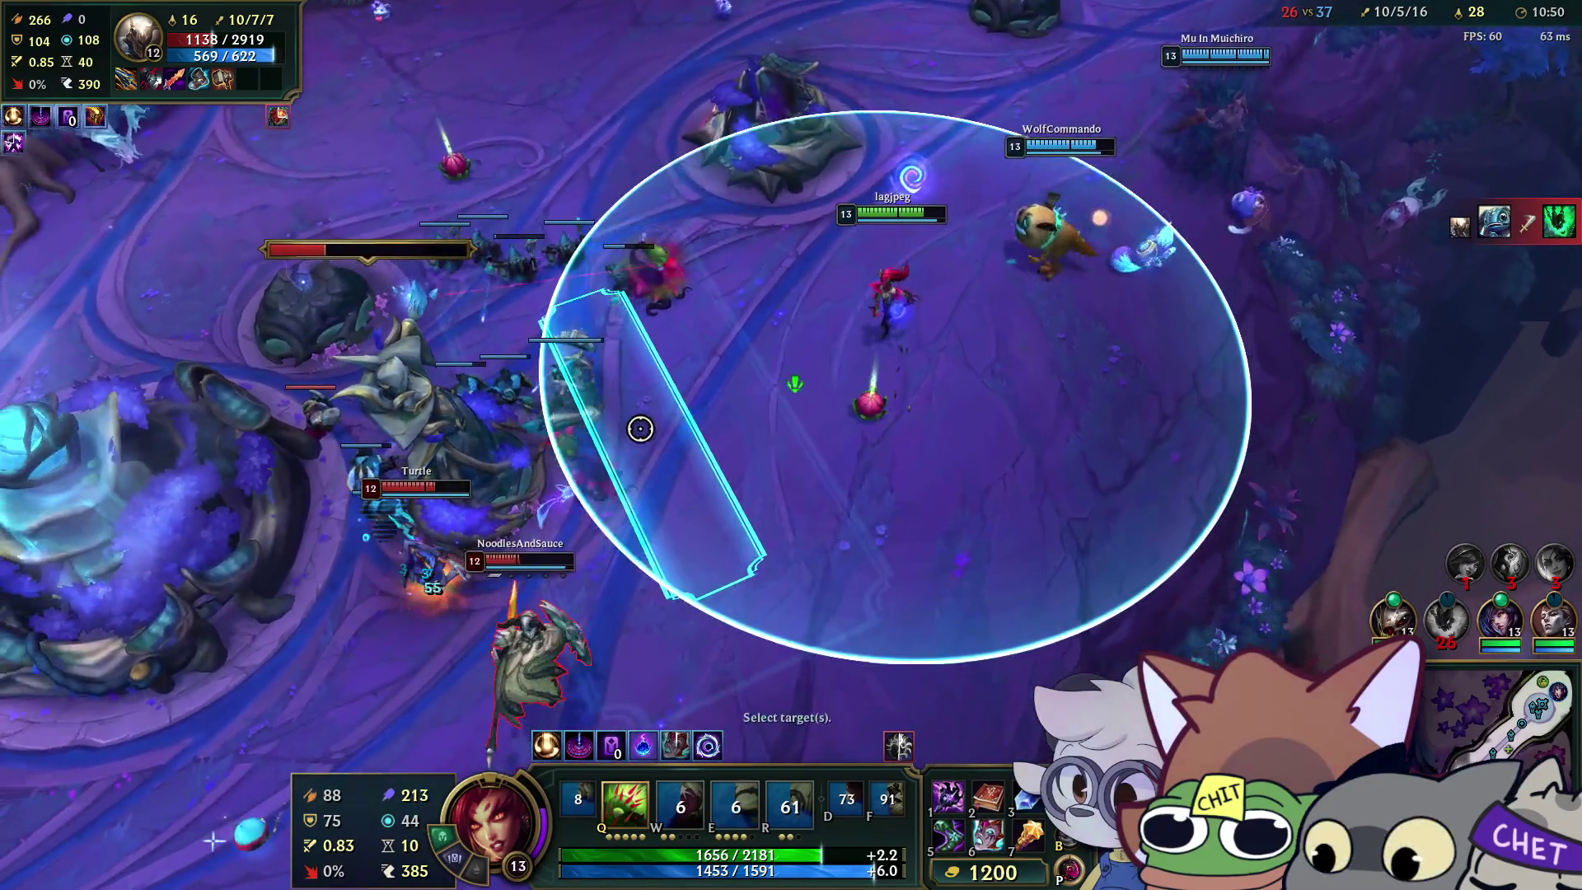
{"action": "right_click", "coordinate": [772, 337]}
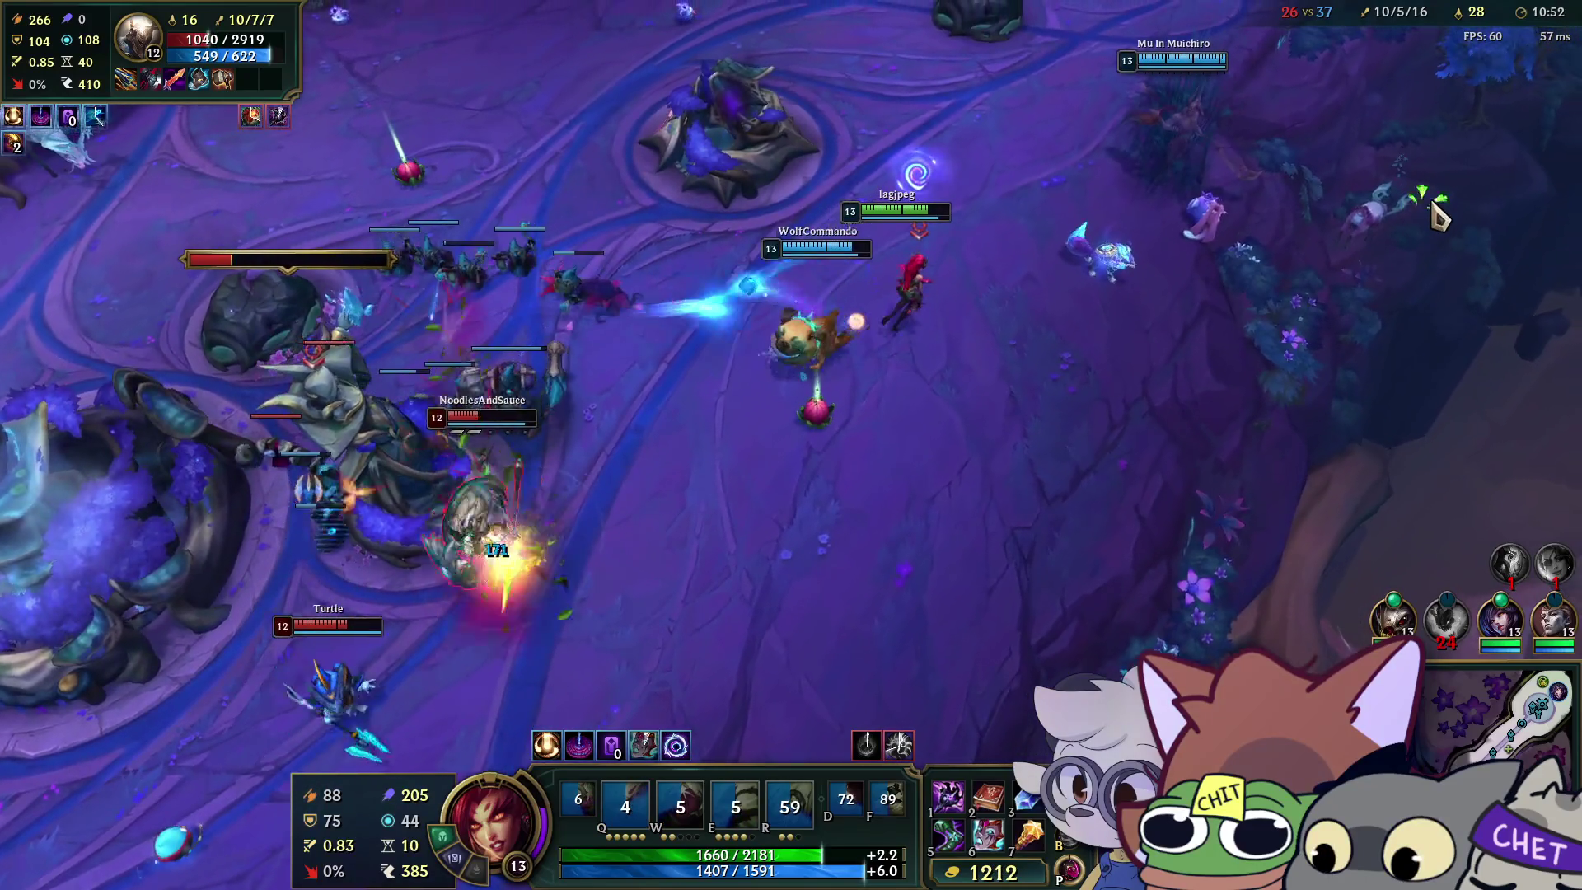
{"action": "right_click", "coordinate": [1014, 523]}
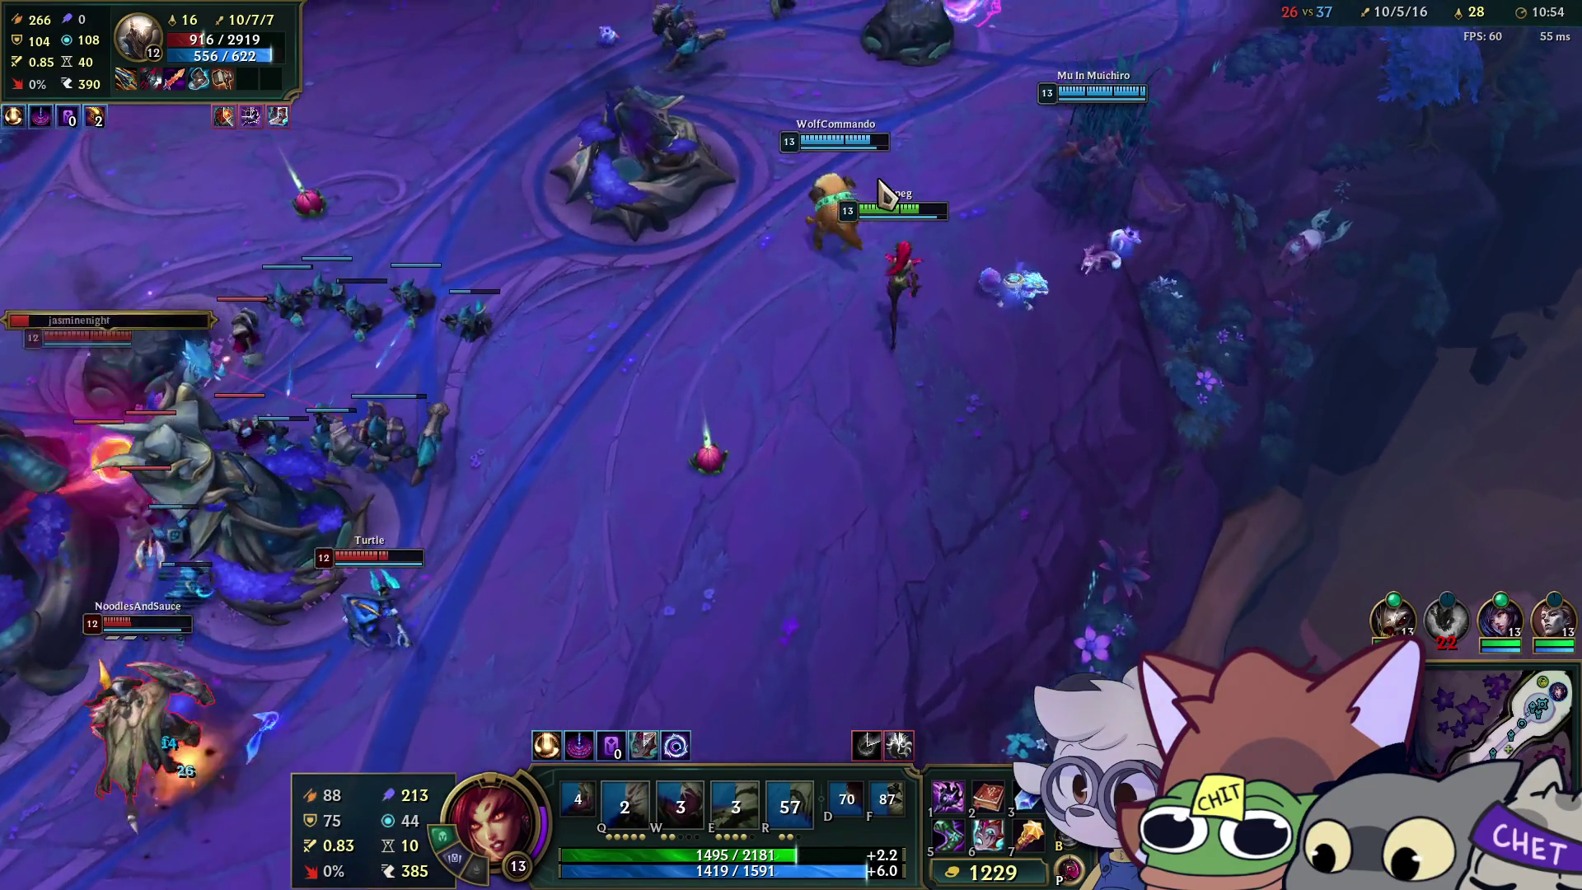
{"action": "right_click", "coordinate": [1027, 367]}
{"action": "right_click", "coordinate": [1164, 247]}
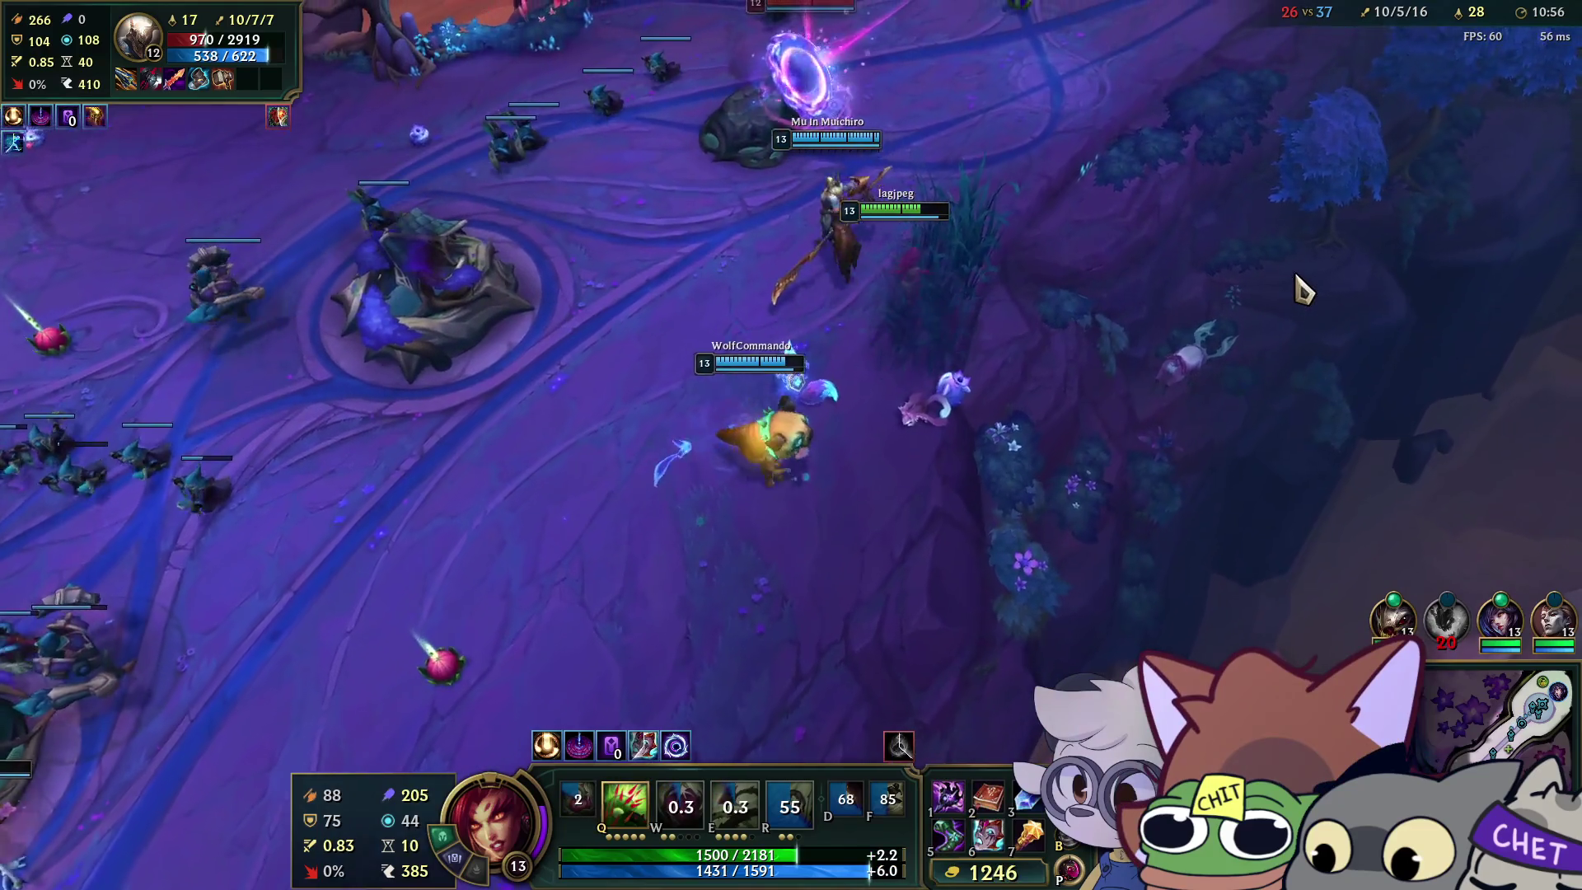
{"action": "key", "text": "e"}
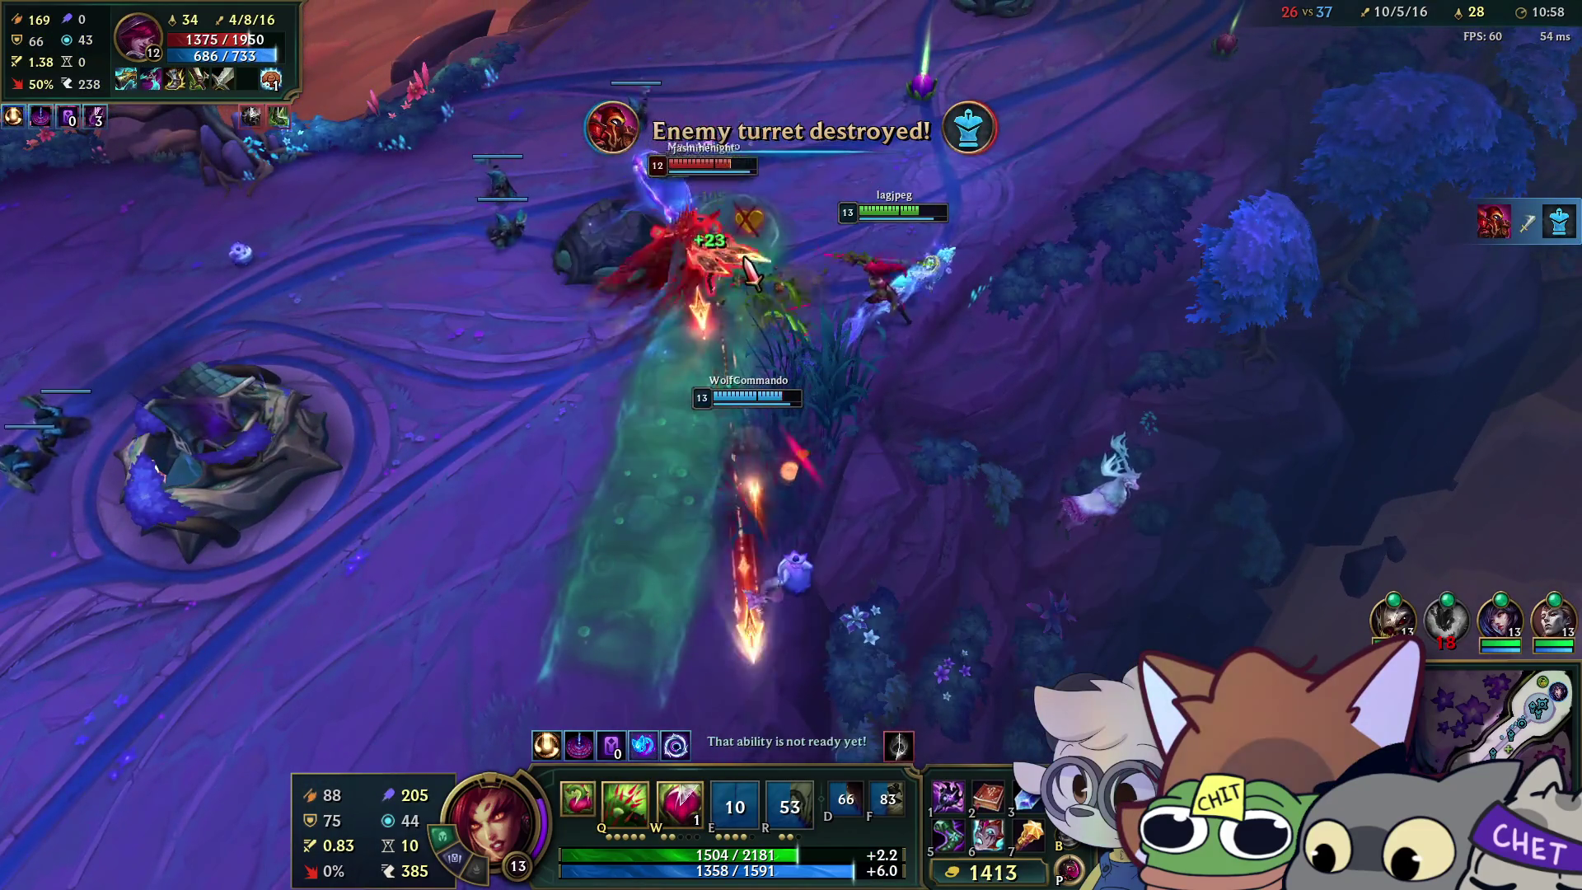
{"action": "key", "text": "w"}
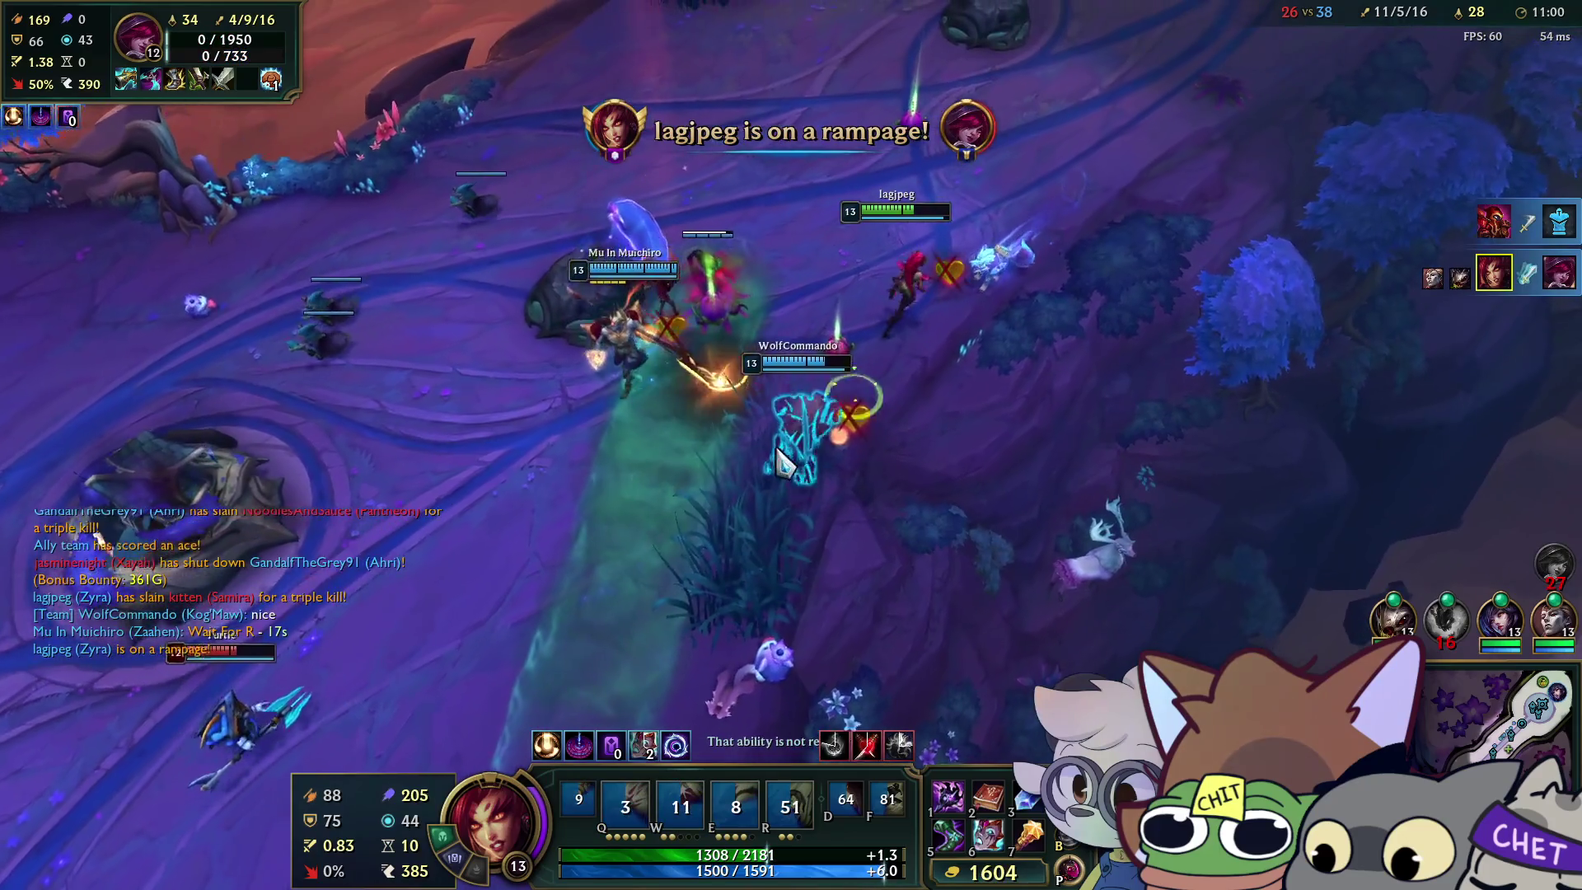
After the kill, re-engage with Q and E to root the enemy champions.
{"action": "right_click", "coordinate": [646, 451]}
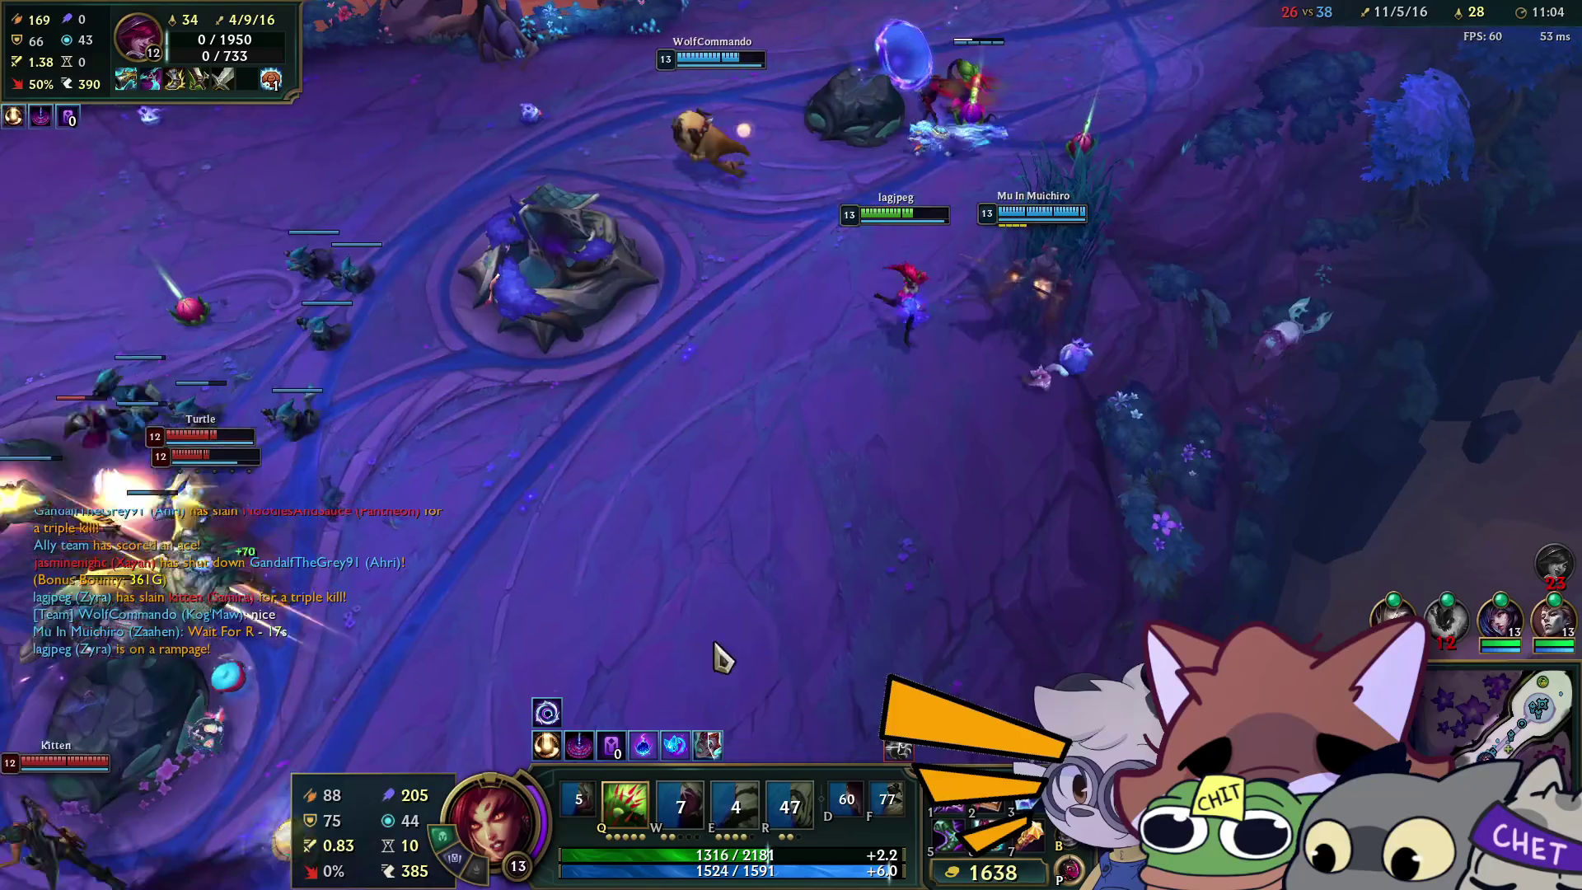
{"action": "right_click", "coordinate": [431, 537]}
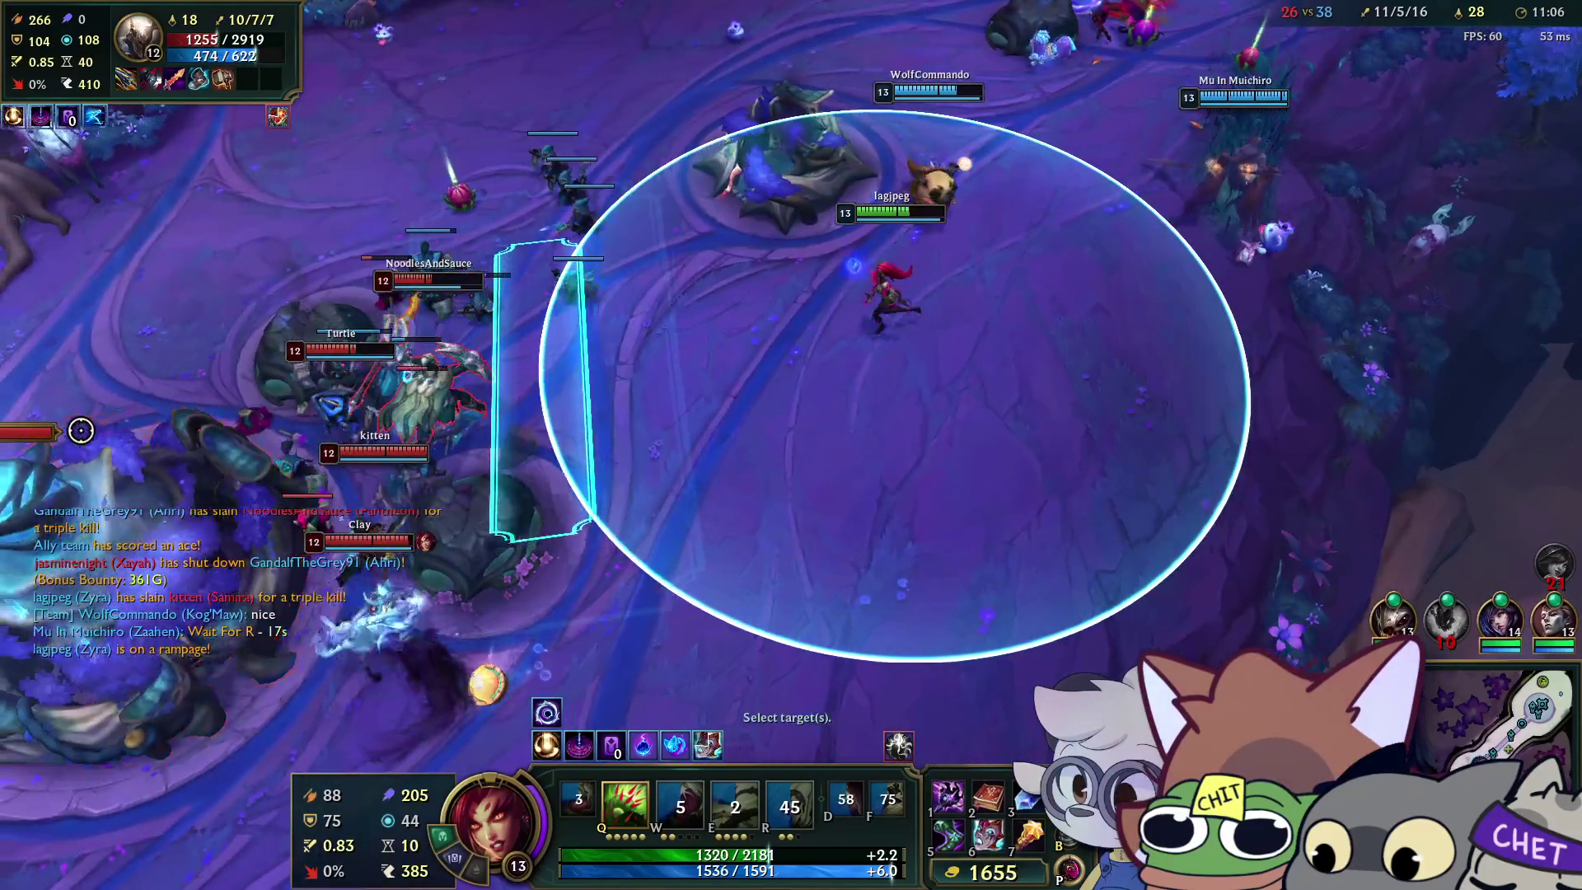
{"action": "key", "text": "q"}
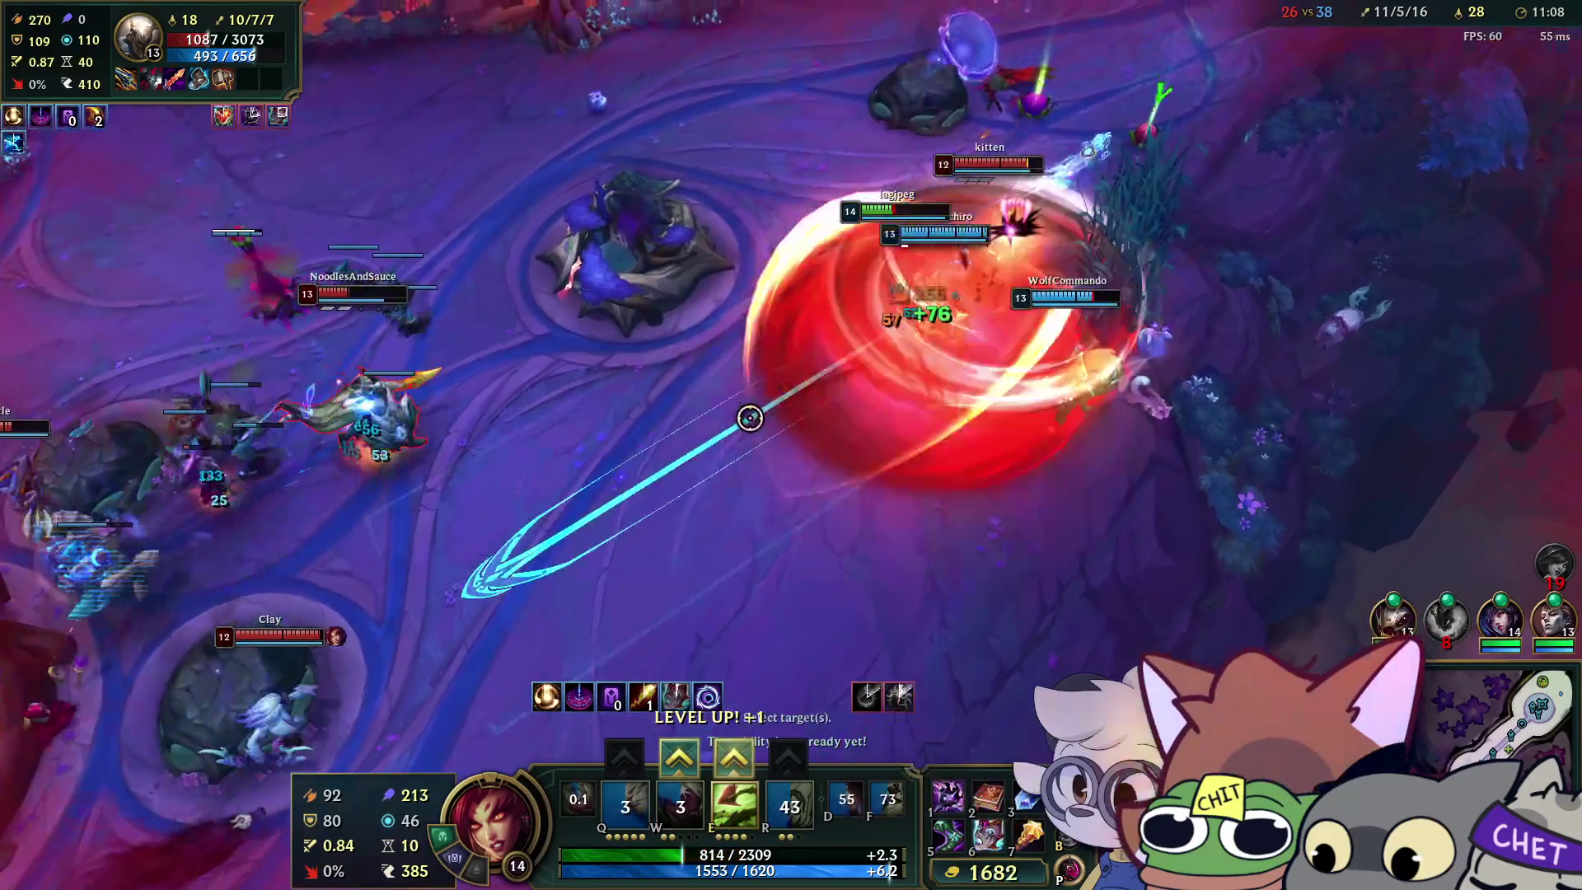
{"action": "right_click", "coordinate": [1036, 307]}
{"action": "key", "text": "q"}
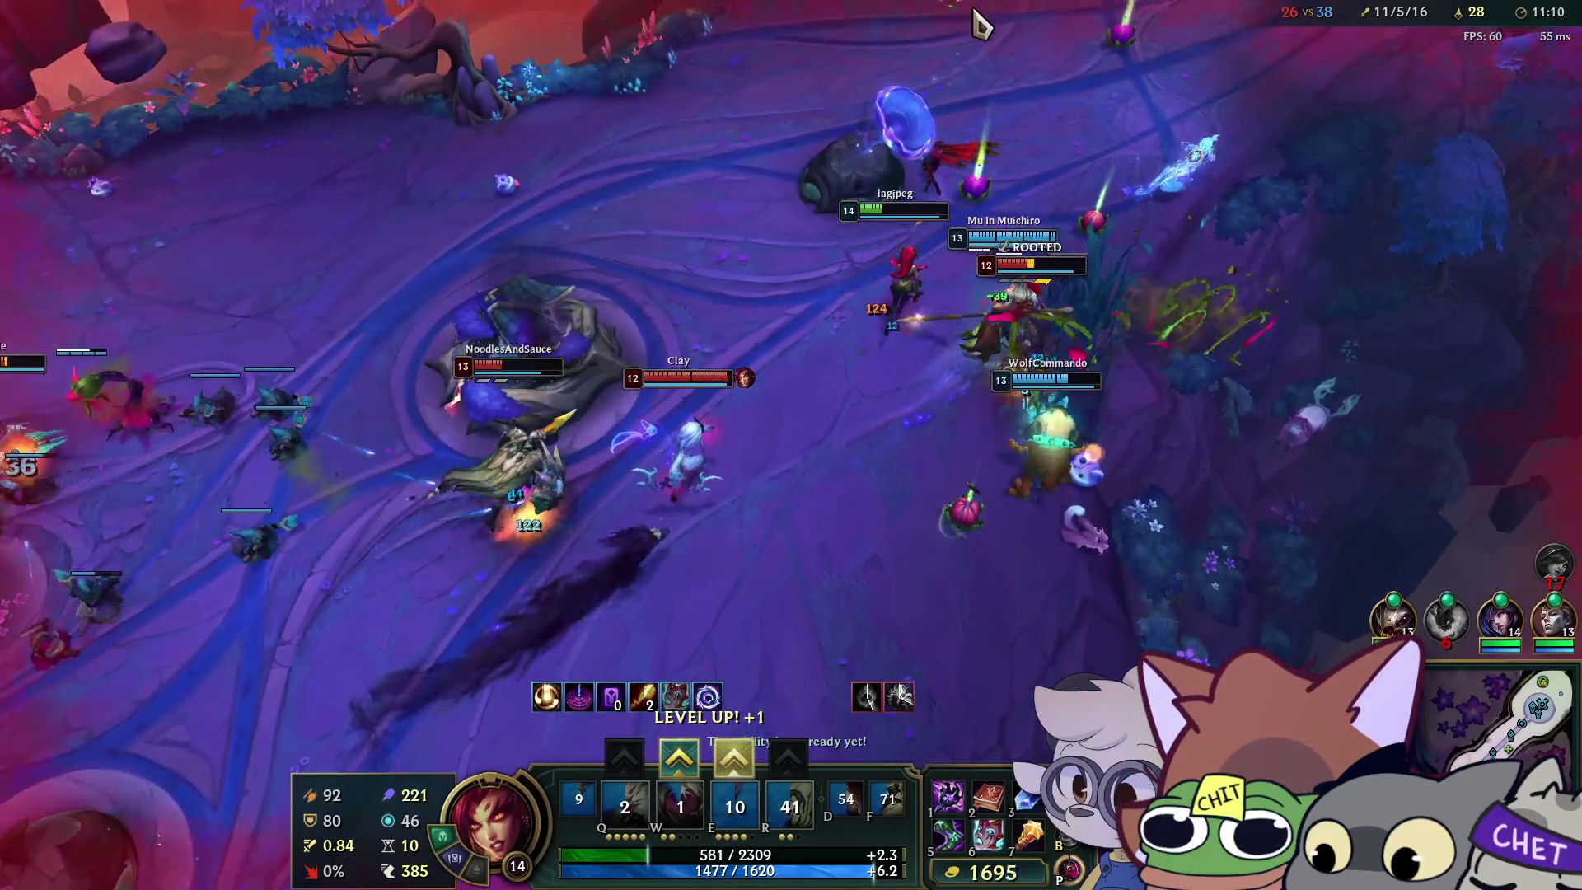
{"action": "key", "text": "e"}
{"action": "right_click", "coordinate": [1135, 199]}
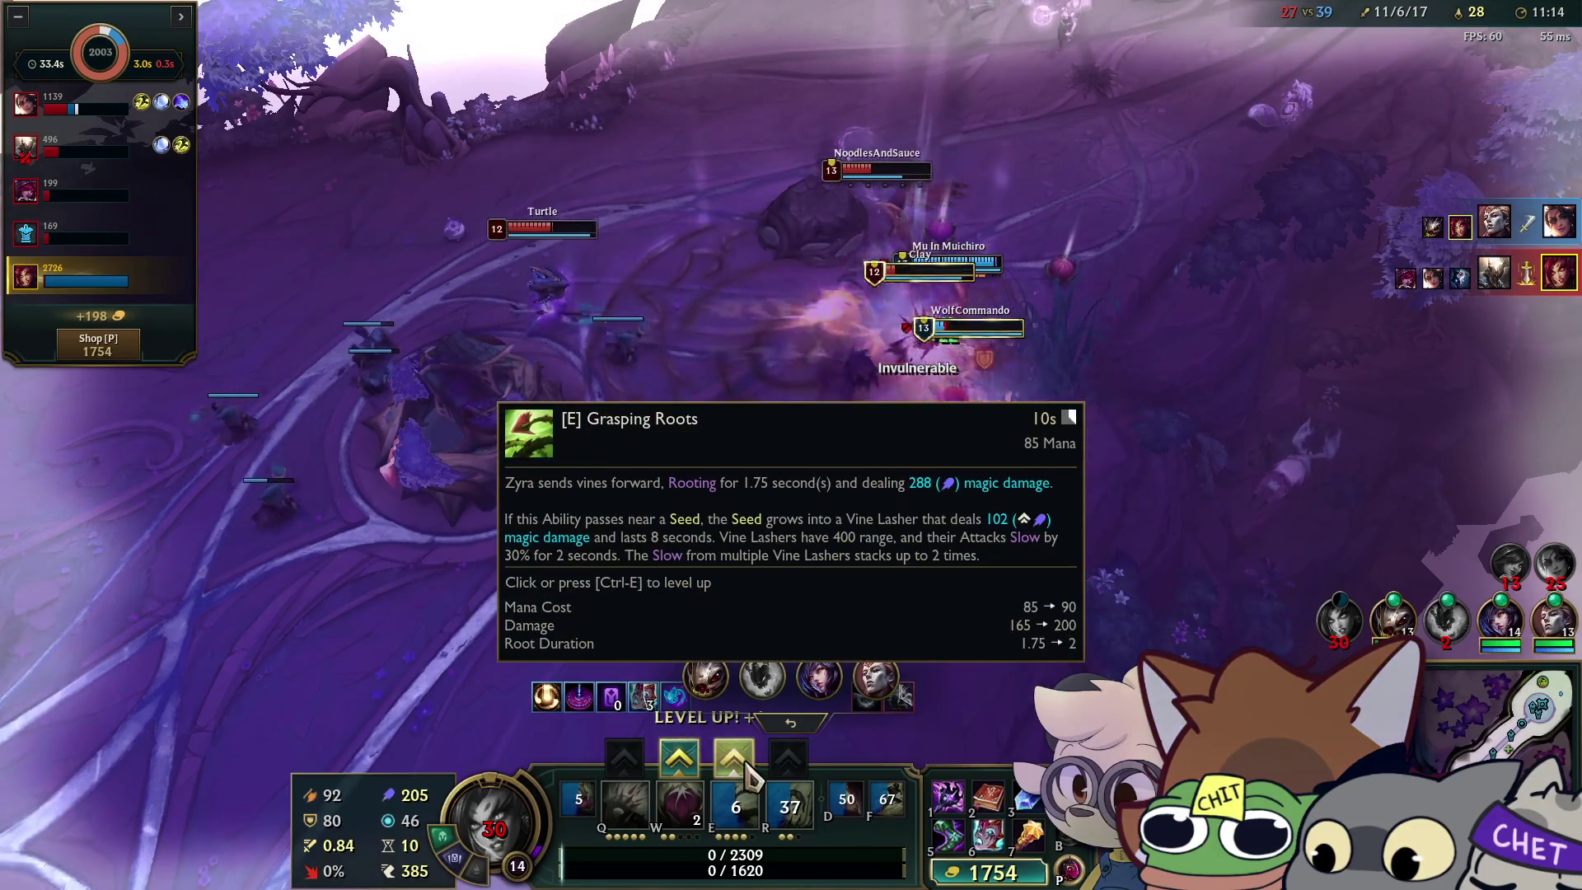
Buy Malignance, then a Ruby Crystal from Rylai's Crystal Scepter's build path.
{"action": "left_click", "coordinate": [968, 873]}
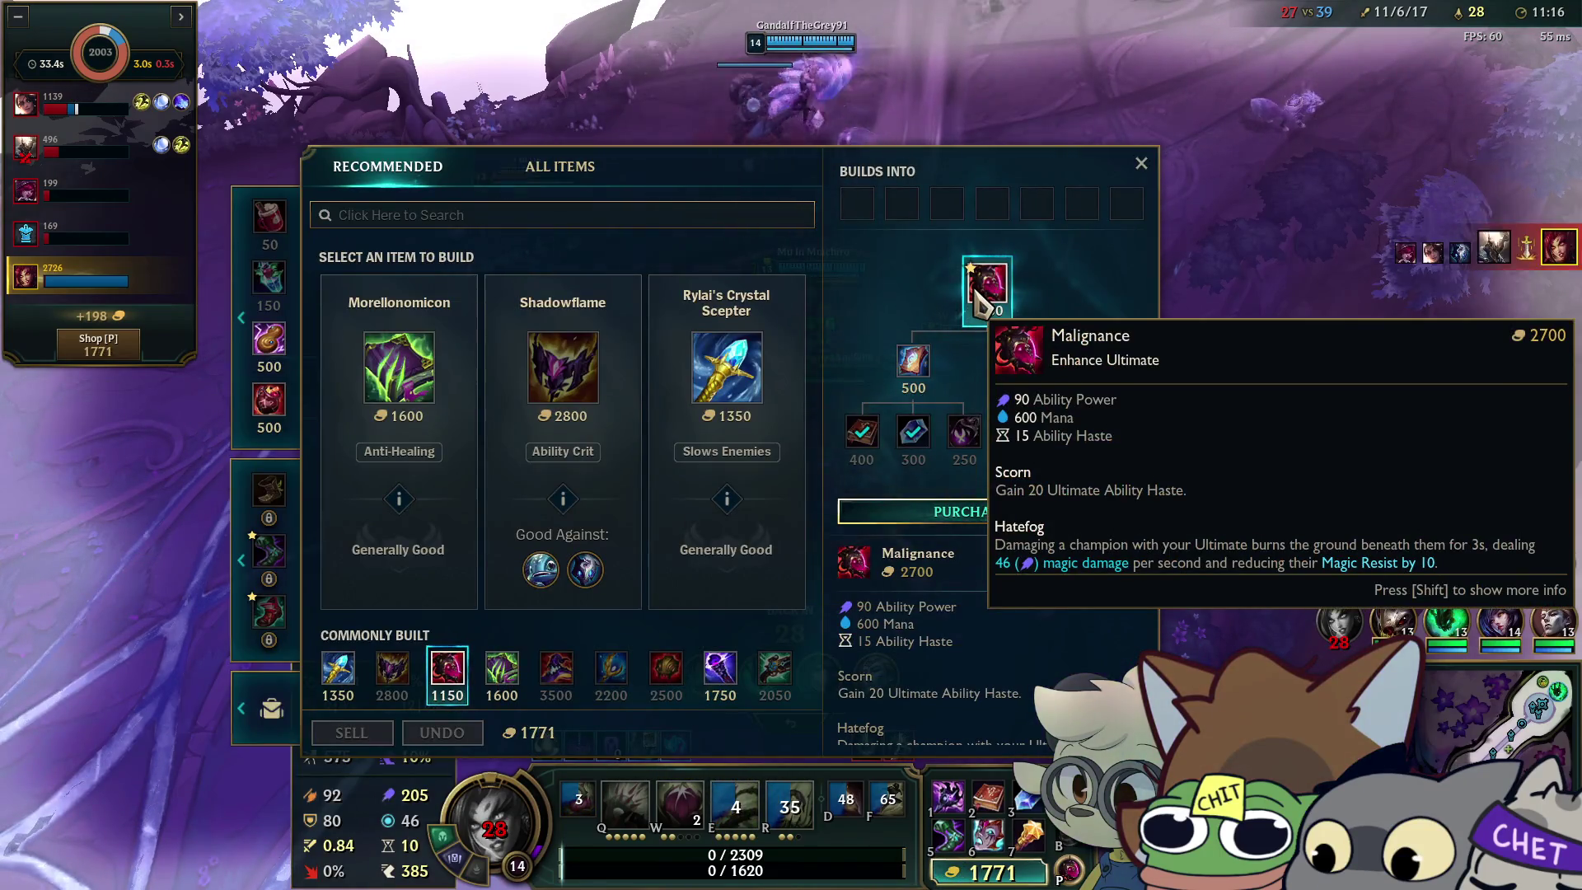
{"action": "right_click", "coordinate": [987, 284]}
{"action": "left_click", "coordinate": [706, 356]}
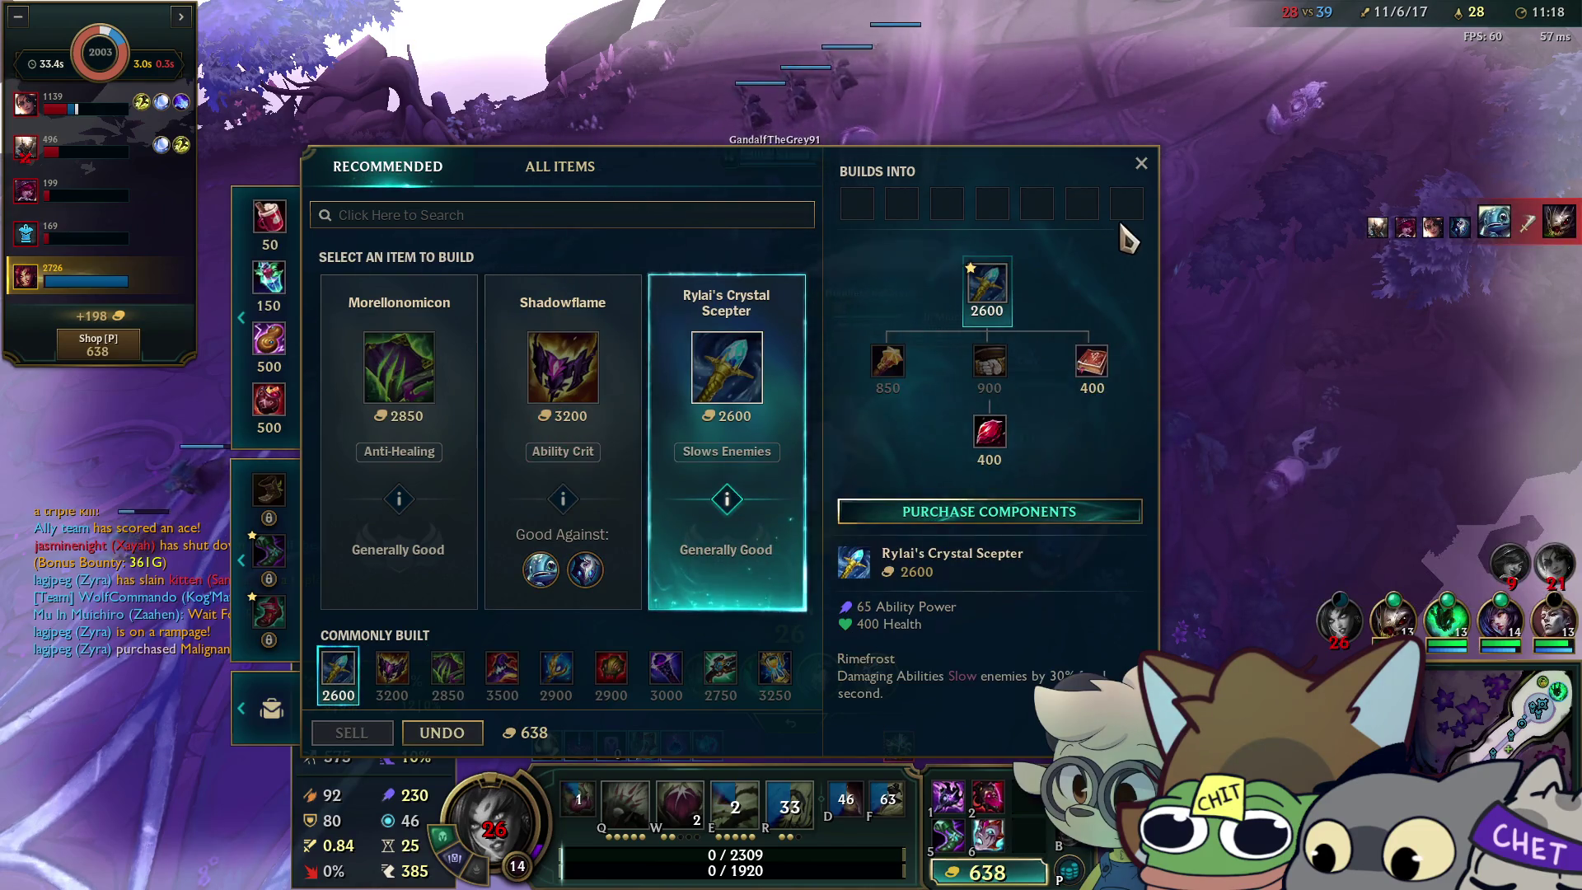
{"action": "right_click", "coordinate": [987, 280]}
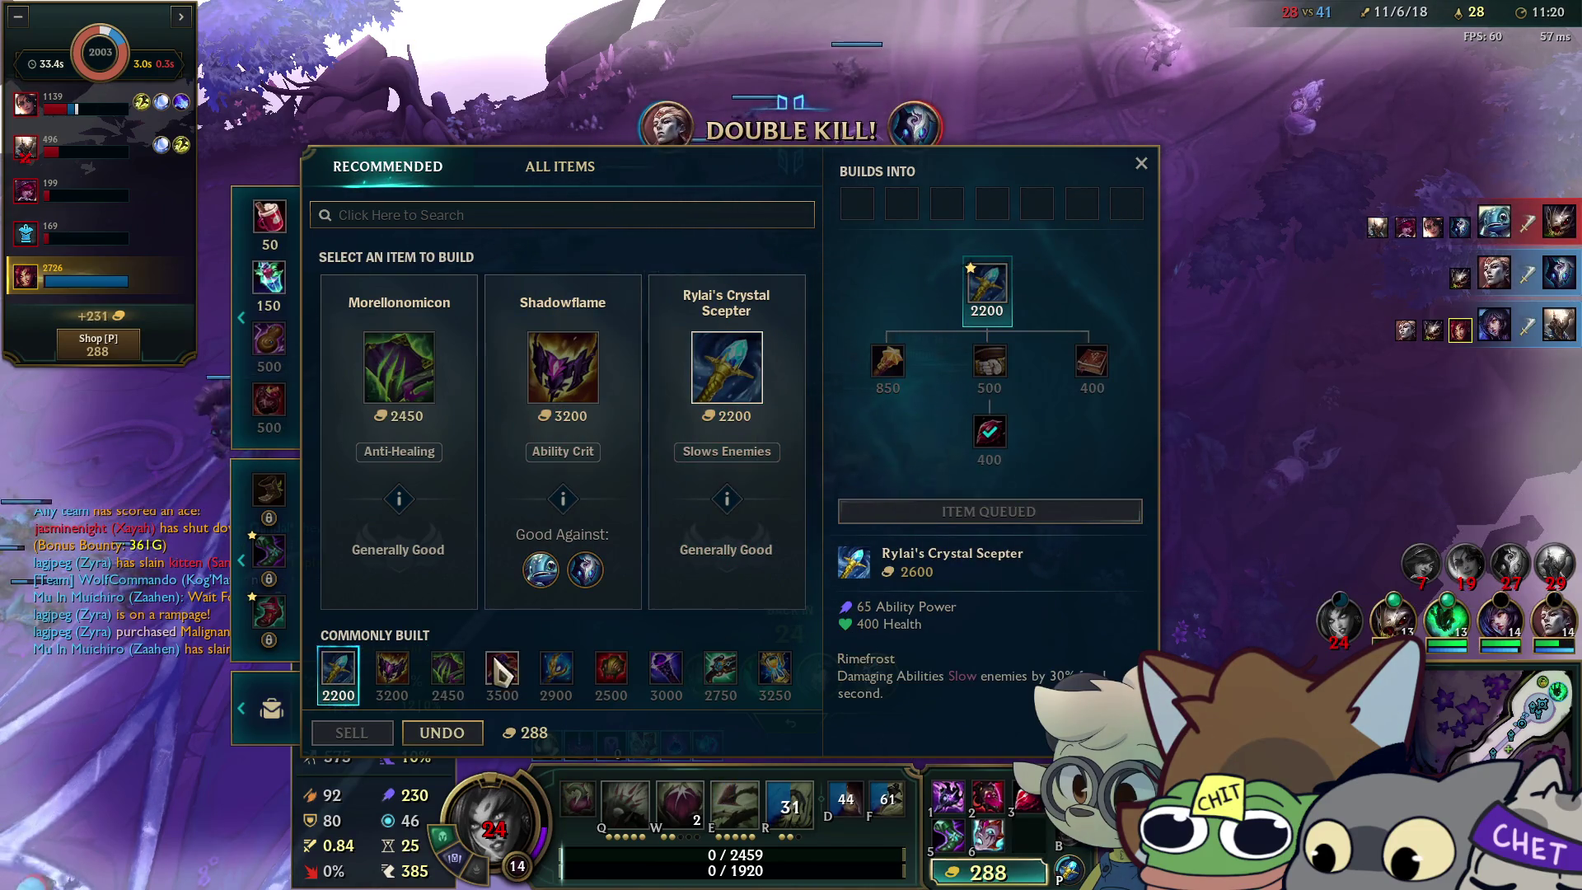
Look over Shadowflame and the All Items list, close the shop, and check the scoreboard.
{"action": "left_click", "coordinate": [562, 429]}
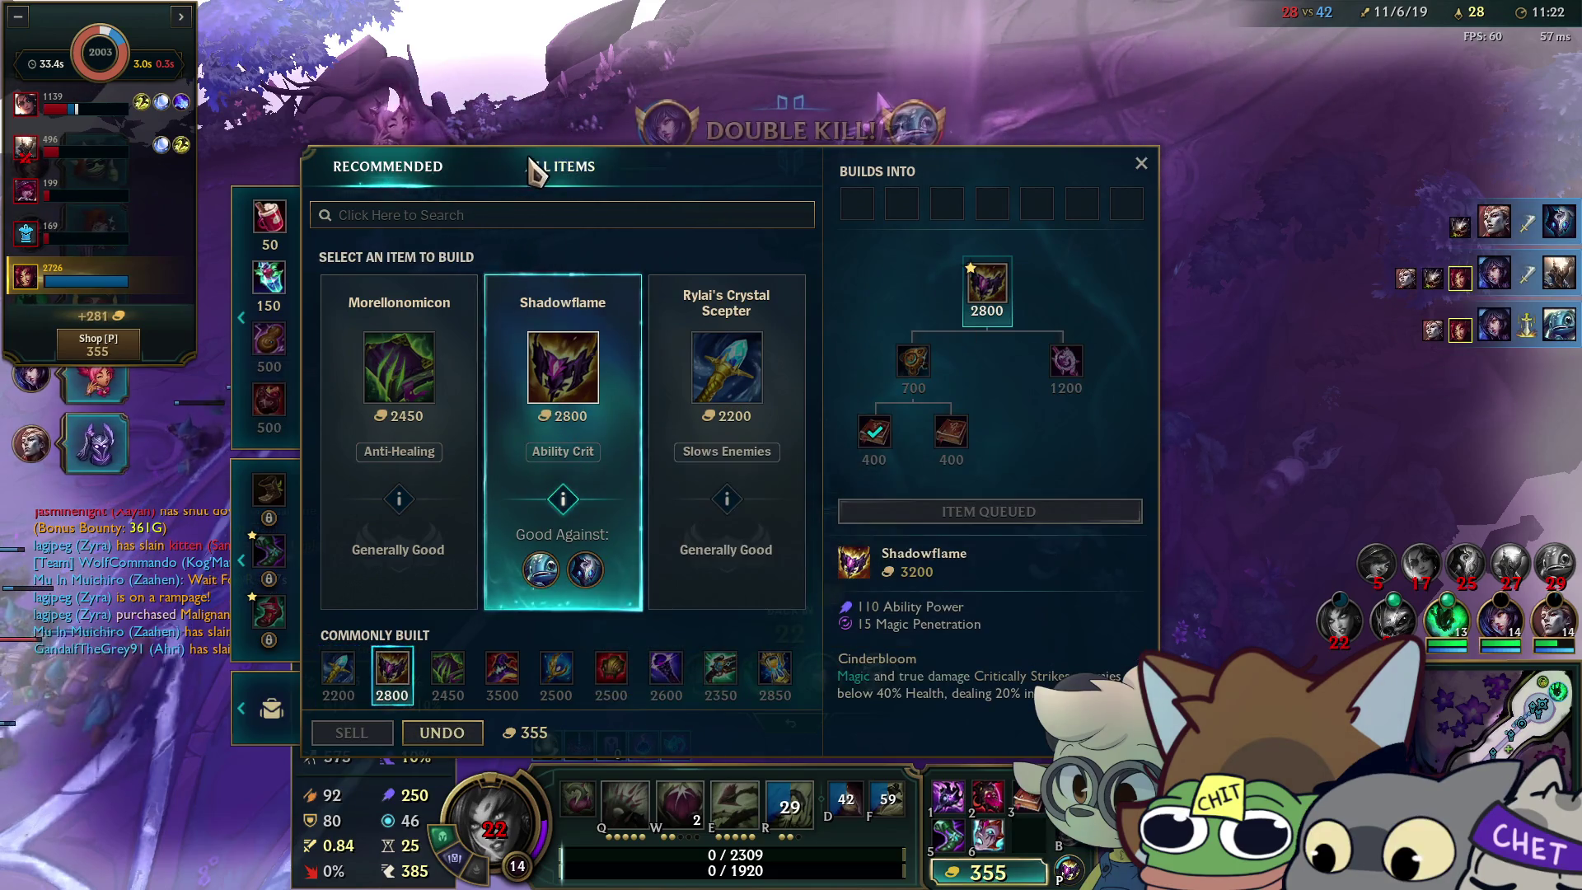
{"action": "left_click", "coordinate": [534, 169]}
{"action": "scroll", "coordinate": [558, 505], "scroll_direction": "down", "scroll_amount": 5}
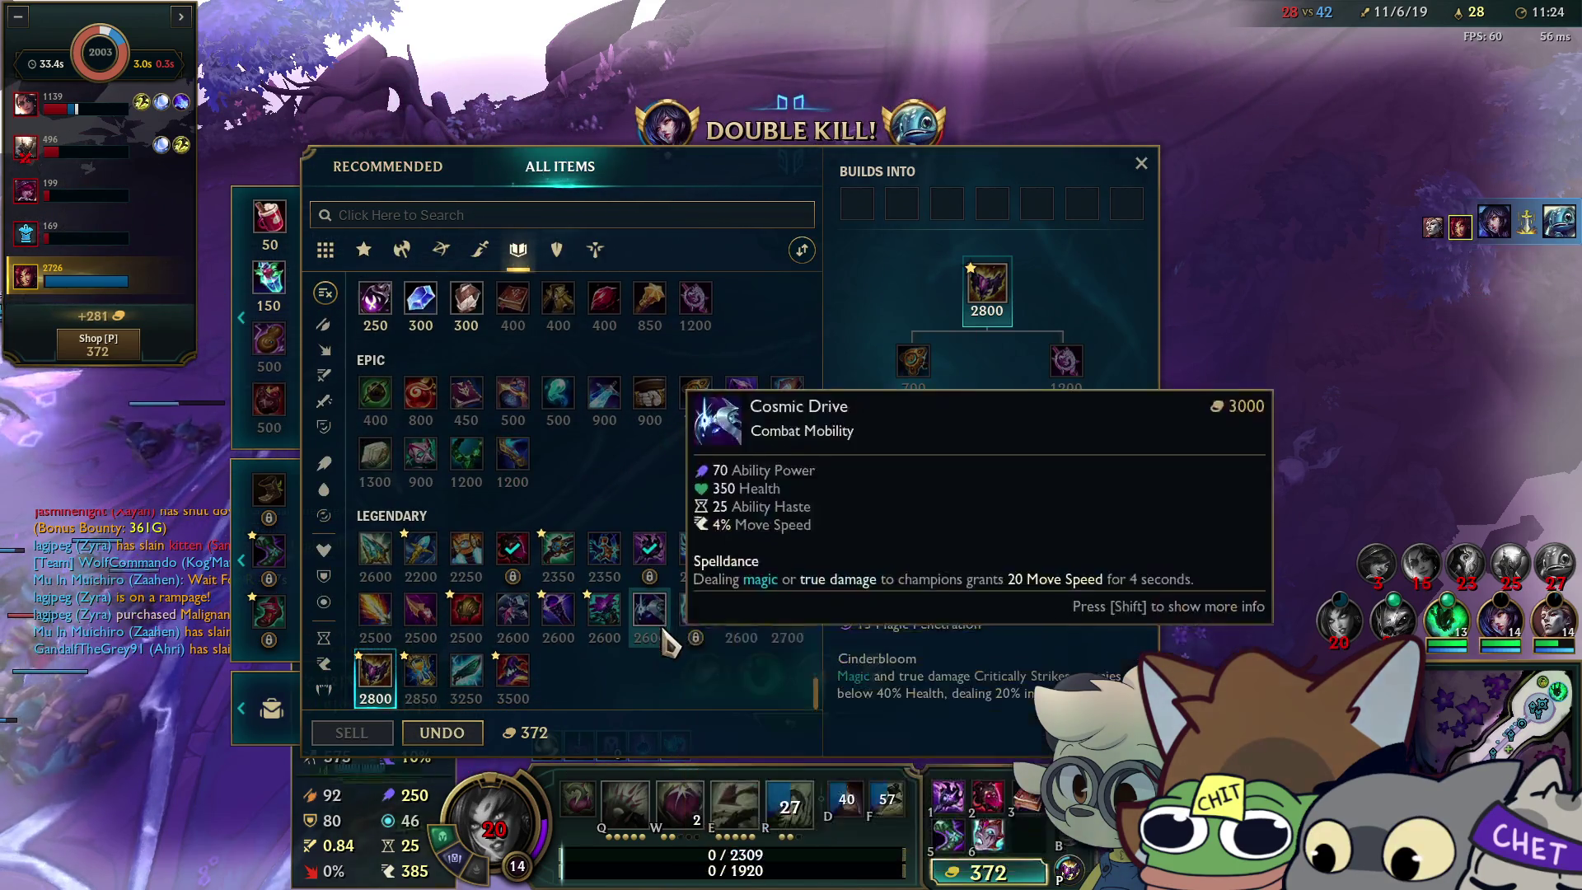
{"action": "key", "text": "Tab"}
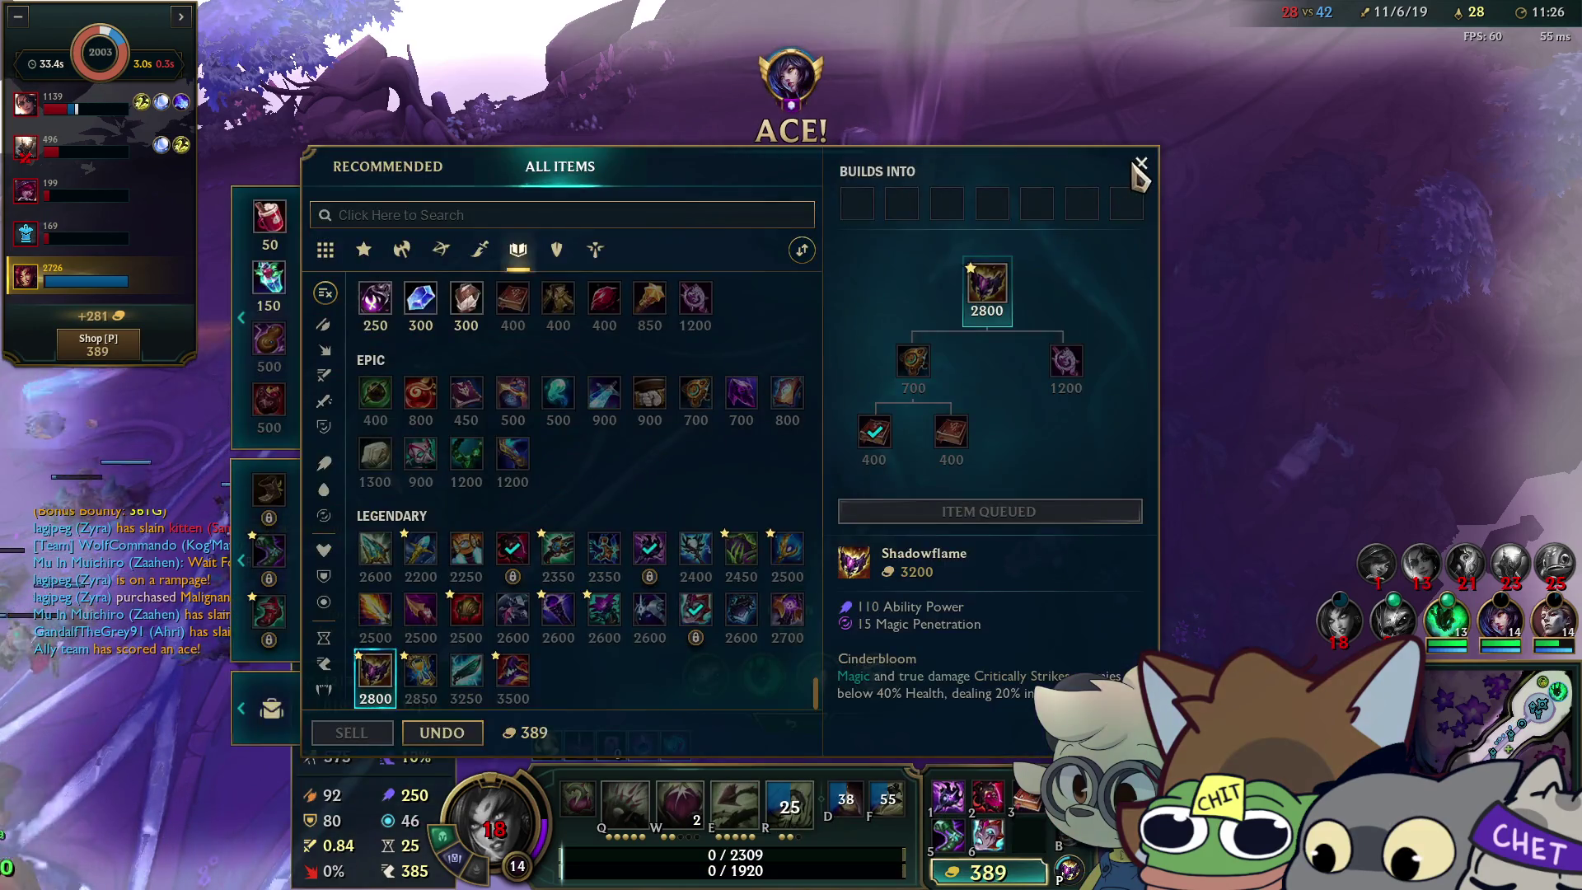
{"action": "left_click", "coordinate": [1140, 164]}
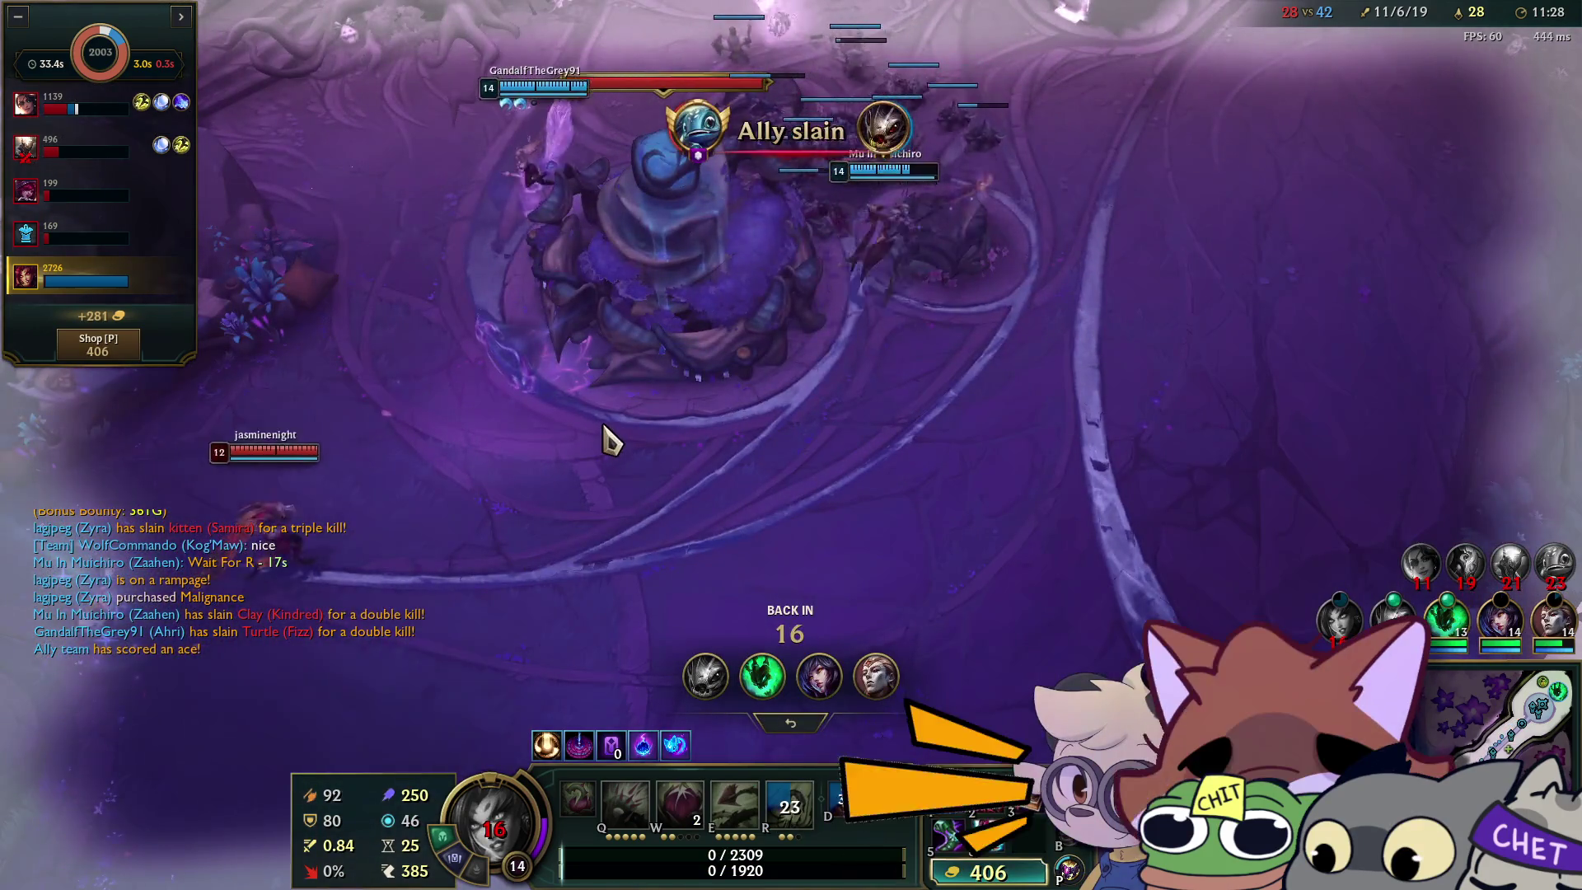
{"action": "key", "text": "Tab"}
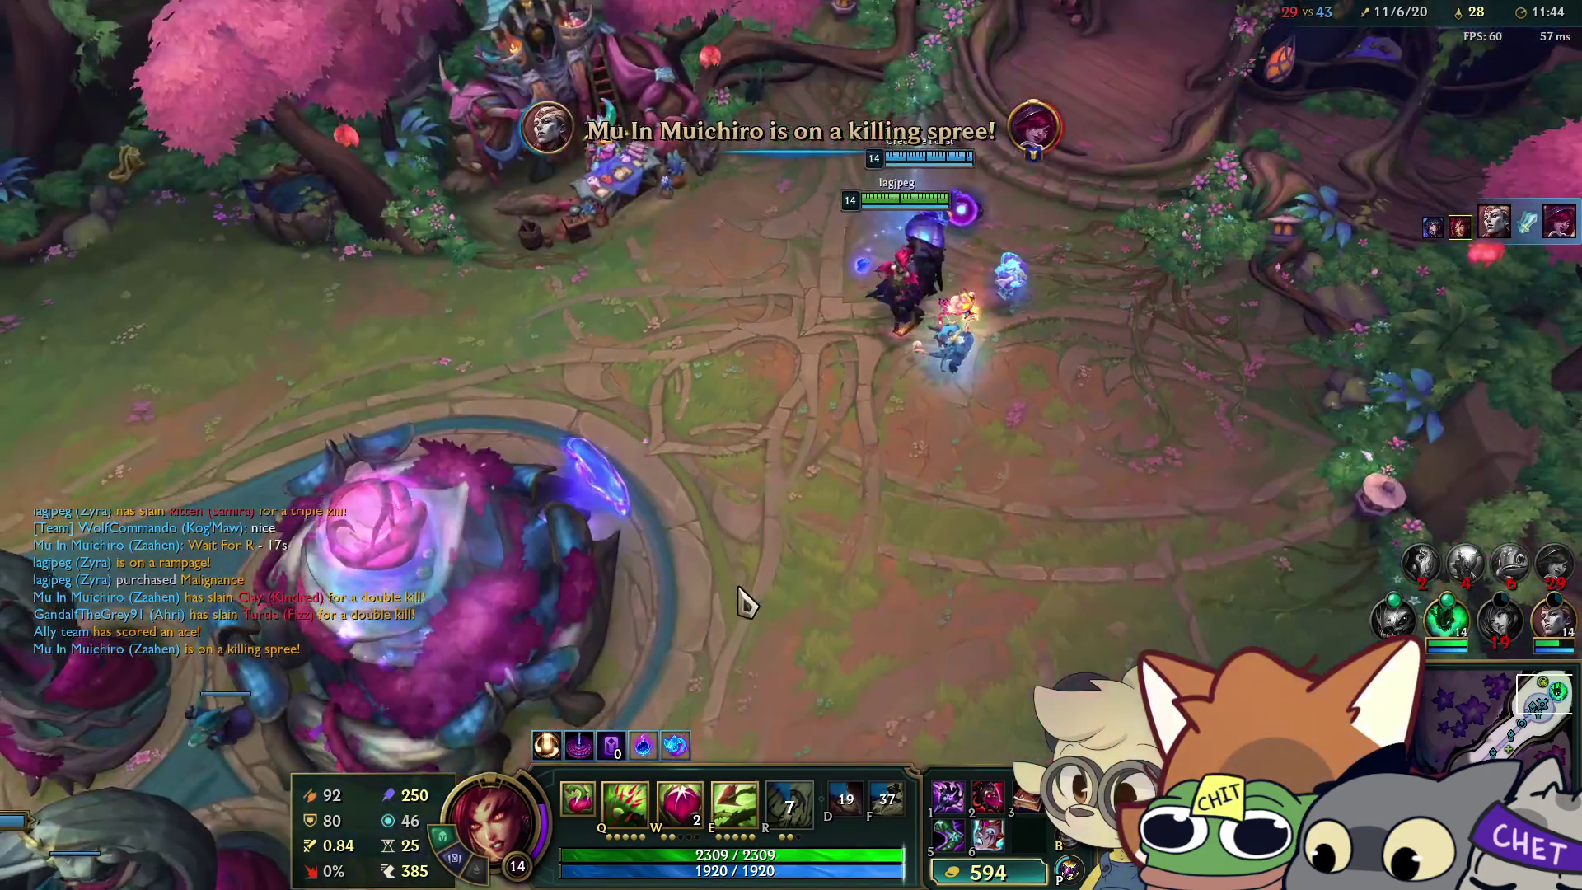
Leave the fountain, portal to the allied turrets, and cast Q on enemy minions.
{"action": "right_click", "coordinate": [682, 438]}
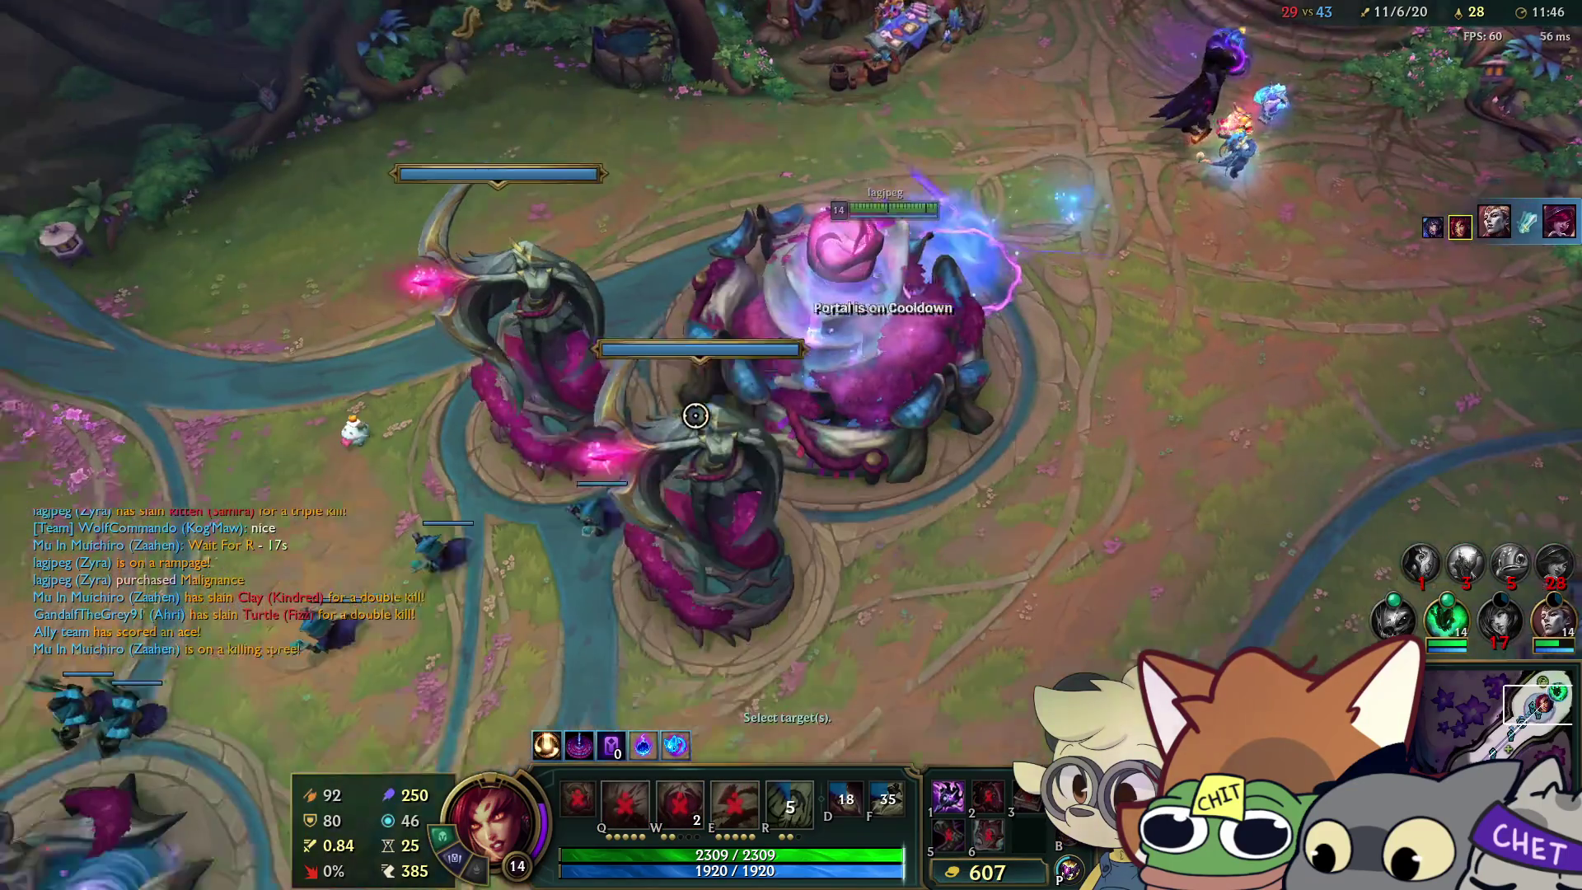
{"action": "key", "text": "d"}
{"action": "left_click", "coordinate": [695, 415]}
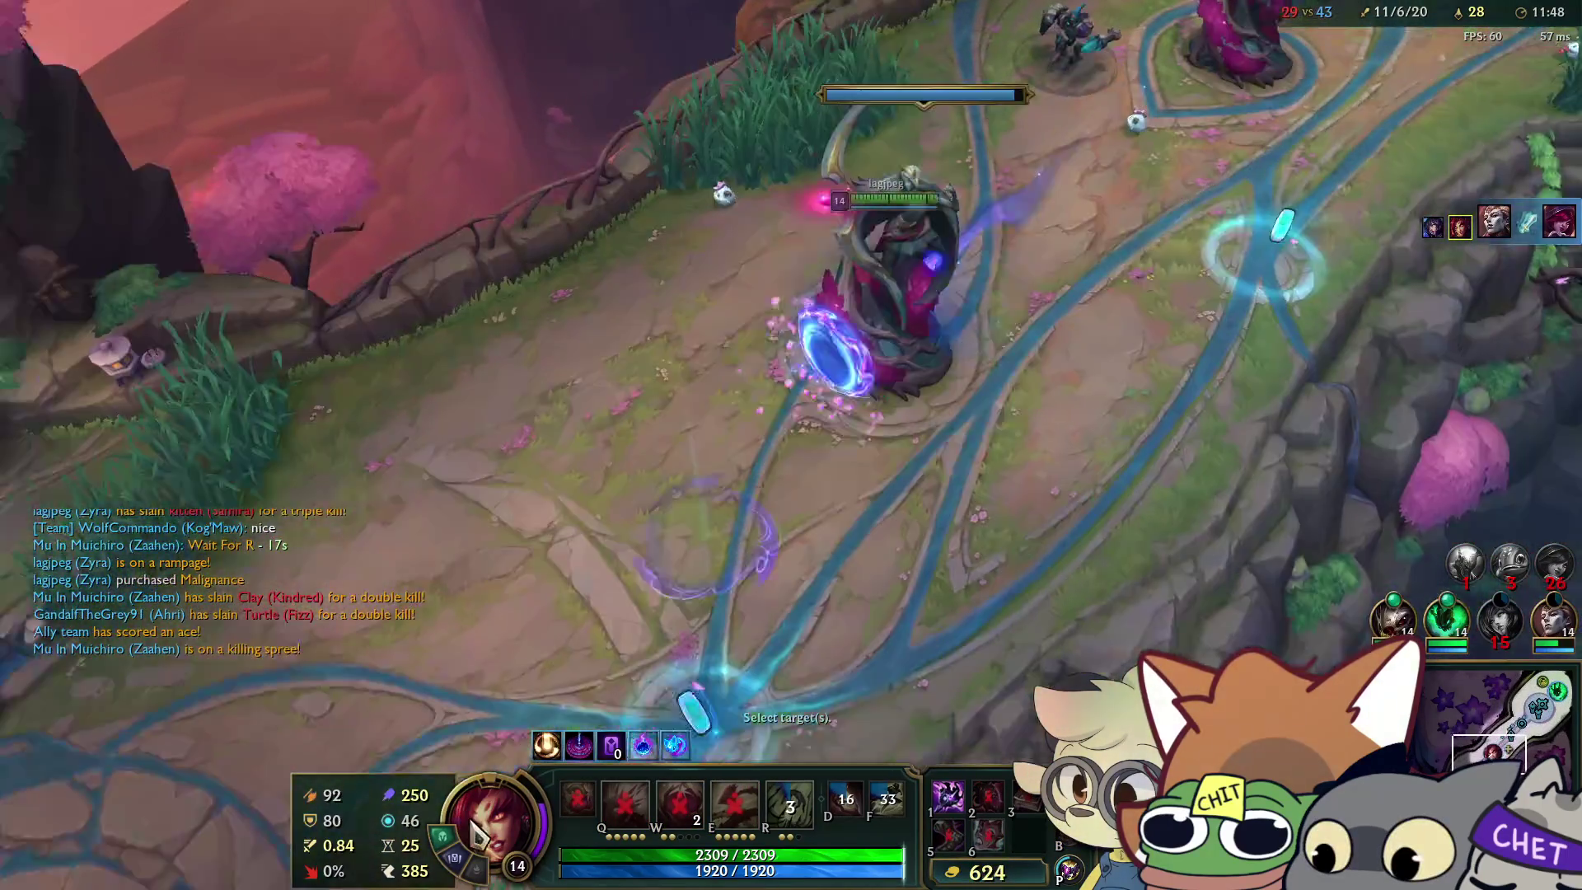
{"action": "key", "text": "q"}
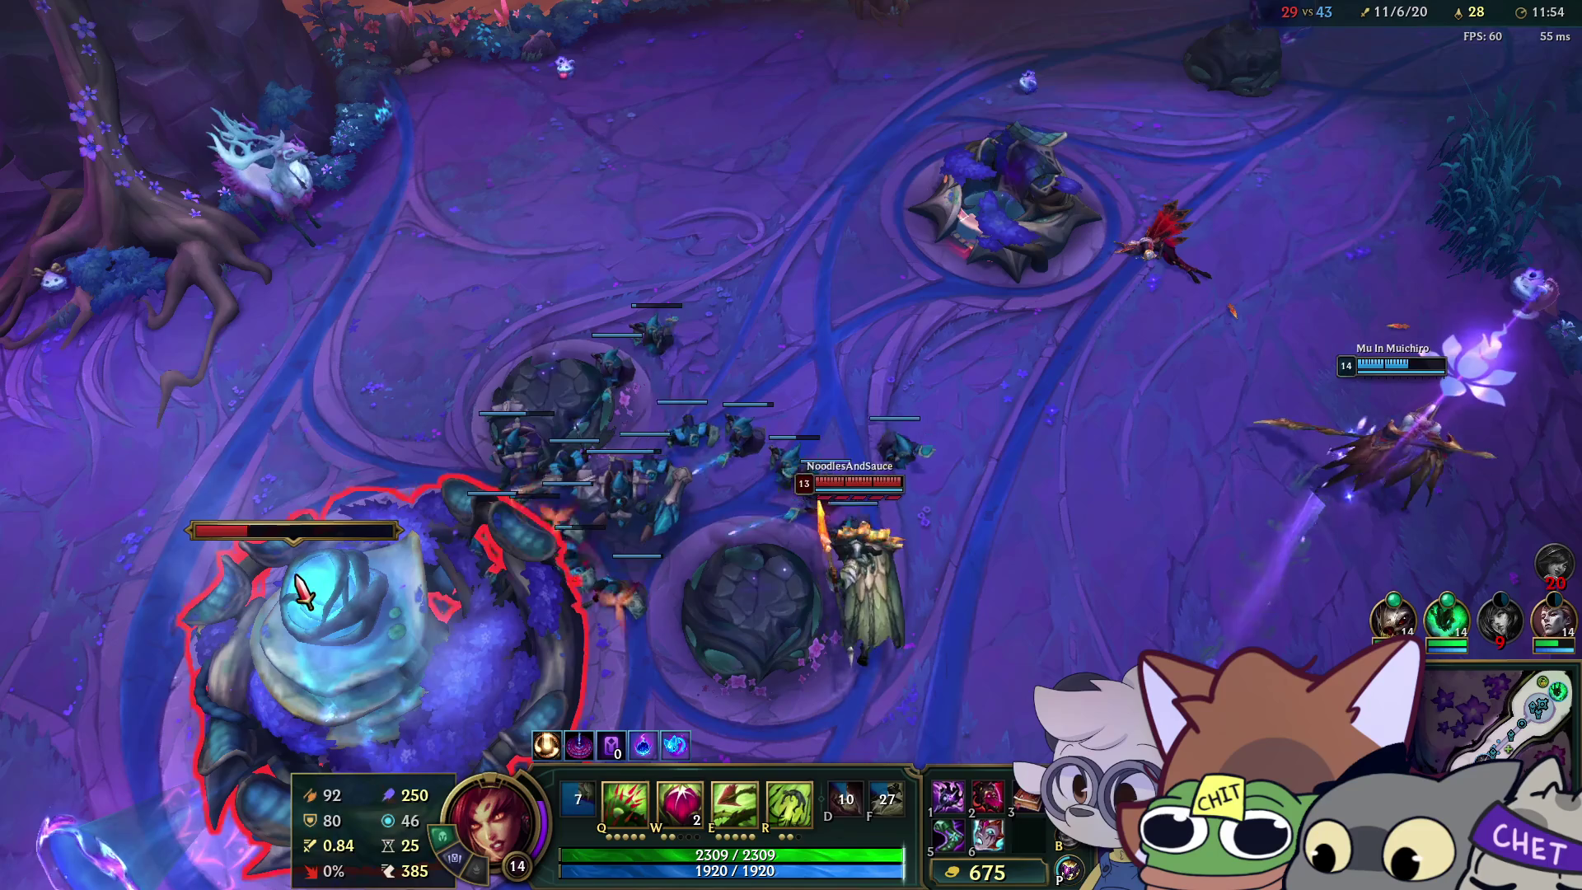
Engage the enemy team with Q and Zyra's ultimate, securing a double kill.
{"action": "key", "text": "space"}
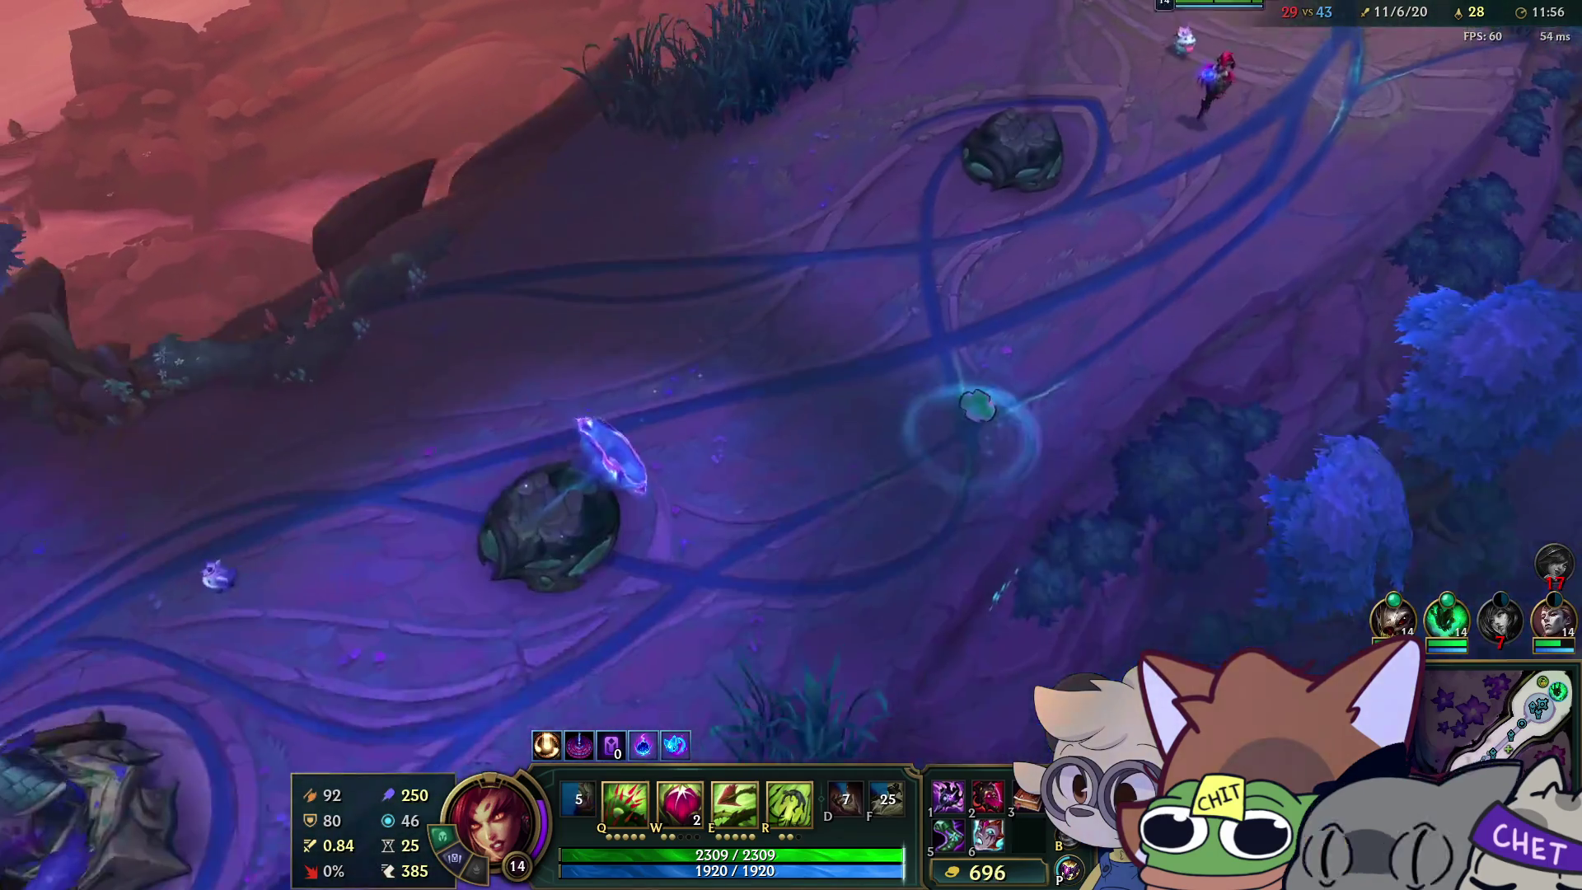
{"action": "right_click", "coordinate": [864, 626]}
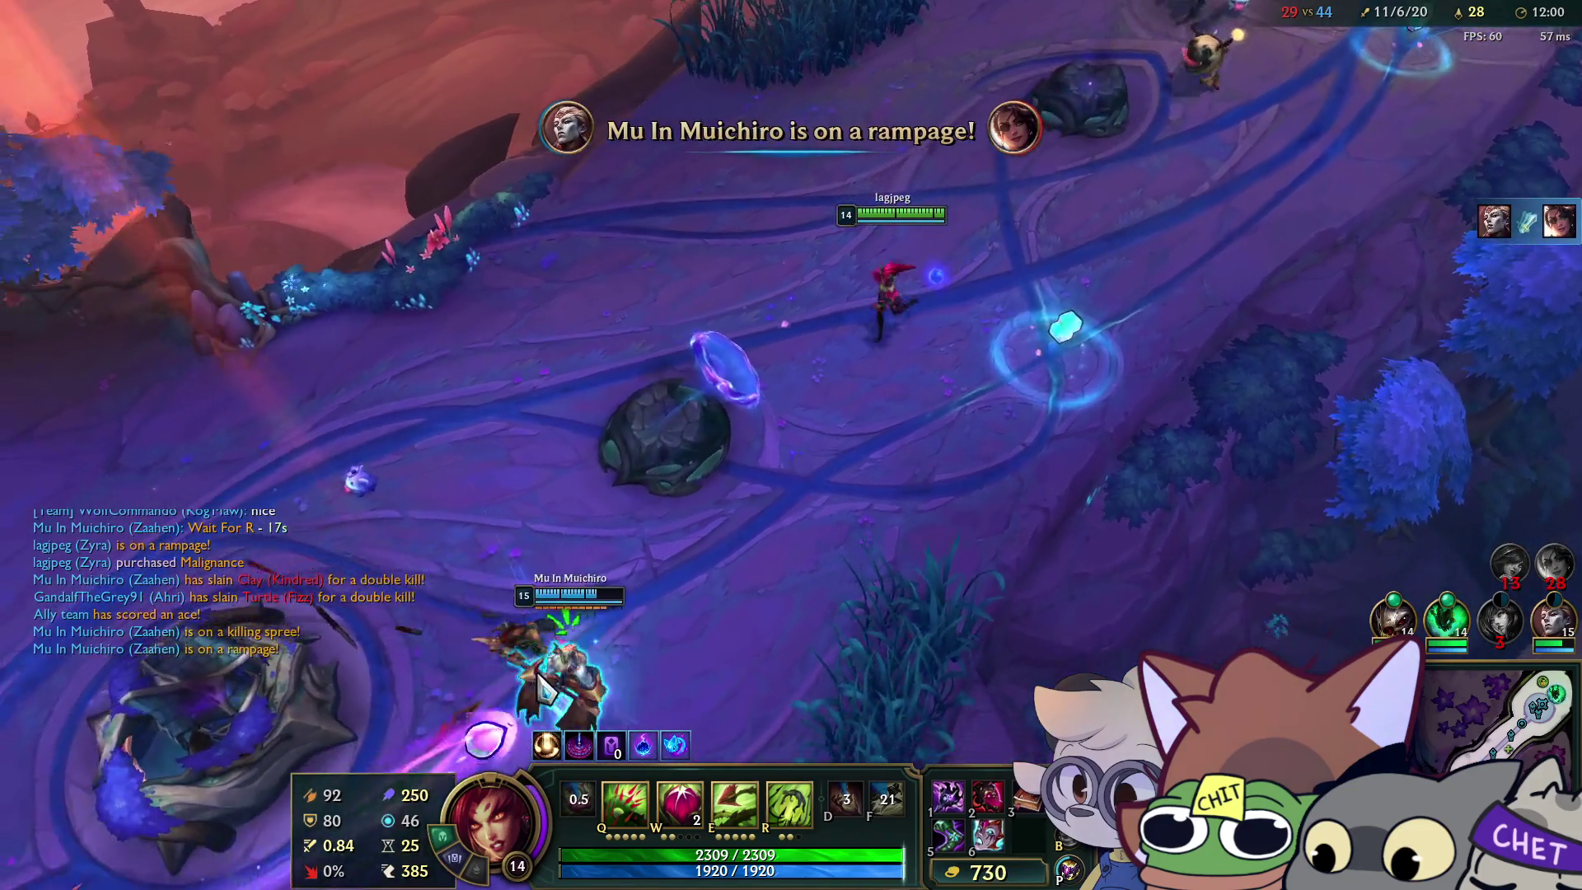
{"action": "right_click", "coordinate": [728, 603]}
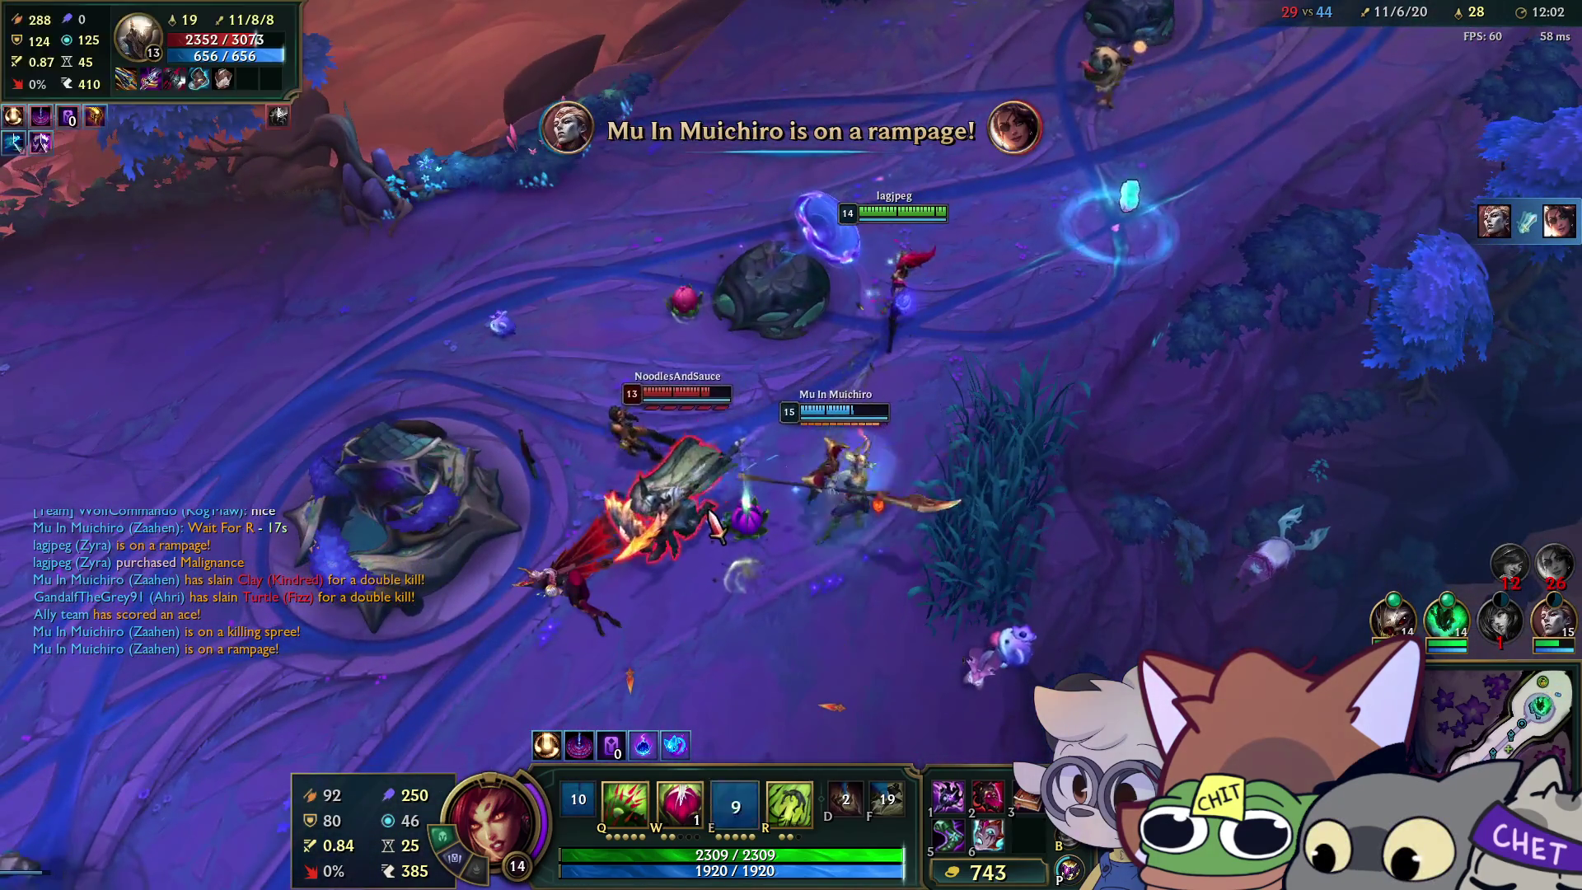
{"action": "key", "text": "q"}
{"action": "right_click", "coordinate": [605, 560]}
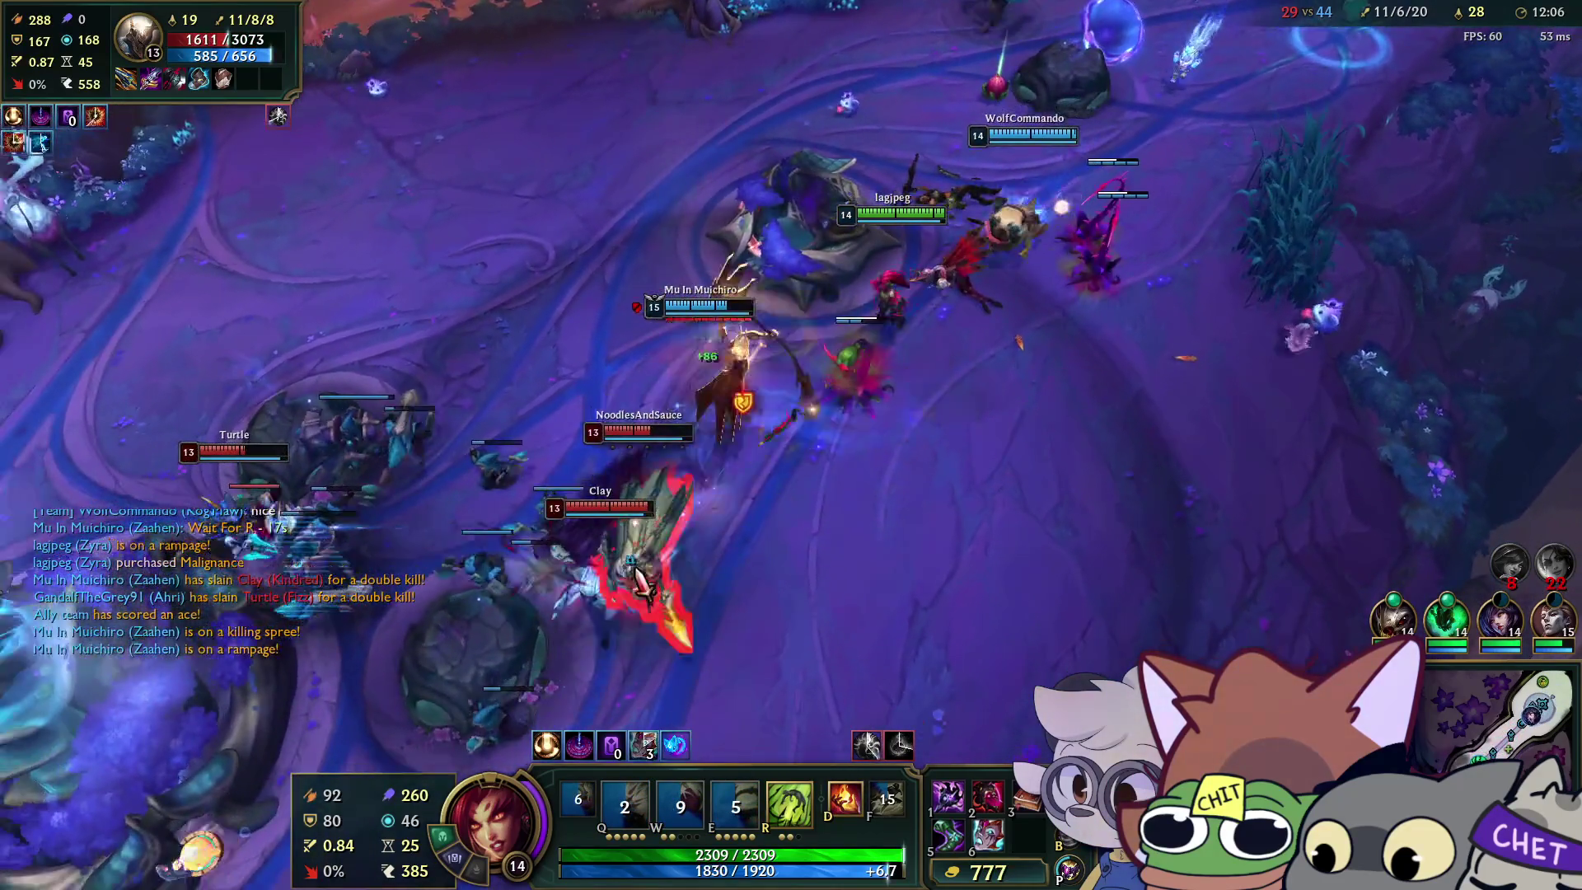
{"action": "key", "text": "r"}
{"action": "right_click", "coordinate": [898, 635]}
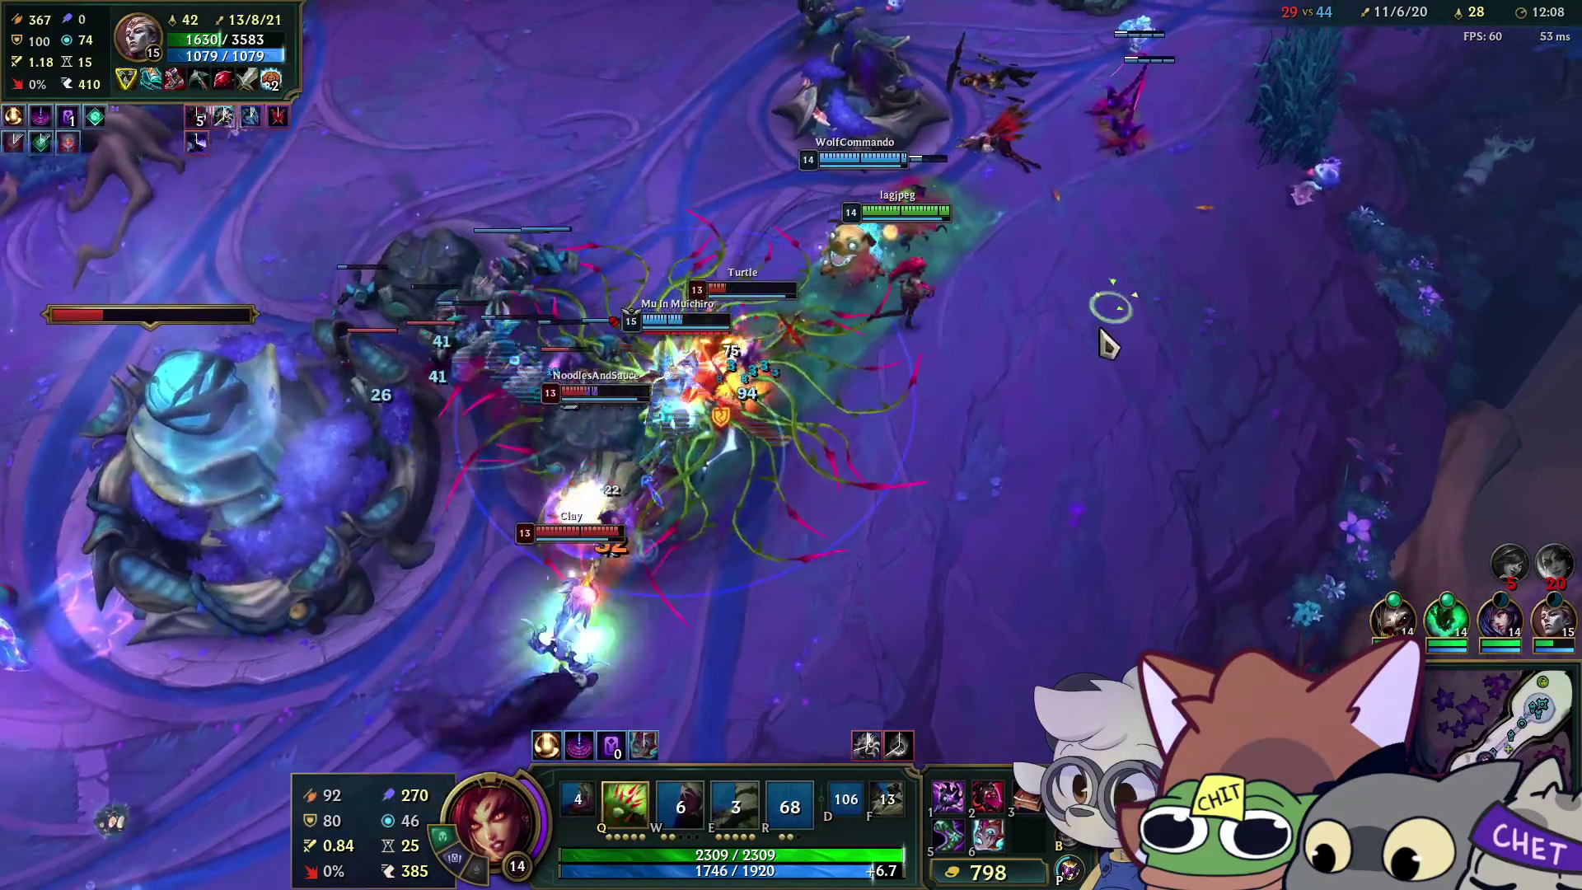
{"action": "right_click", "coordinate": [639, 396]}
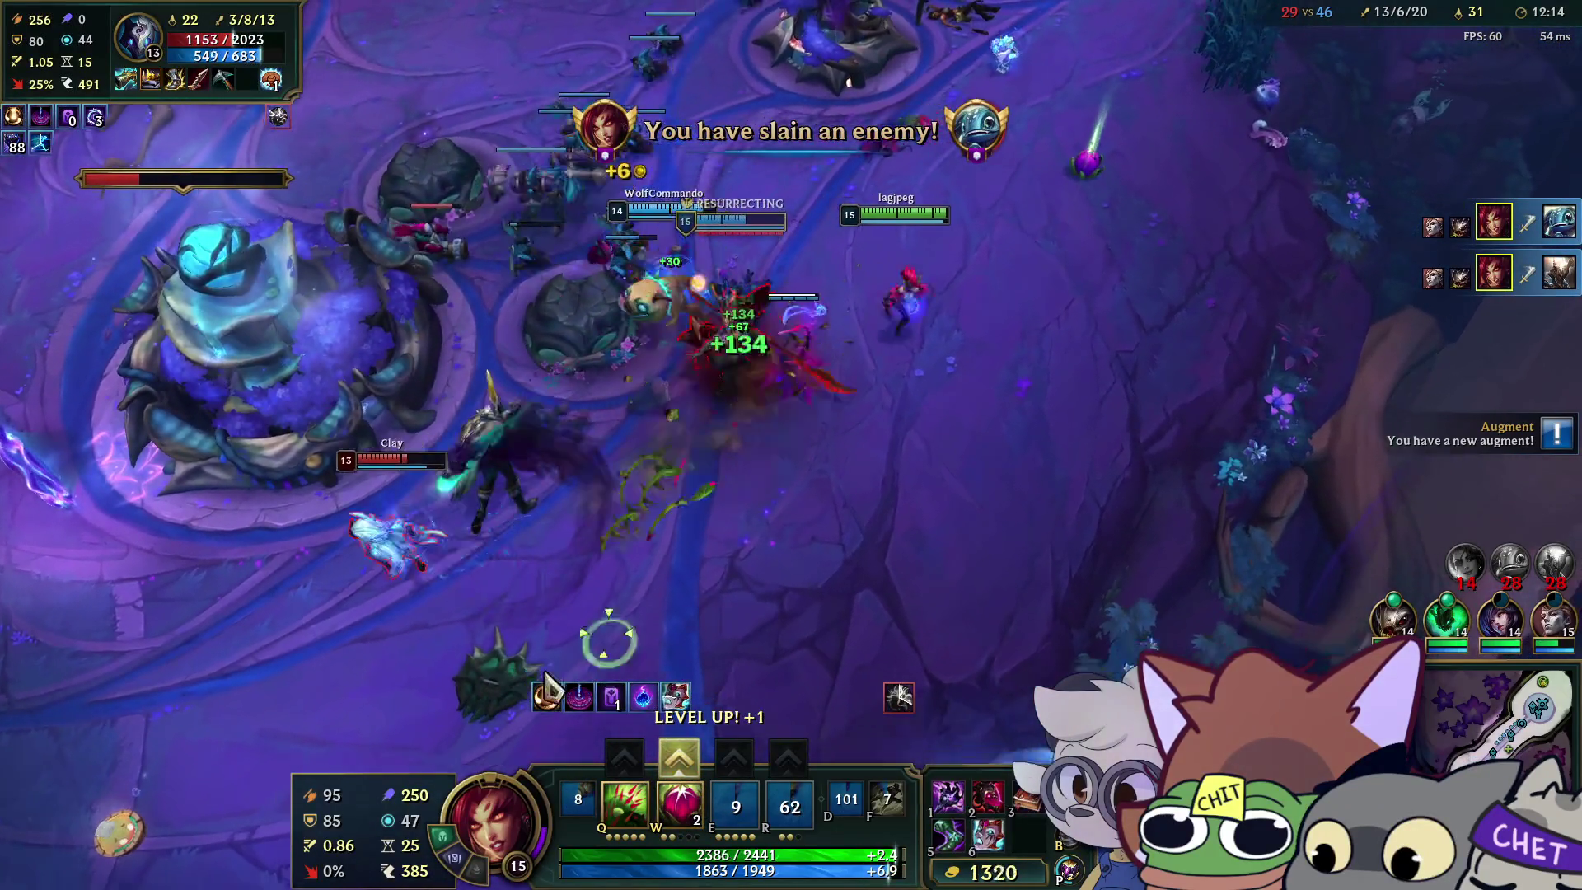
Root the remaining enemy with seeds and vines, level W, and push to the Nexus.
{"action": "right_click", "coordinate": [373, 641]}
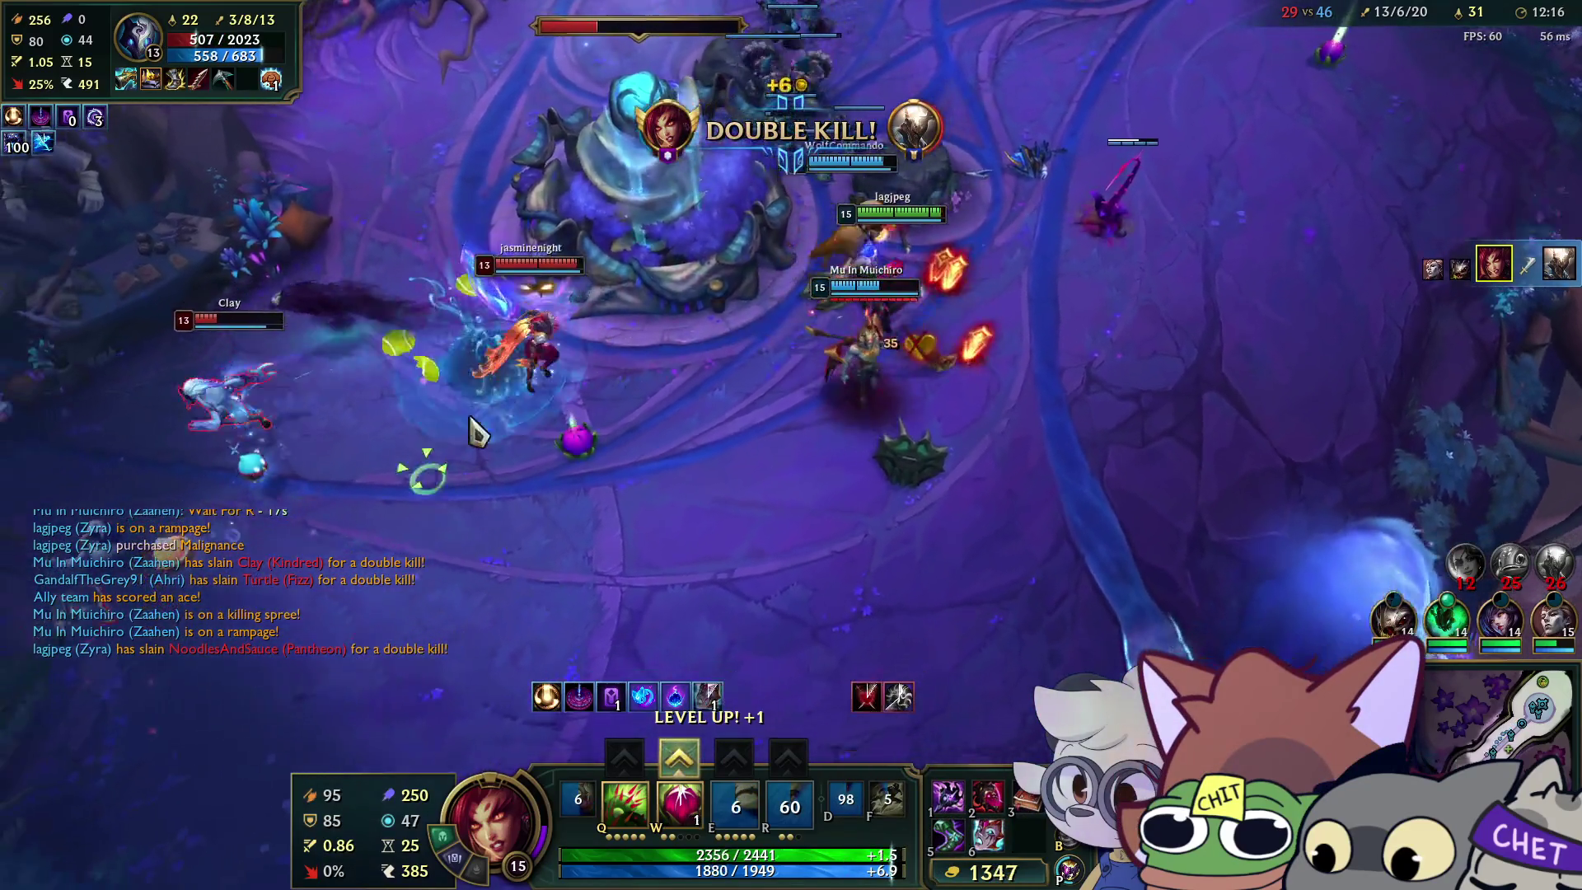
{"action": "key", "text": "w"}
{"action": "key", "text": "q"}
{"action": "right_click", "coordinate": [1135, 528]}
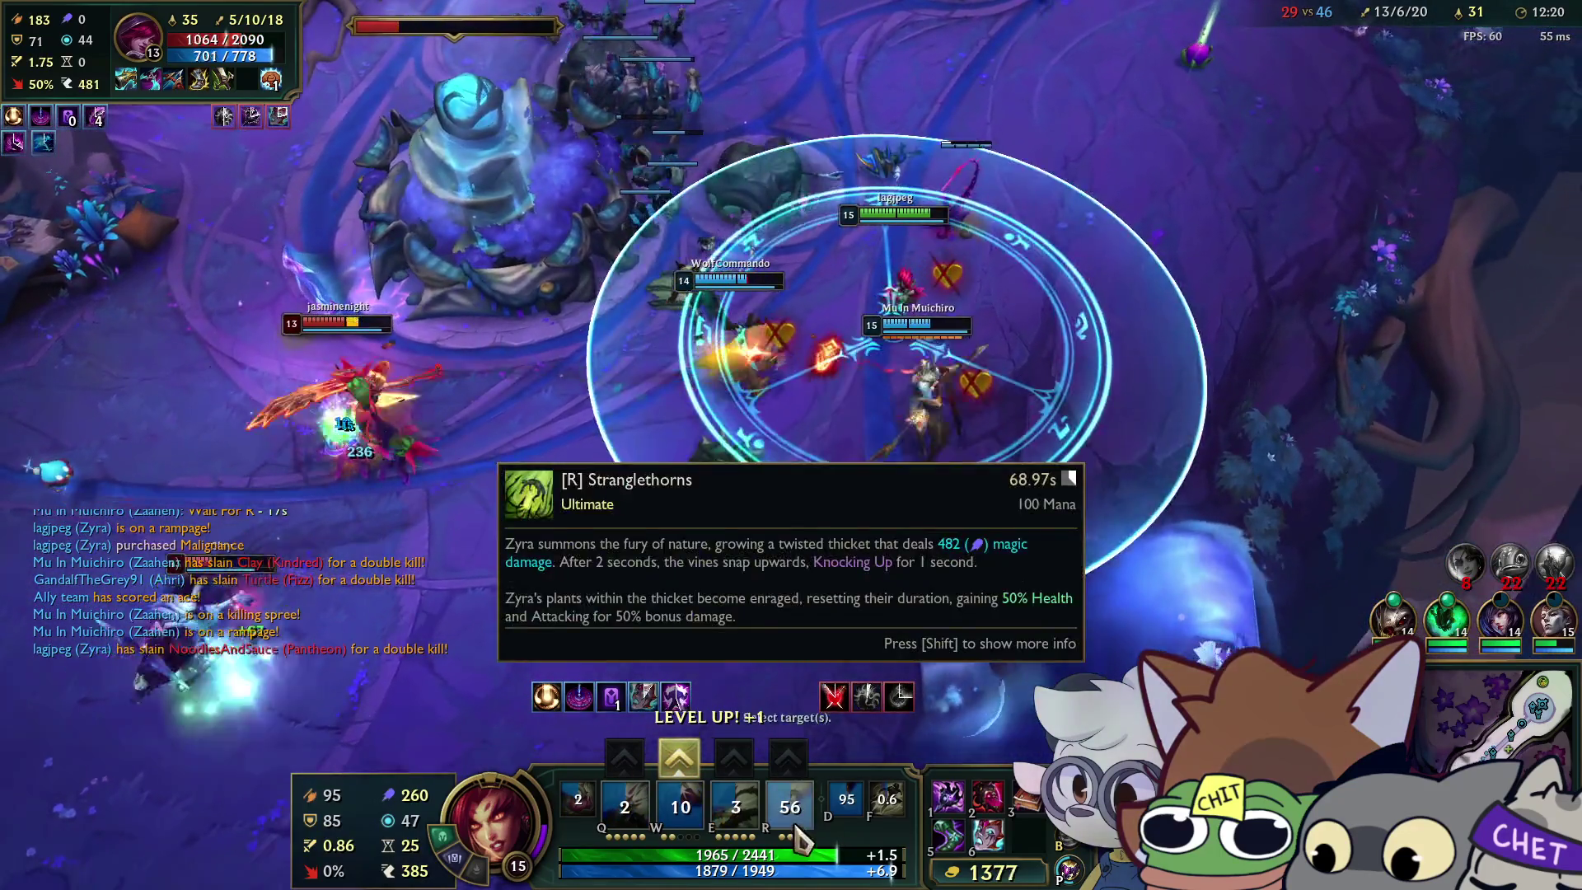
{"action": "left_click", "coordinate": [678, 756]}
{"action": "key", "text": "e"}
{"action": "right_click", "coordinate": [664, 696]}
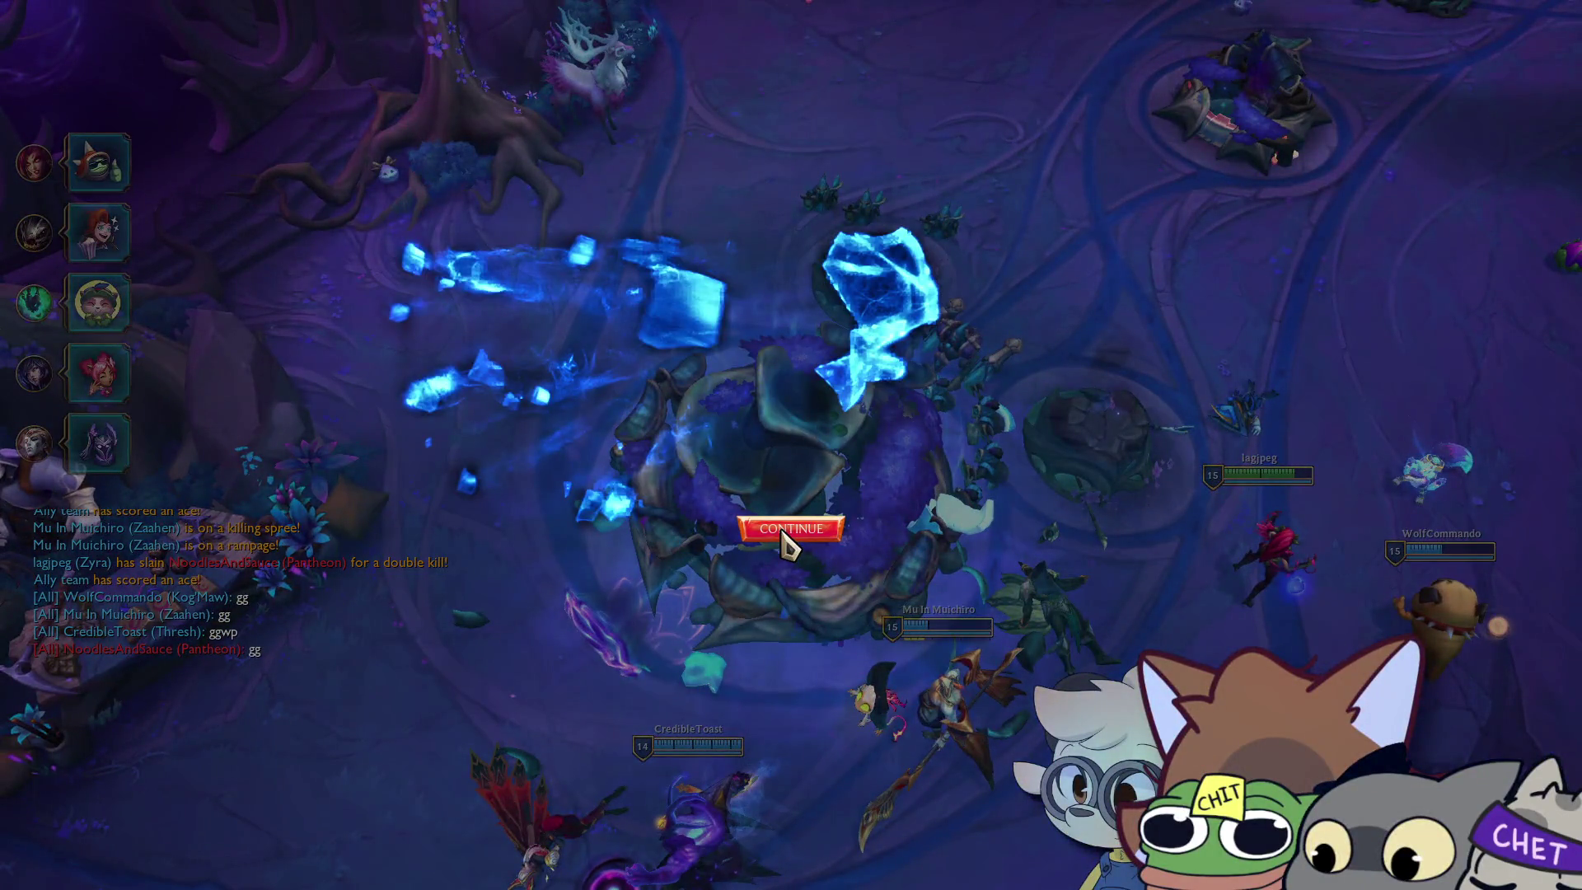
Continue past the Victory screen and honor the Kog'Maw teammate.
{"action": "left_click", "coordinate": [781, 532]}
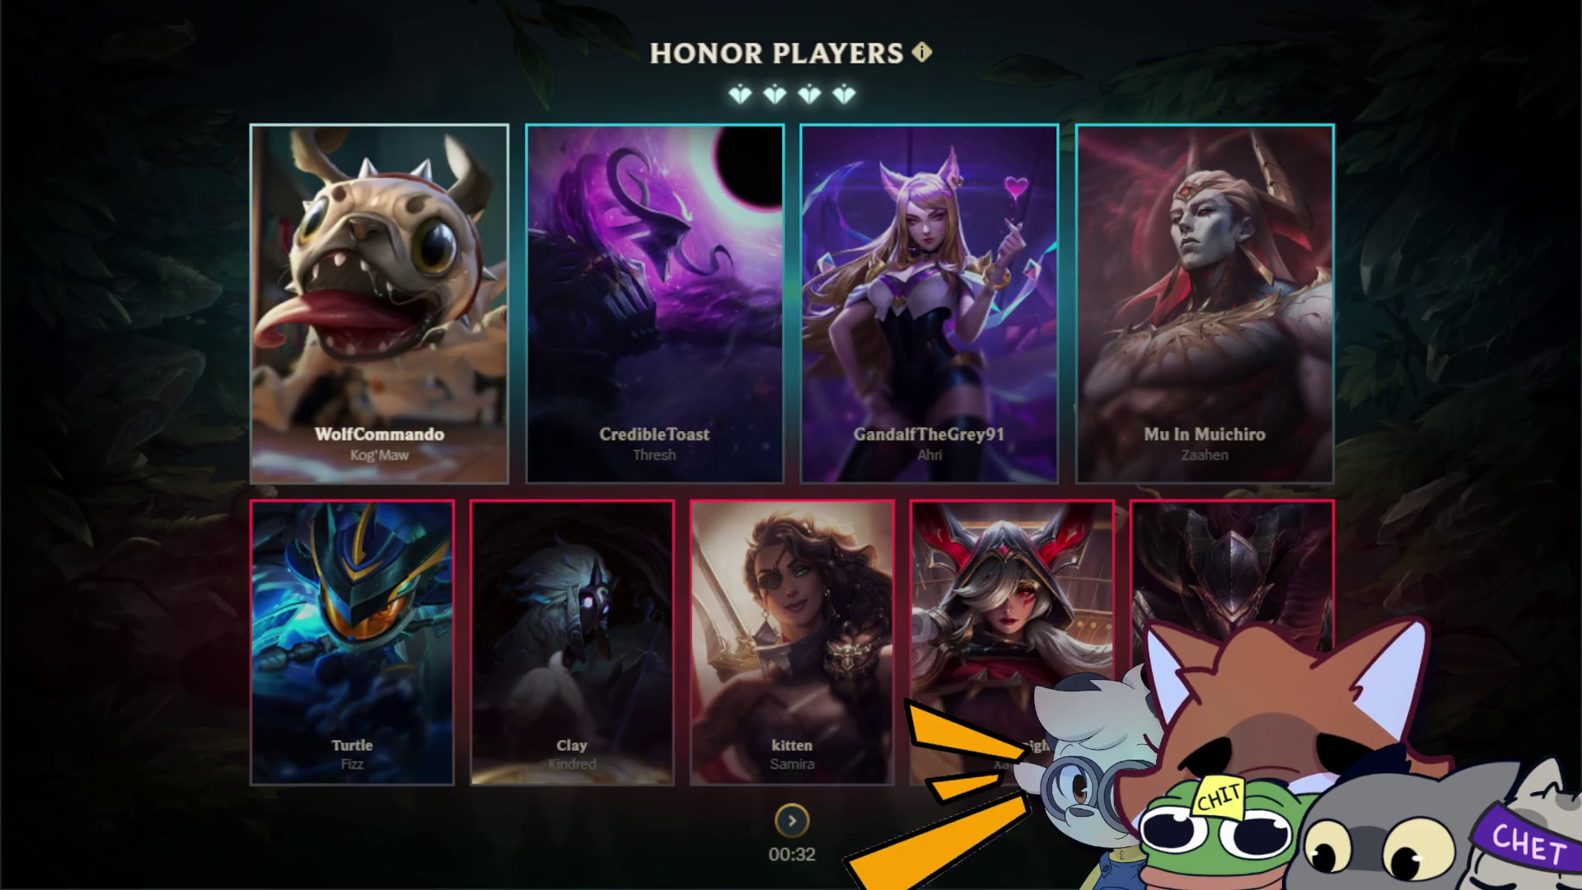
{"action": "left_click", "coordinate": [379, 346]}
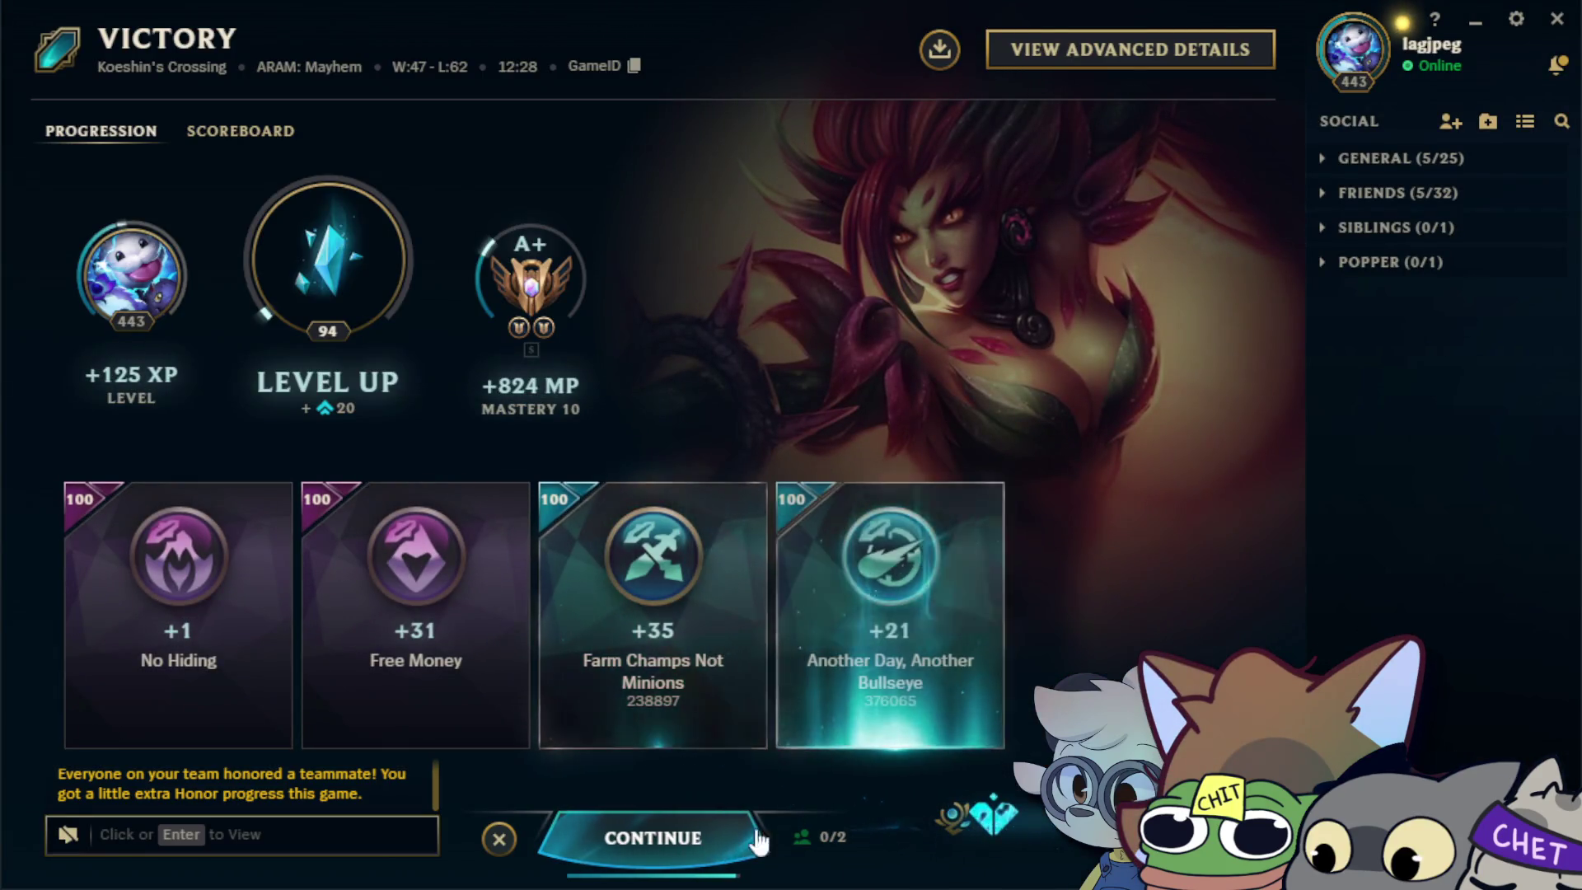
Review the post-game scoreboard, then return to the ARAM: Mayhem lobby via Play Again.
{"action": "left_click", "coordinate": [663, 837]}
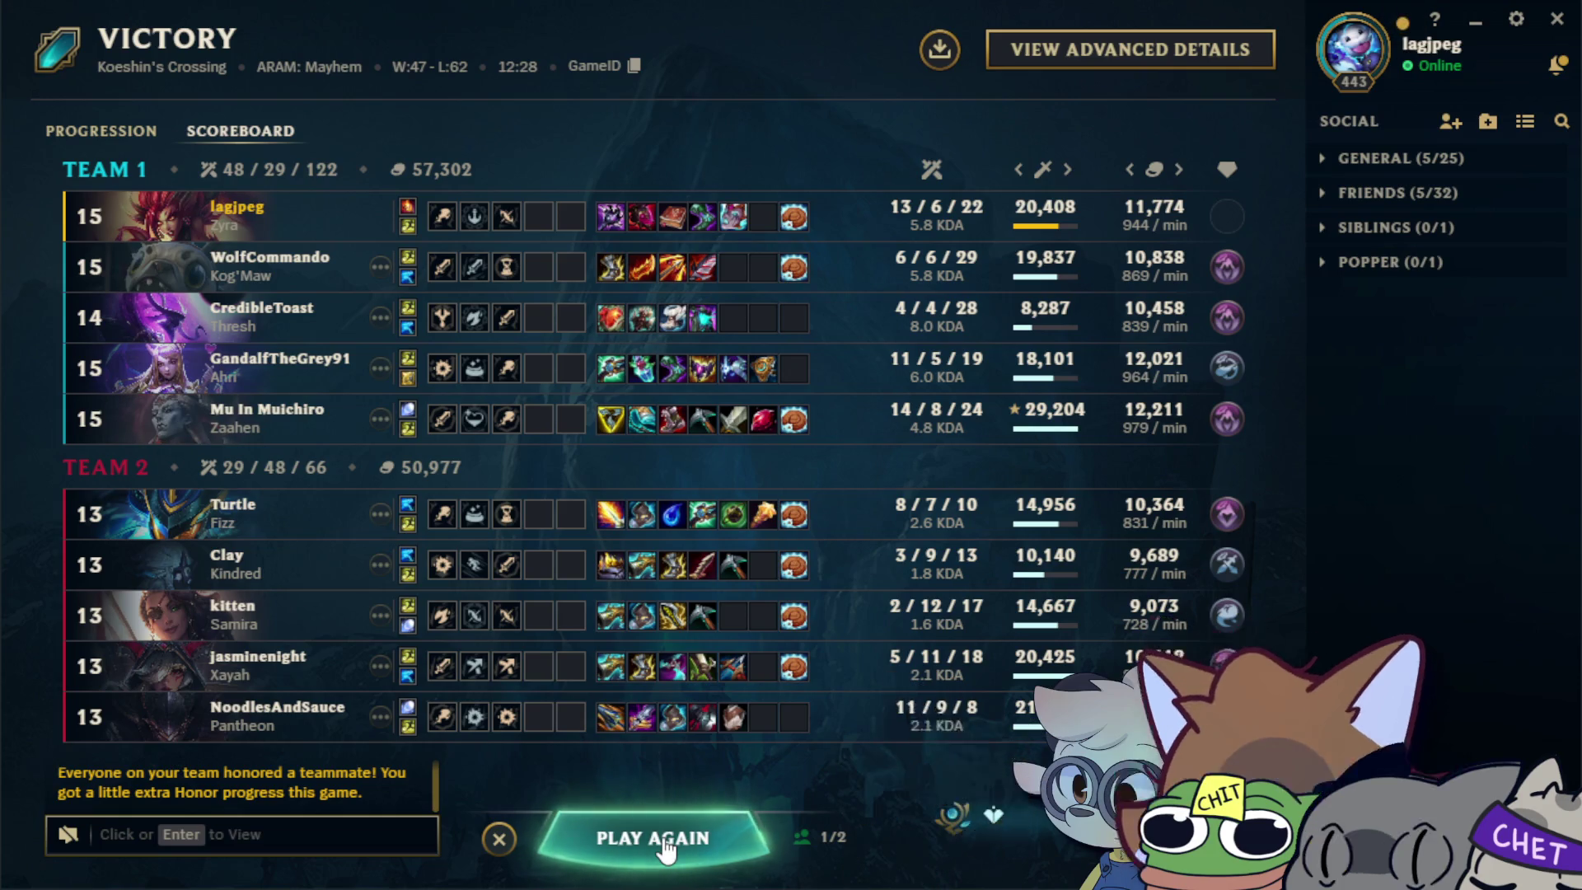
{"action": "left_click", "coordinate": [660, 834]}
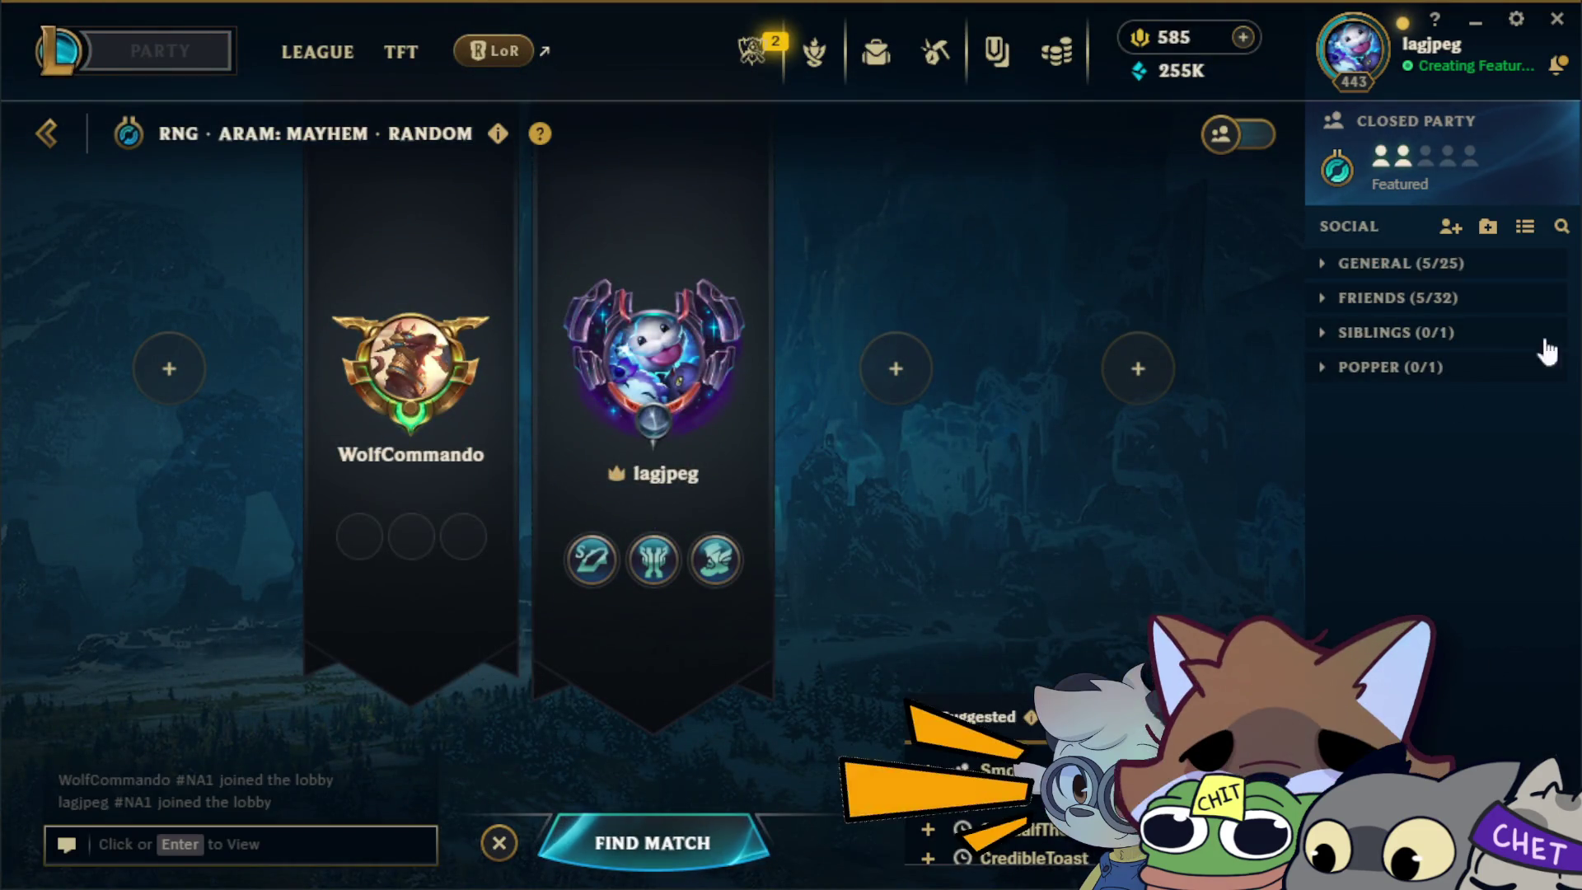
Leave the party and confirm with YES.
{"action": "left_click", "coordinate": [500, 843]}
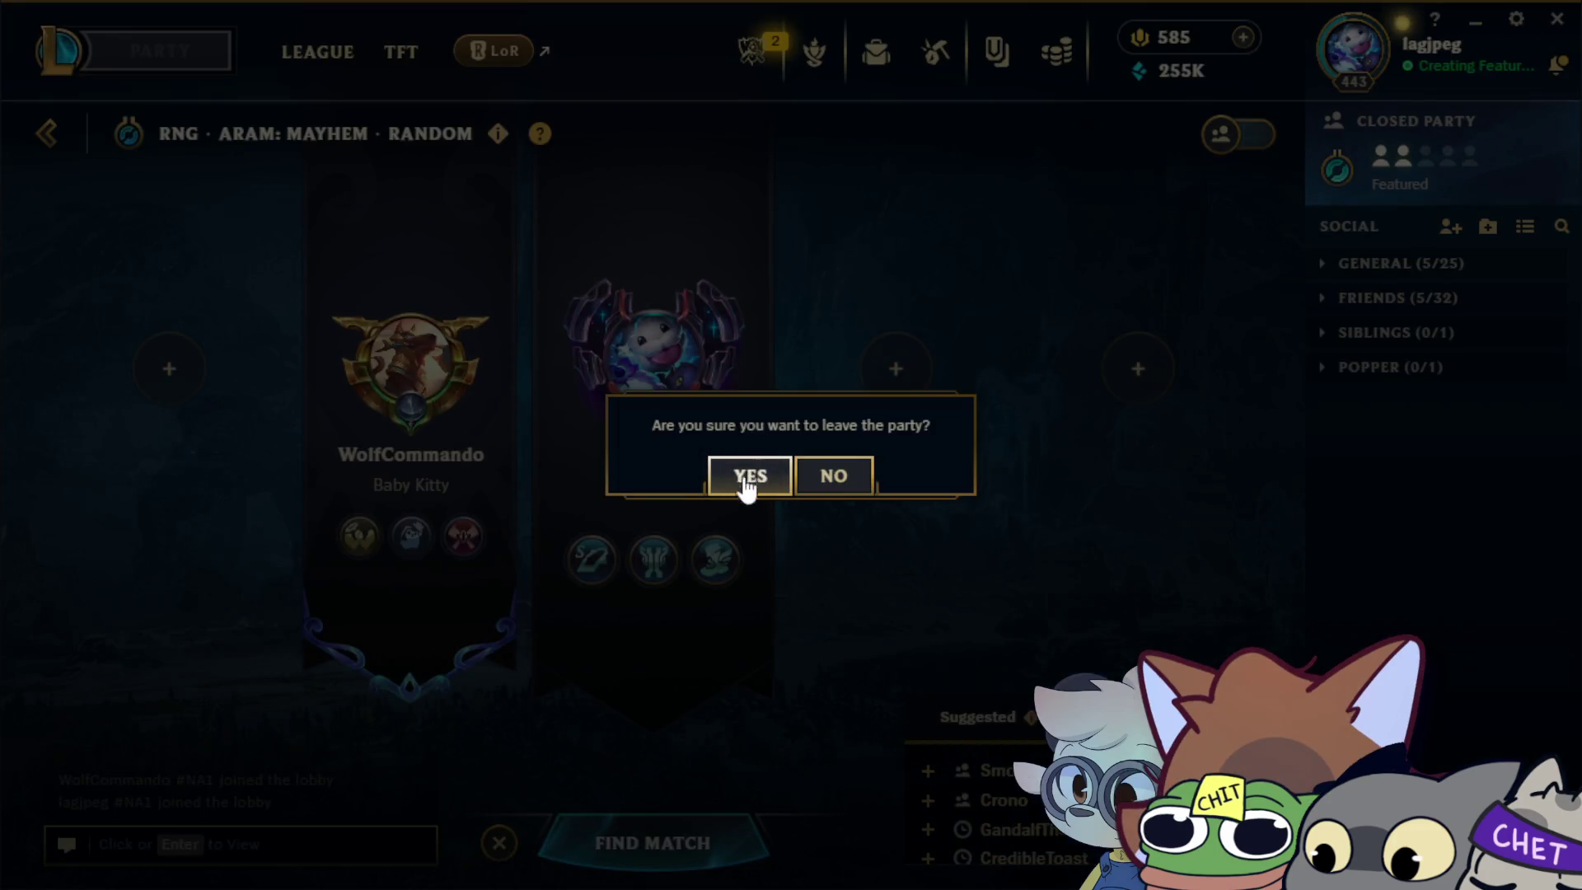
{"action": "left_click", "coordinate": [744, 485]}
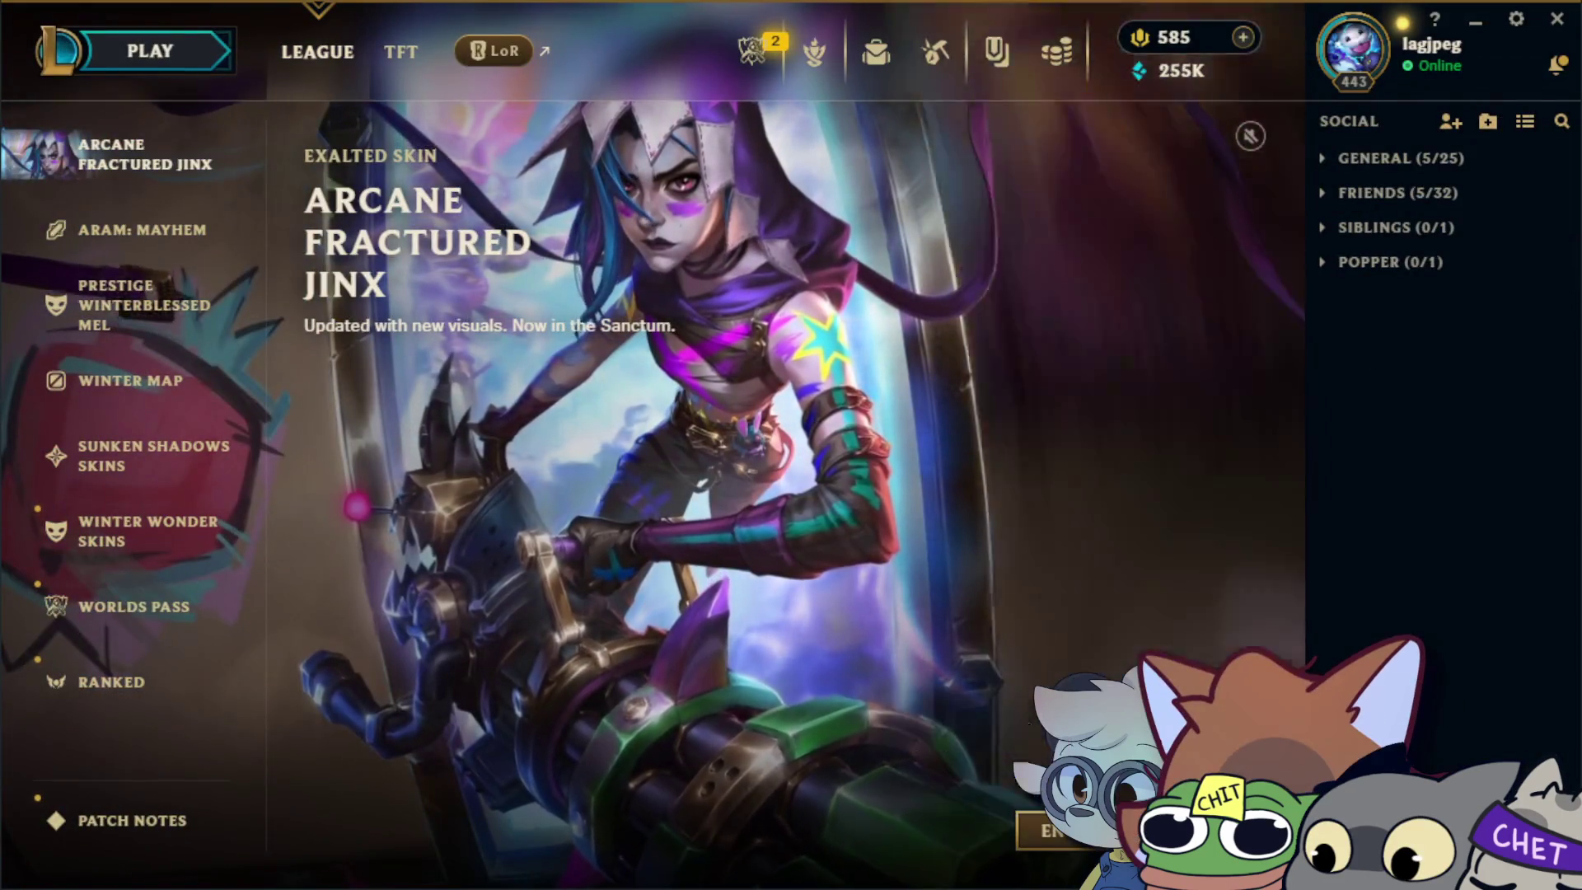